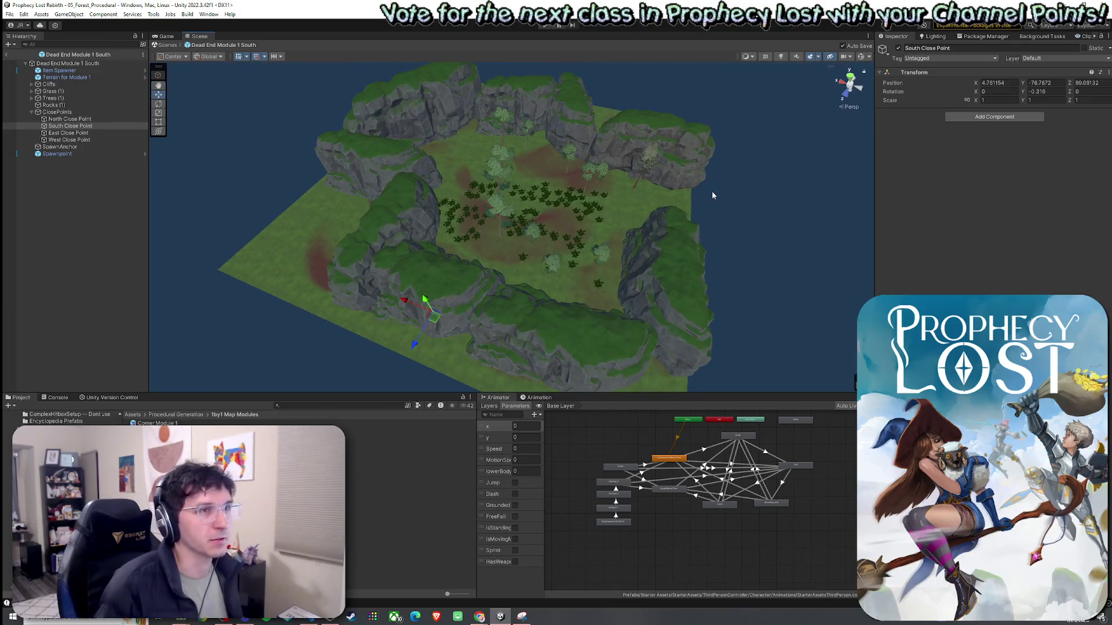
Move the East Close Point over to the west side at X -44.565
click(99, 120)
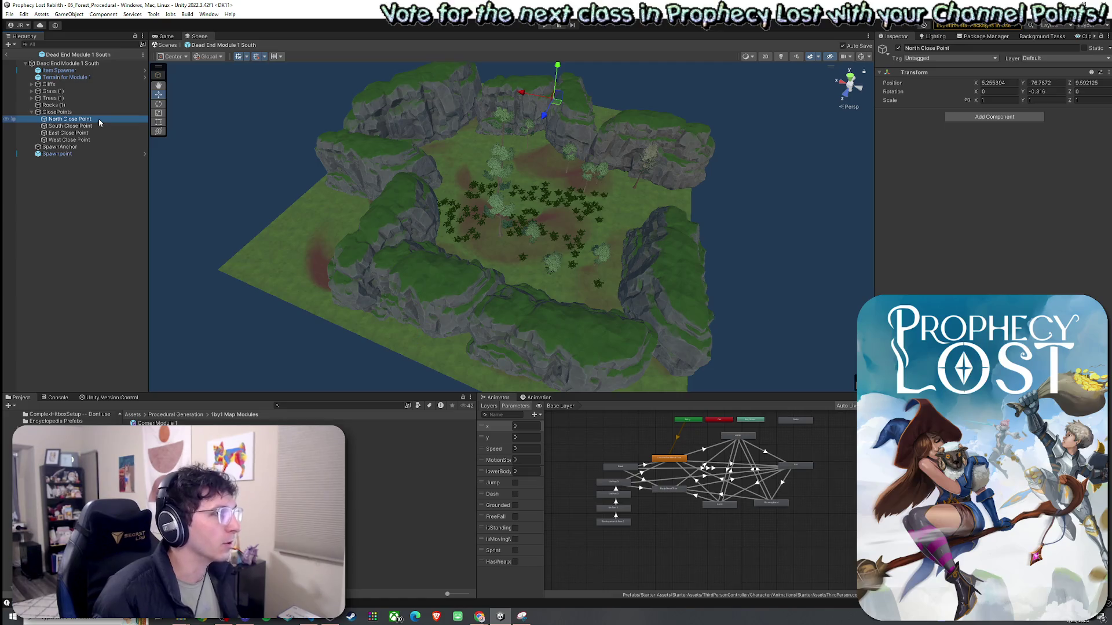
click(92, 126)
click(87, 134)
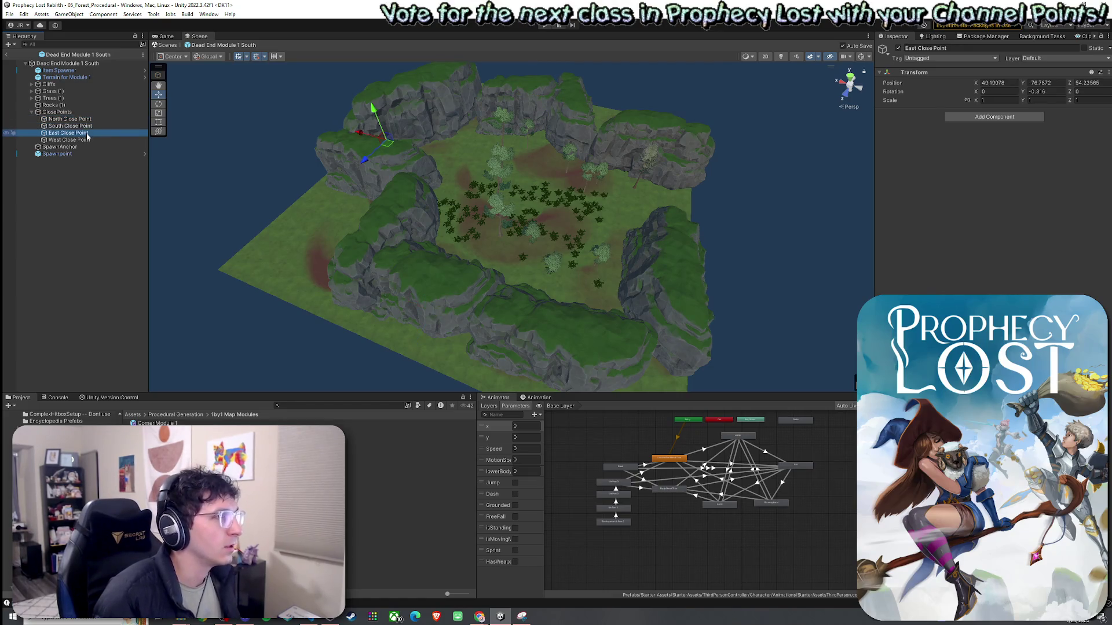
drag(356, 142, 623, 227)
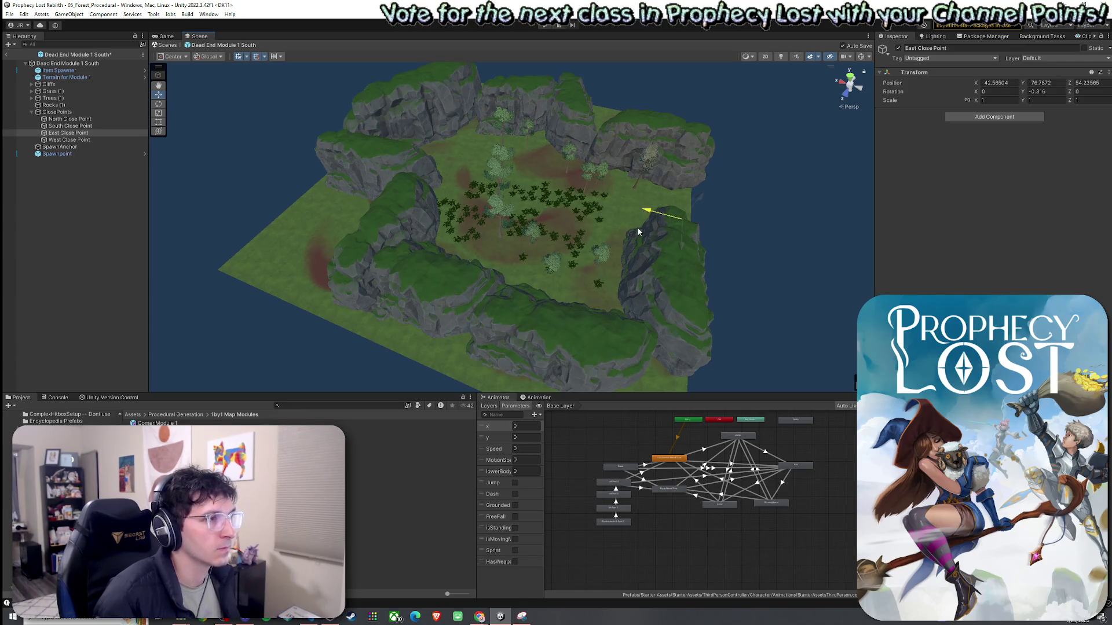
drag(639, 230, 647, 232)
Move the West Close Point over to the east side at X 54.43 and save the scene
click(665, 235)
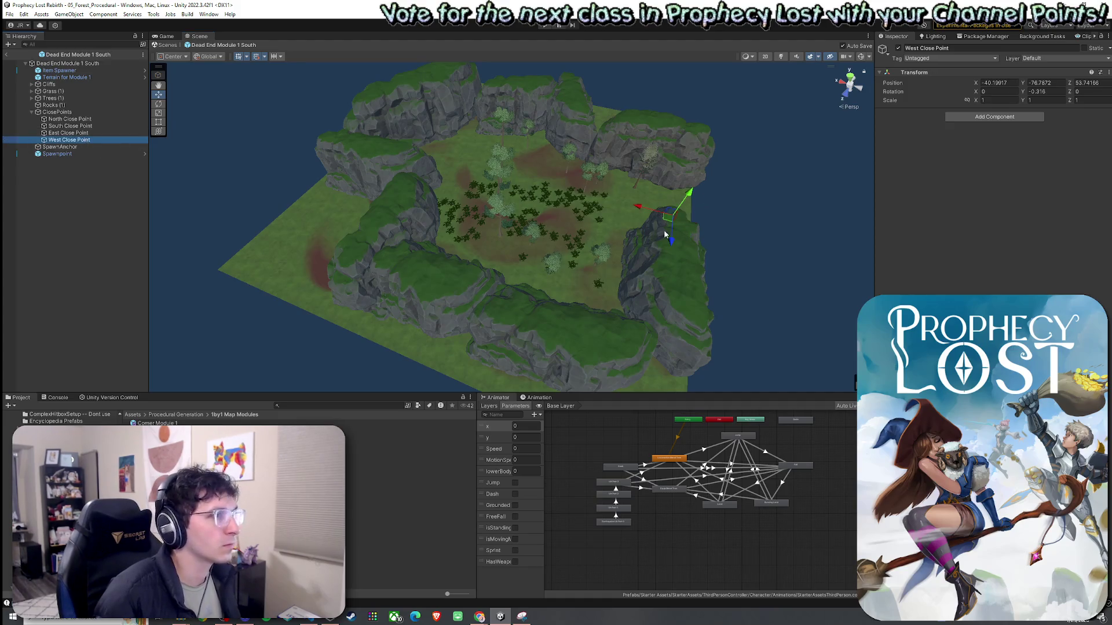
click(645, 215)
key(ctrl+z)
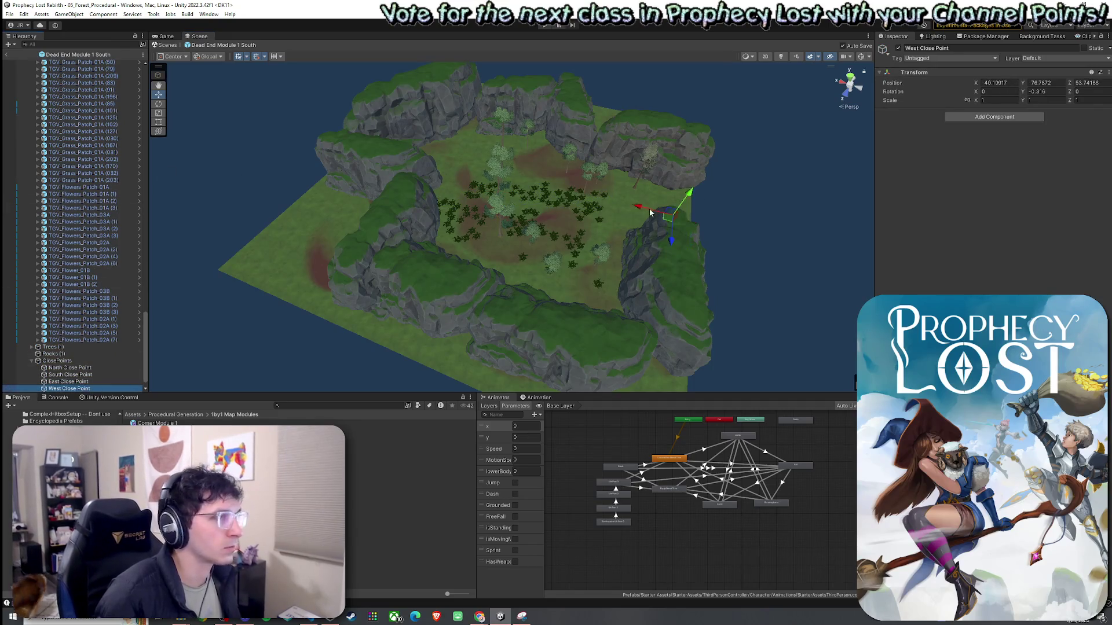
mouse_move(654, 213)
mouse_down()
mouse_move(339, 183)
mouse_move(391, 165)
mouse_move(429, 242)
mouse_move(543, 287)
mouse_move(519, 268)
mouse_move(575, 325)
mouse_move(717, 334)
mouse_move(625, 290)
mouse_up()
key(ctrl+s)
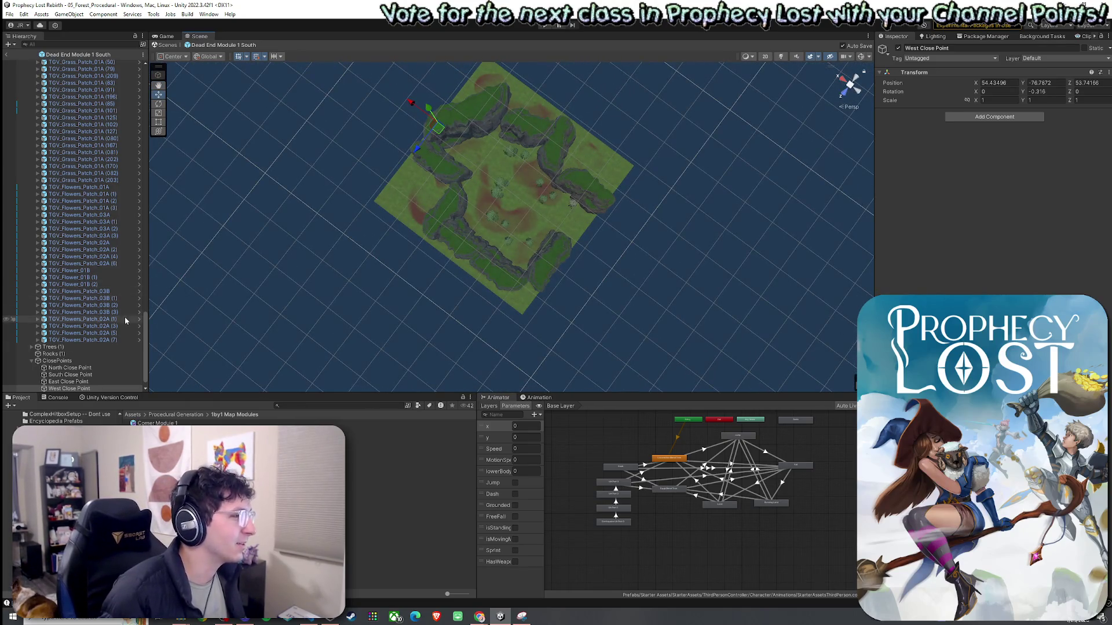
Push the South Close Point out along Z to 108.5785 and save the scene
scroll(145, 328, up, 20)
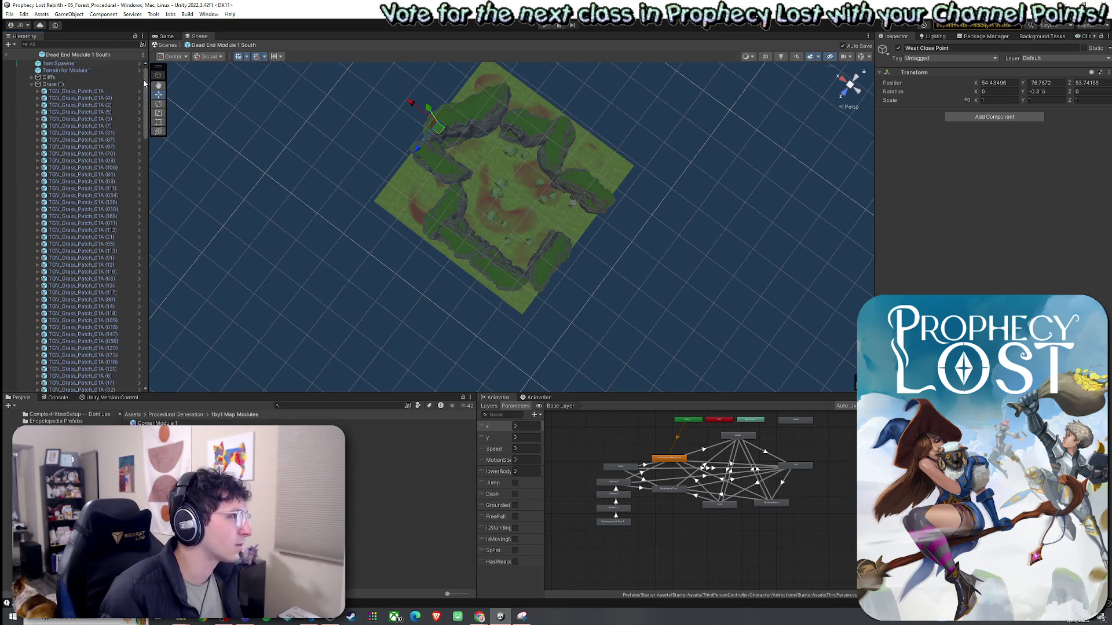
click(31, 92)
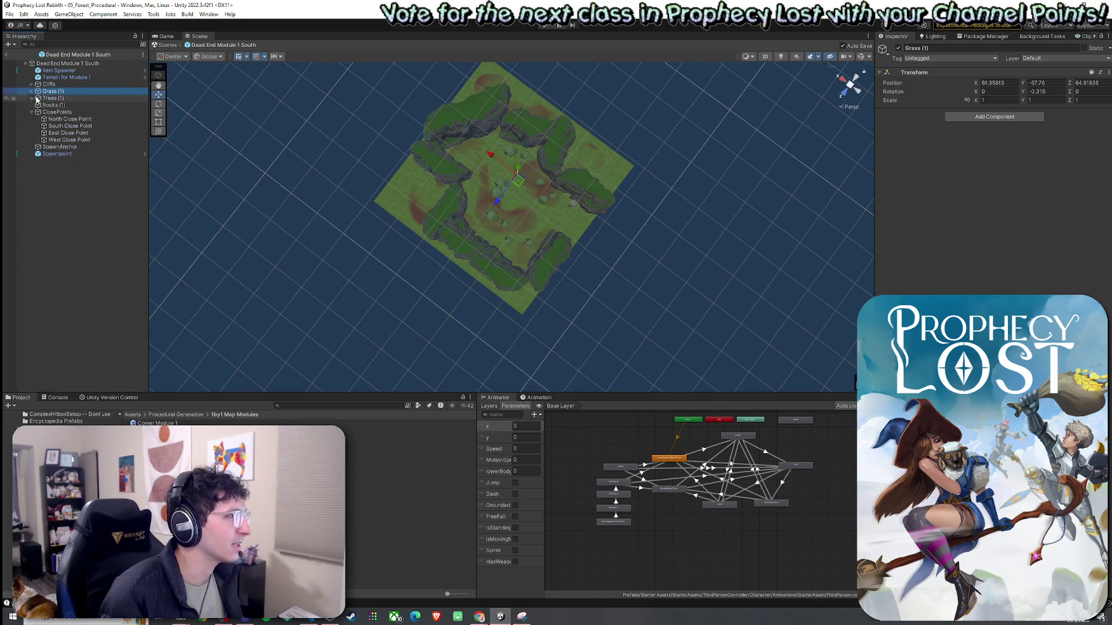
click(52, 112)
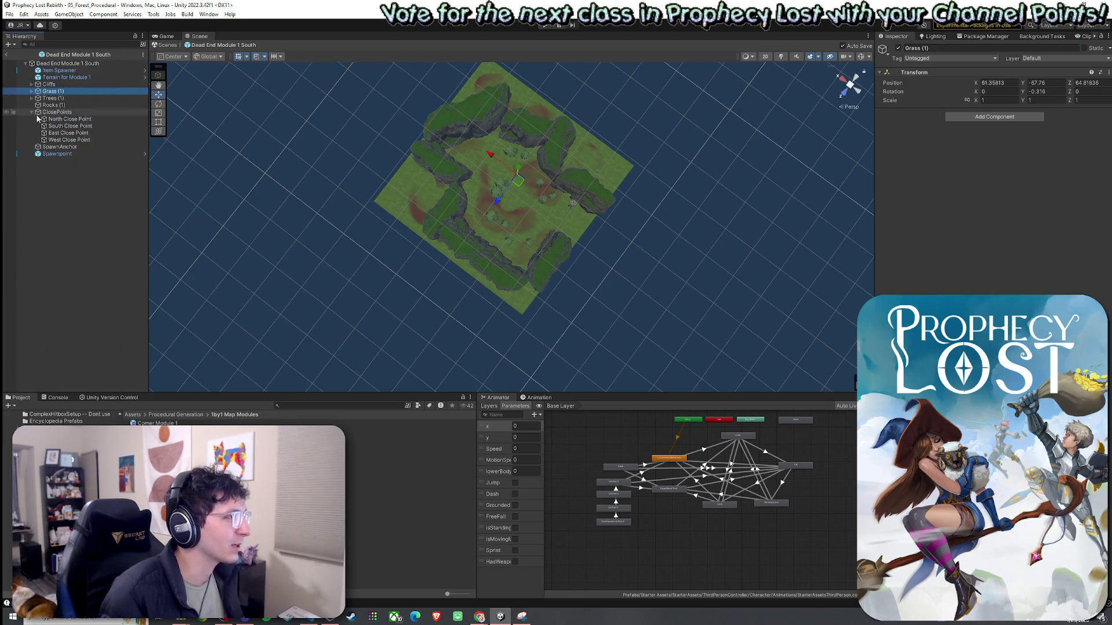
click(10, 14)
key(Escape)
click(61, 120)
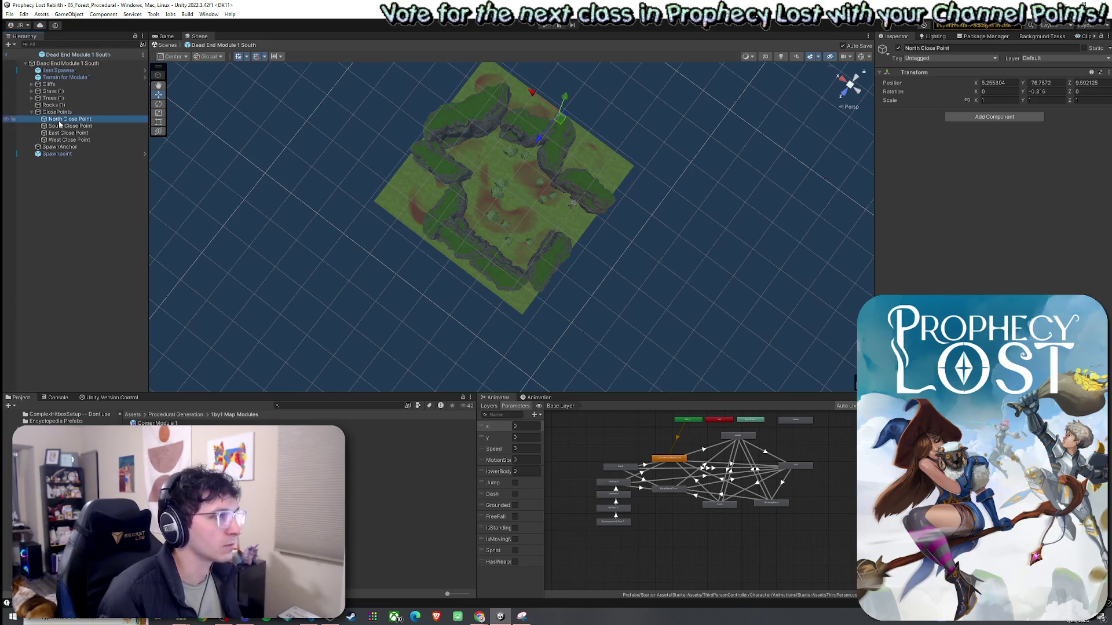
click(64, 126)
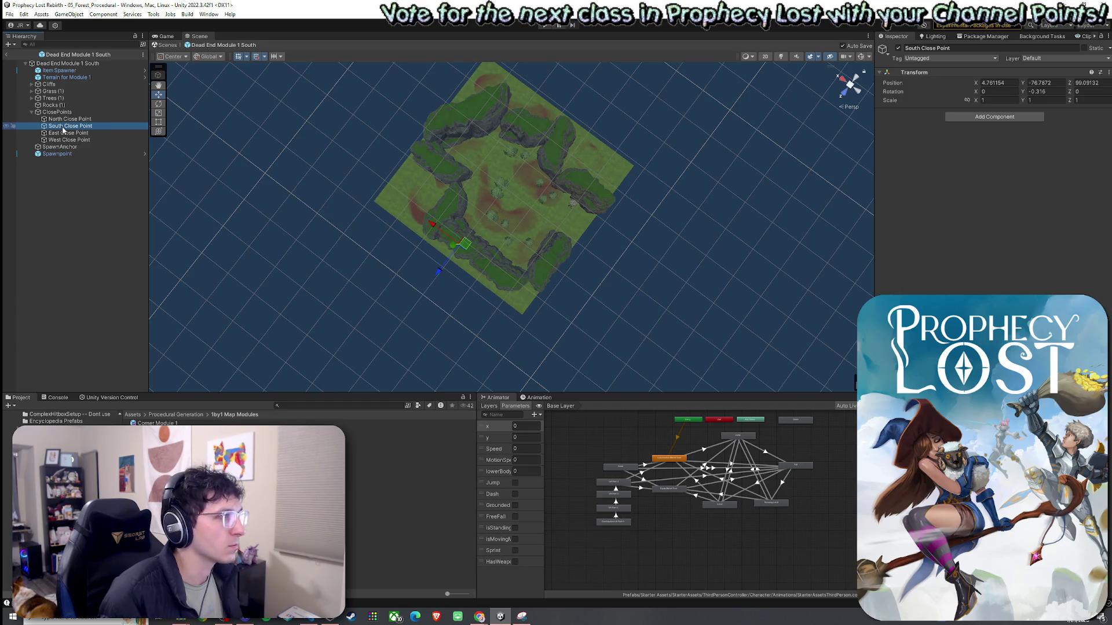
drag(448, 273, 441, 282)
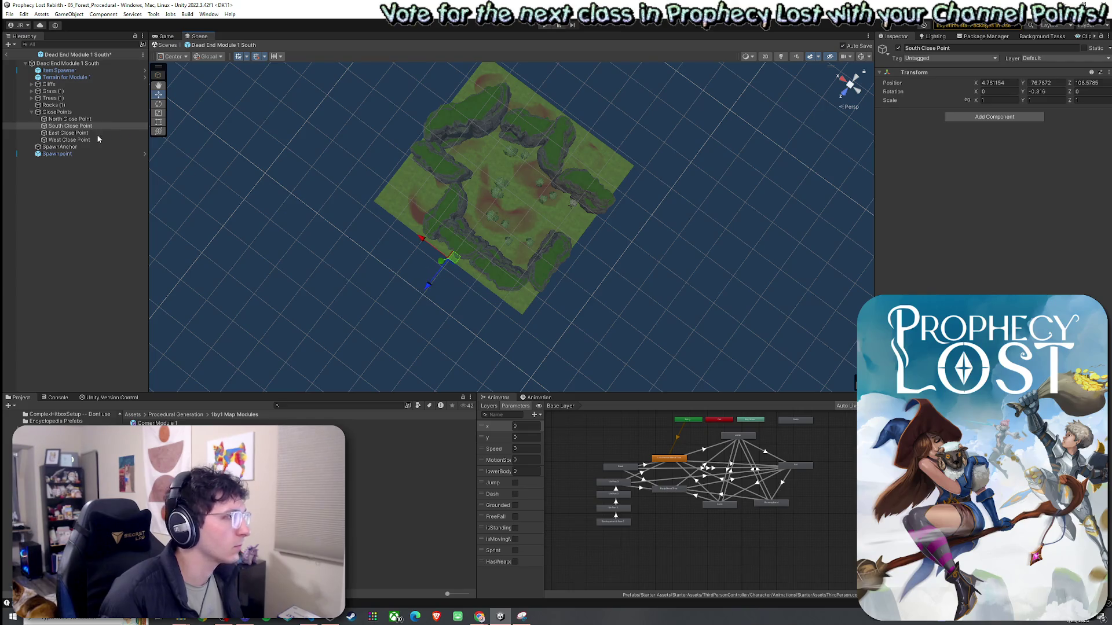
key(ctrl+s)
Check all four close points' positions and orbit to look down on the module
click(69, 119)
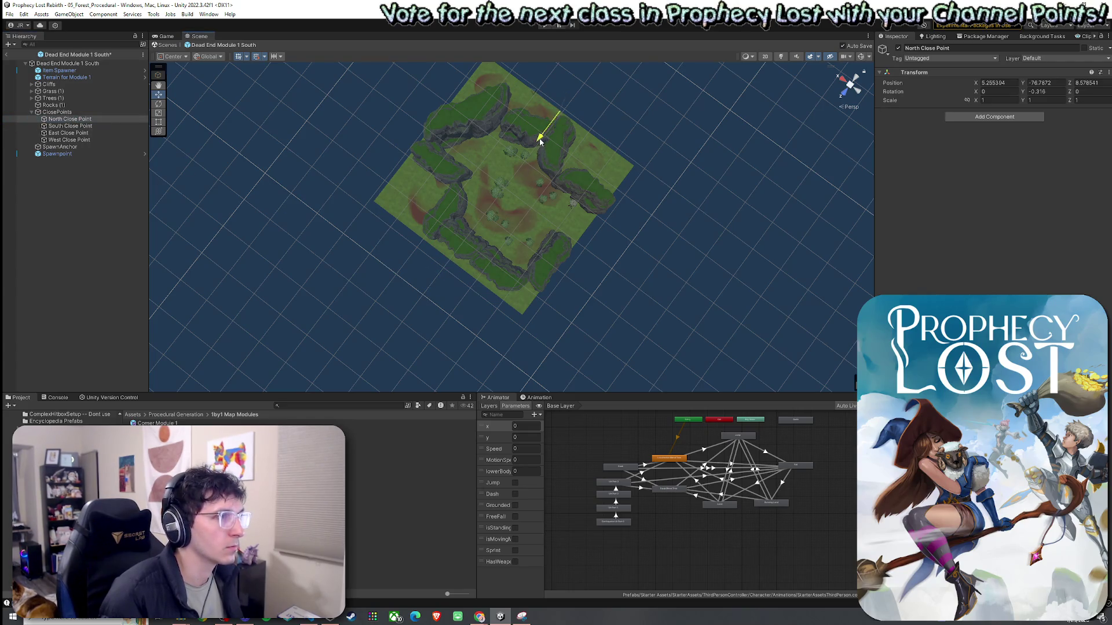
click(81, 127)
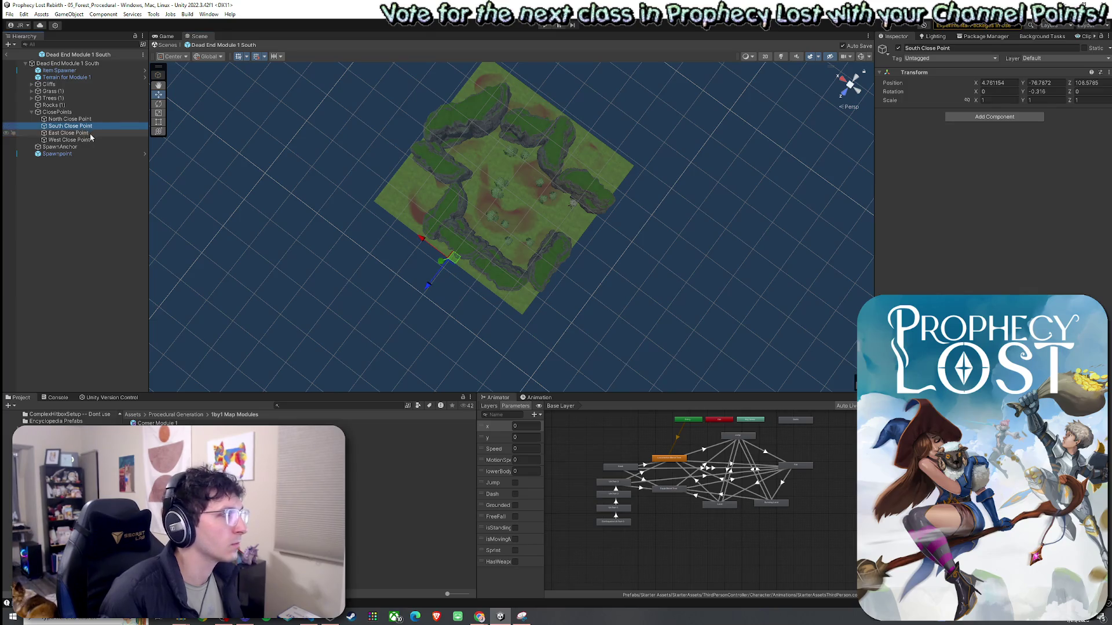
click(87, 133)
click(91, 141)
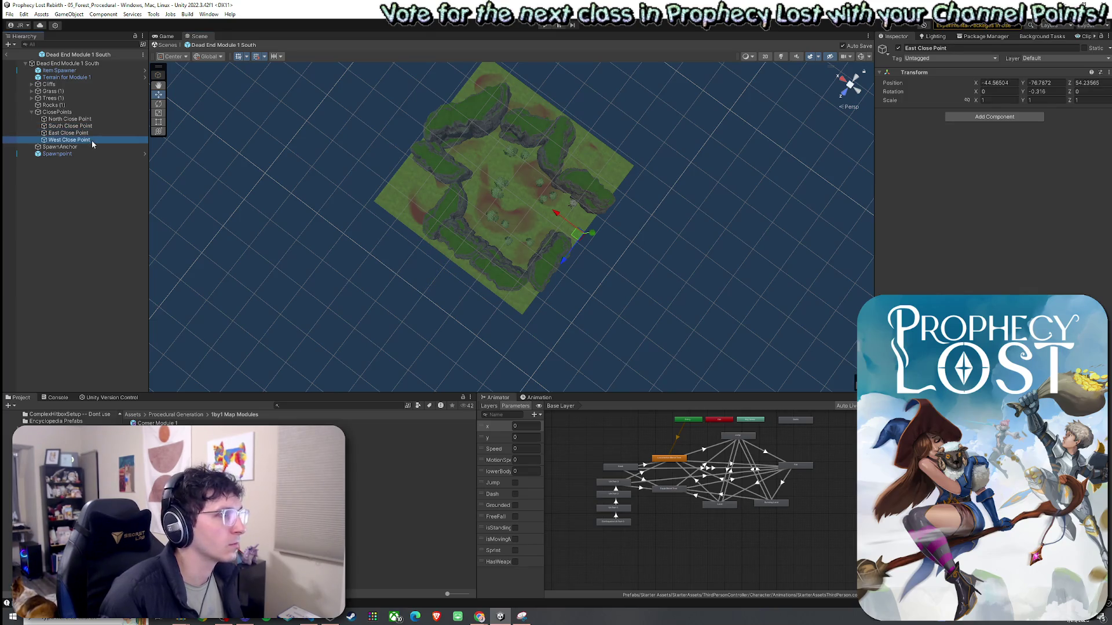
mouse_move(496, 233)
mouse_down()
mouse_move(596, 241)
mouse_move(575, 222)
mouse_up()
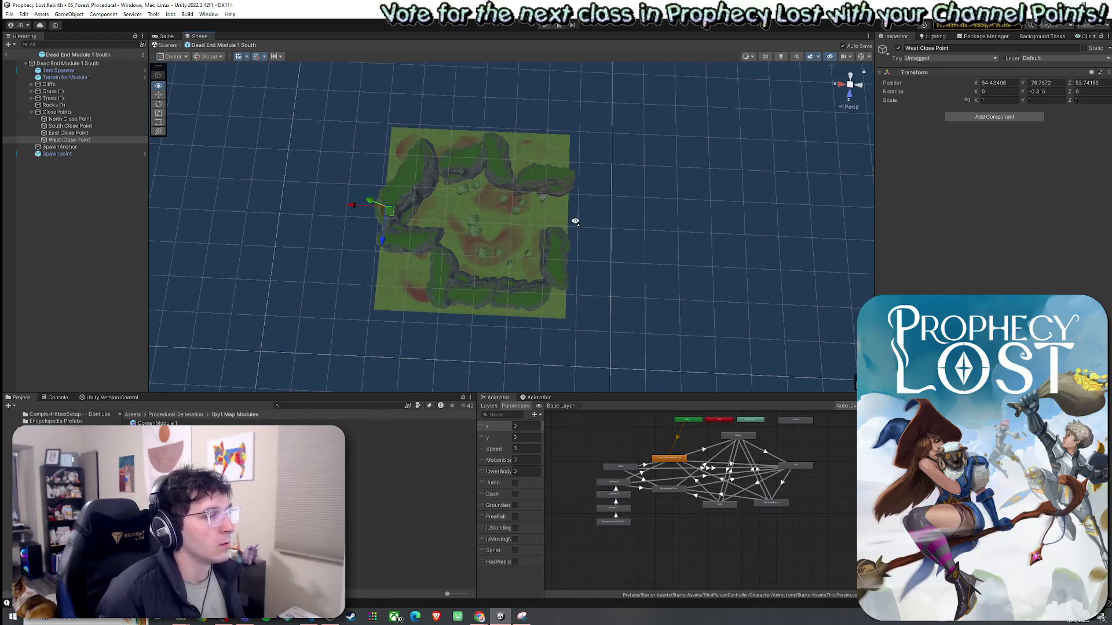
Switch the Scene view to isometric top-down and inspect the North, South and East Close Points
click(843, 110)
mouse_move(613, 157)
mouse_down()
mouse_move(622, 174)
mouse_move(650, 181)
mouse_move(645, 198)
mouse_up()
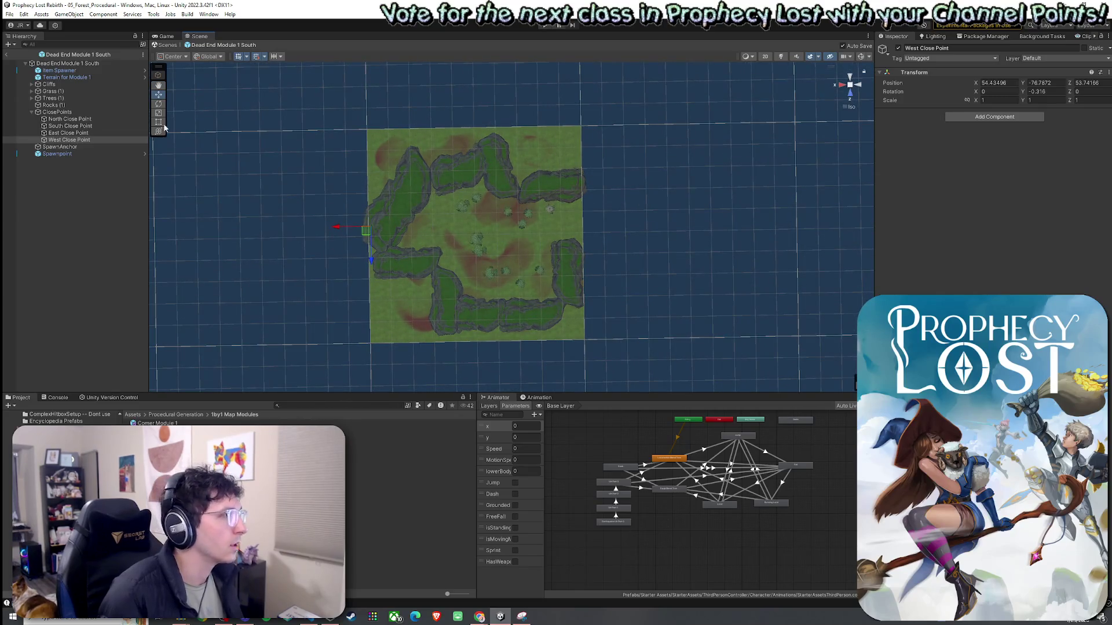
click(96, 118)
click(137, 126)
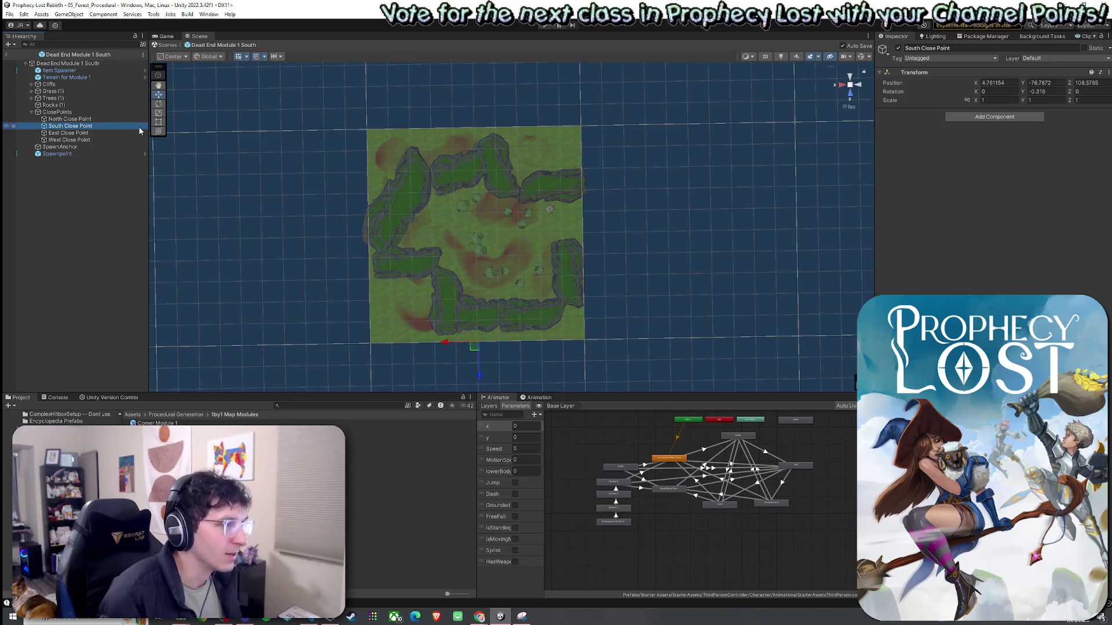
key(Down)
key(Down)
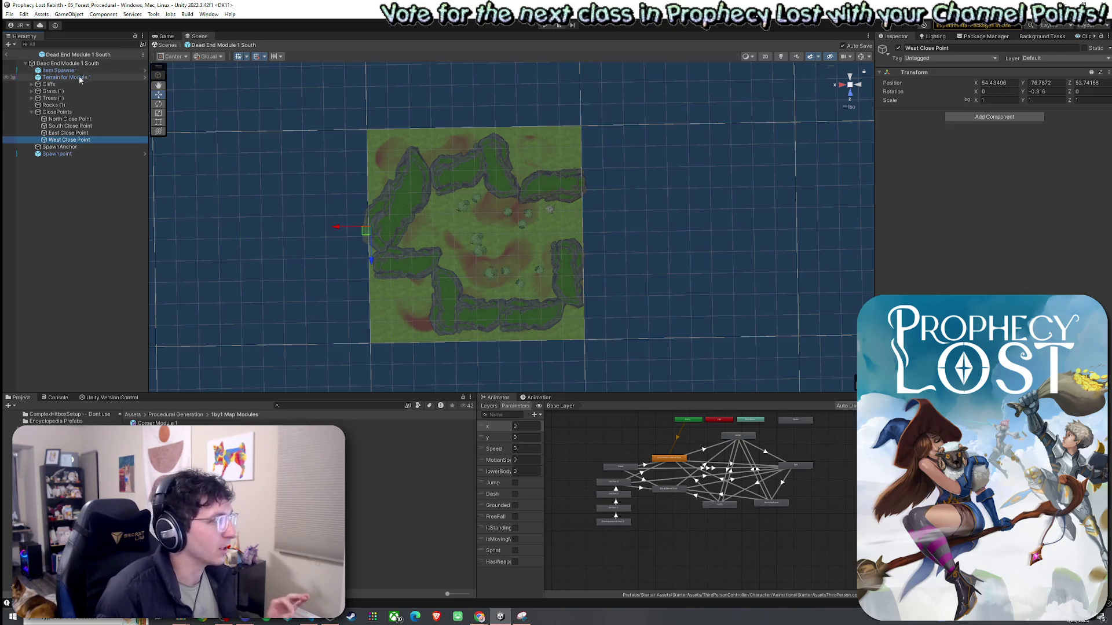
click(67, 128)
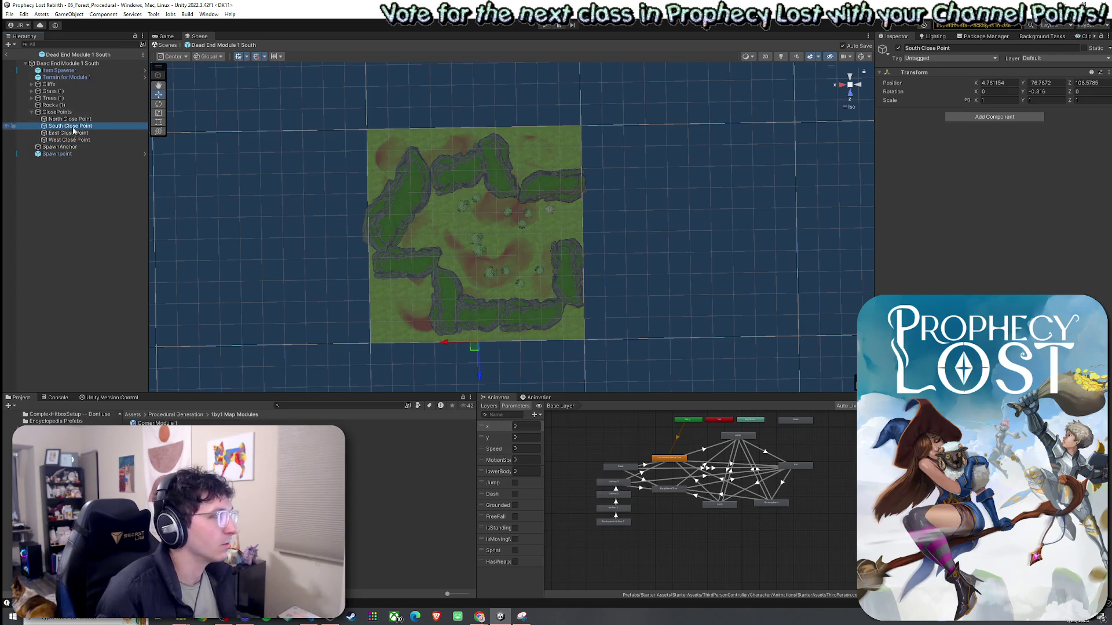
Select Item Spawner through Spawnpoint, leaving the ClosePoints group out
click(32, 112)
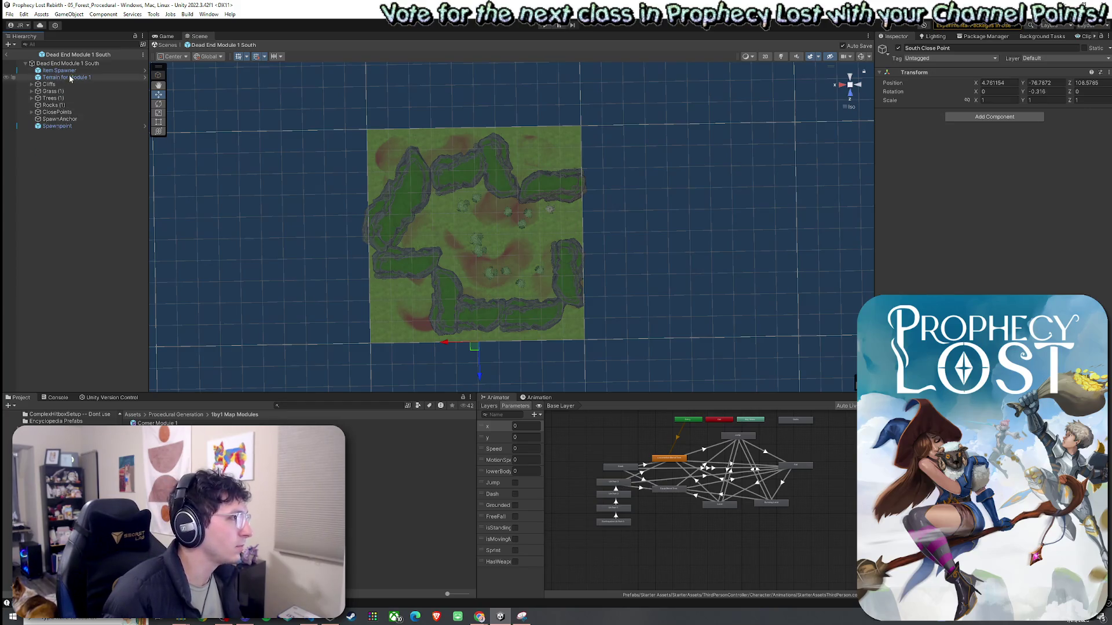
click(58, 70)
shift+click(69, 127)
ctrl+click(64, 113)
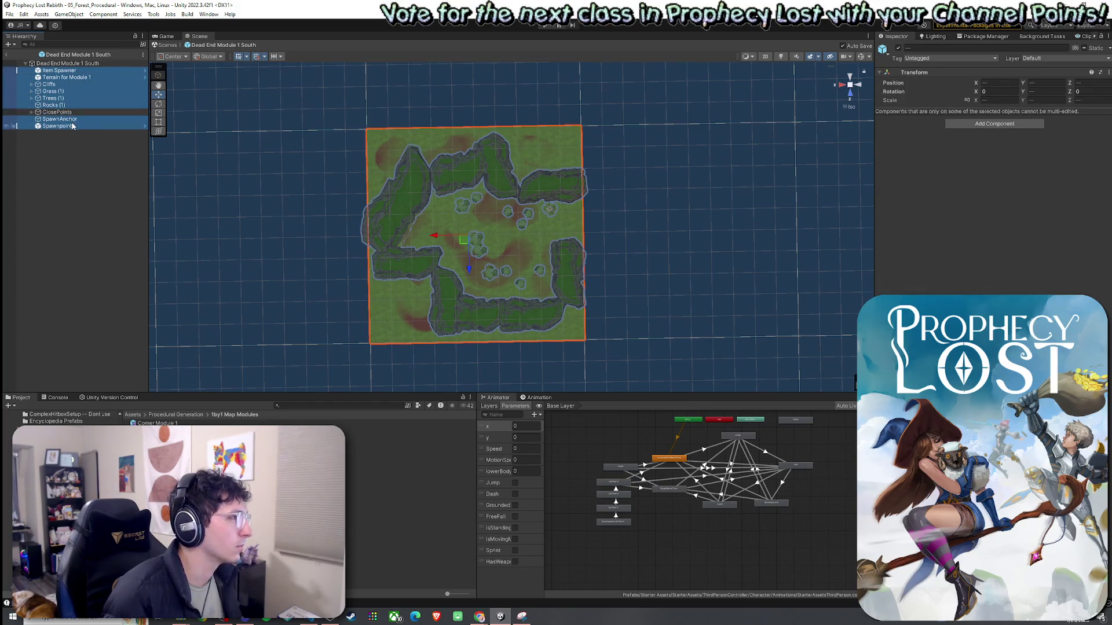
Drop the terrain from the selection and rotate the remaining contents 90° around Y
ctrl+click(67, 79)
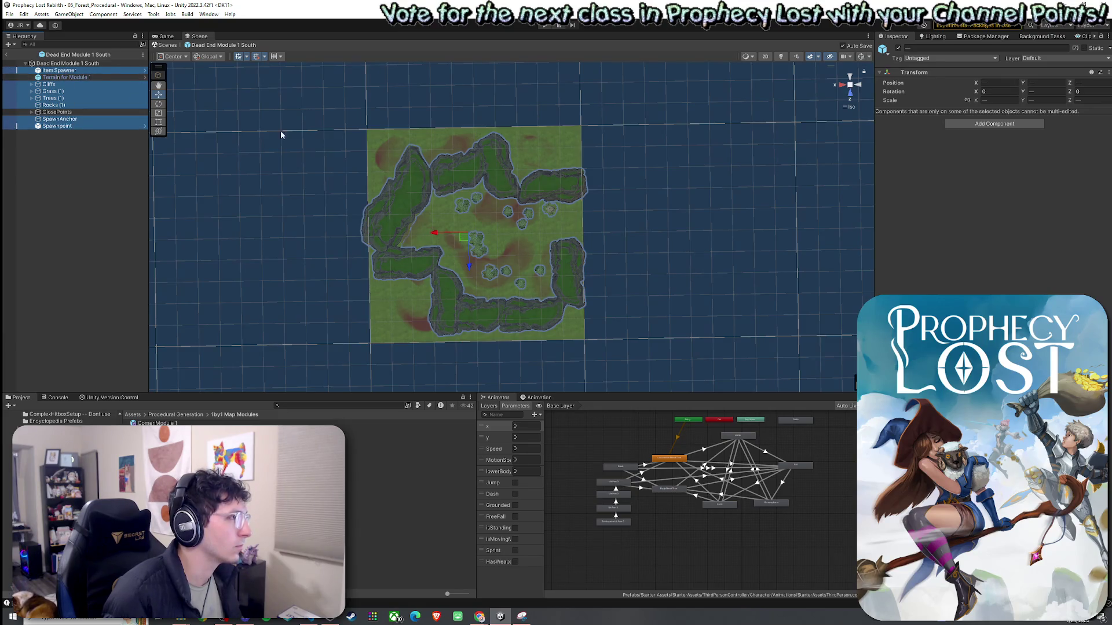
key(e)
drag(492, 258, 395, 307)
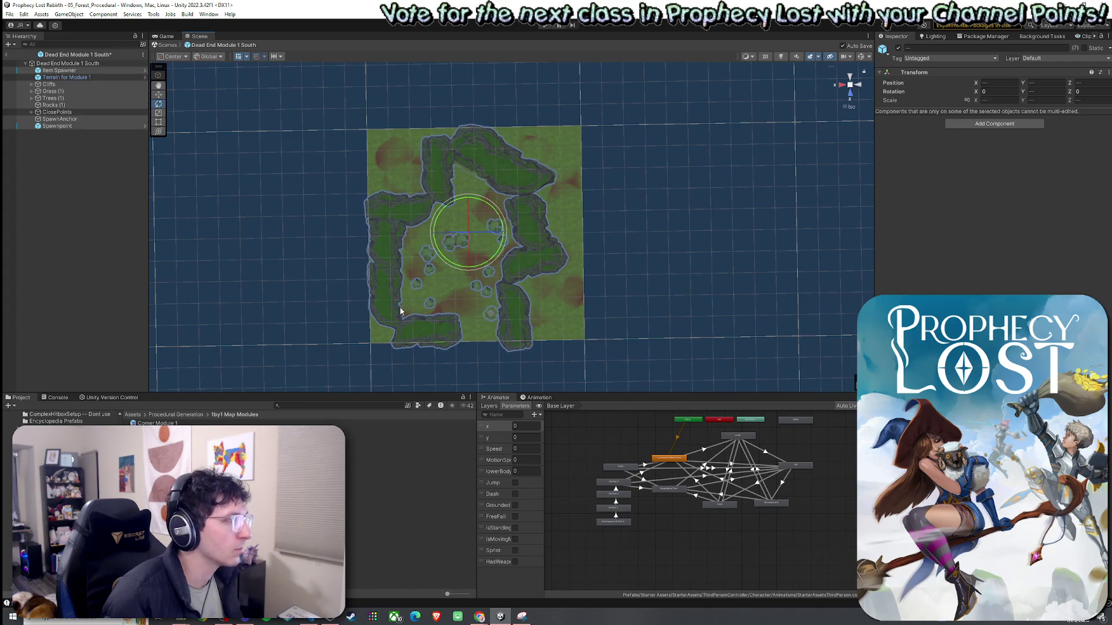
Check the close points after rotating: East at X -44.565, West at X 54.435
click(31, 112)
click(69, 119)
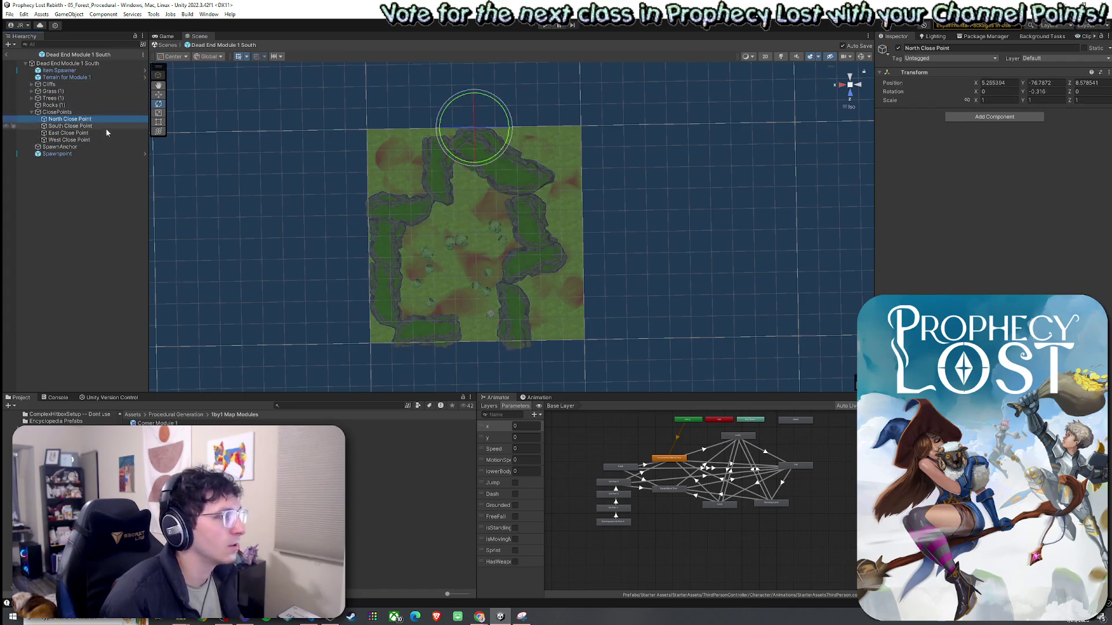
click(89, 125)
click(89, 133)
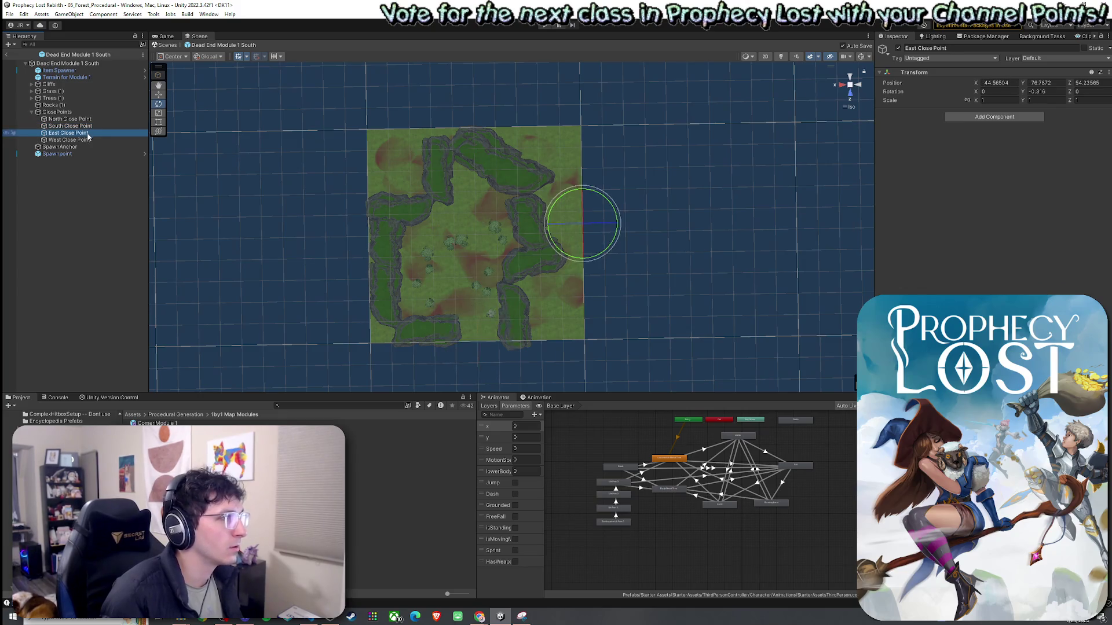
click(89, 141)
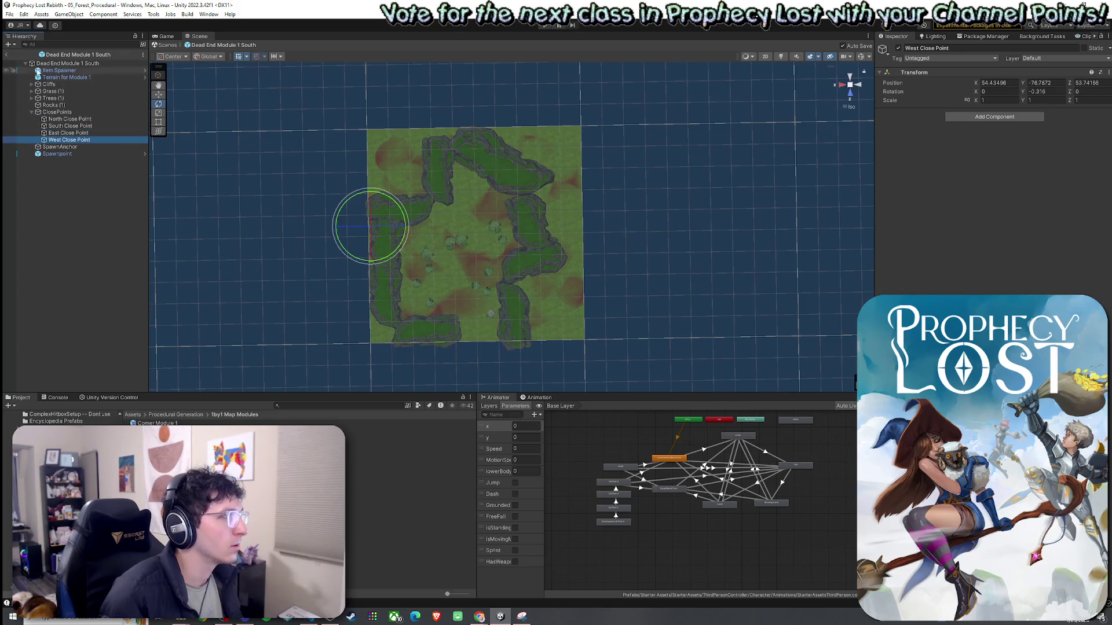
click(9, 14)
click(255, 105)
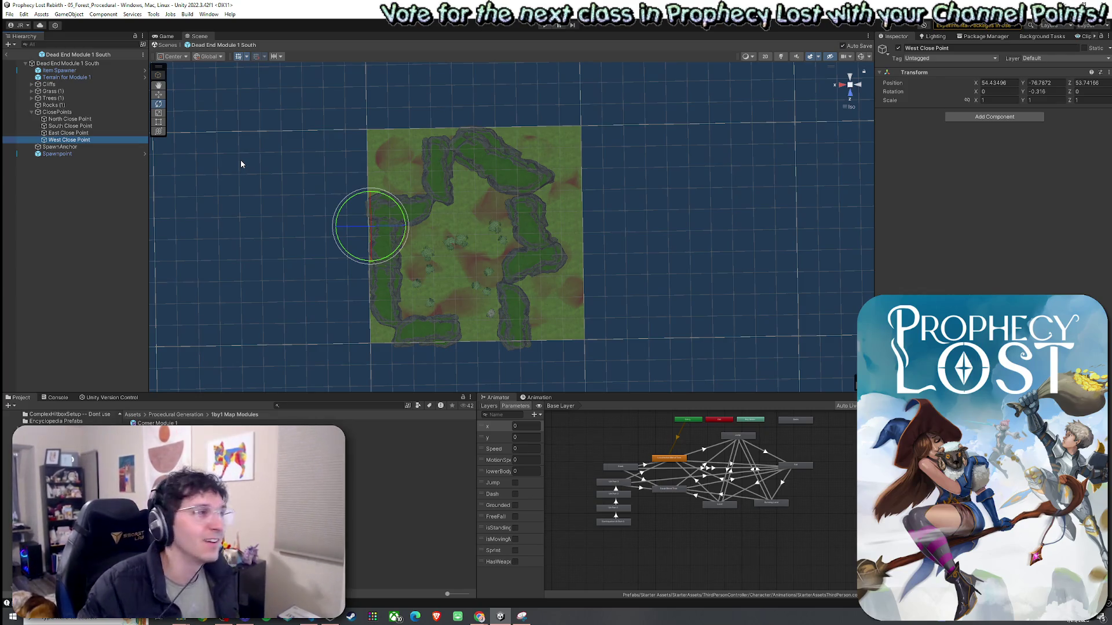
Open the Dead End Module 1 West prefab
click(20, 25)
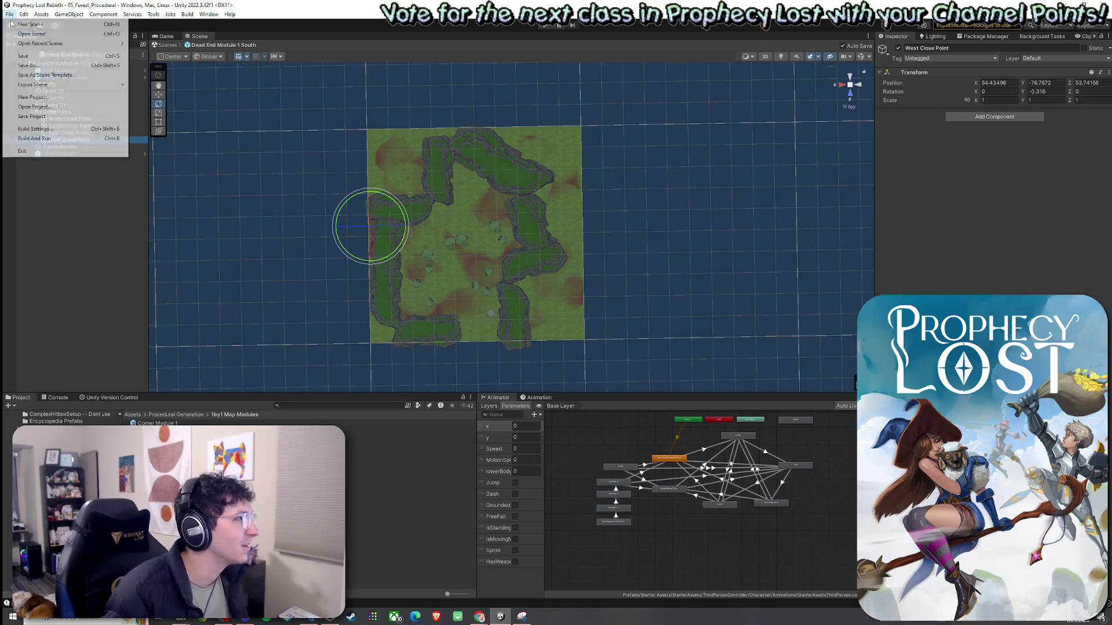
key(Escape)
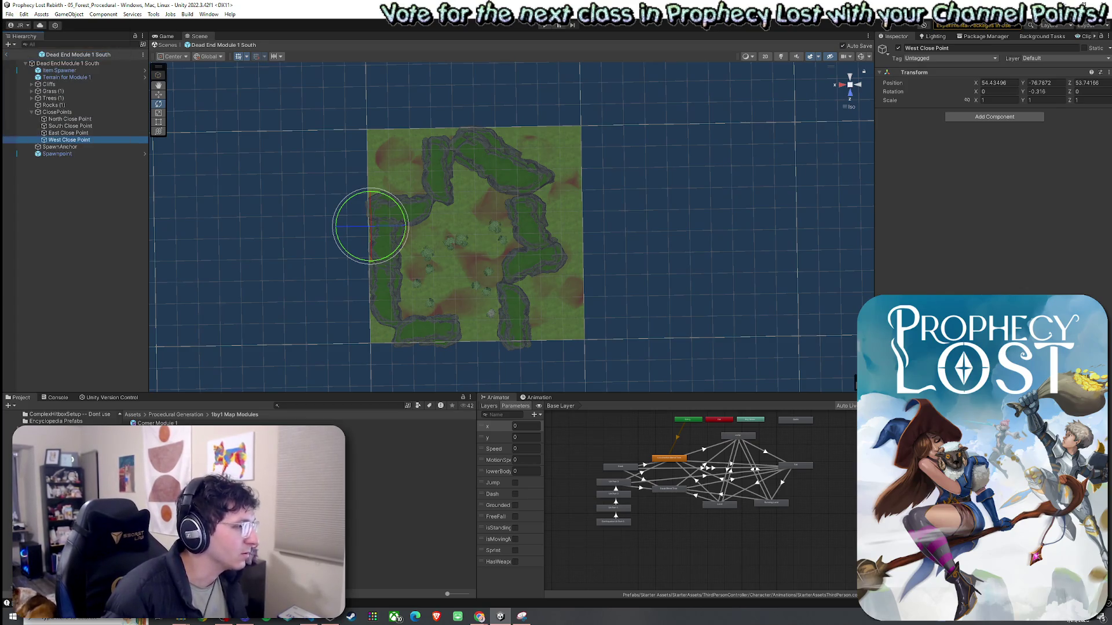
double_click(168, 465)
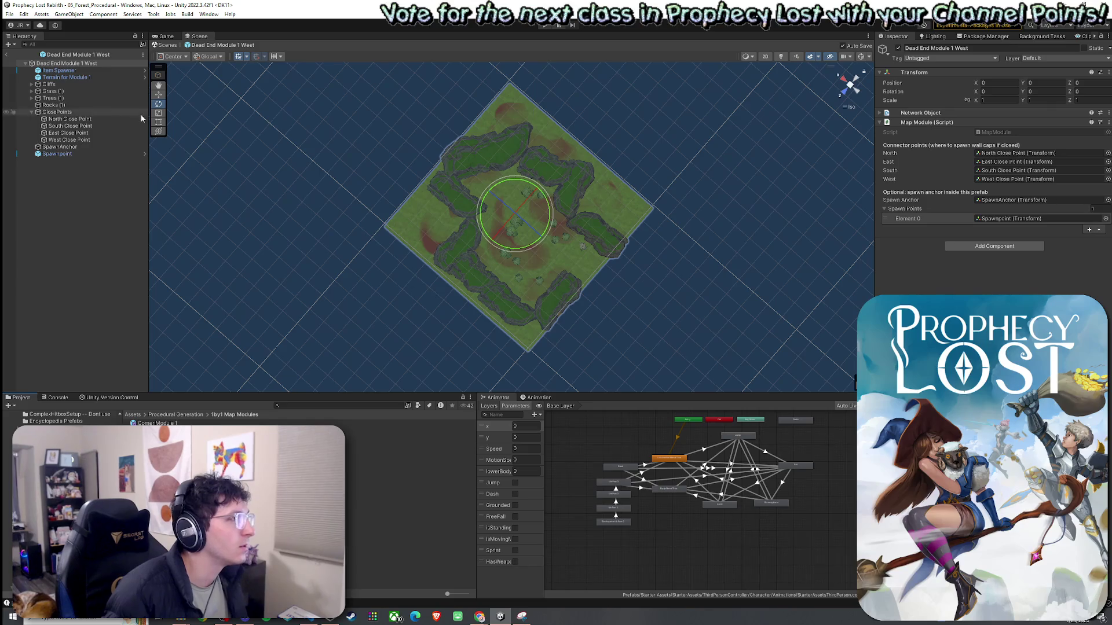
Inspect the West module's four close points, then switch to Move and view from above
click(69, 119)
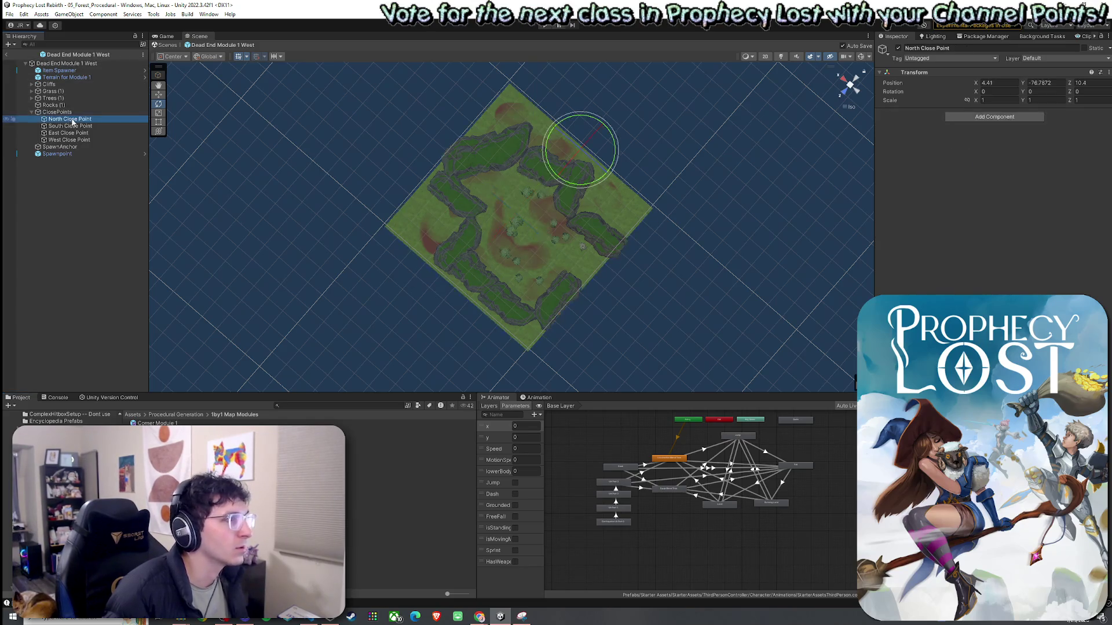
click(71, 126)
click(75, 133)
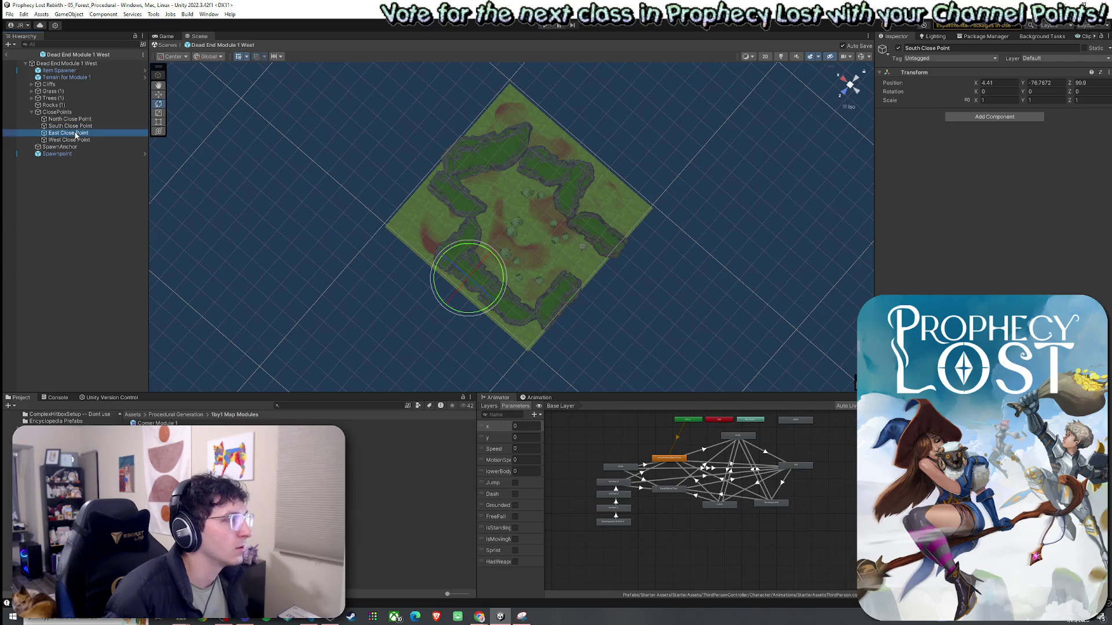
click(75, 138)
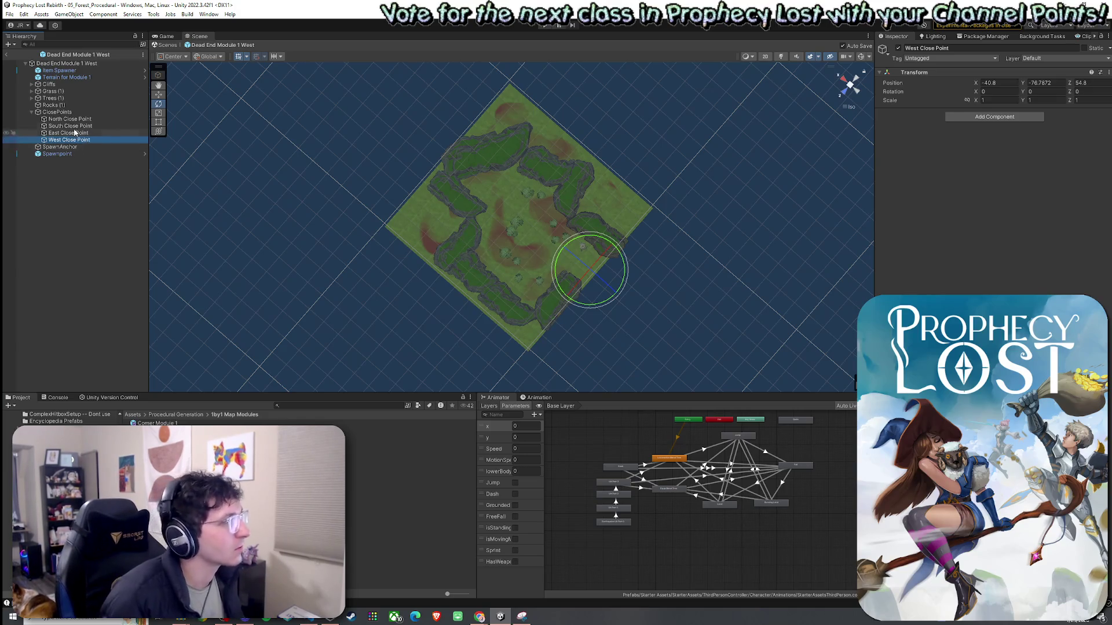
click(74, 119)
key(w)
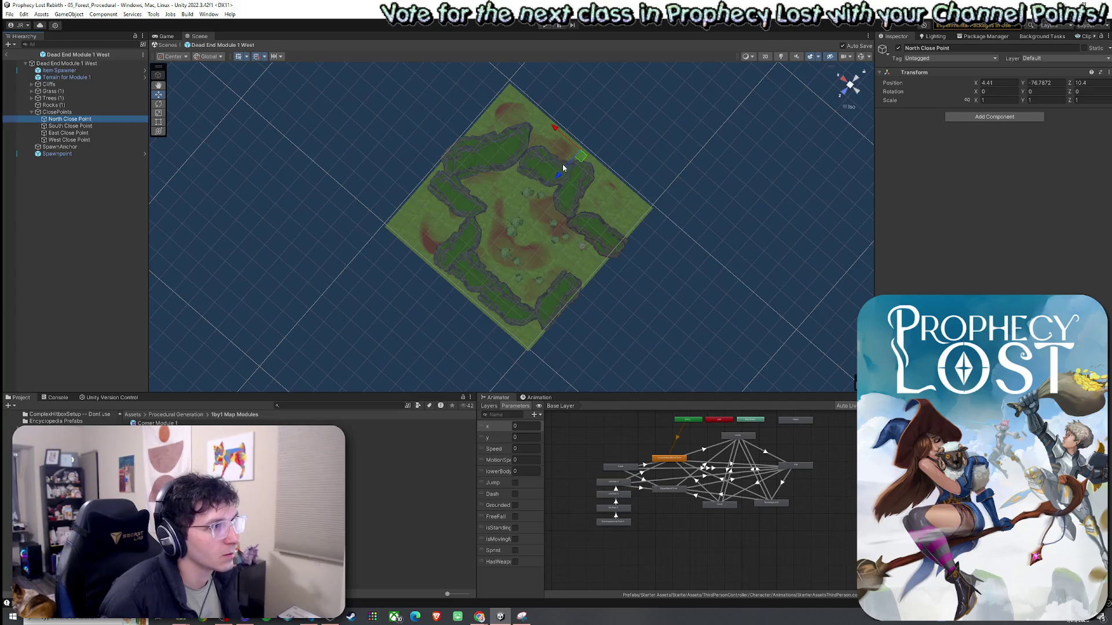
mouse_move(678, 230)
mouse_down()
mouse_move(633, 191)
mouse_move(625, 138)
mouse_move(747, 235)
mouse_move(734, 256)
mouse_up()
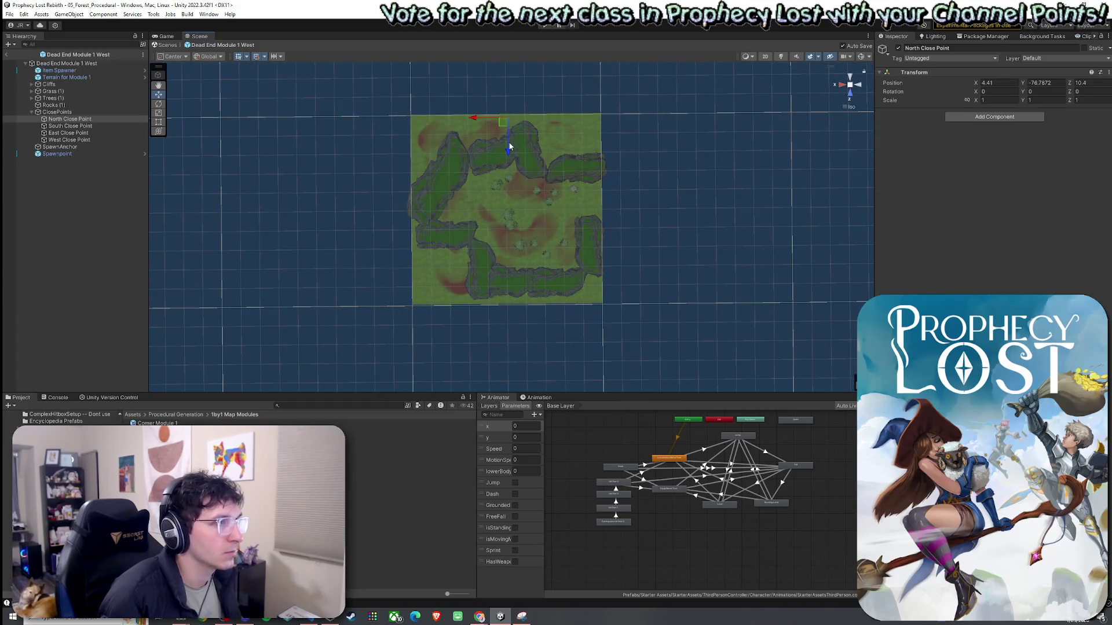
Nudge the North and South Close Points along Z and move East and West to their map edges
drag(509, 146, 507, 141)
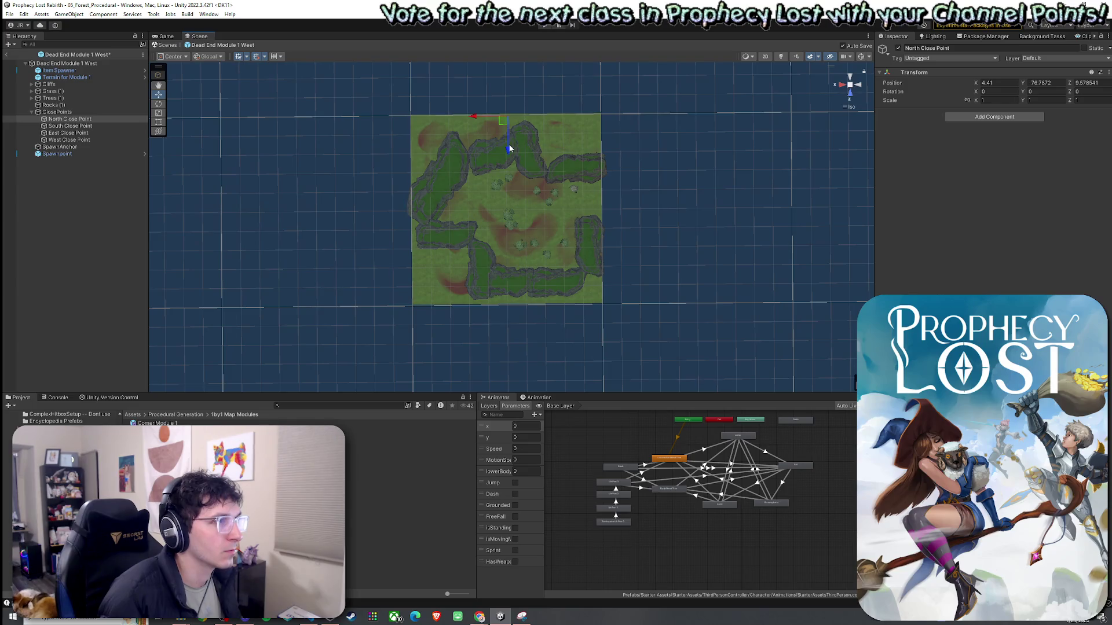
click(69, 126)
drag(510, 324, 510, 342)
click(69, 132)
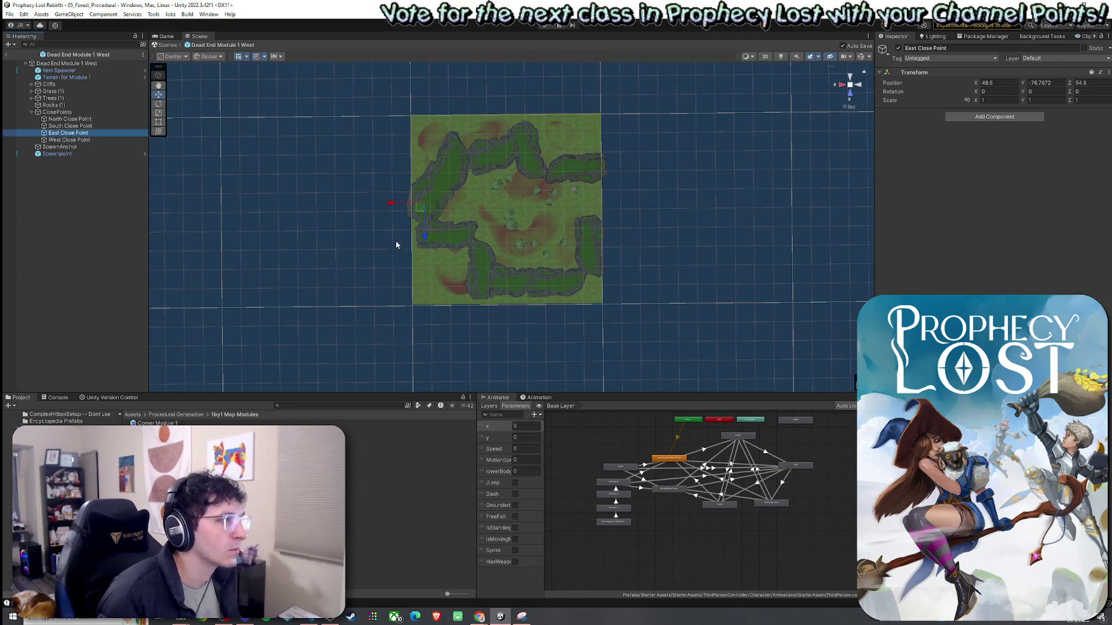
mouse_move(403, 205)
mouse_down()
mouse_move(579, 217)
mouse_move(382, 231)
mouse_up()
click(69, 140)
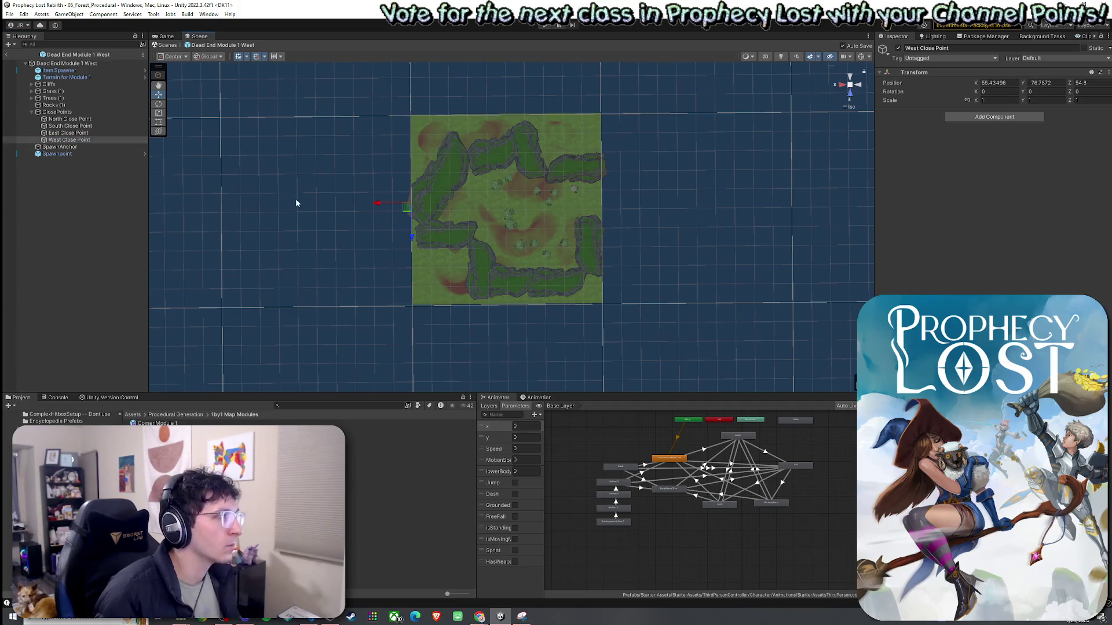
Review the close point positions: East at X -44.565, West at X 55.435
click(69, 119)
click(69, 125)
key(Down)
key(Down)
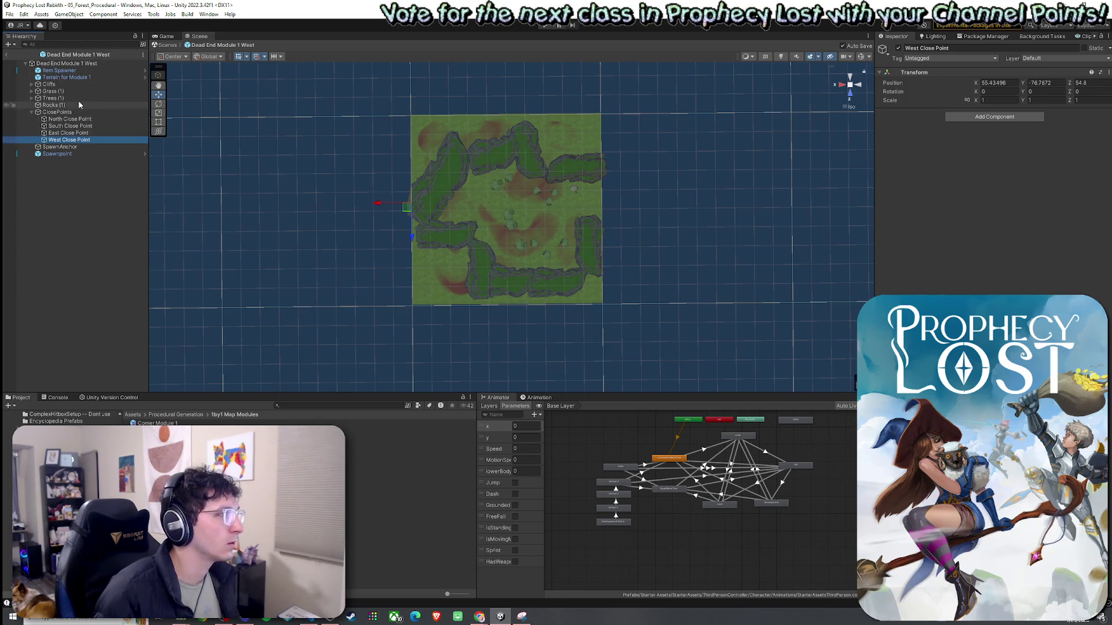
click(59, 70)
Select Item Spawner through Spawnpoint without the terrain, rotate them, and save
click(32, 111)
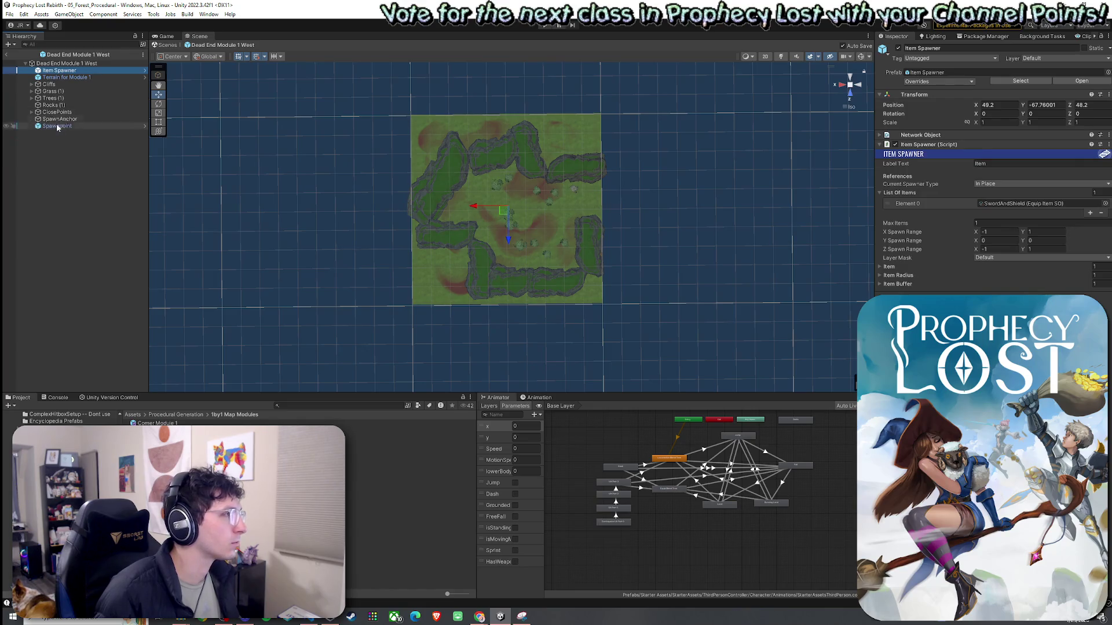
shift+click(52, 126)
ctrl+click(60, 77)
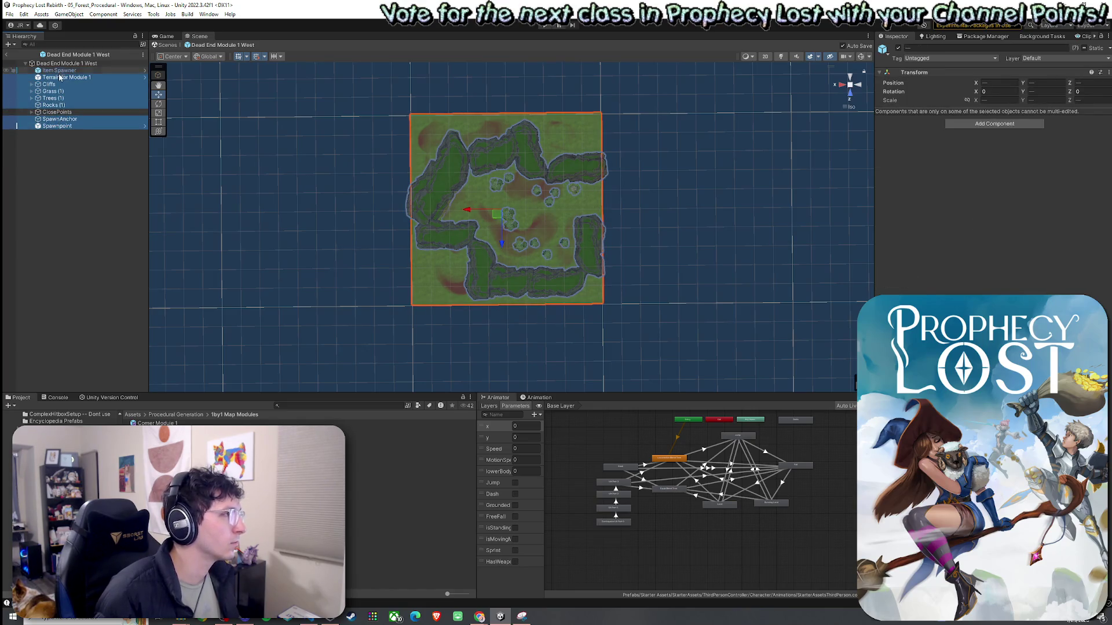
key(e)
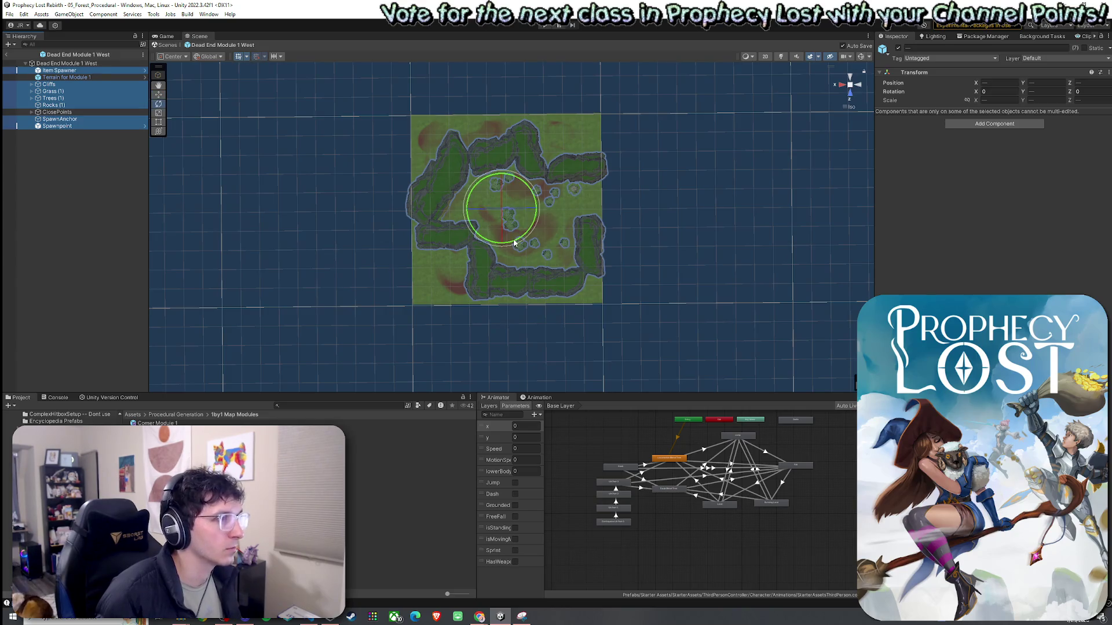
drag(514, 241, 749, 267)
key(ctrl+s)
Shift the rotated content back over the terrain along X and save
key(w)
drag(489, 213, 495, 213)
key(ctrl+s)
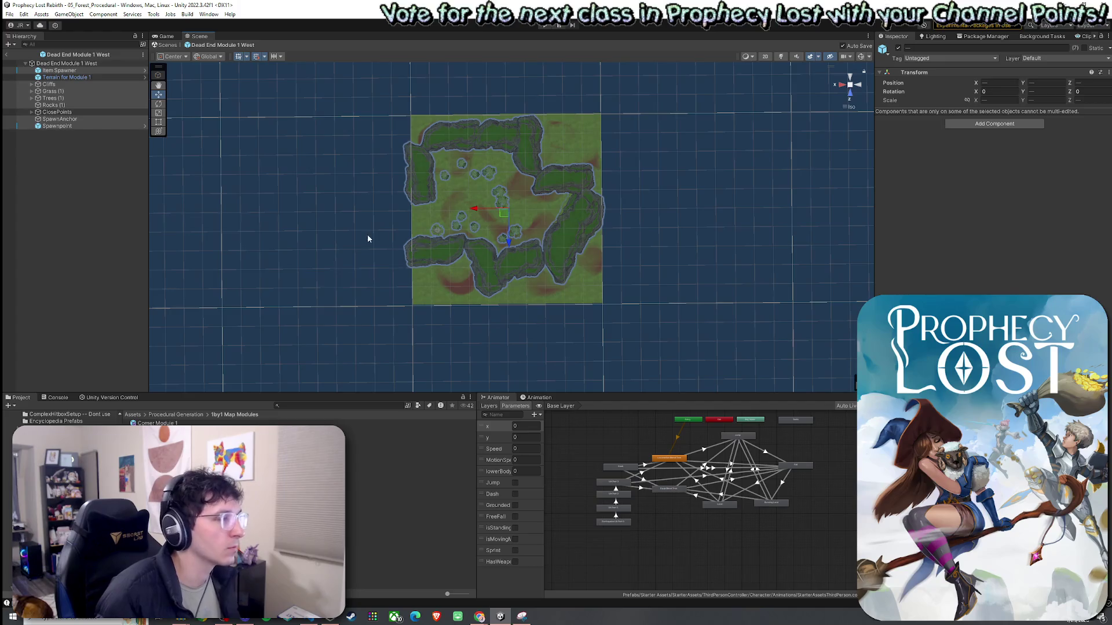
click(32, 112)
Check the West and South Close Point positions
click(70, 119)
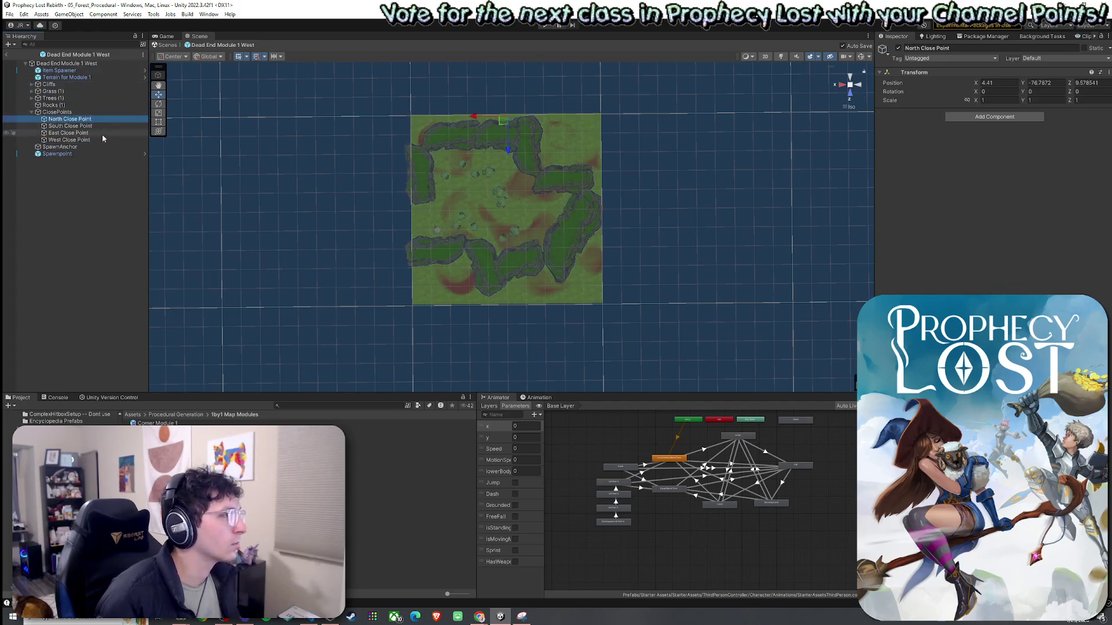
key(Down)
key(Down)
click(117, 141)
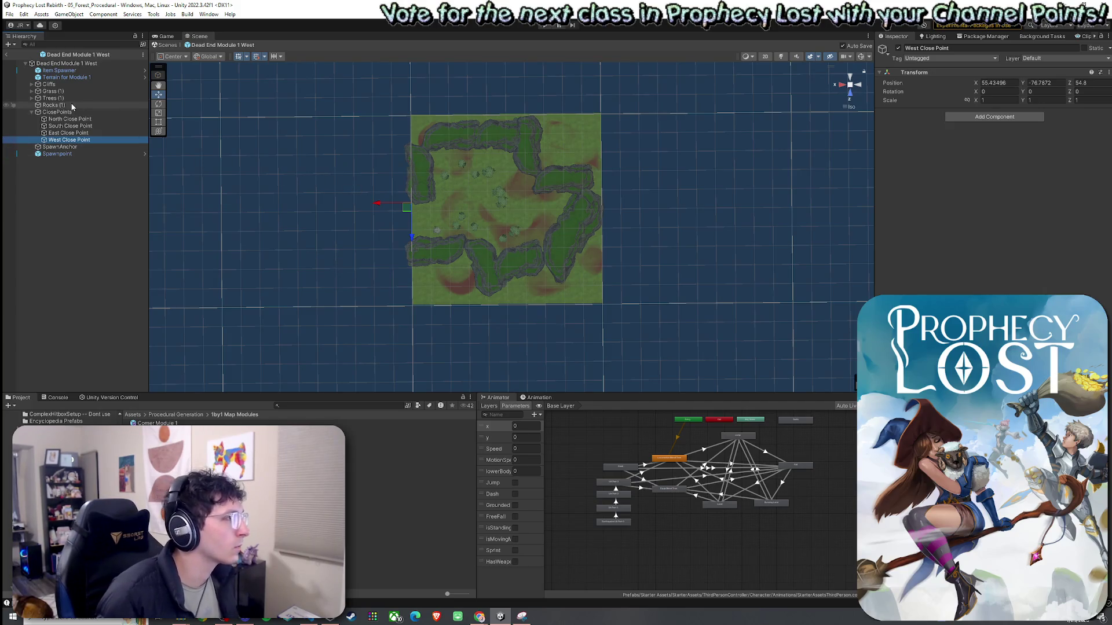
click(91, 126)
Box-select the map's cliffs, foliage, rocks and spawners and nudge them slightly along Z
drag(626, 324, 301, 167)
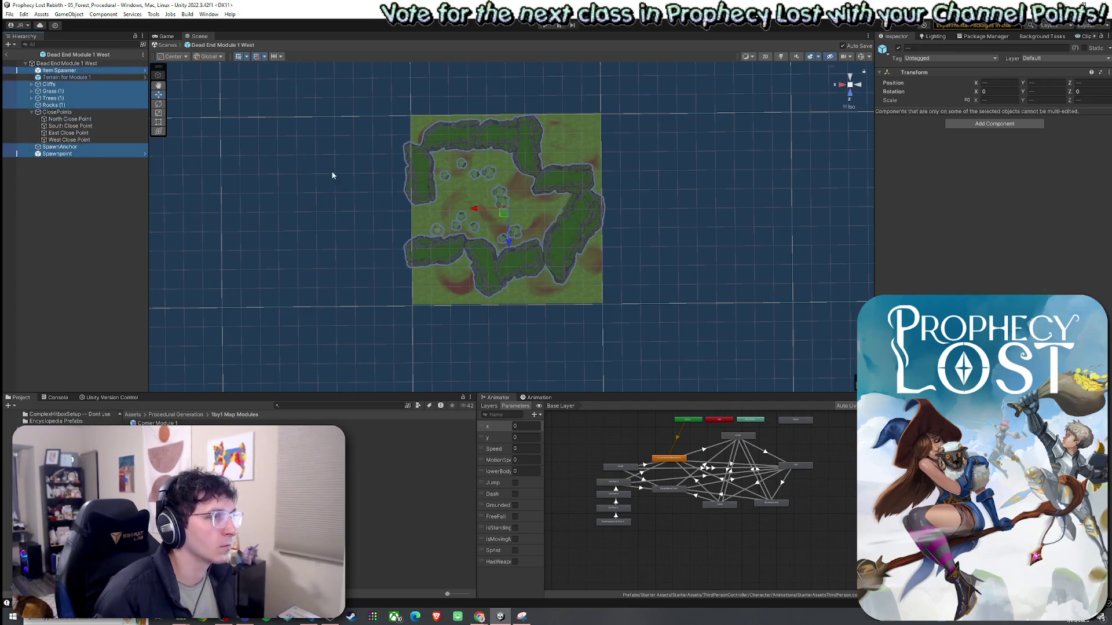
click(510, 237)
drag(509, 238, 509, 235)
key(ctrl+z)
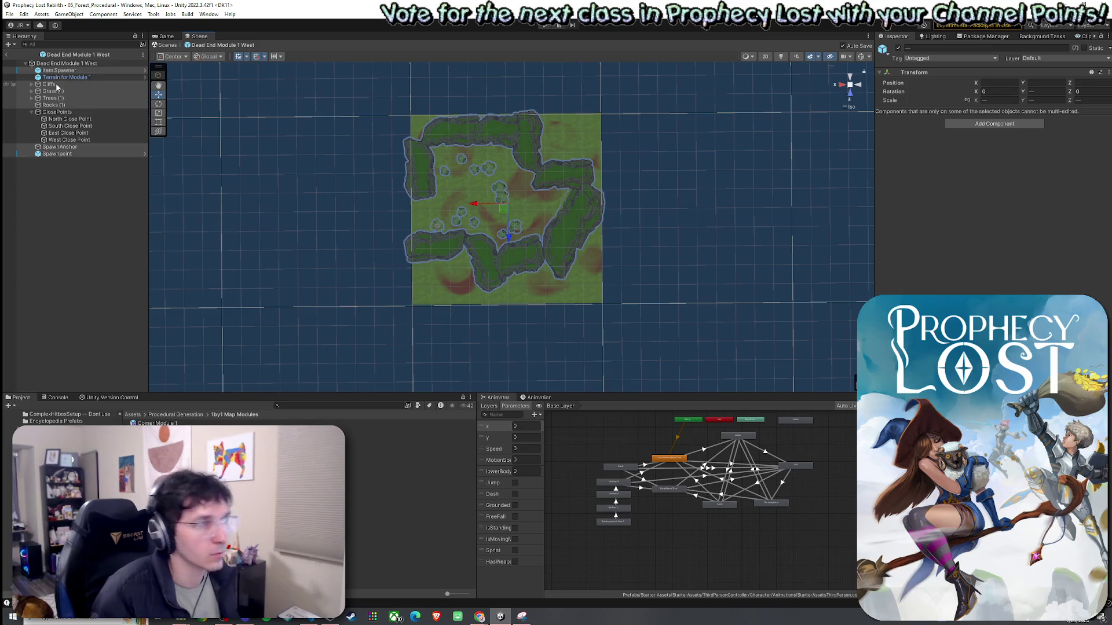
Save the West module prefab and pick Dead End Module 1 North in the Project panel
click(9, 14)
click(171, 7)
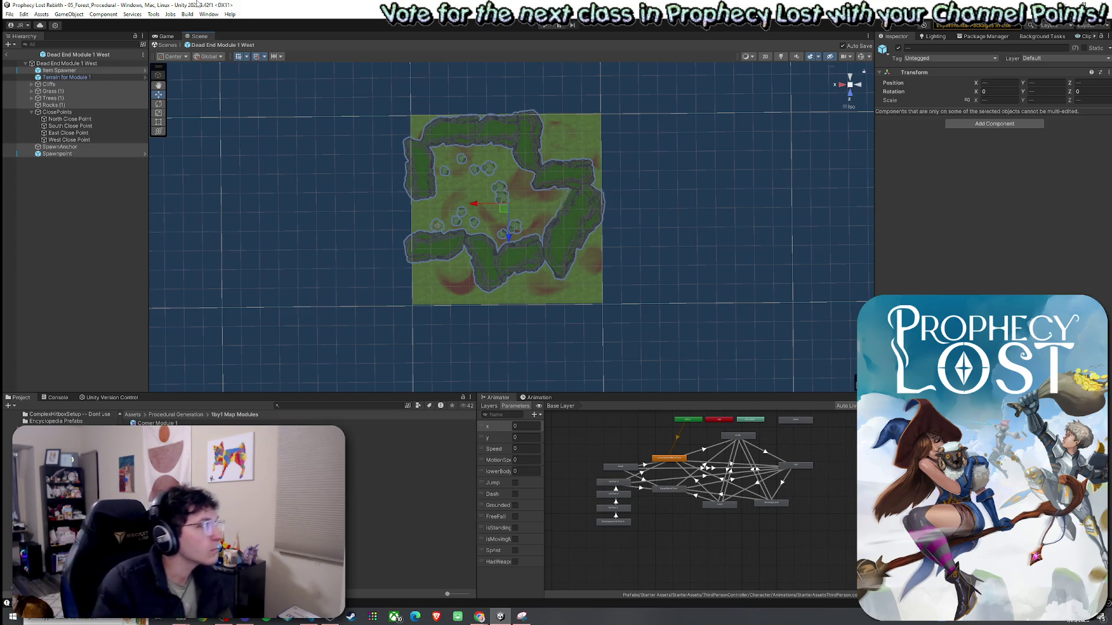
key(Down)
key(Down)
key(Down)
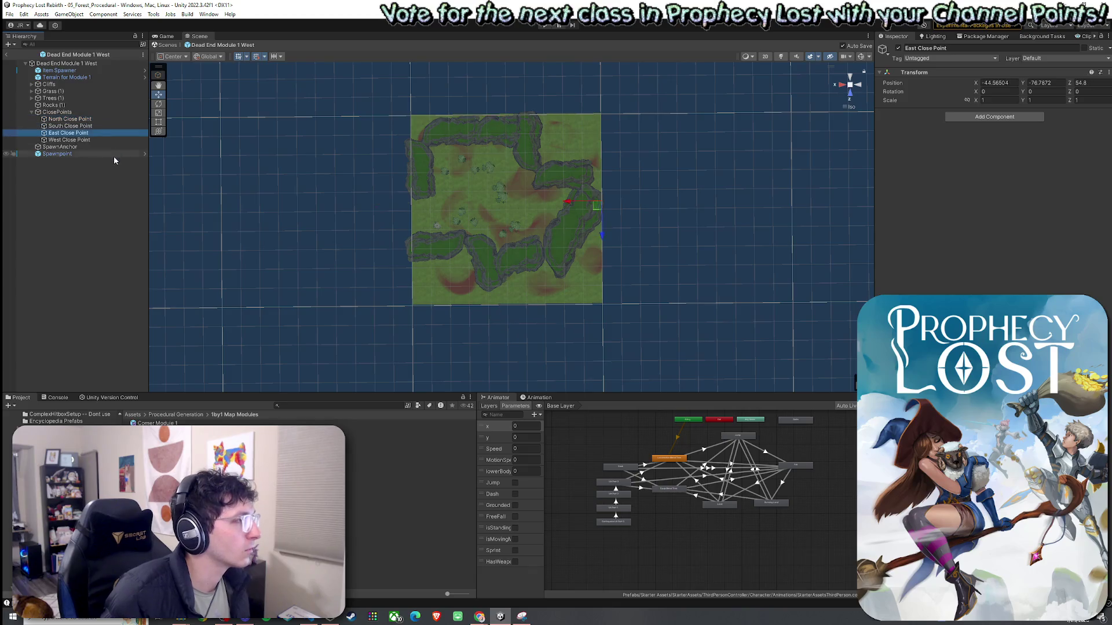
click(15, 10)
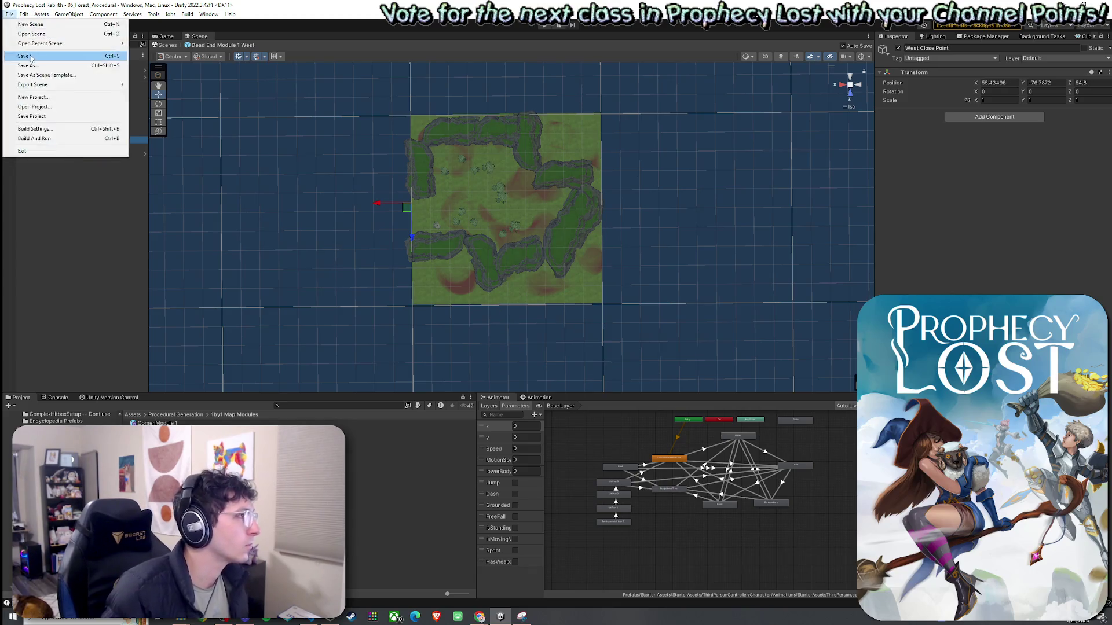
key(Escape)
click(301, 450)
Open the Dead End Module 1 North prefab, view it from above, and inspect its North and South Close Points
key(Return)
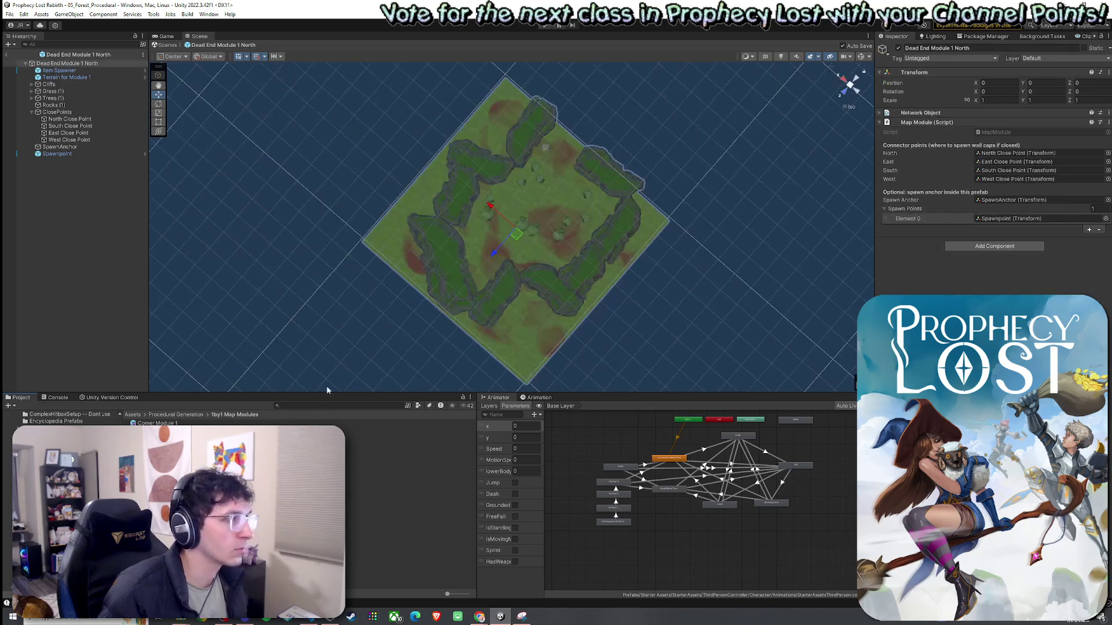
mouse_move(596, 249)
mouse_down()
mouse_move(675, 280)
mouse_move(707, 273)
mouse_move(706, 255)
mouse_up()
click(96, 119)
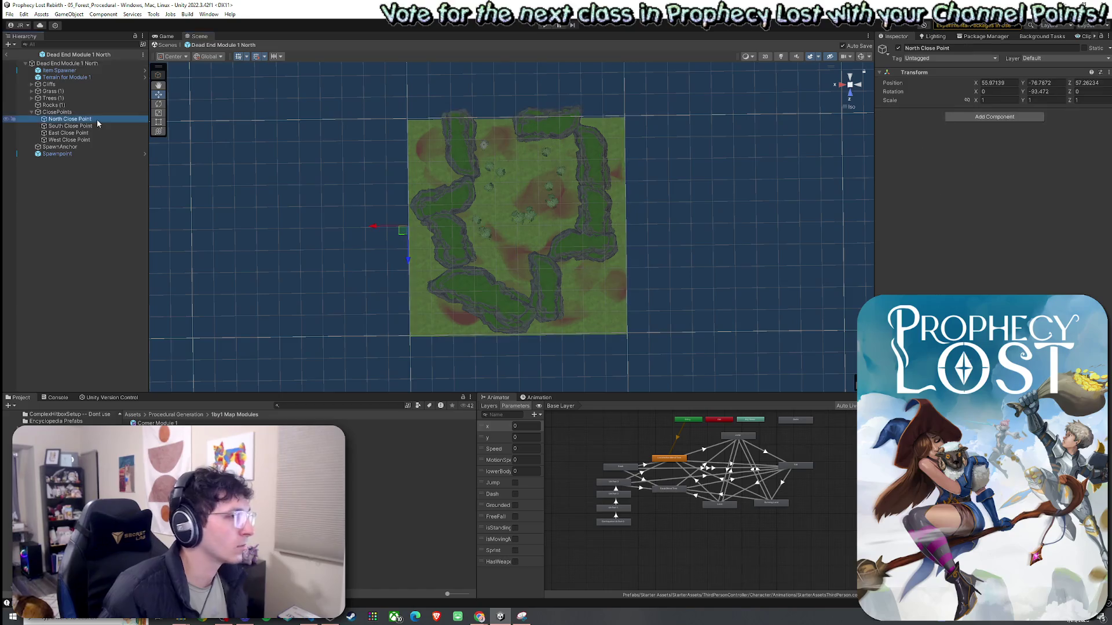
mouse_move(453, 206)
mouse_down()
mouse_move(665, 211)
mouse_move(453, 207)
mouse_move(450, 218)
mouse_up()
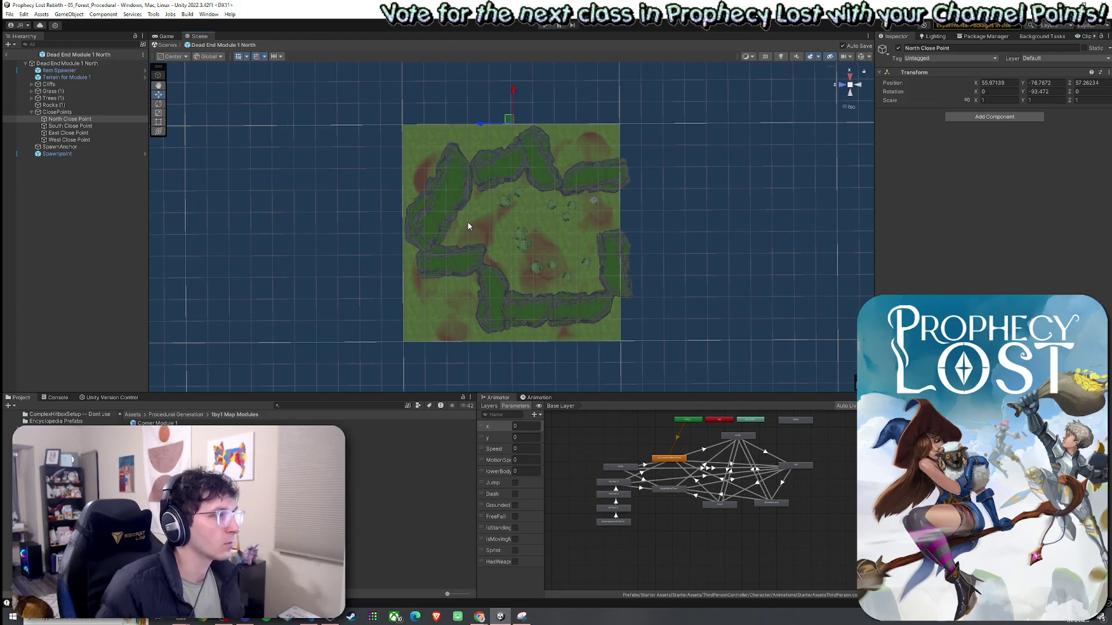
click(81, 126)
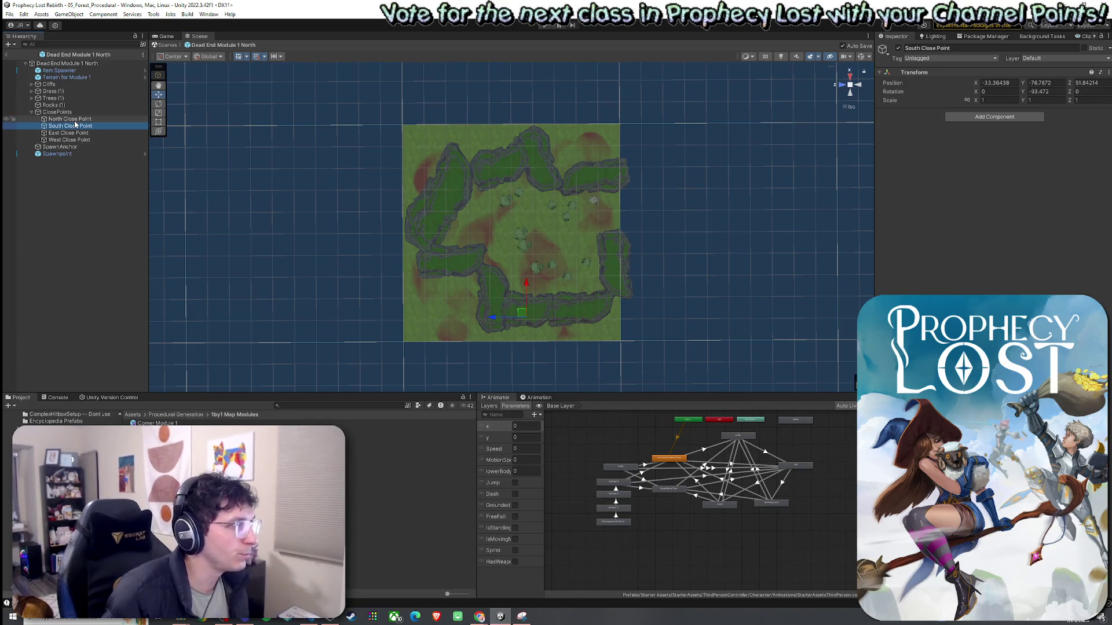
click(75, 120)
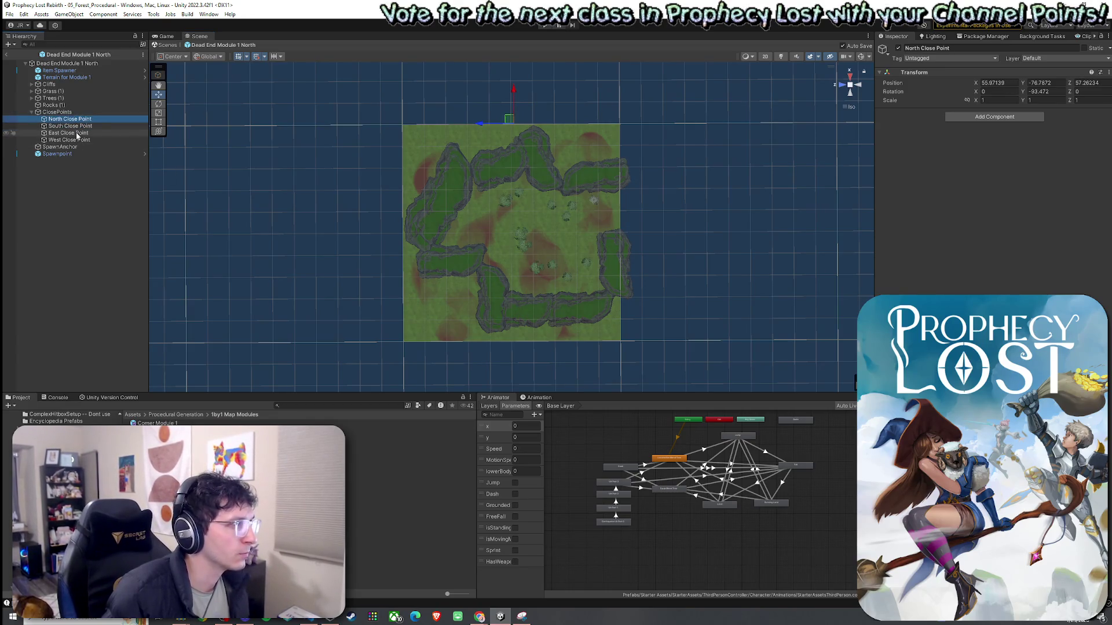
Reposition the South, East and West Close Points, putting East at Z 8.58 and West at Z 108.58
click(71, 126)
drag(528, 319, 510, 341)
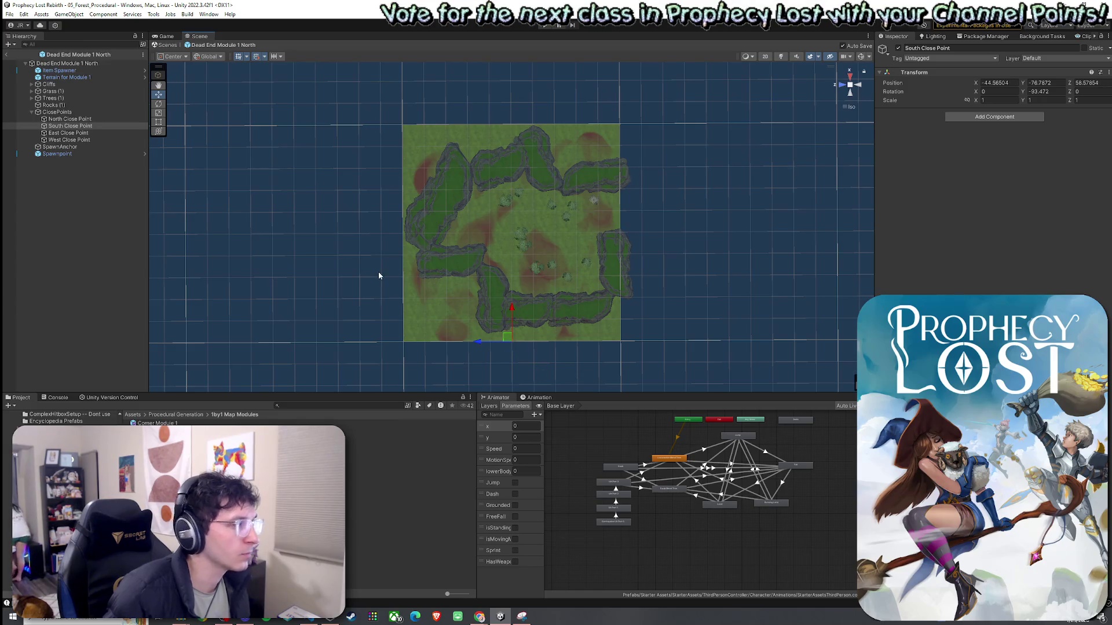
click(100, 119)
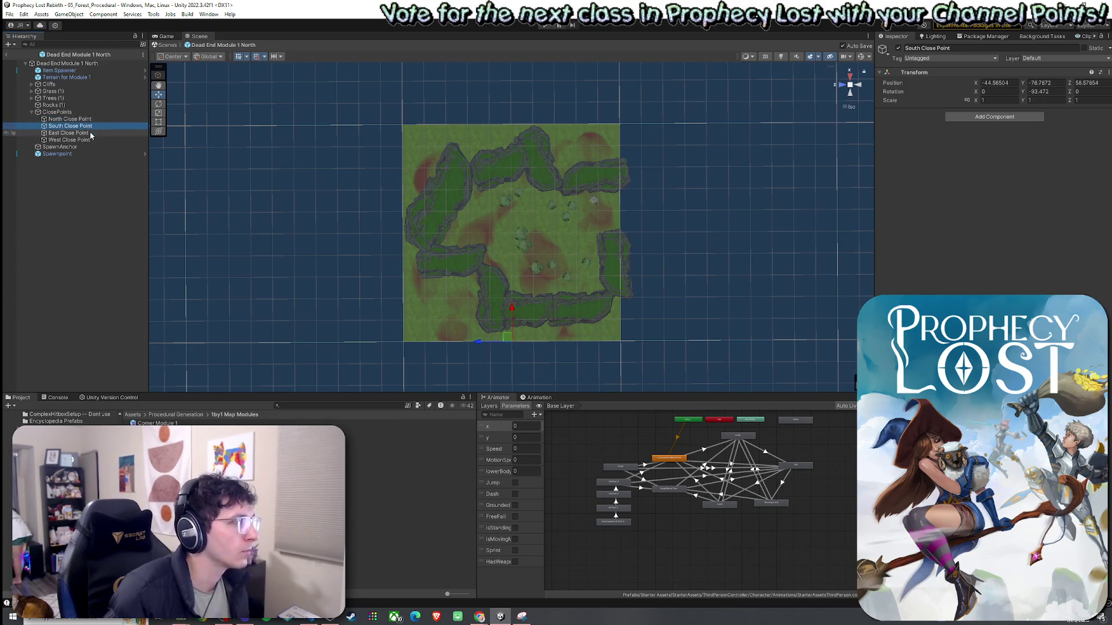
click(90, 133)
drag(383, 227, 582, 249)
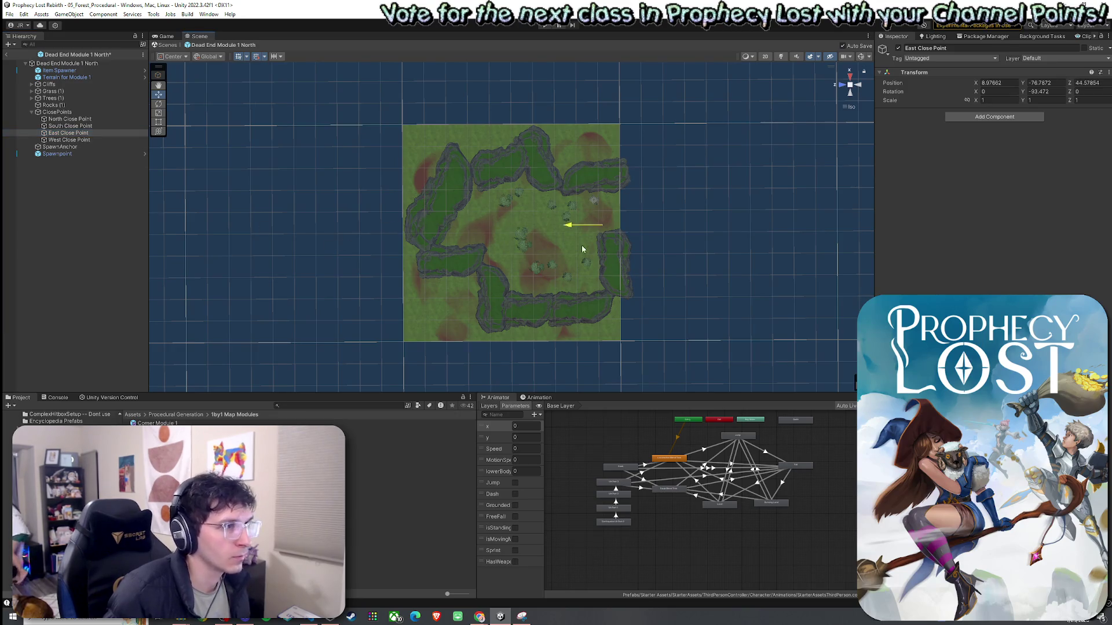
drag(620, 193, 619, 199)
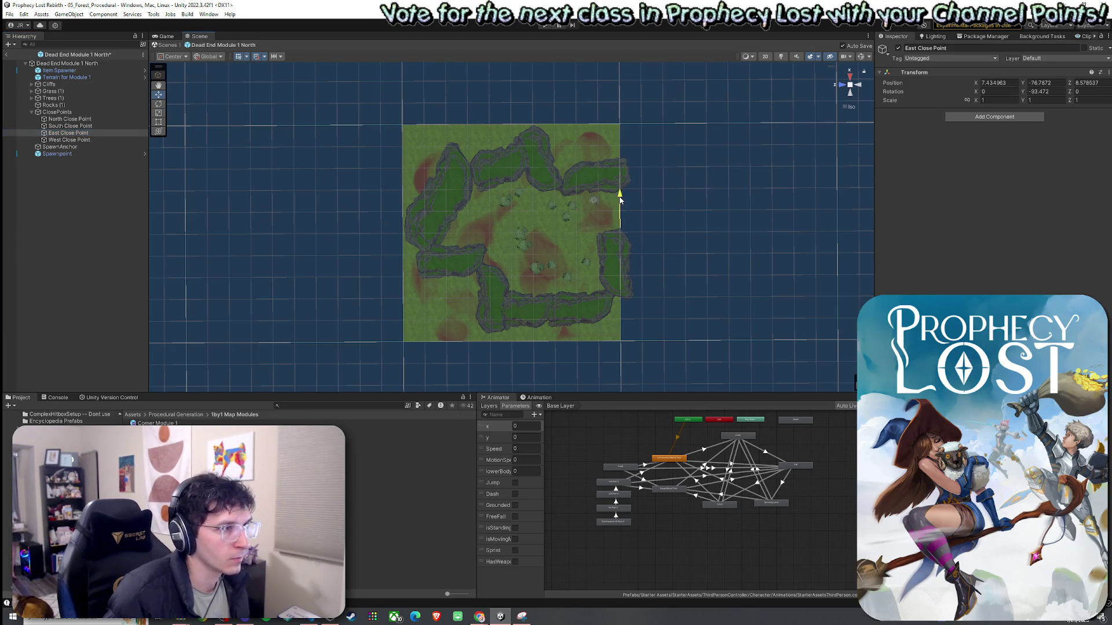
click(87, 140)
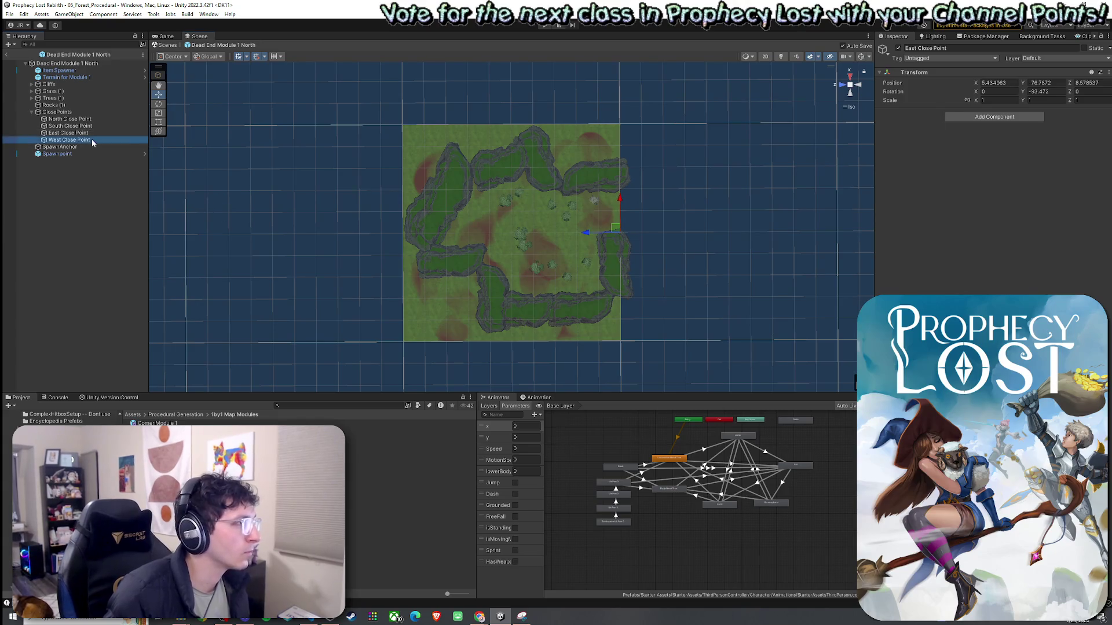
mouse_move(615, 226)
mouse_down()
mouse_move(408, 241)
mouse_move(398, 231)
mouse_up()
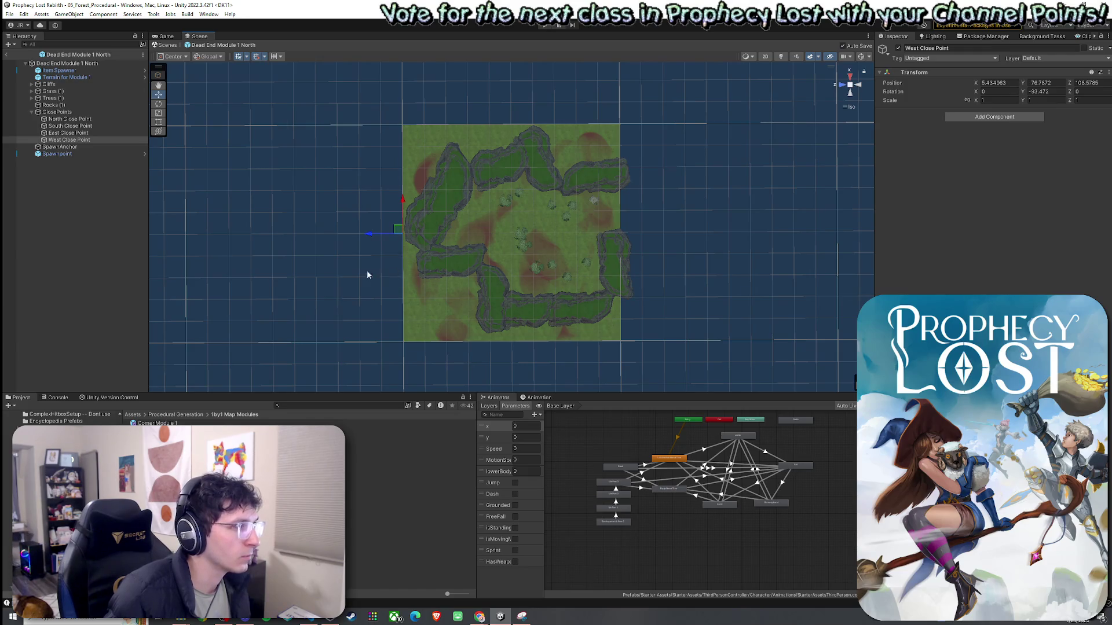
Step through the close points once more, then begin a selection at Item Spawner
click(83, 119)
key(Down)
key(Down)
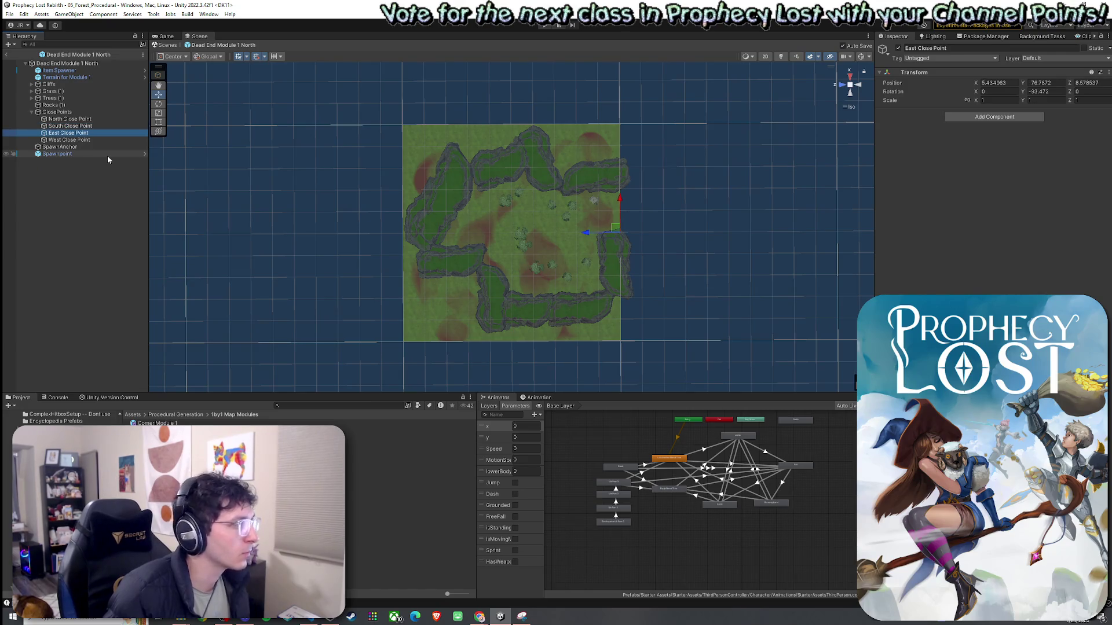
key(Down)
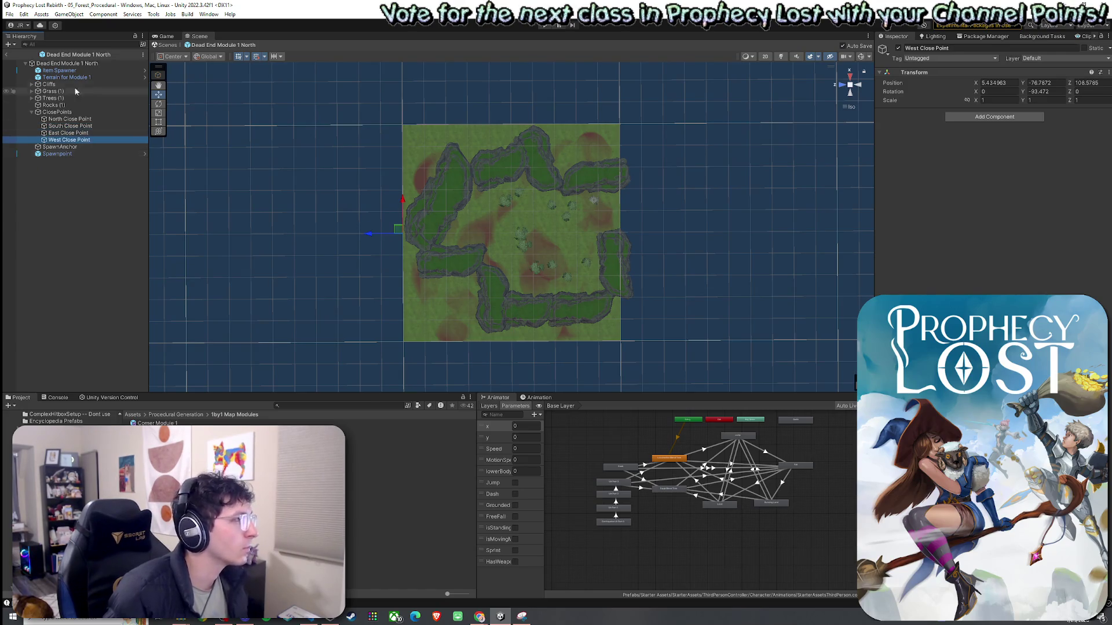
click(118, 70)
Select Item Spawner through Spawnpoint, excluding ClosePoints and Terrain for Module 1
shift+click(74, 154)
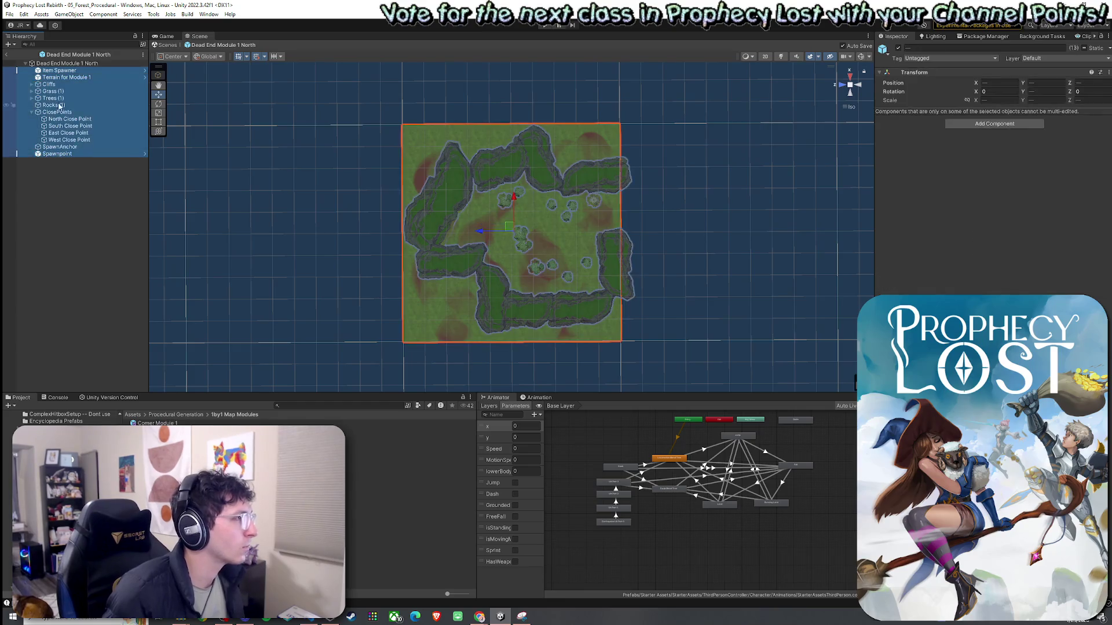
ctrl+click(46, 112)
click(31, 112)
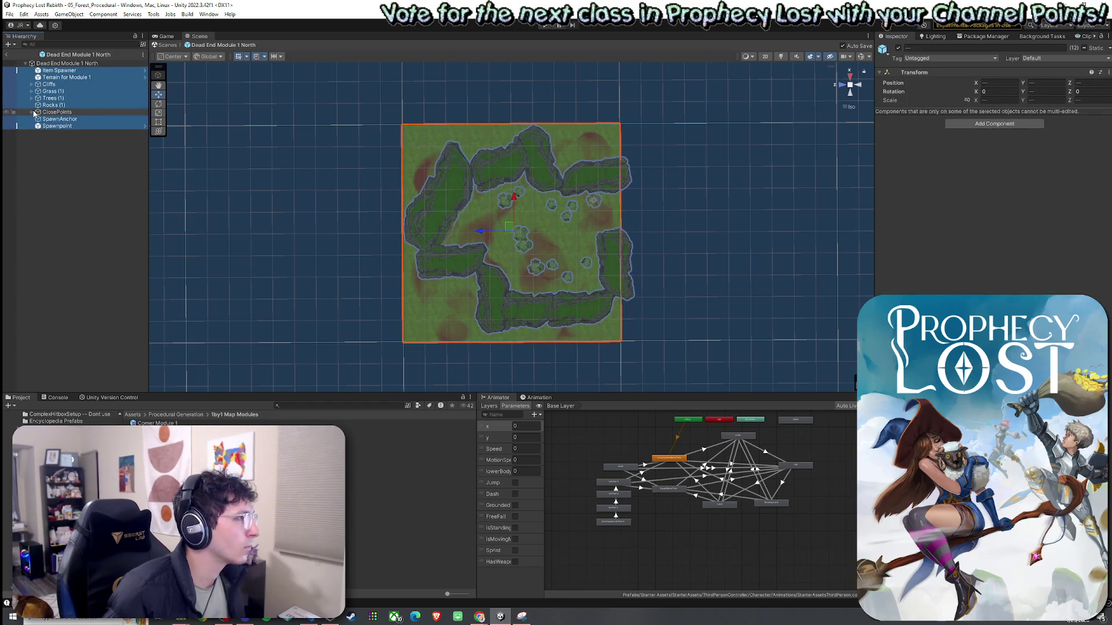
click(63, 71)
shift+click(58, 126)
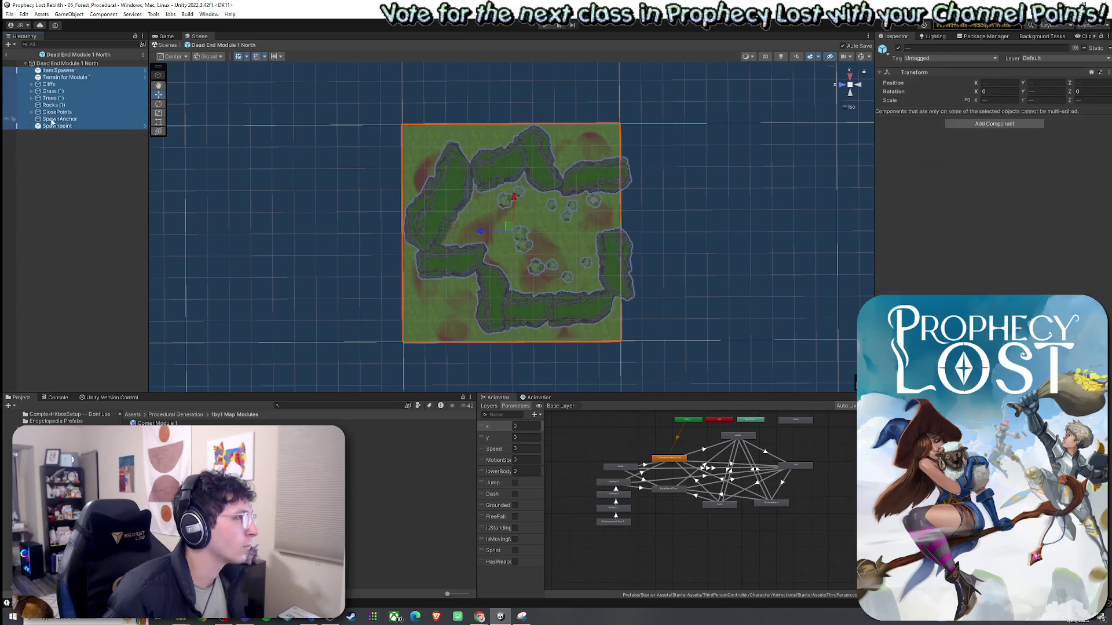
click(31, 112)
click(31, 111)
ctrl+click(57, 111)
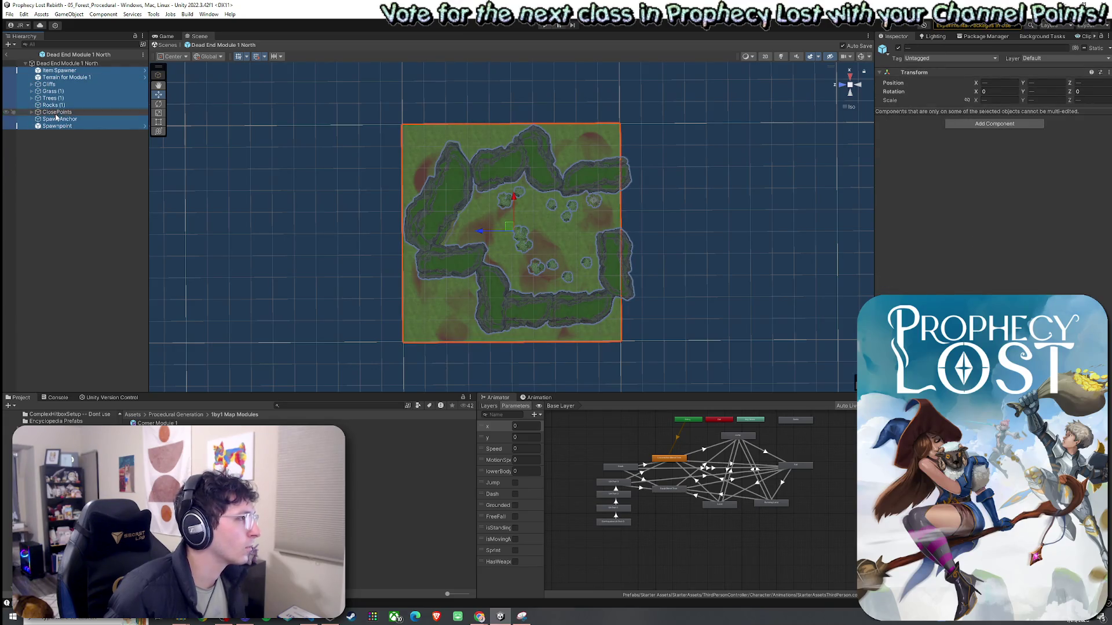
ctrl+click(60, 77)
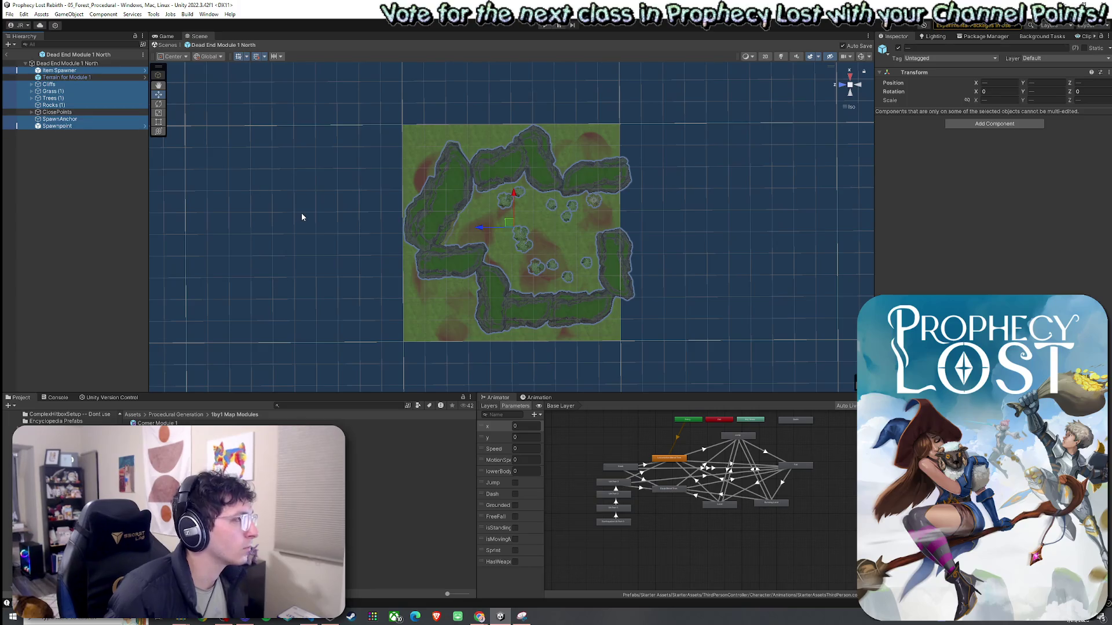
Check the North Close Point, then redo the selection without ClosePoints and Terrain
click(32, 111)
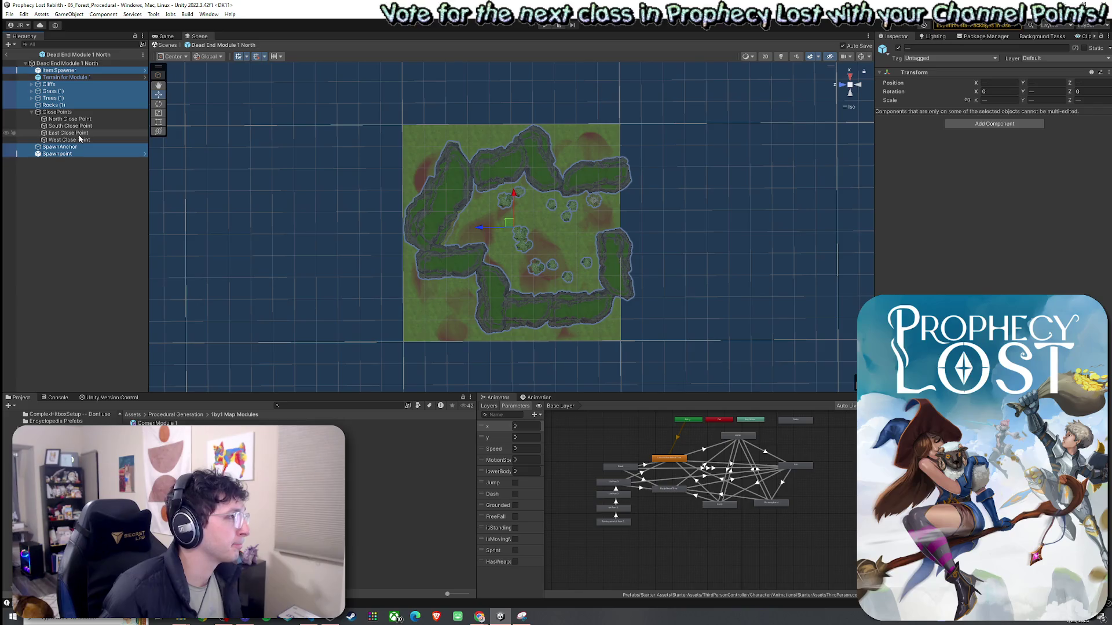
click(70, 119)
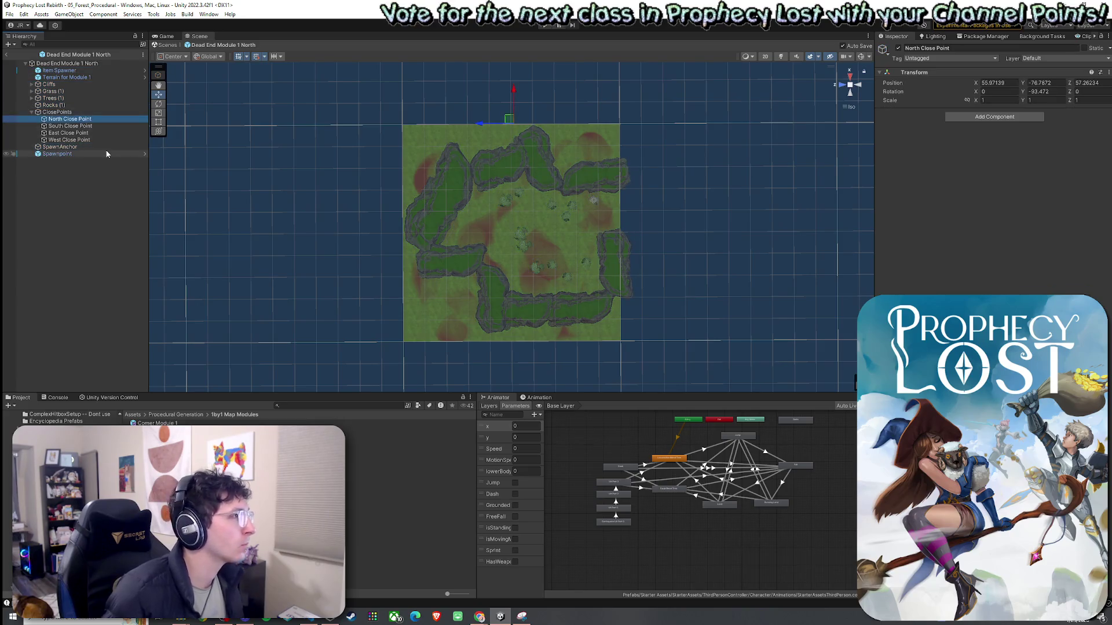
click(31, 112)
click(58, 70)
shift+click(64, 127)
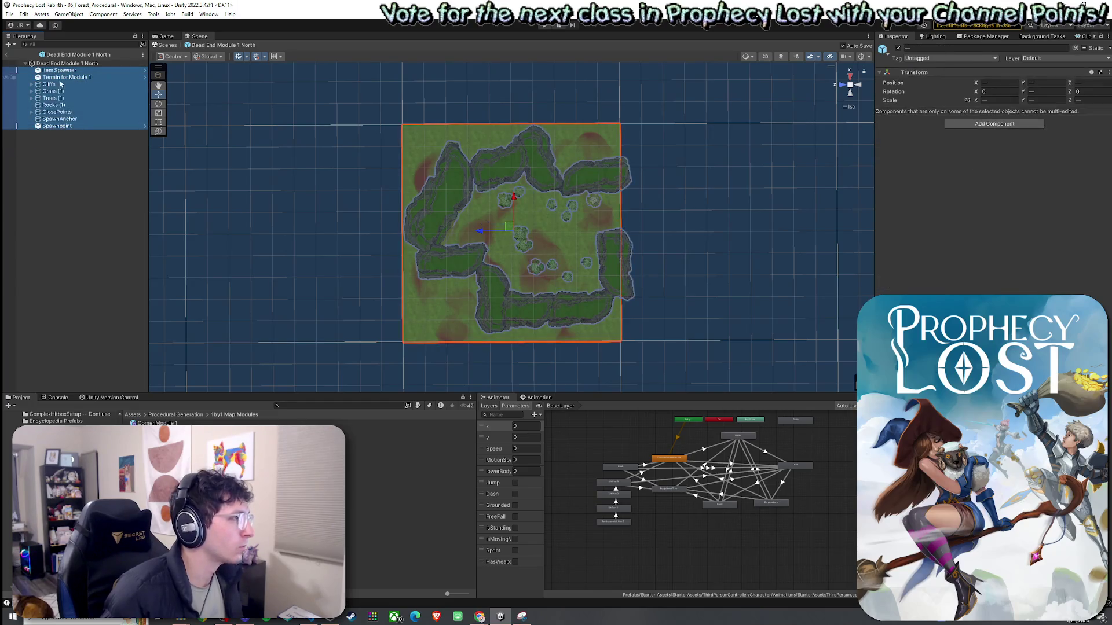
ctrl+click(60, 78)
Rotate the cliffs, foliage and spawn objects a quarter turn around Y
key(e)
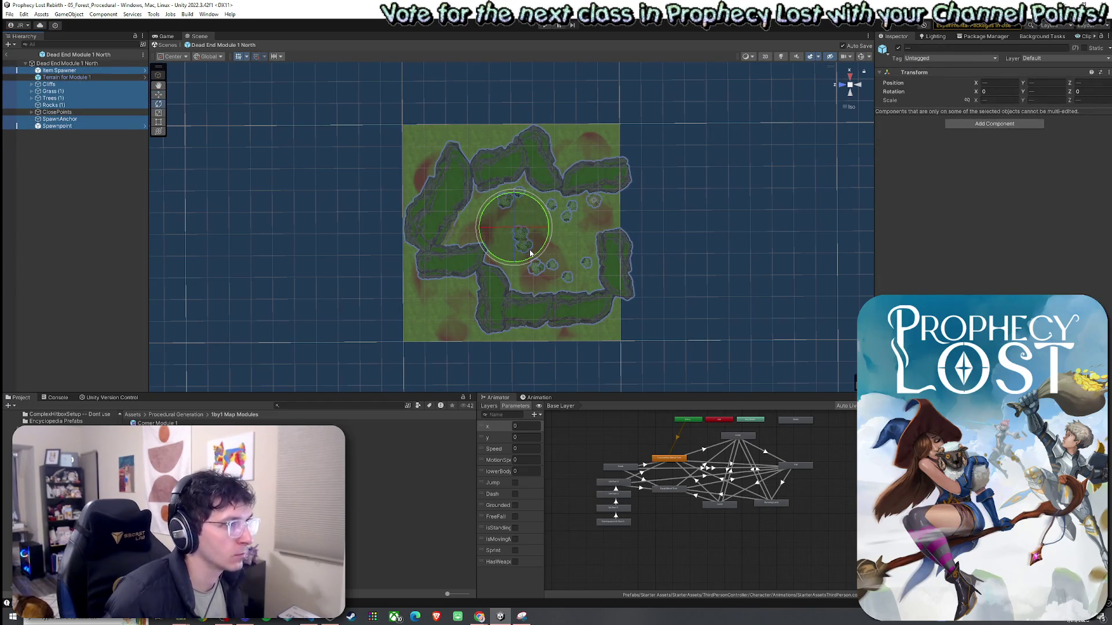
drag(529, 249, 649, 278)
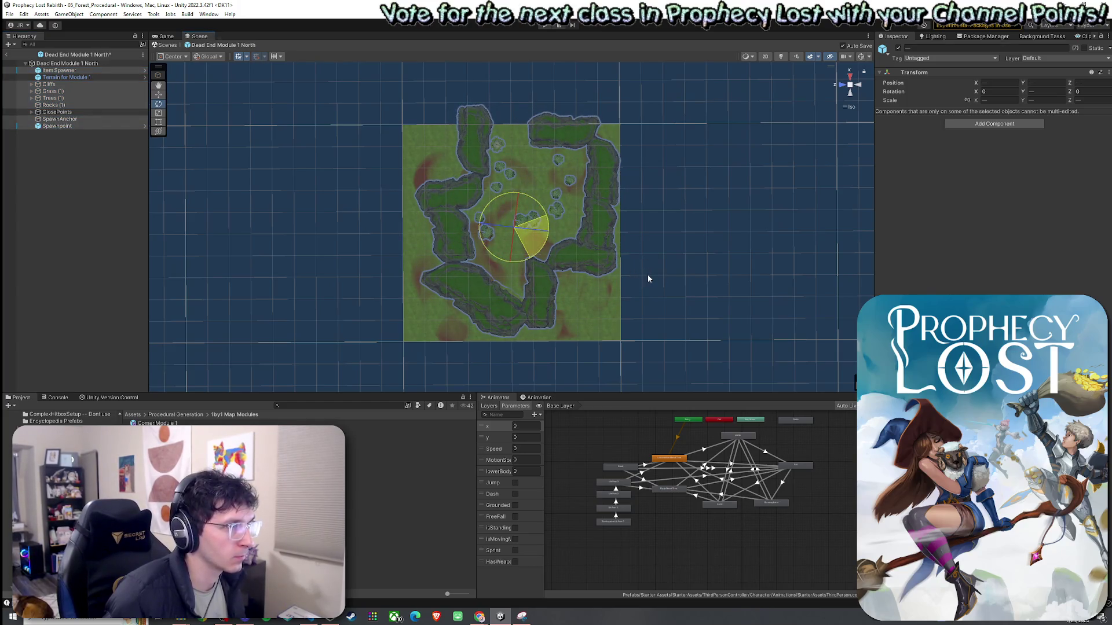
drag(648, 275, 649, 274)
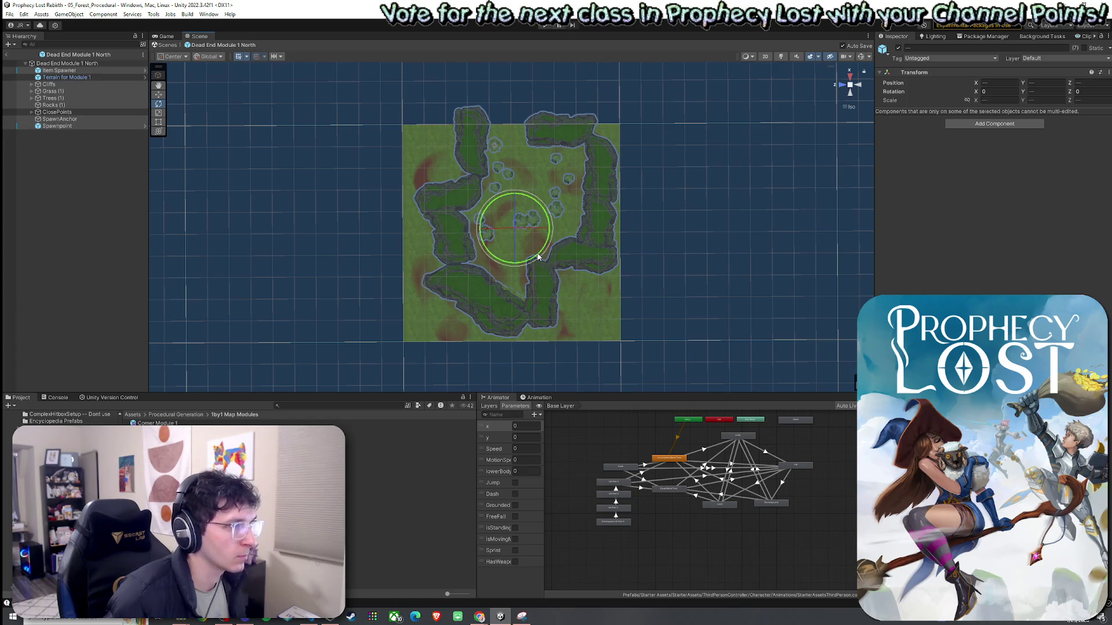
drag(539, 257, 538, 256)
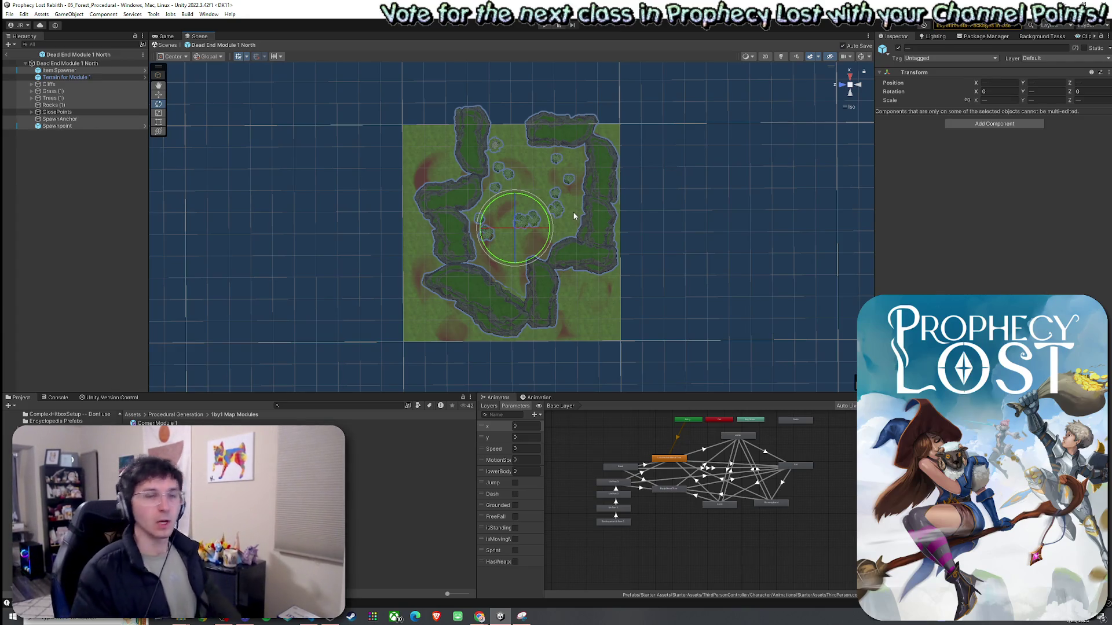
Review the four close point positions and save the rotated North module
click(32, 112)
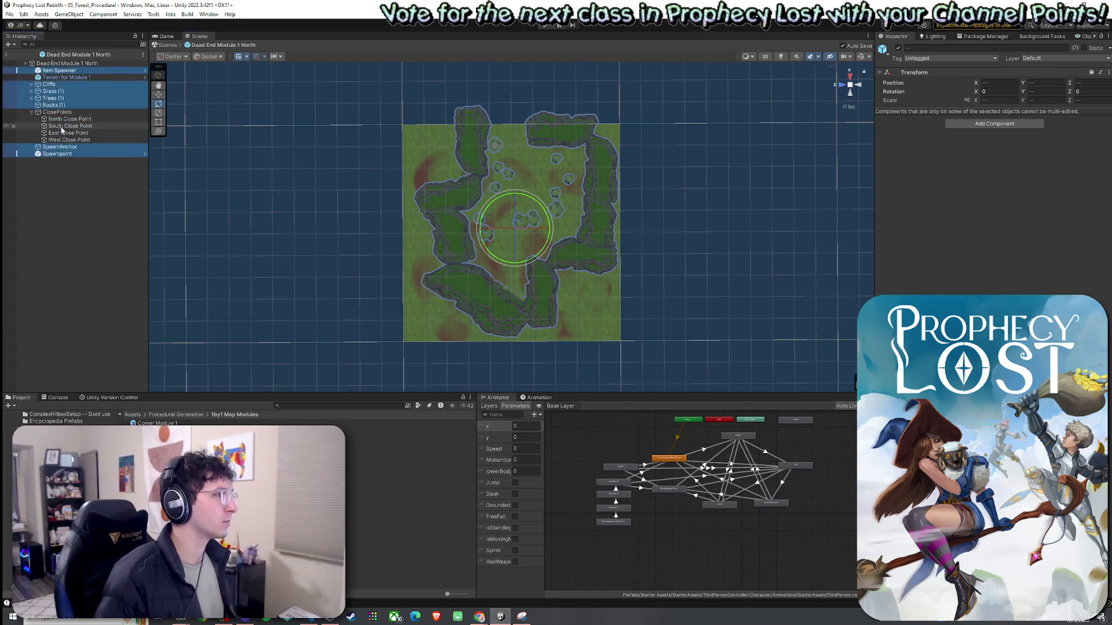
click(68, 119)
click(70, 126)
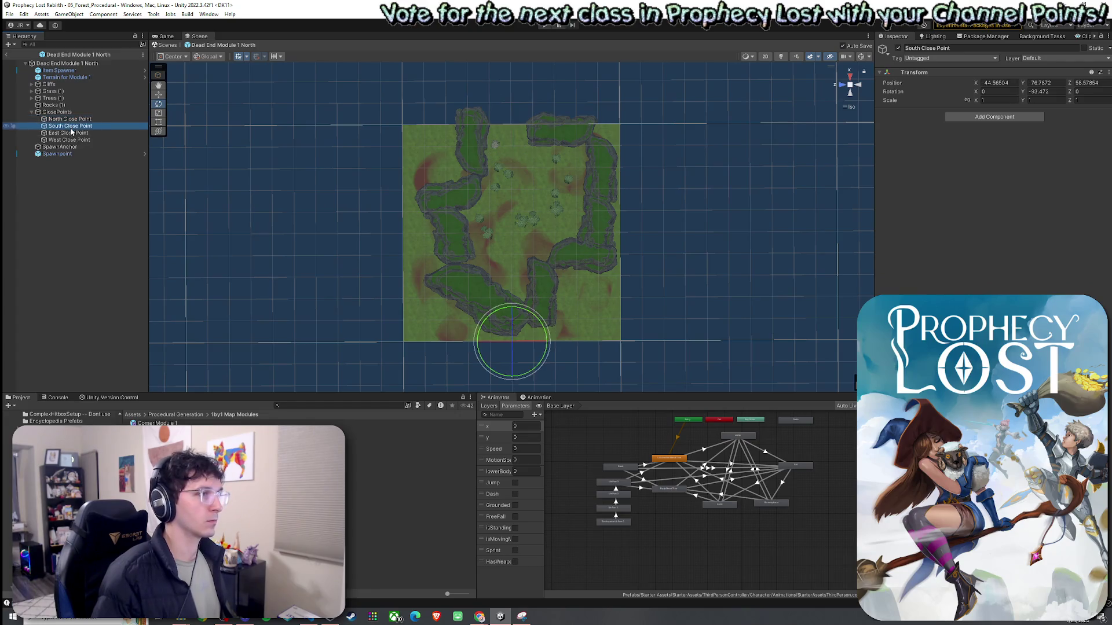
click(72, 132)
click(74, 139)
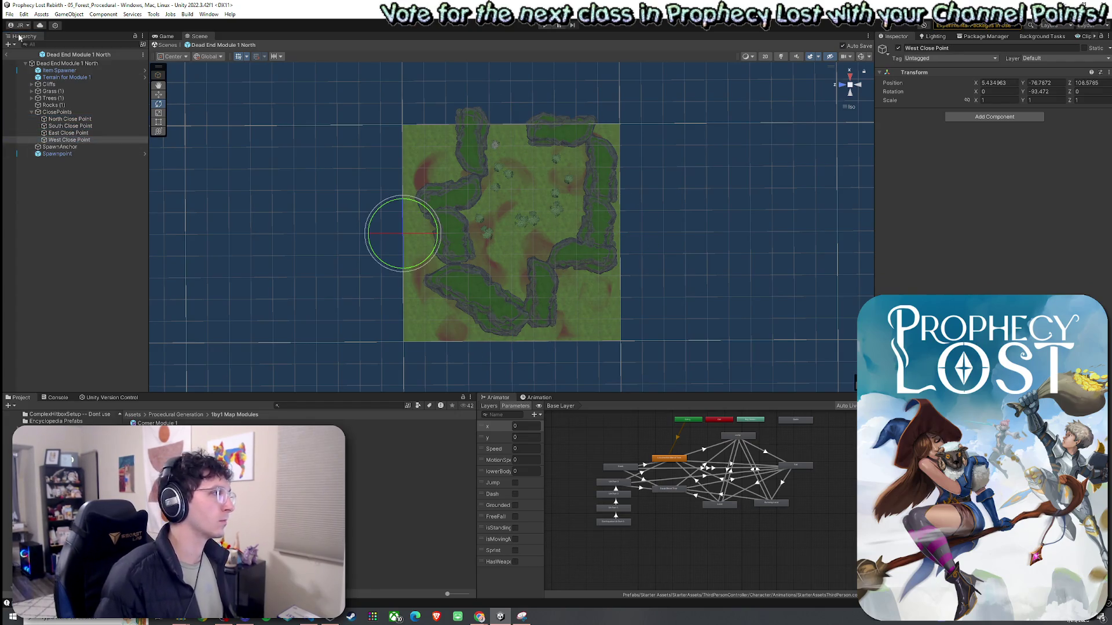
click(9, 14)
click(25, 57)
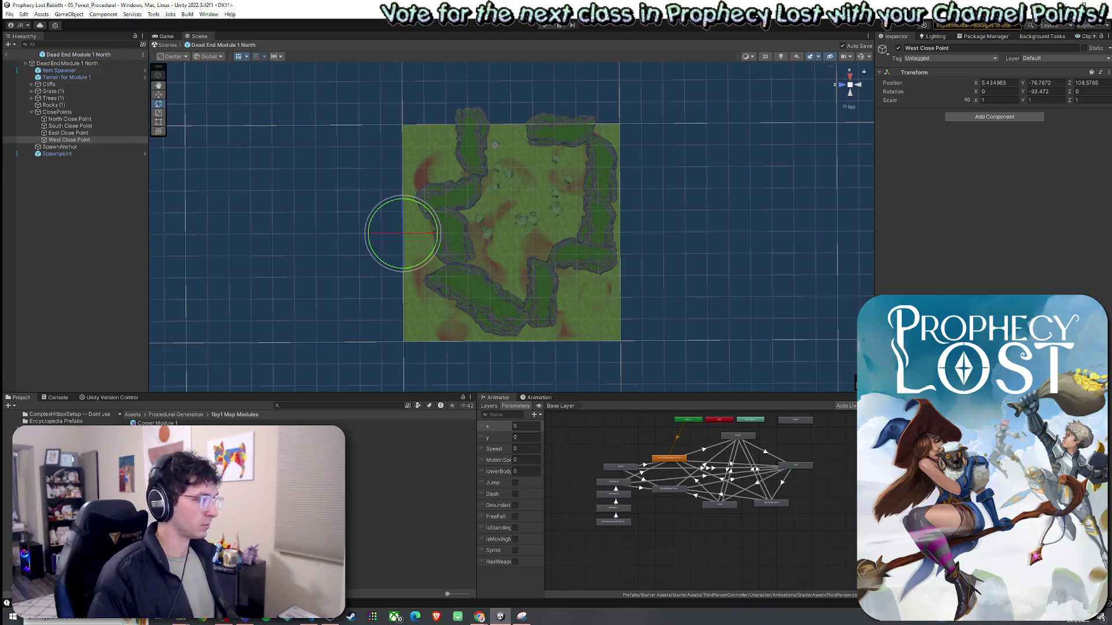
In Dead End Module 1 East, move the North Close Point onto the north edge and save
double_click(214, 422)
mouse_move(664, 204)
mouse_down()
mouse_move(702, 199)
mouse_move(587, 202)
mouse_up()
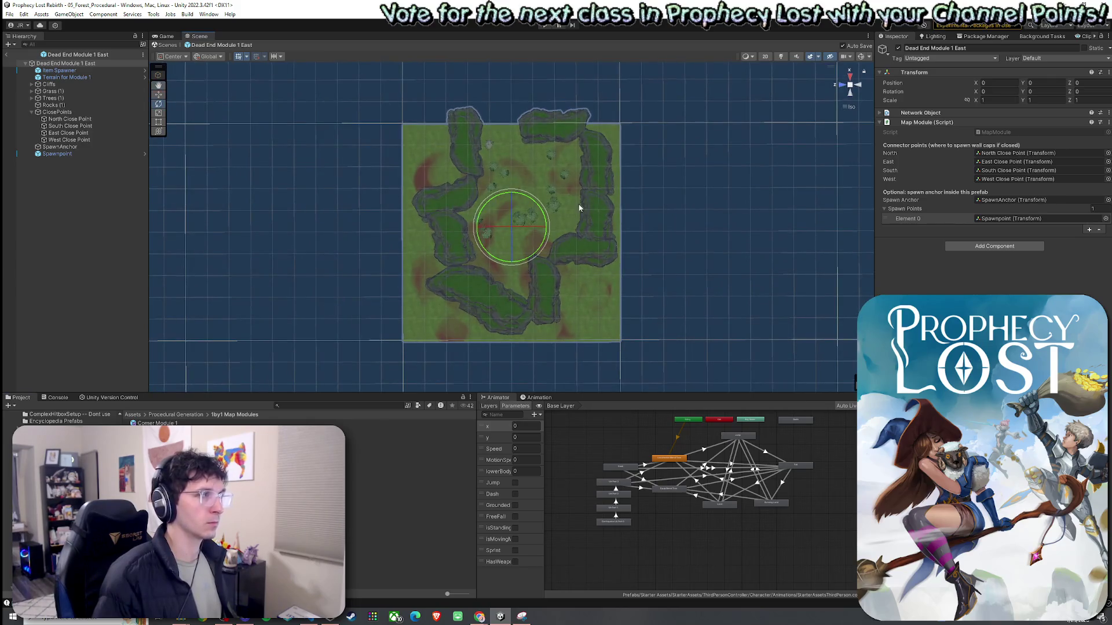
click(92, 119)
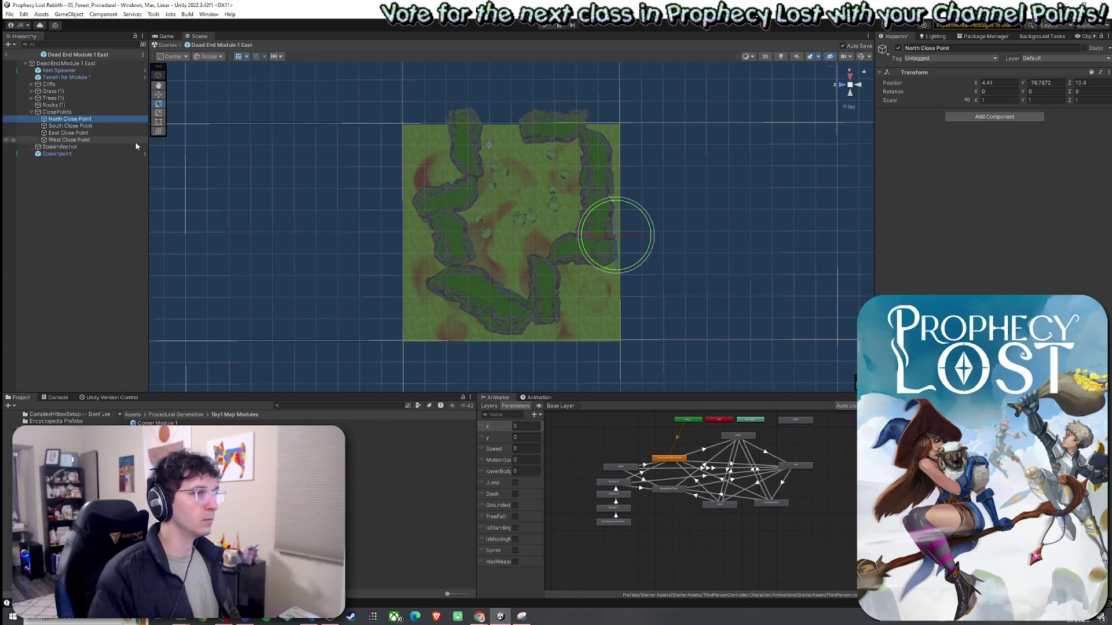
mouse_move(614, 192)
mouse_down()
mouse_move(556, 194)
mouse_move(638, 197)
mouse_move(612, 198)
mouse_up()
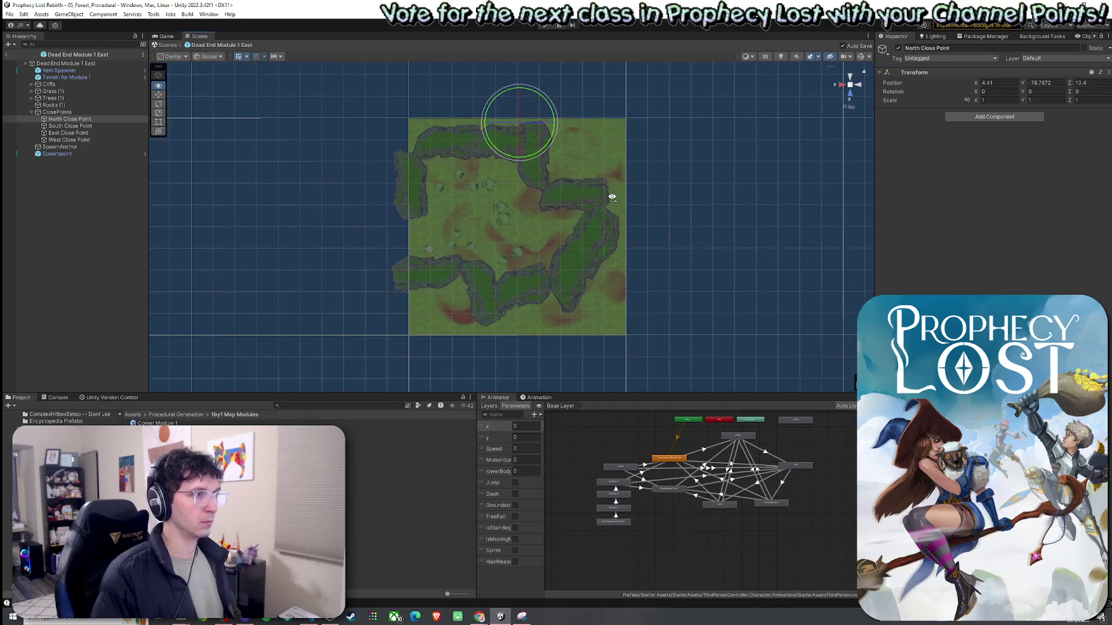
click(69, 119)
key(w)
drag(519, 150, 490, 119)
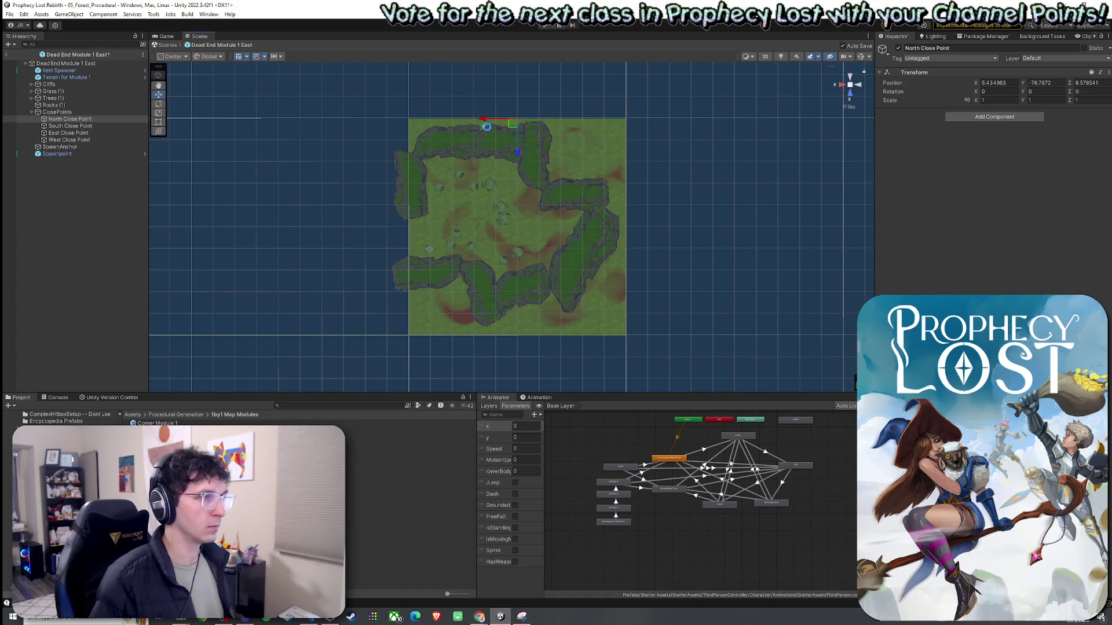
key(ctrl+s)
Place the South, East (X -44.56504) and West (X 55.43496) Close Points on their edges
click(91, 127)
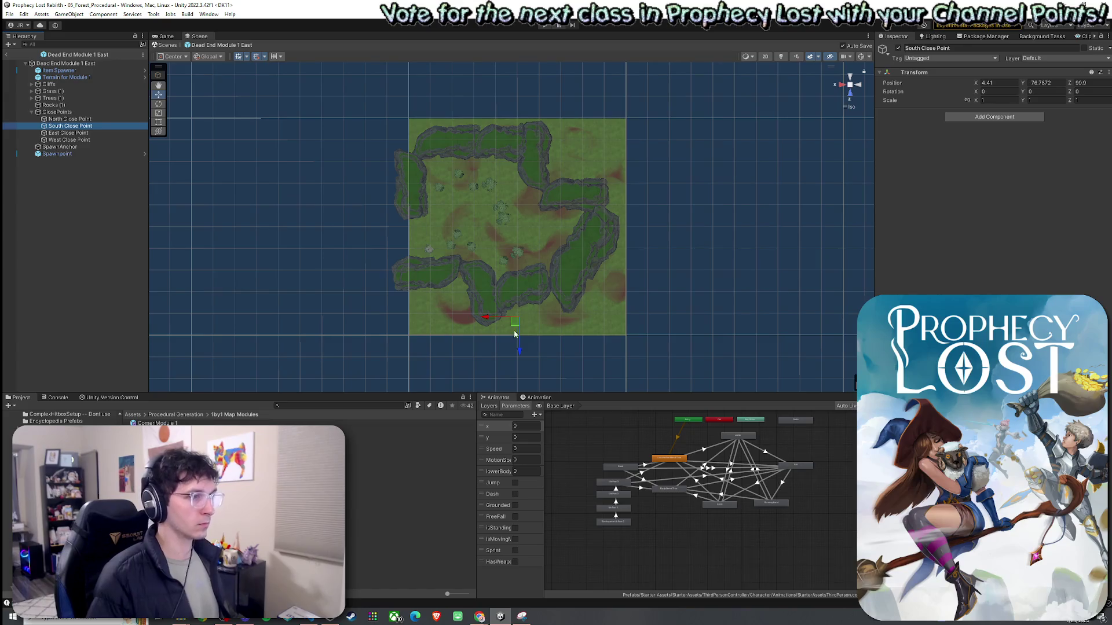
drag(514, 330, 513, 339)
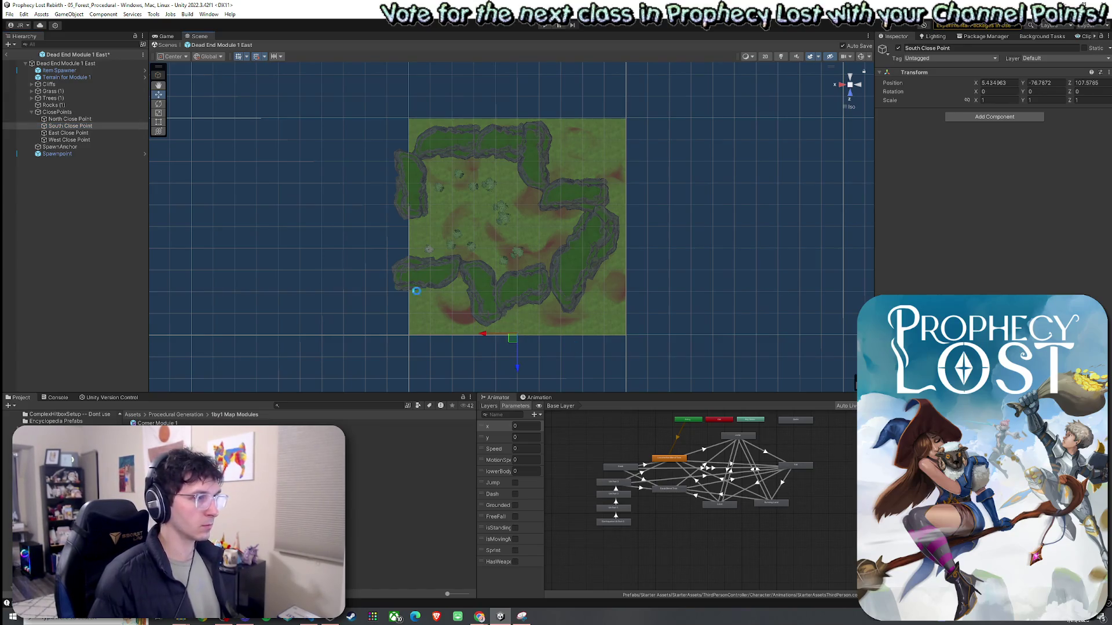
click(75, 133)
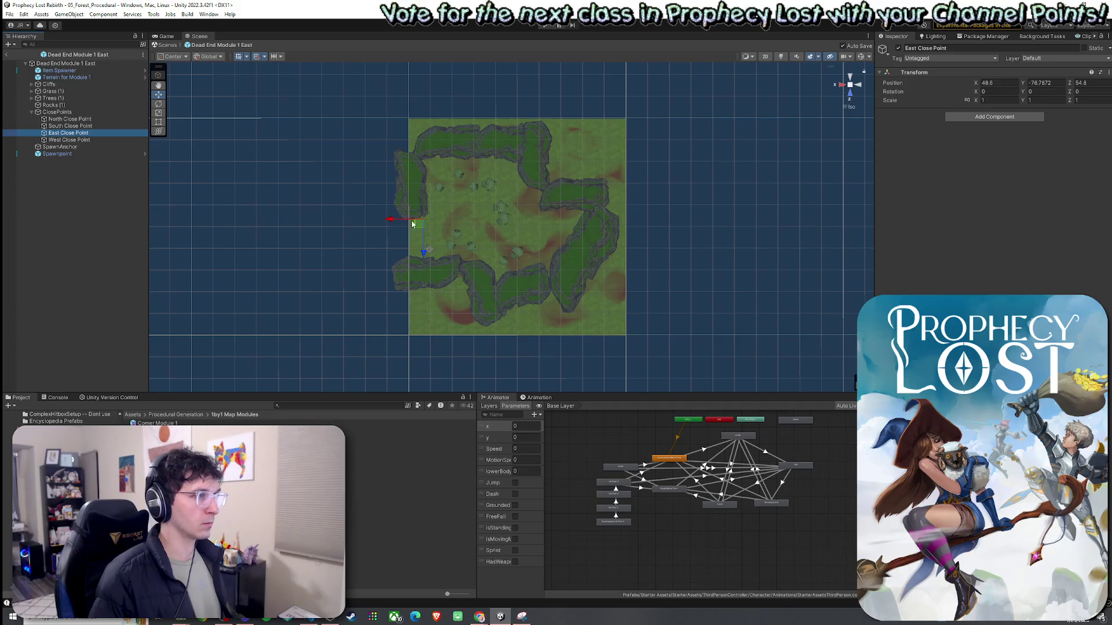
mouse_move(412, 224)
mouse_down()
mouse_move(451, 239)
mouse_move(623, 237)
mouse_up()
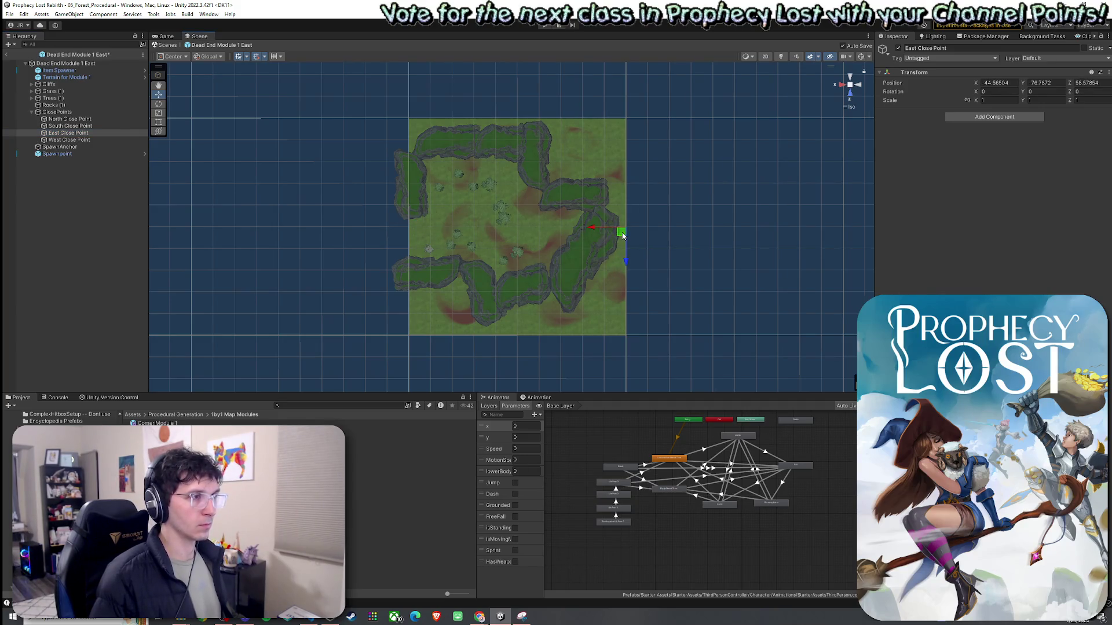
click(85, 140)
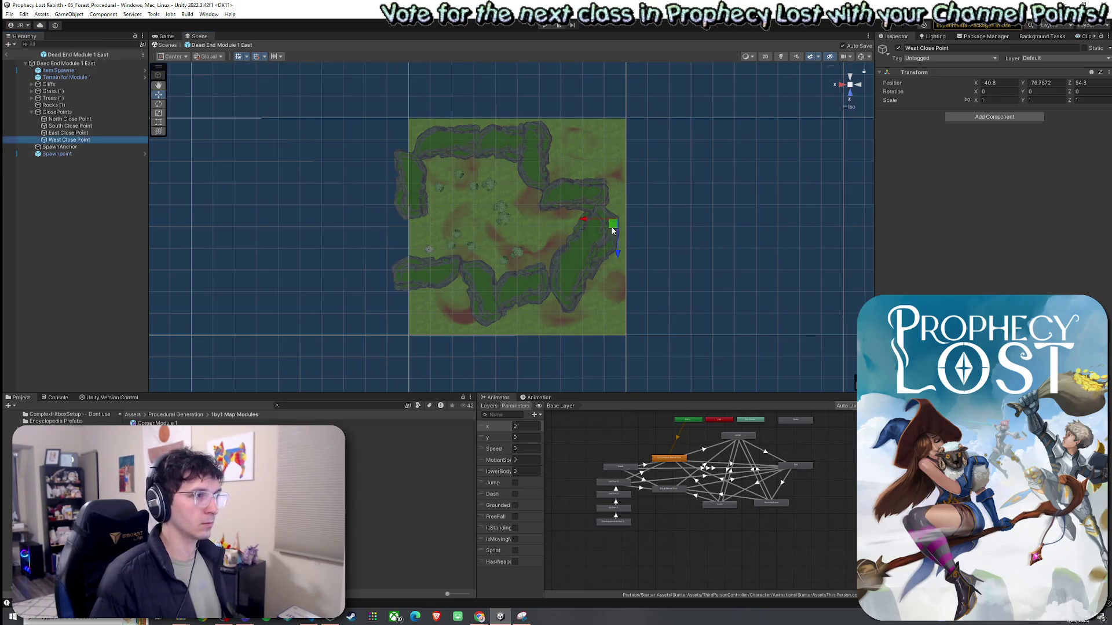
drag(613, 231, 405, 236)
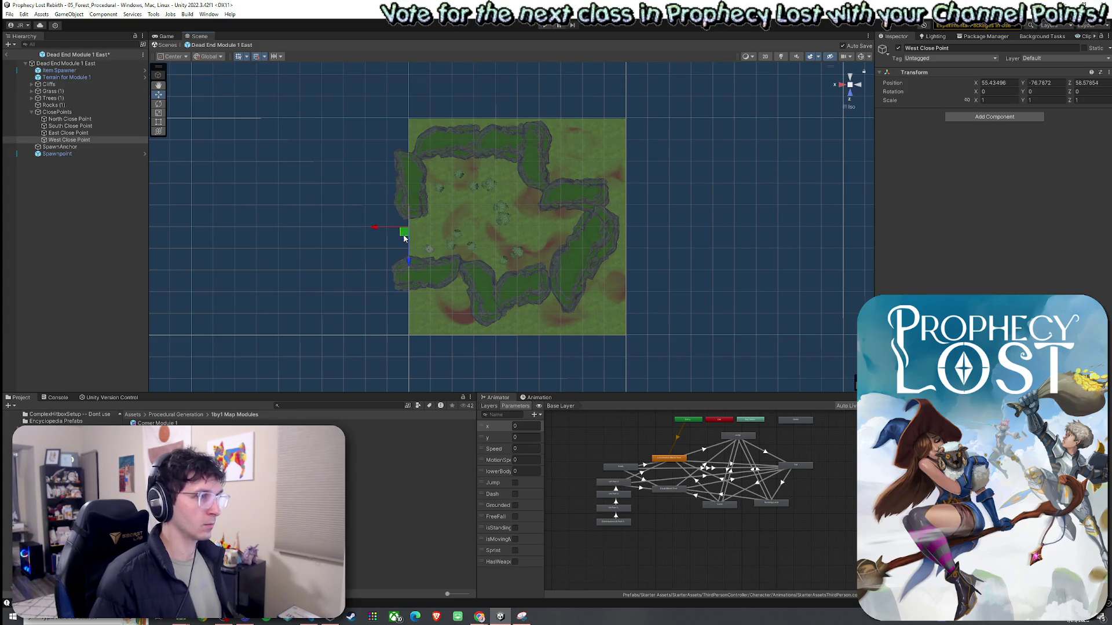
click(69, 119)
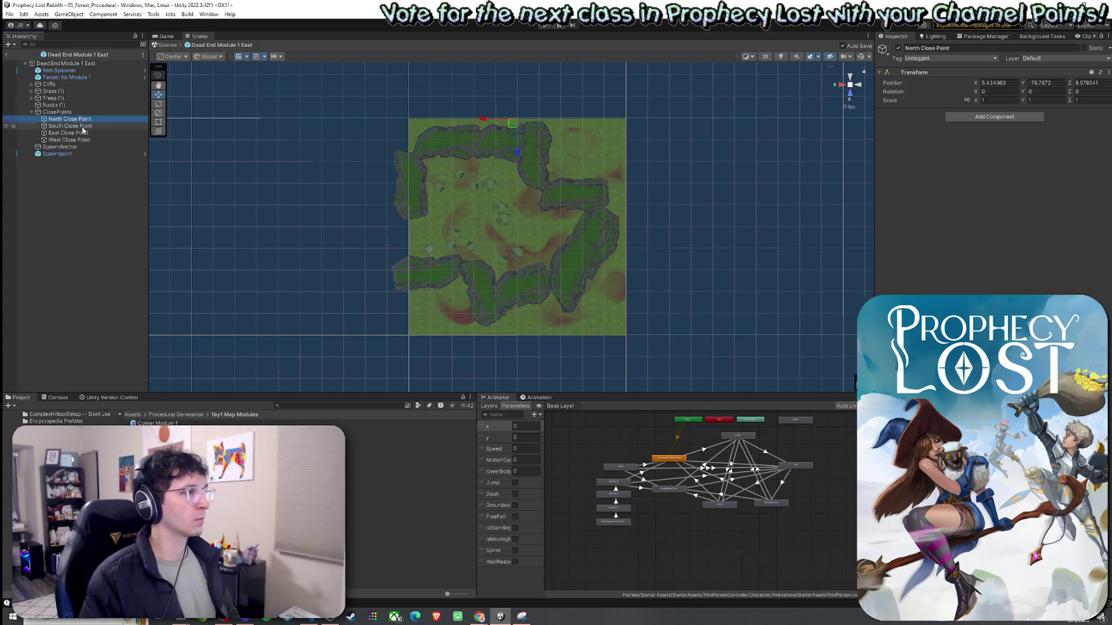
key(Down)
key(Down)
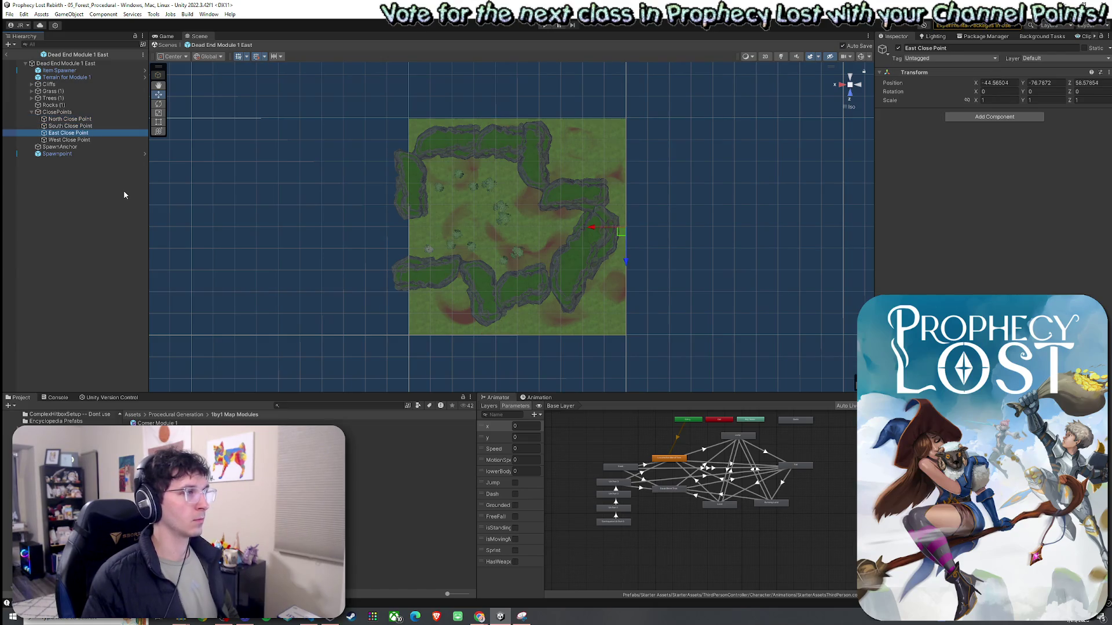
key(Down)
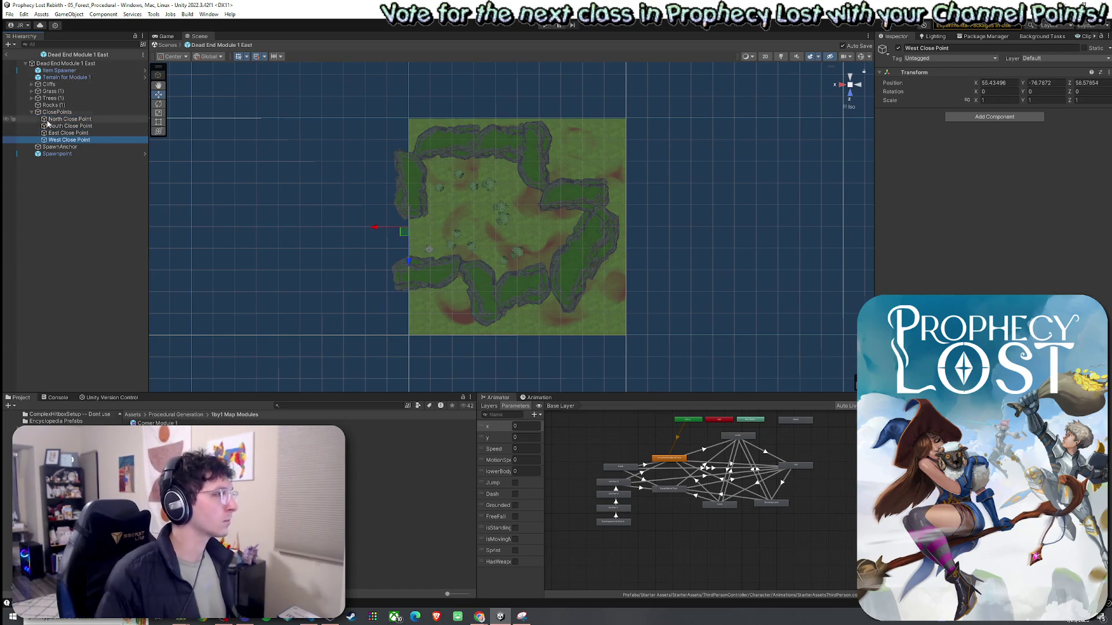
Check the East Close Point's position in the ClosePoints group
click(33, 112)
key(Up)
key(Up)
key(Up)
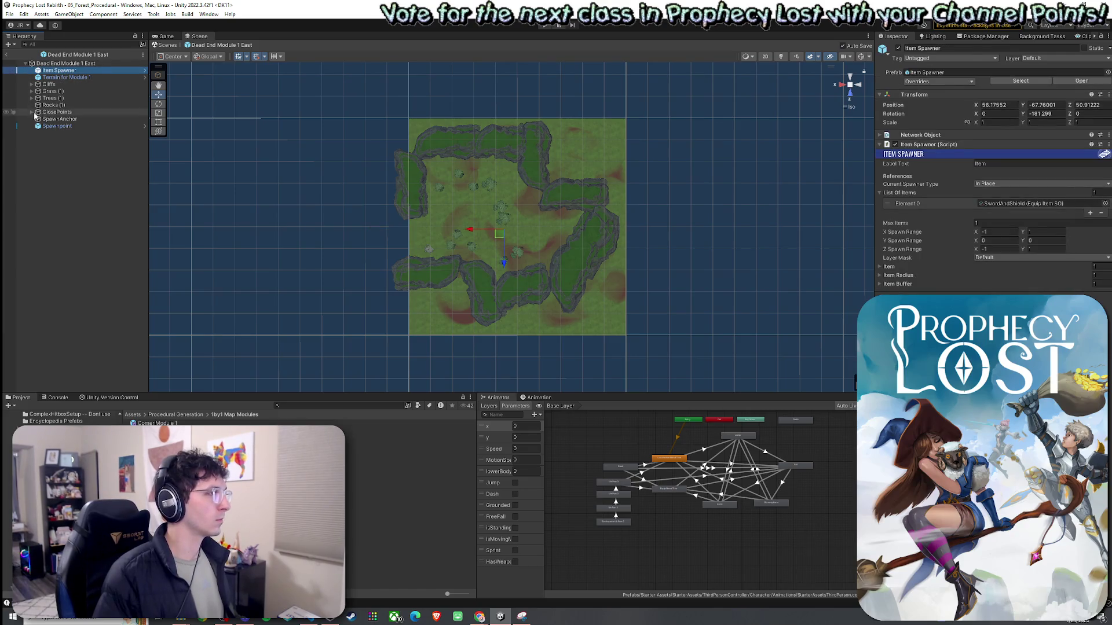
click(31, 113)
click(69, 136)
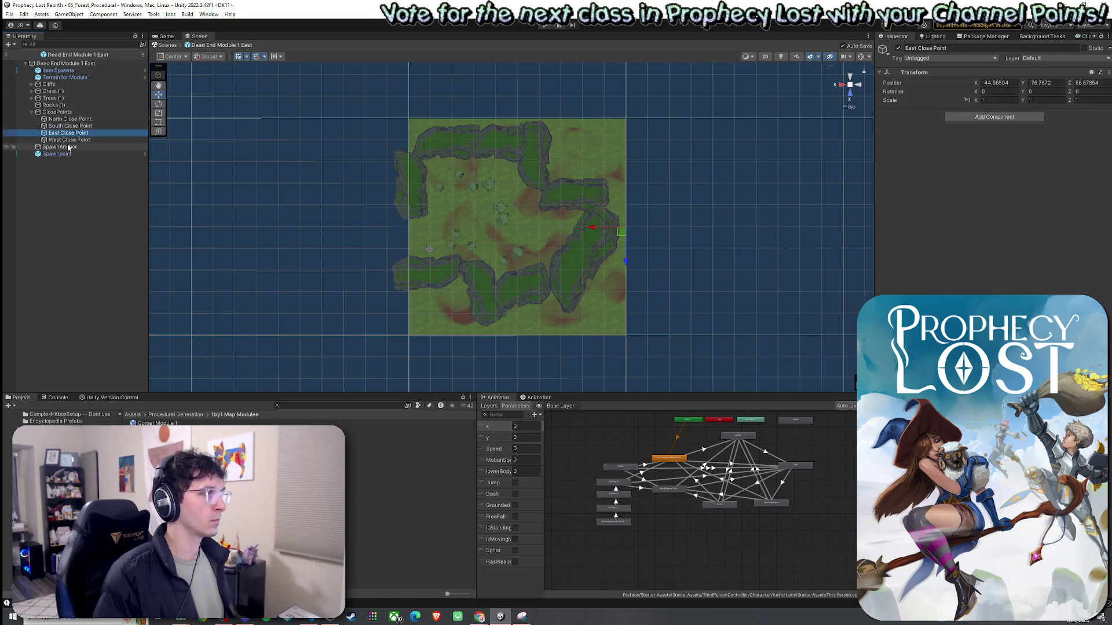
click(32, 113)
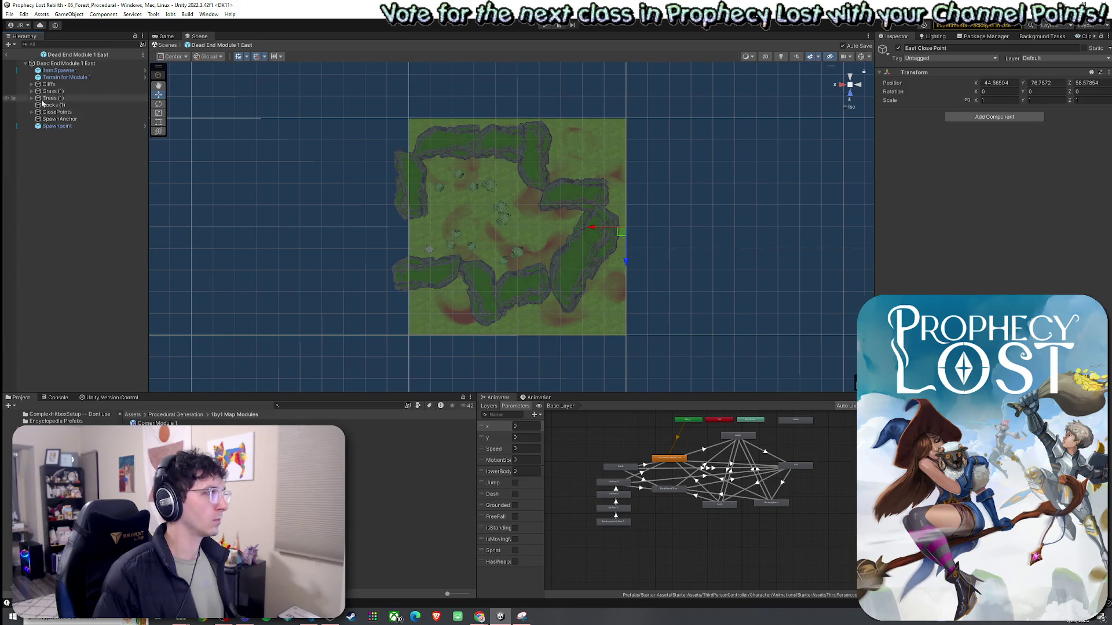
Select the module's children except the terrain and rotate them about 90°
click(58, 77)
click(57, 70)
shift+click(66, 125)
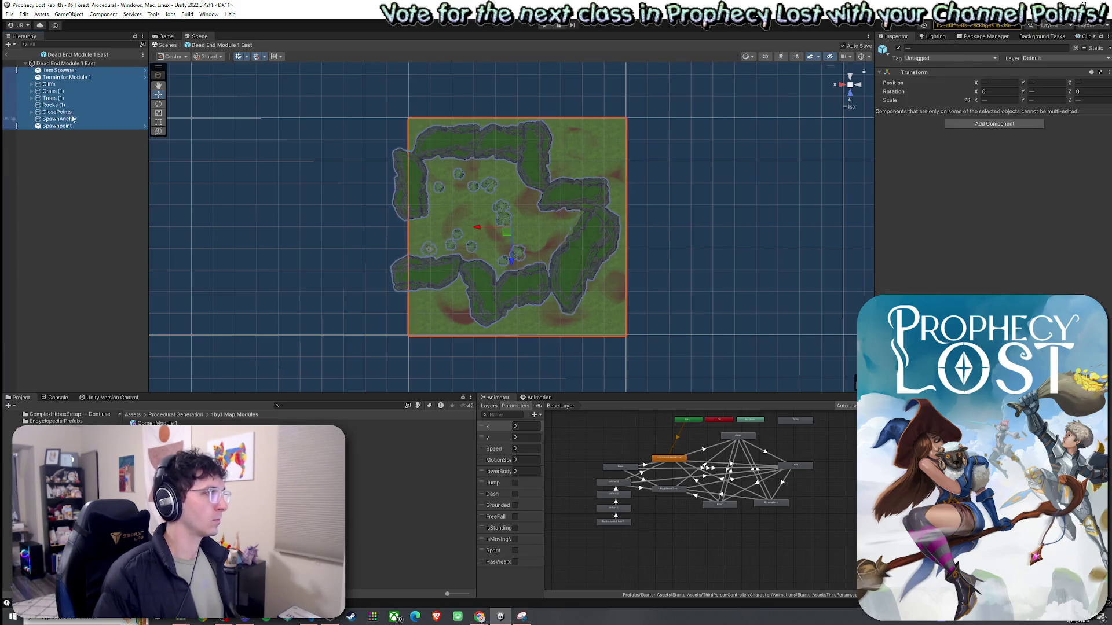
ctrl+click(54, 77)
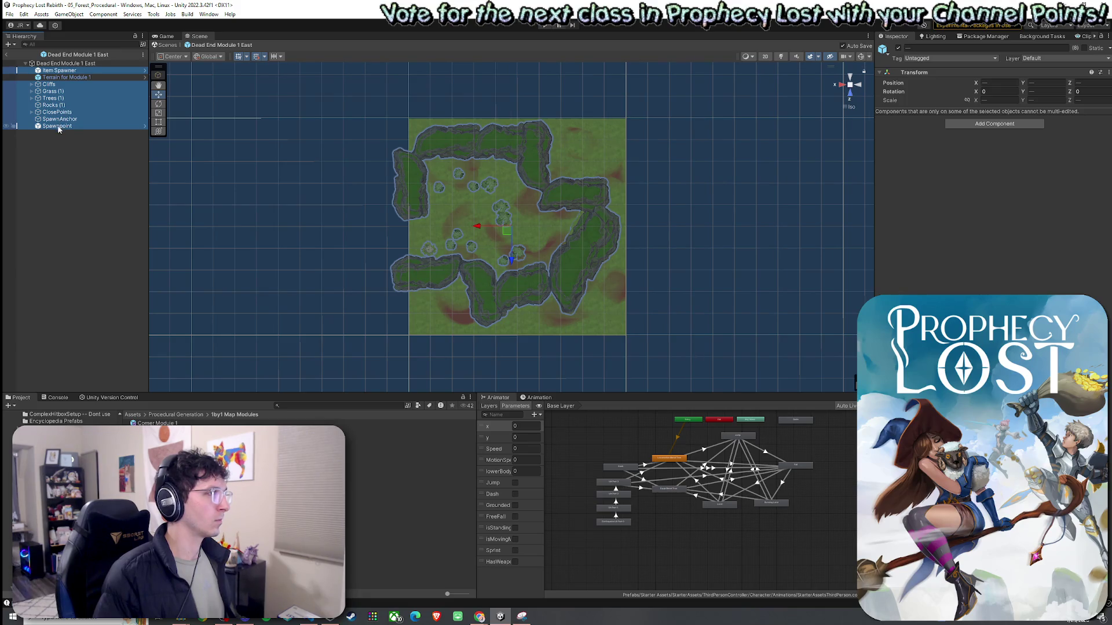
ctrl+click(55, 120)
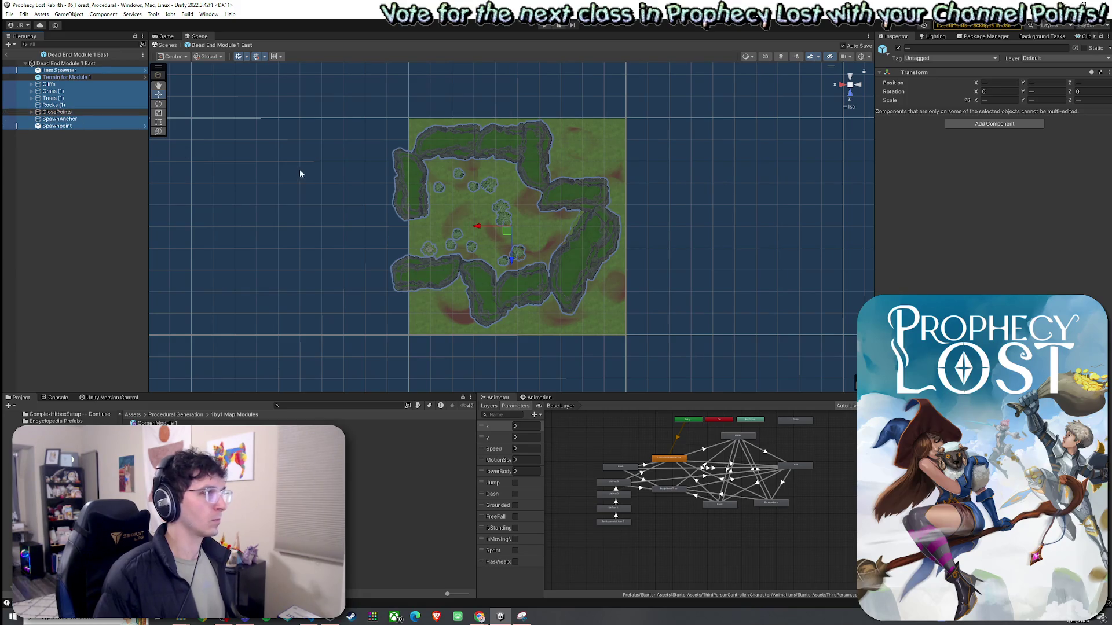
key(e)
drag(533, 255, 822, 291)
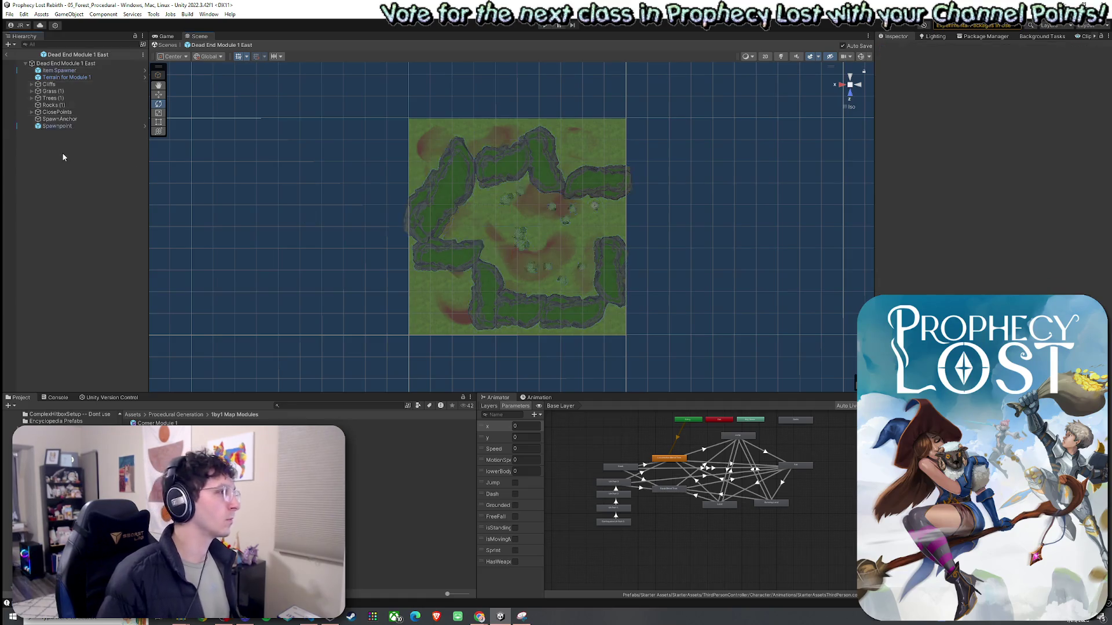
Check the West and East Close Point positions
click(29, 107)
click(30, 110)
click(69, 139)
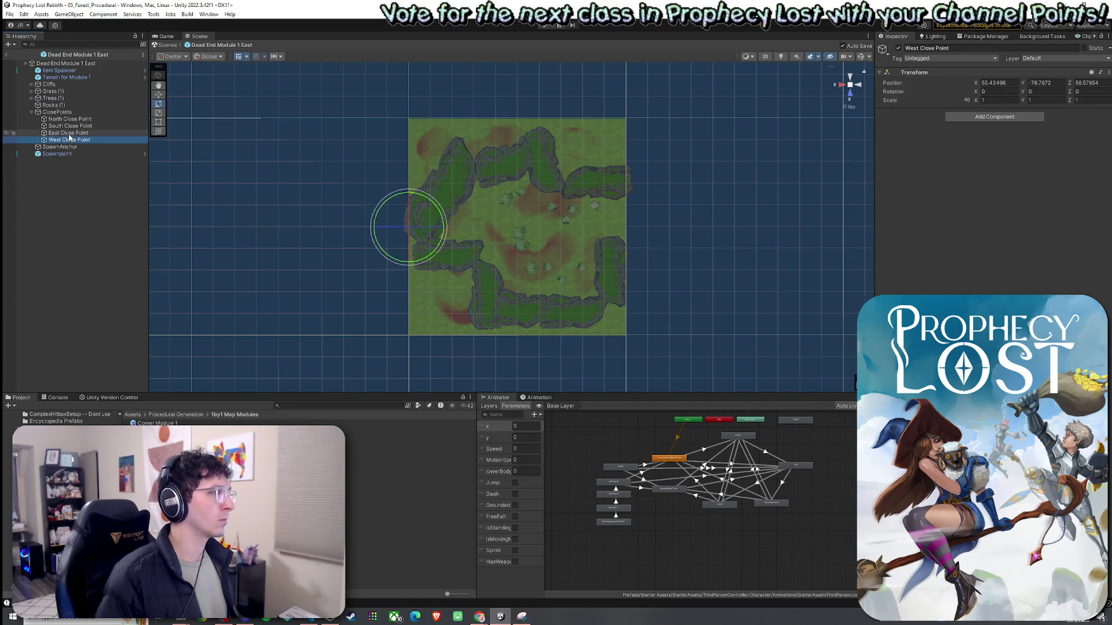
click(68, 132)
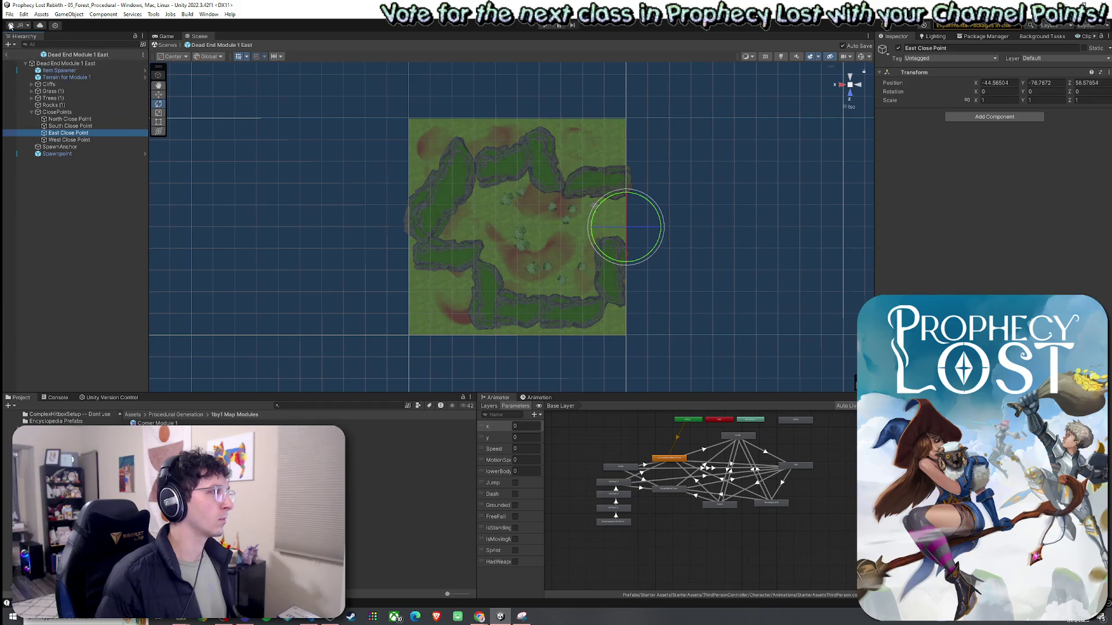
Save the Dead End Module 1 East prefab and return to the 05_Forest_Procedural scene
click(10, 13)
click(132, 2)
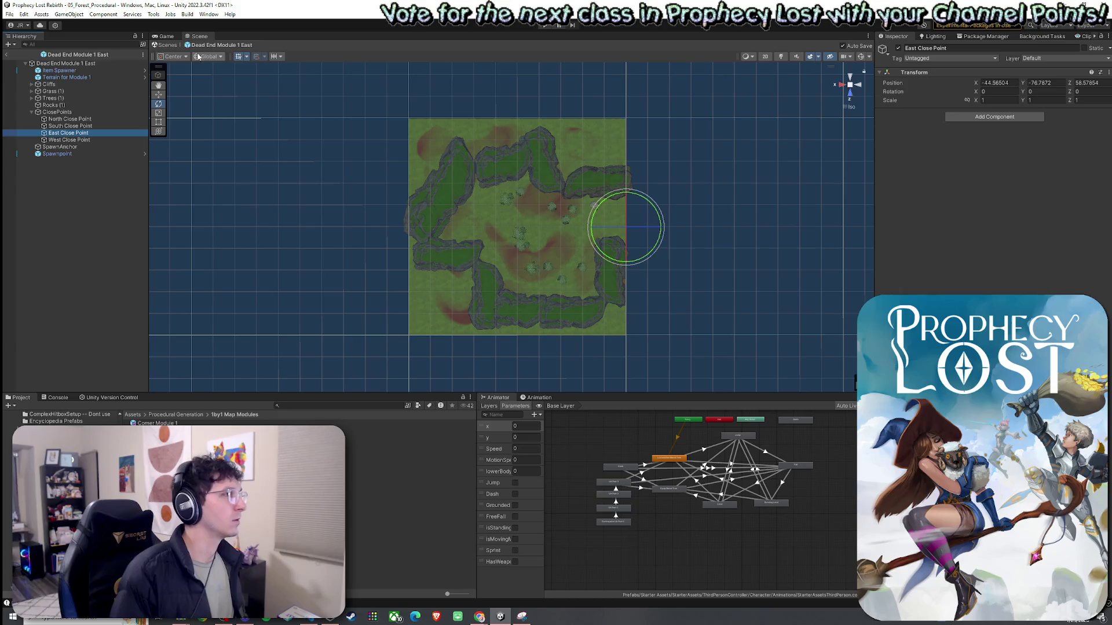
click(10, 14)
click(20, 58)
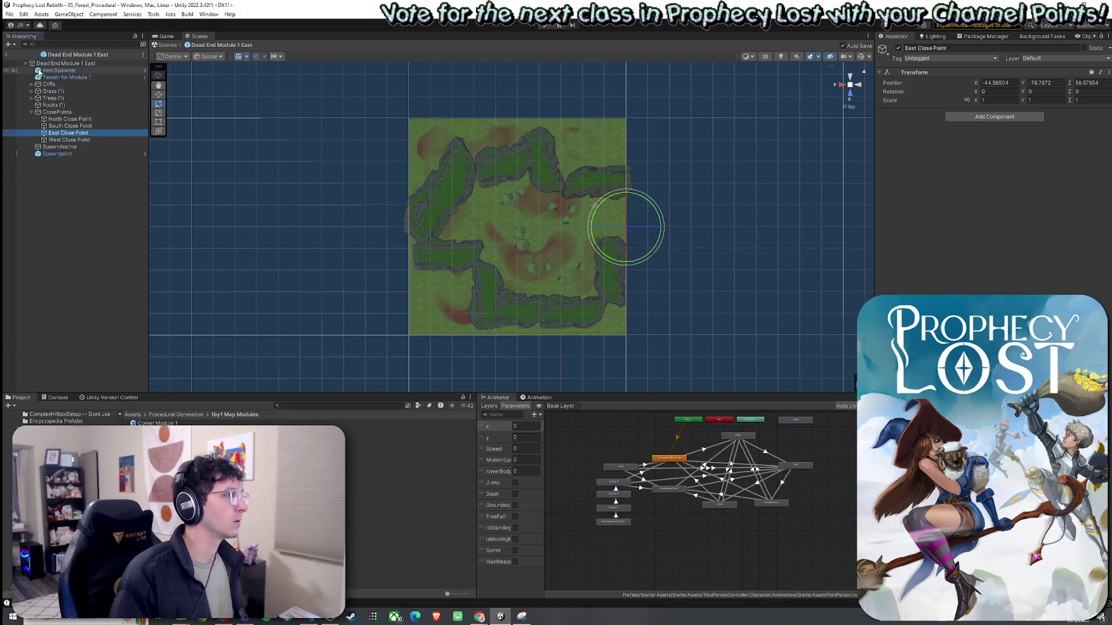
click(7, 55)
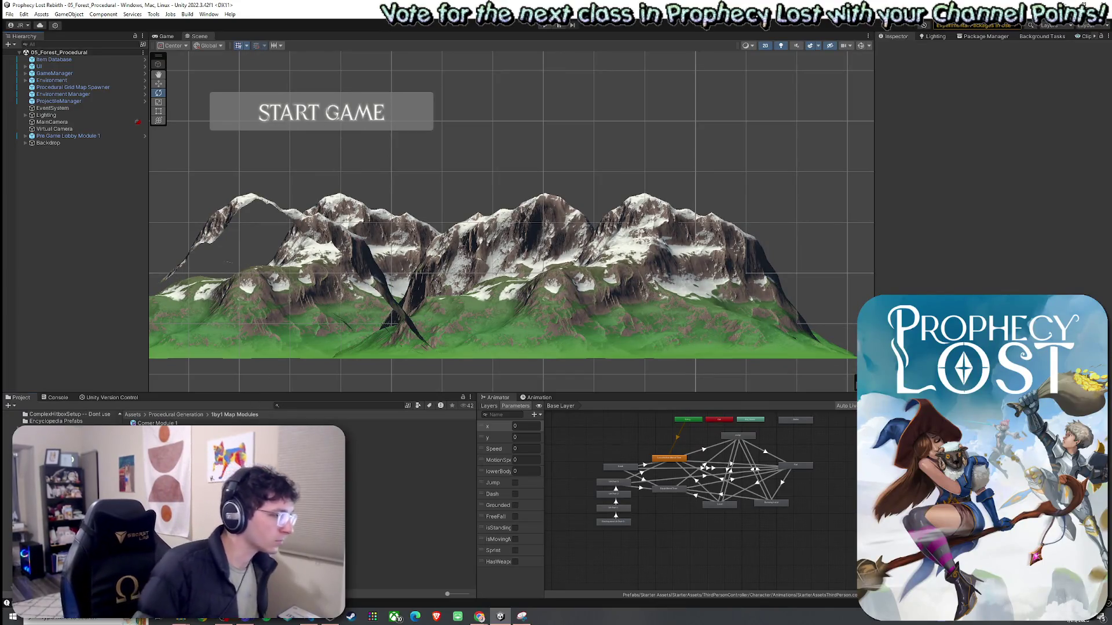
Select the Straight Corridor Module 1 prefab in the 1by1 Map Modules folder
right_click(207, 424)
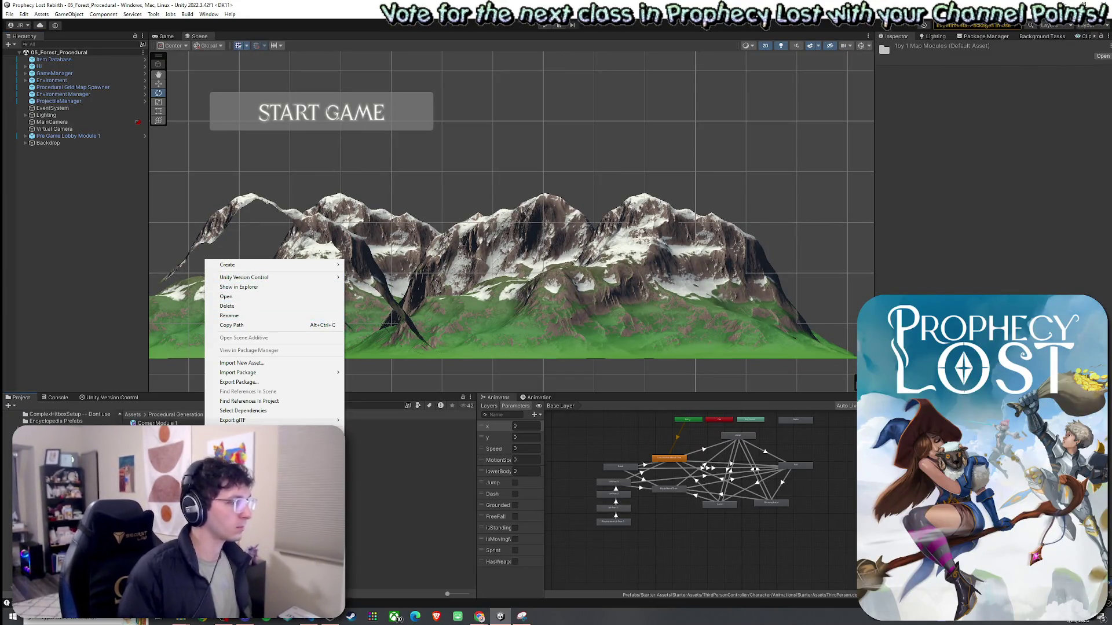
key(Escape)
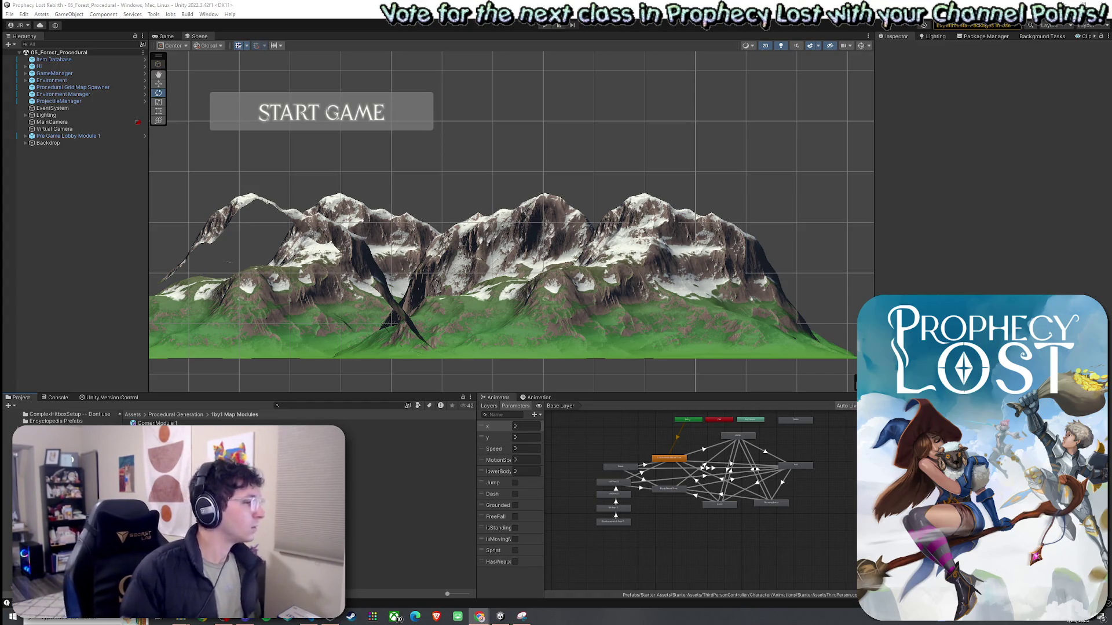
click(162, 485)
In Straight Corridor Module 1, move the North and South Close Points to the top and bottom edges, and save
double_click(162, 486)
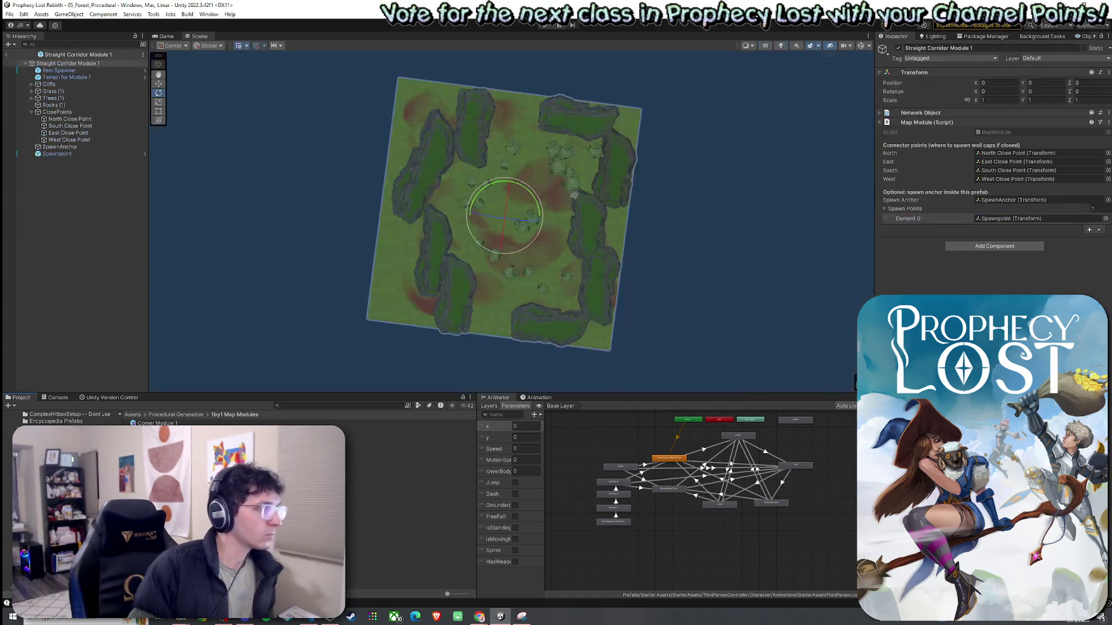
click(93, 120)
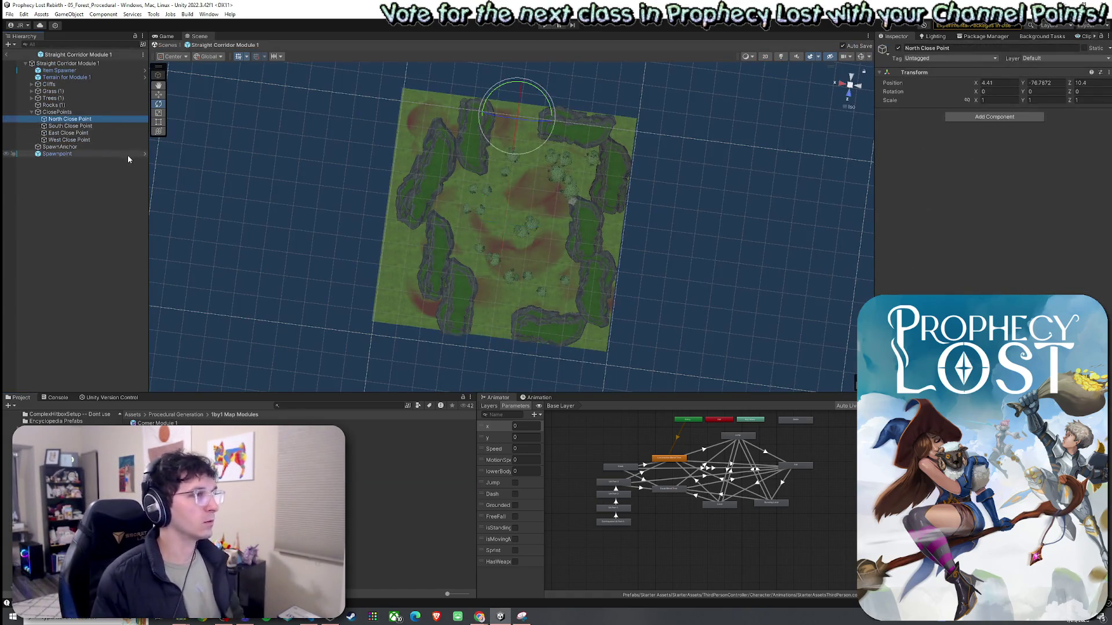
key(Down)
key(Down)
key(Down)
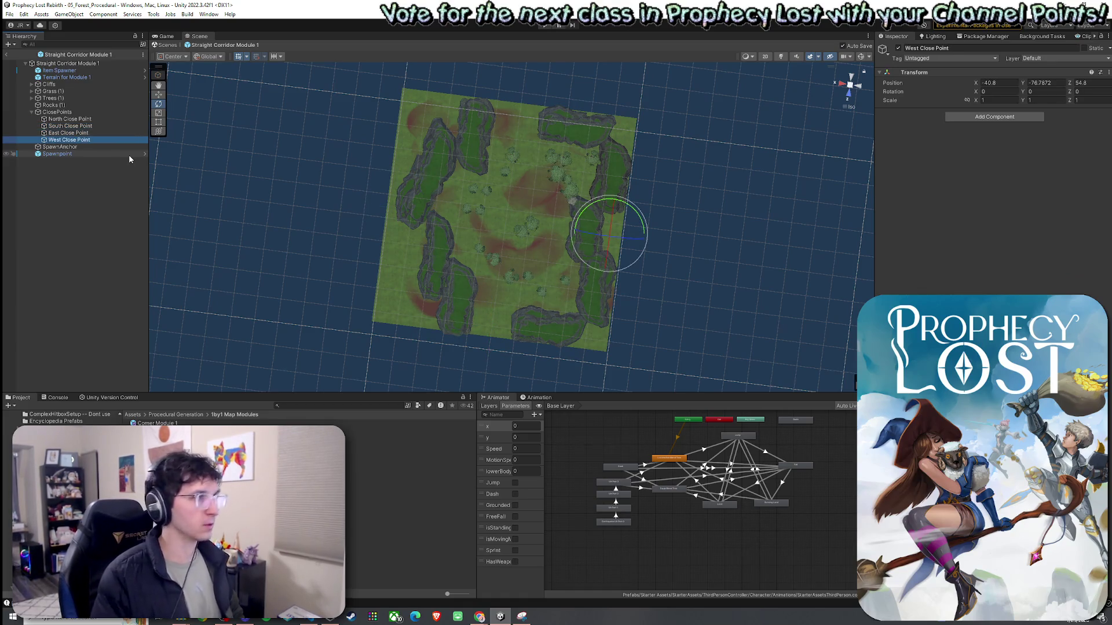
mouse_move(422, 174)
mouse_down()
mouse_move(443, 179)
mouse_move(421, 197)
mouse_up()
click(122, 119)
key(w)
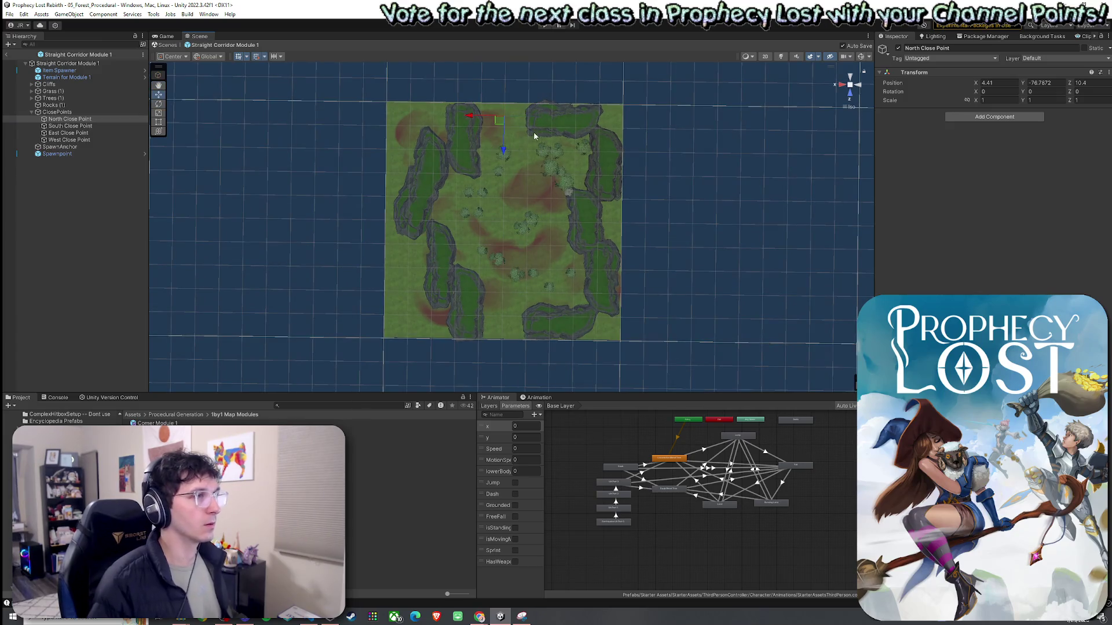
drag(502, 123, 504, 110)
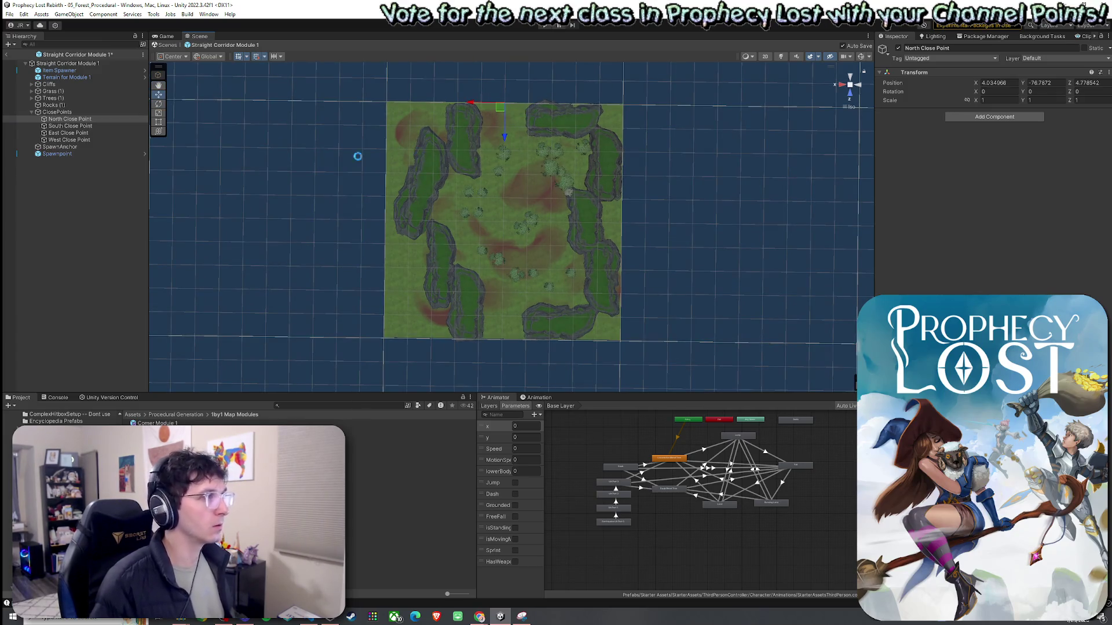
click(69, 125)
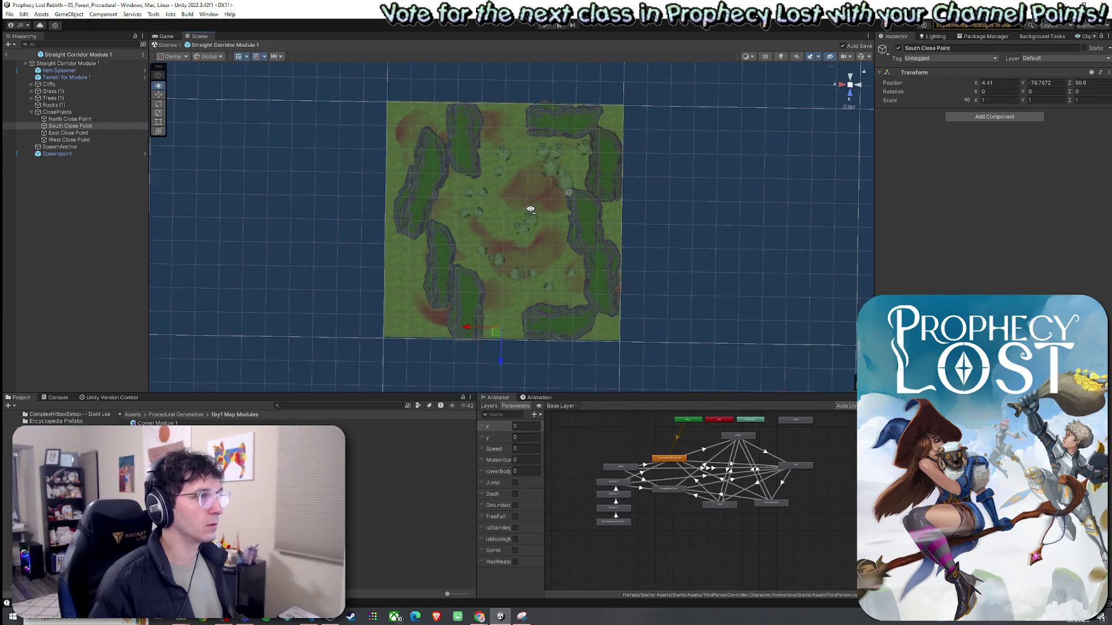
drag(530, 209, 530, 209)
drag(495, 332, 496, 343)
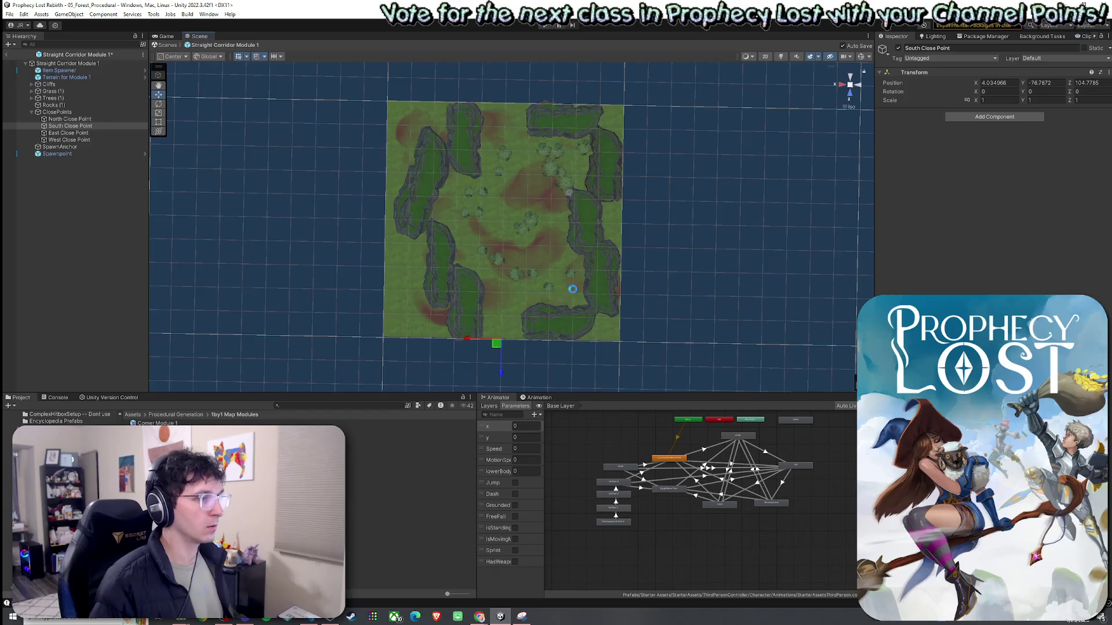
key(ctrl+s)
Move the East Close Point to the map's right edge, leaving West at X 54.03496
mouse_move(517, 303)
mouse_down()
mouse_move(517, 289)
mouse_move(521, 302)
mouse_up()
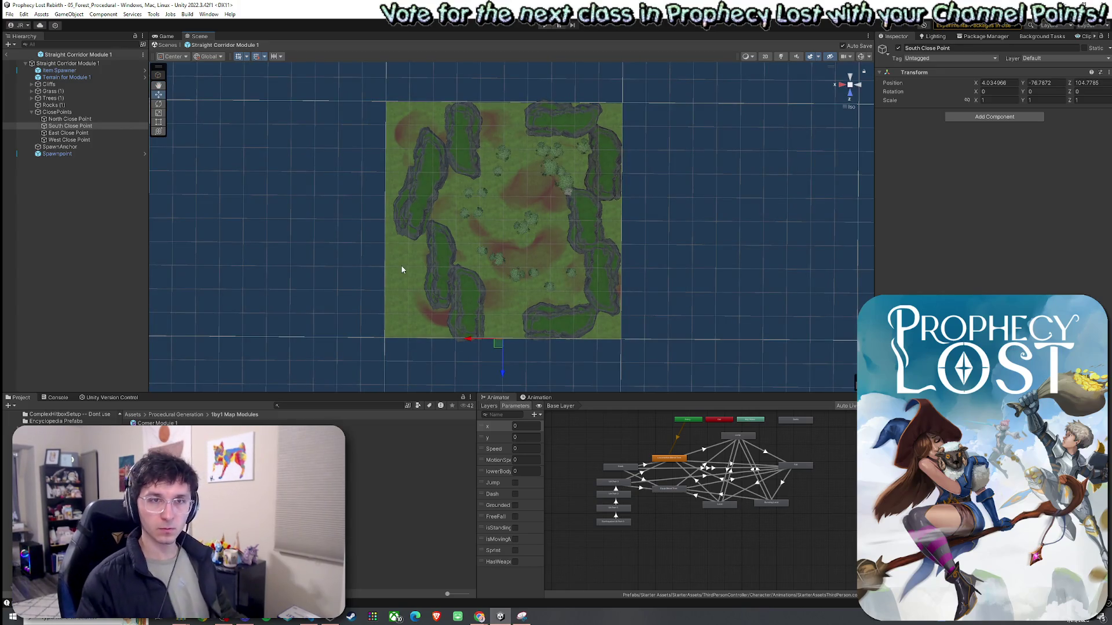
click(84, 119)
click(84, 126)
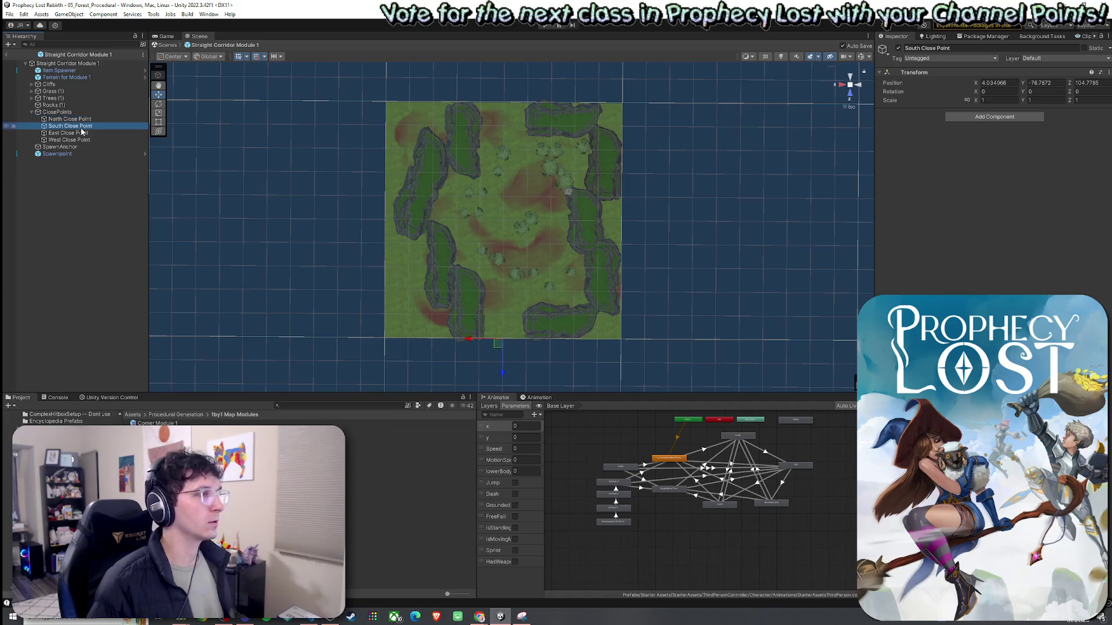
click(83, 134)
mouse_move(406, 241)
mouse_down()
mouse_move(610, 242)
mouse_move(602, 228)
mouse_move(362, 234)
mouse_move(381, 231)
mouse_up()
click(74, 140)
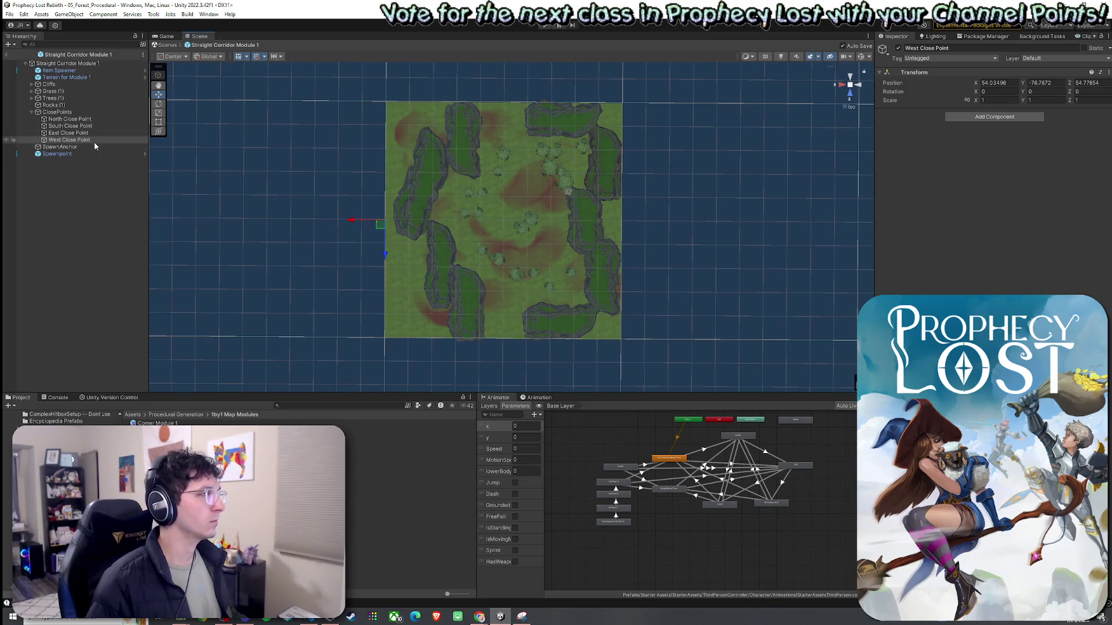
Save the corridor prefab and select the Straight Corridor Module 1 asset in the Project panel
right_click(6, 53)
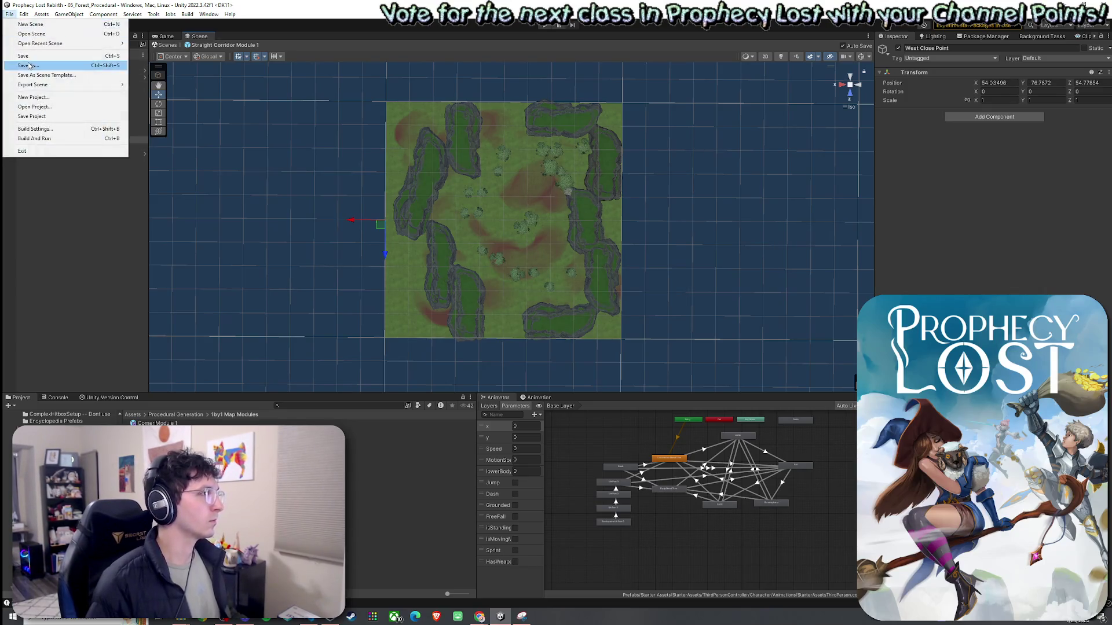
click(23, 55)
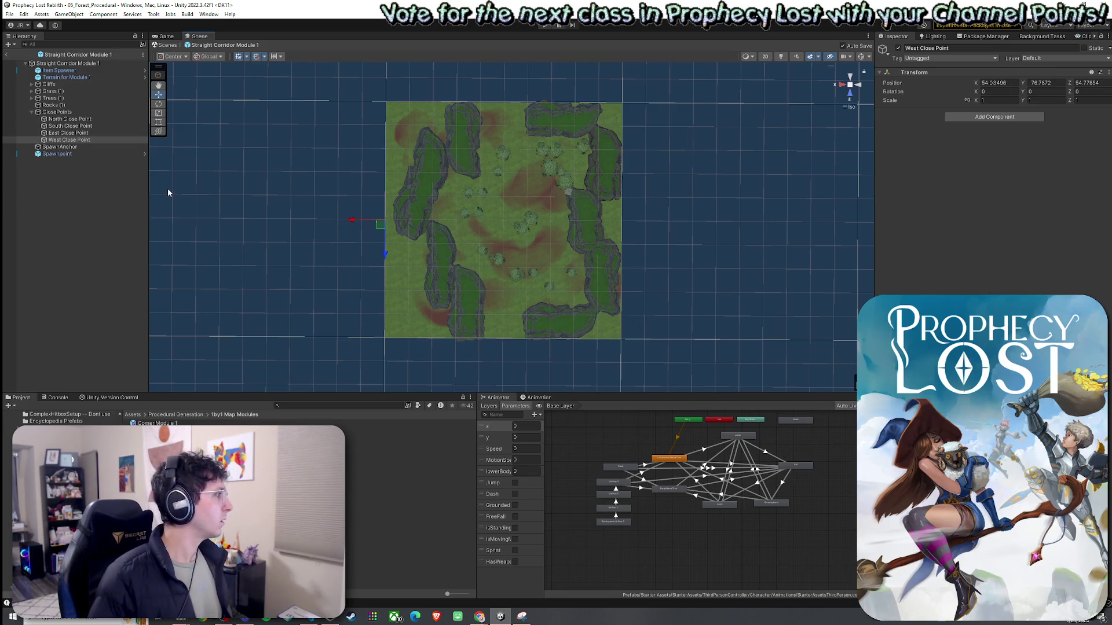
click(79, 127)
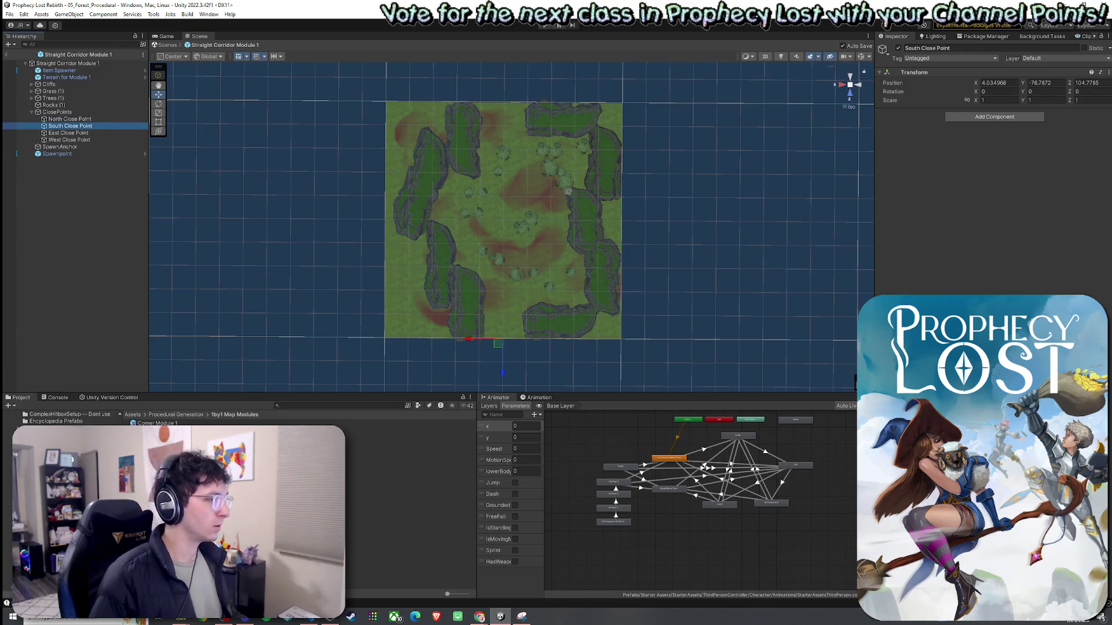
click(405, 485)
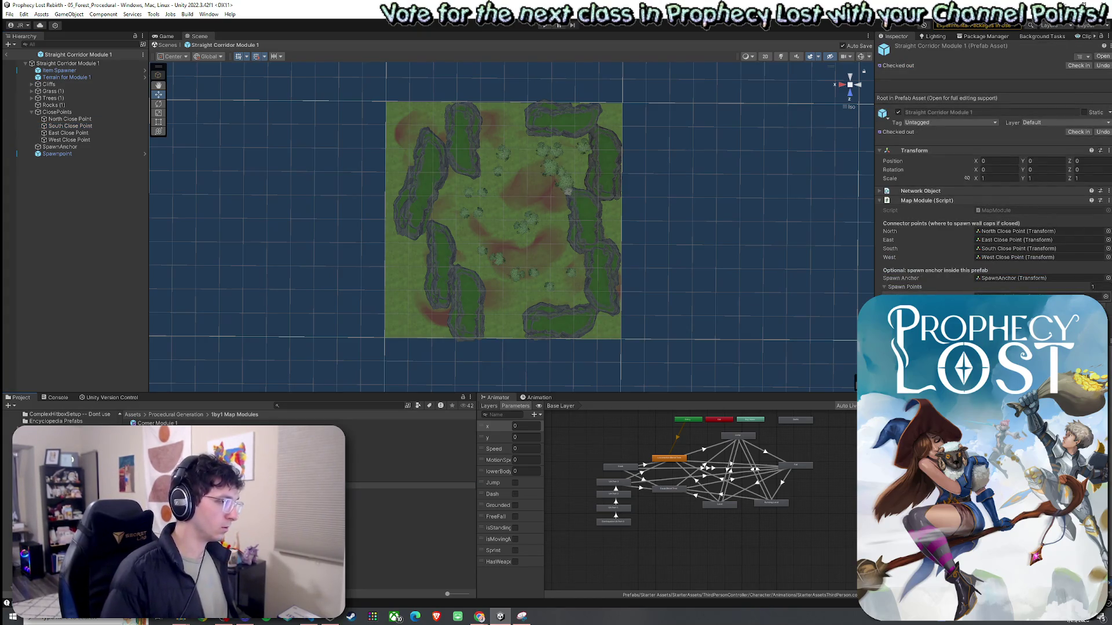
Rename the prefab to Straight Corridor Module 1 NS and review its close points
key(Return)
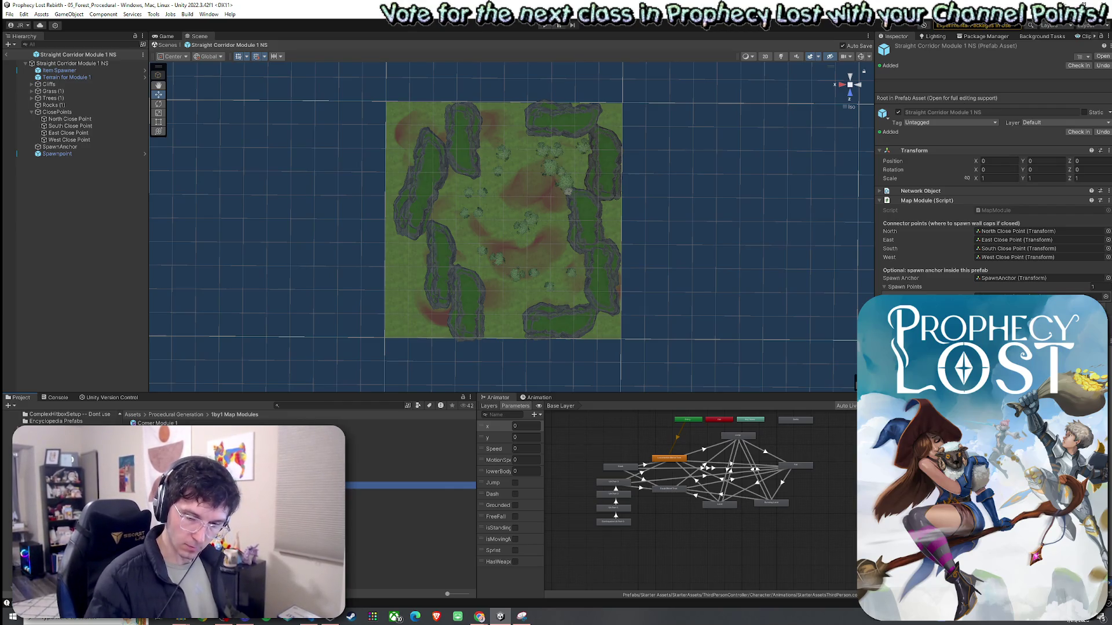
click(75, 140)
key(Up)
key(Up)
key(Up)
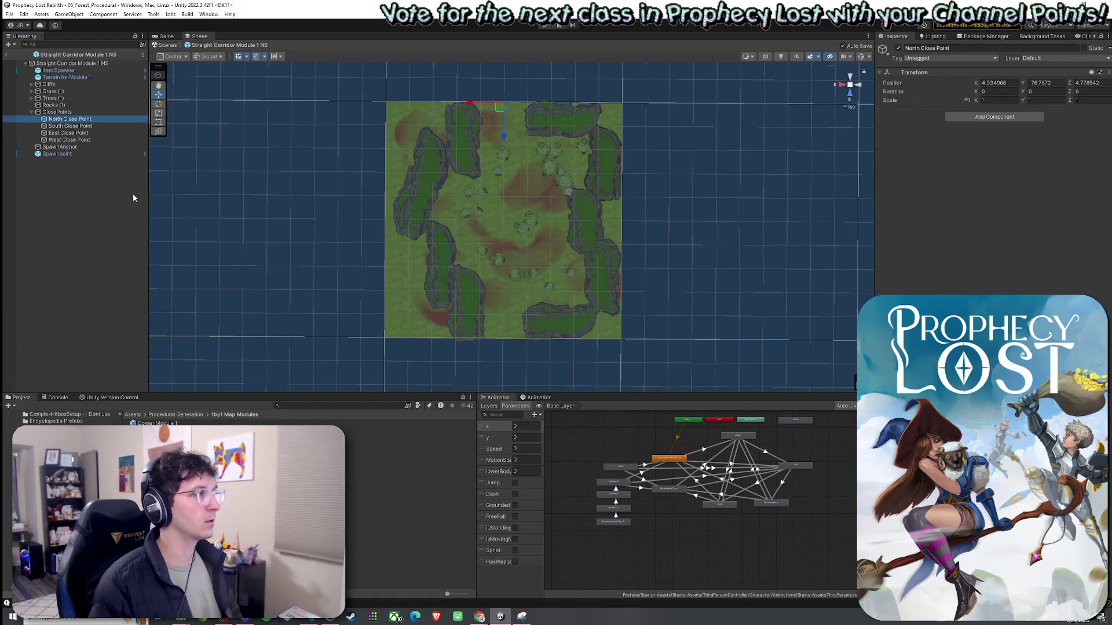
Center the SpawnAnchor at X 50, Z 50, then open Dead End Module 1 East
click(64, 149)
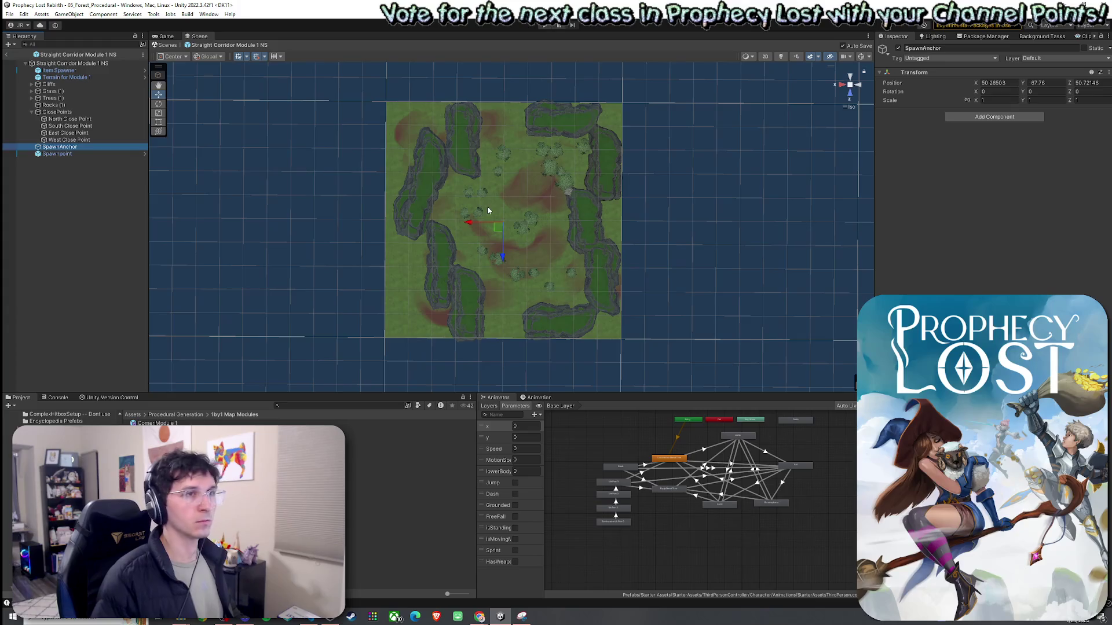
drag(497, 228, 499, 225)
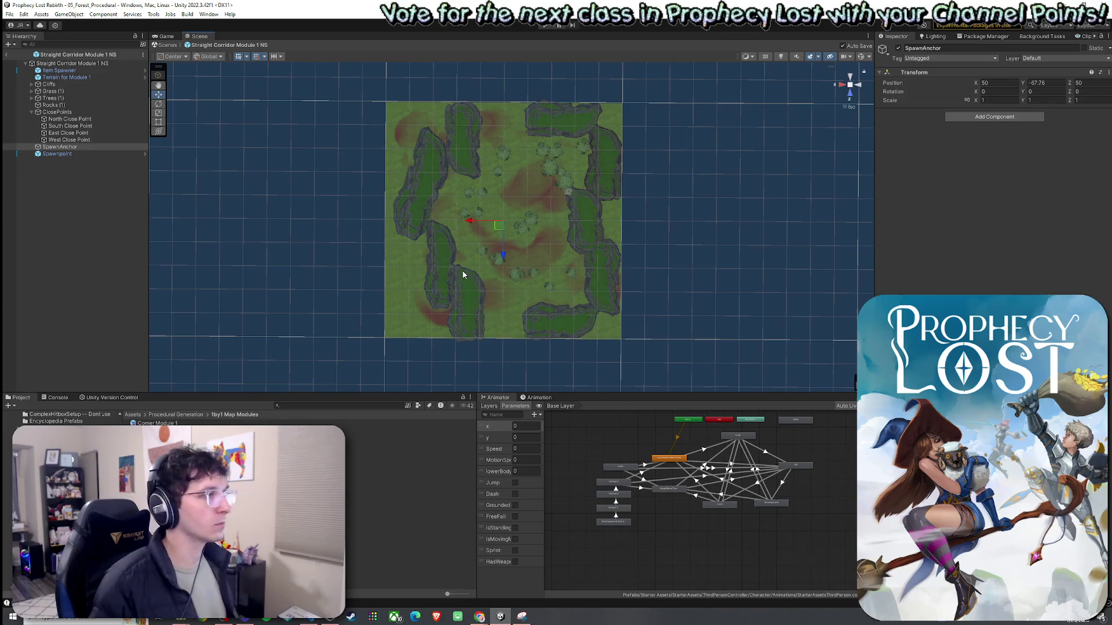
click(5, 54)
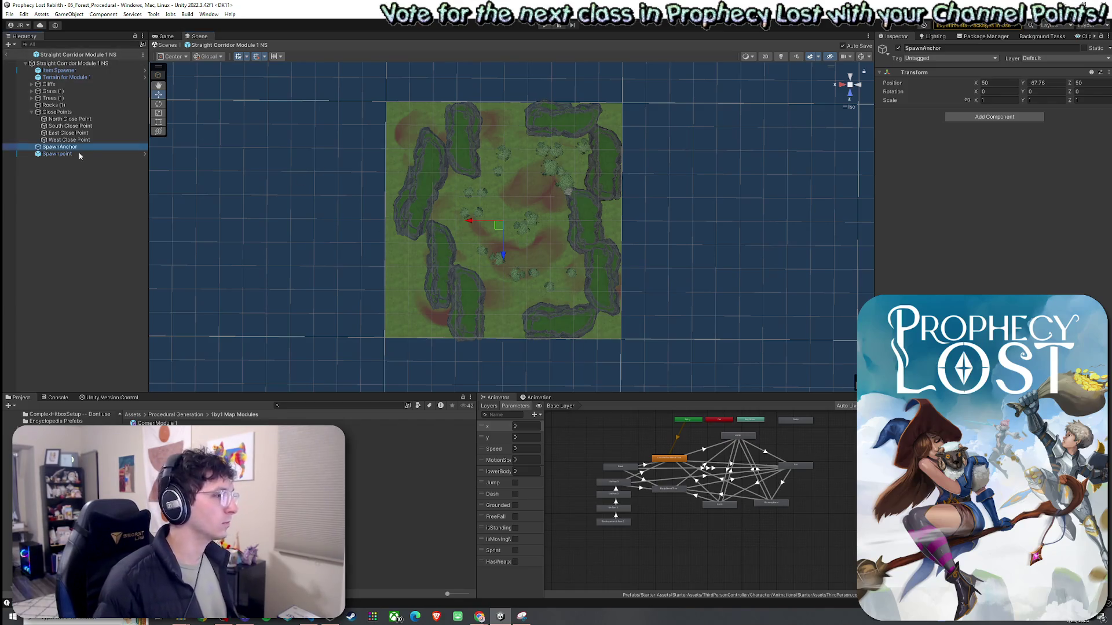
double_click(168, 432)
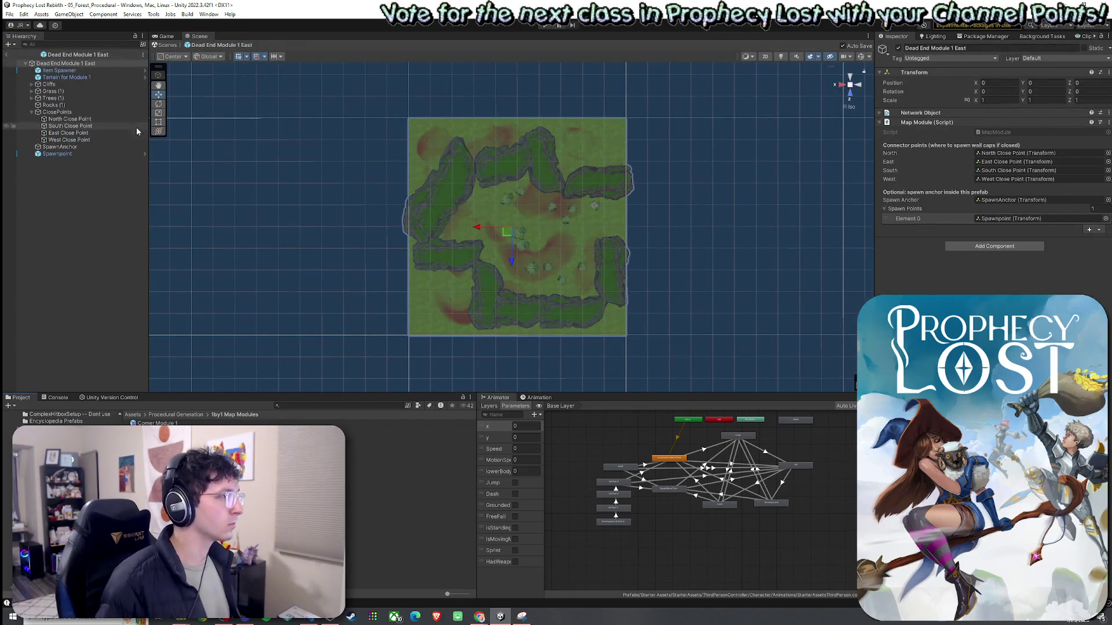
Center the SpawnAnchor at X 50, Z 50 in the East, North, South and West dead-end prefabs
click(82, 146)
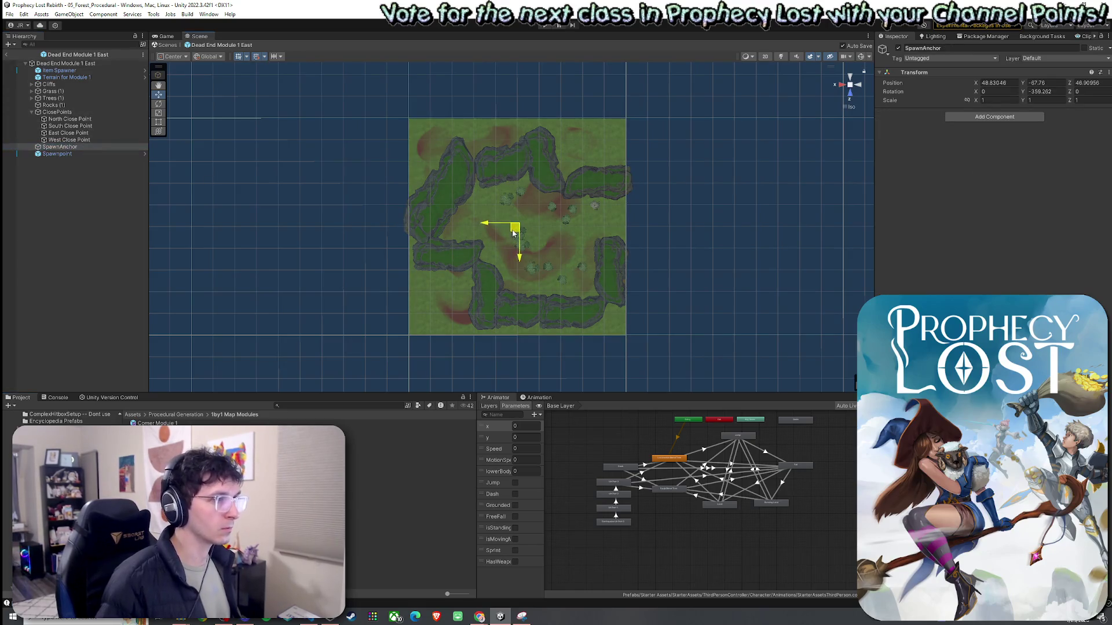
drag(504, 236, 510, 236)
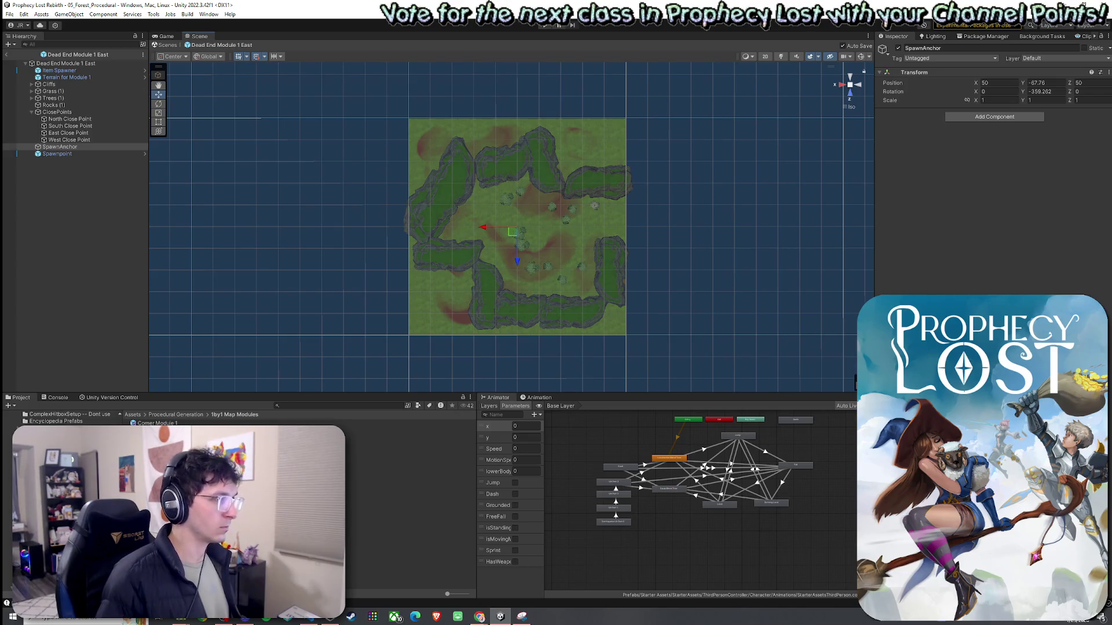
double_click(405, 450)
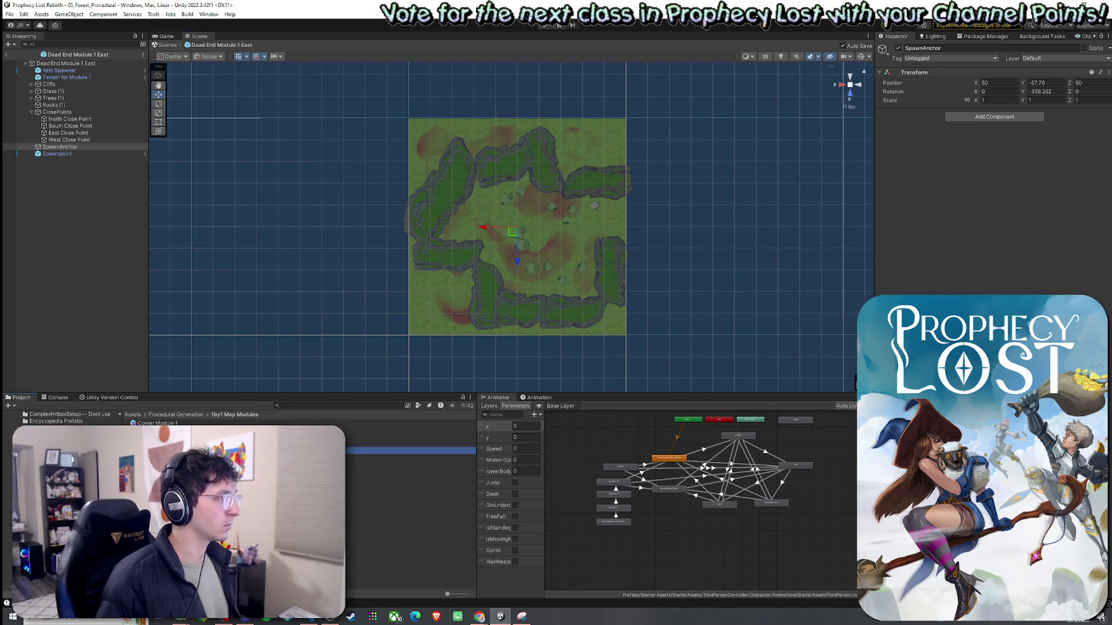
click(69, 148)
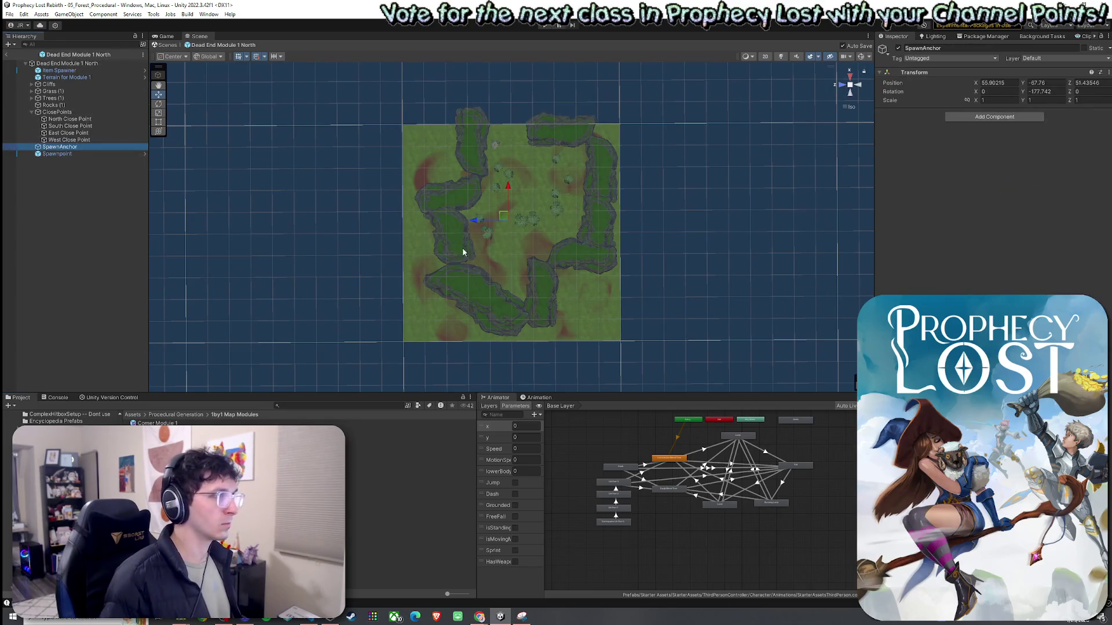
drag(504, 223, 509, 231)
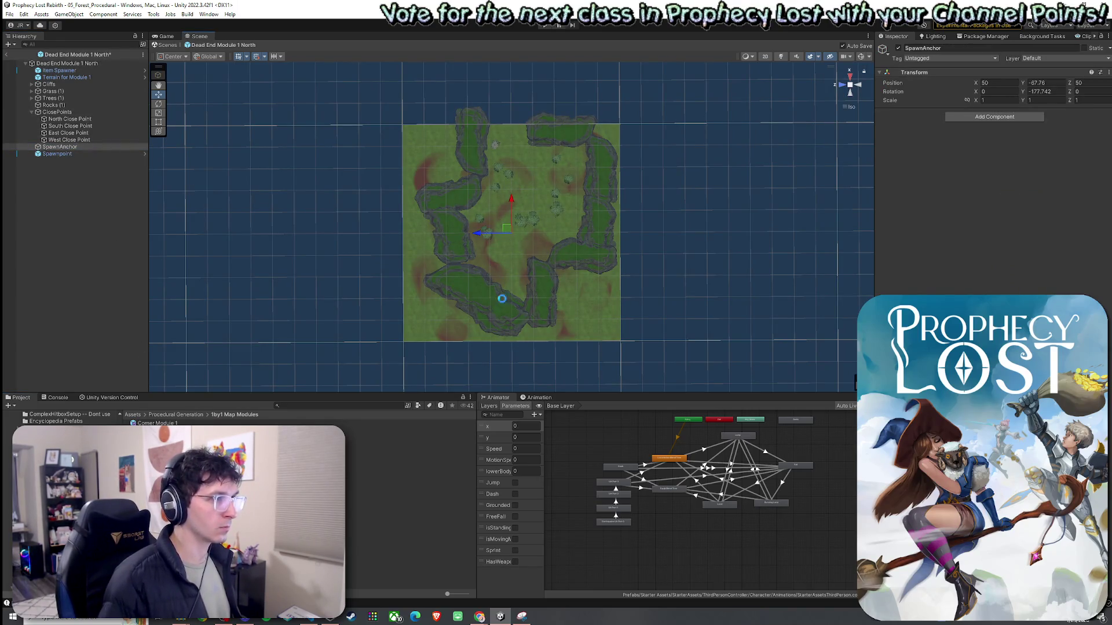
double_click(405, 457)
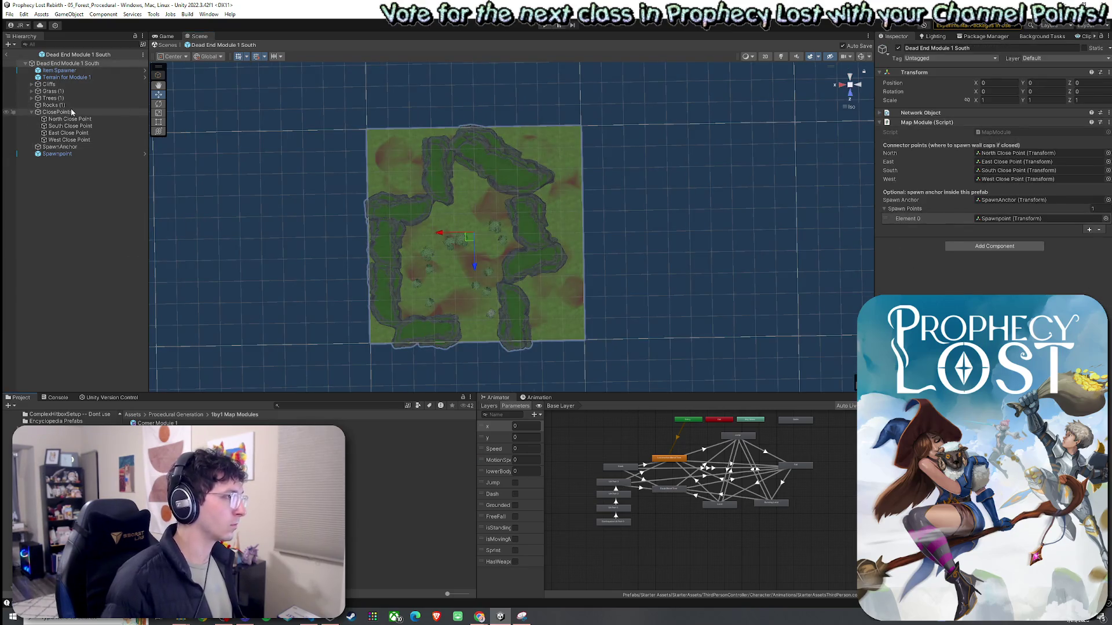
click(61, 147)
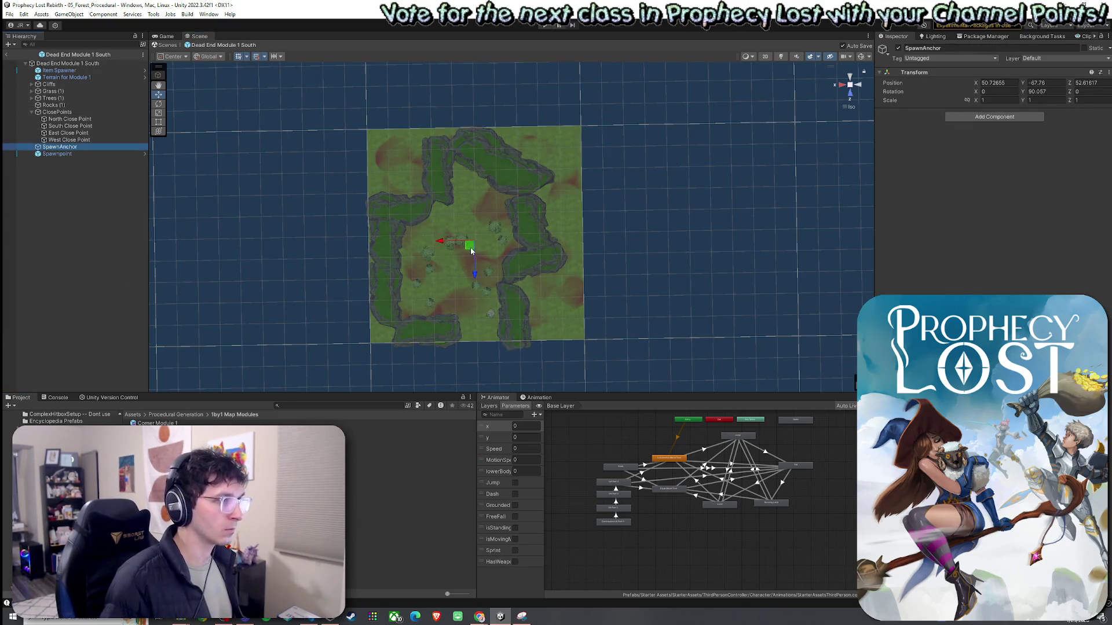
drag(469, 246, 472, 239)
double_click(405, 464)
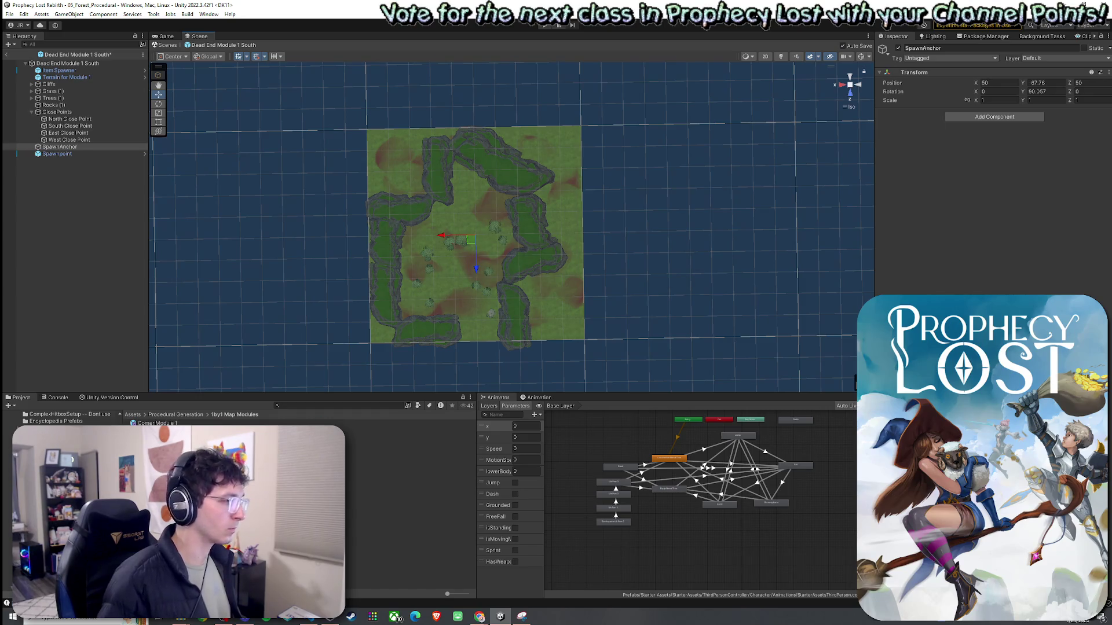
click(61, 147)
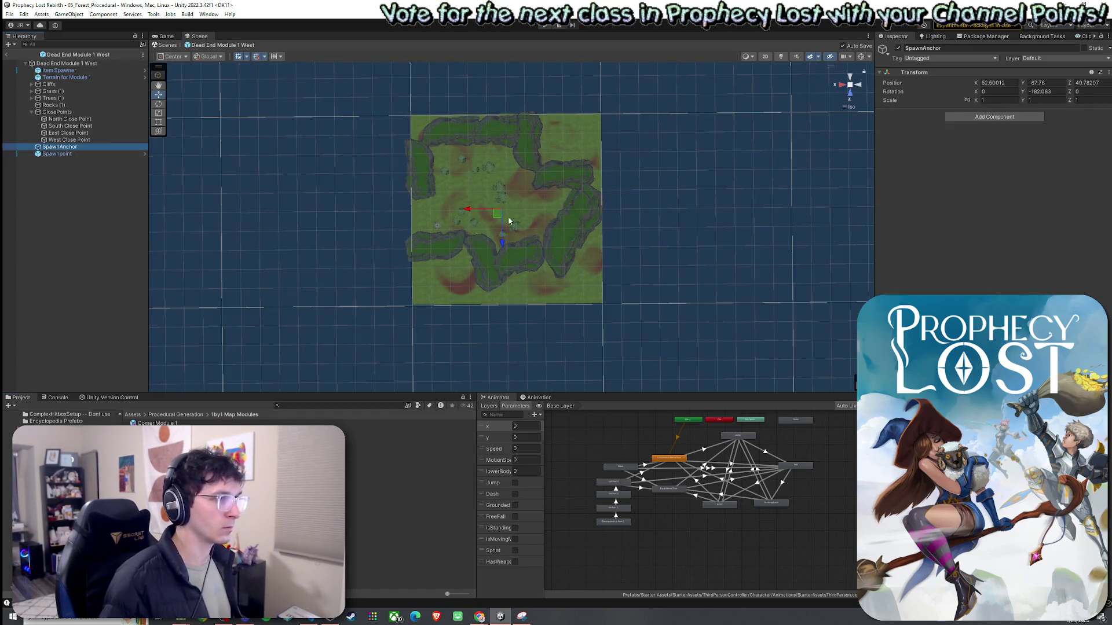
drag(499, 215, 504, 218)
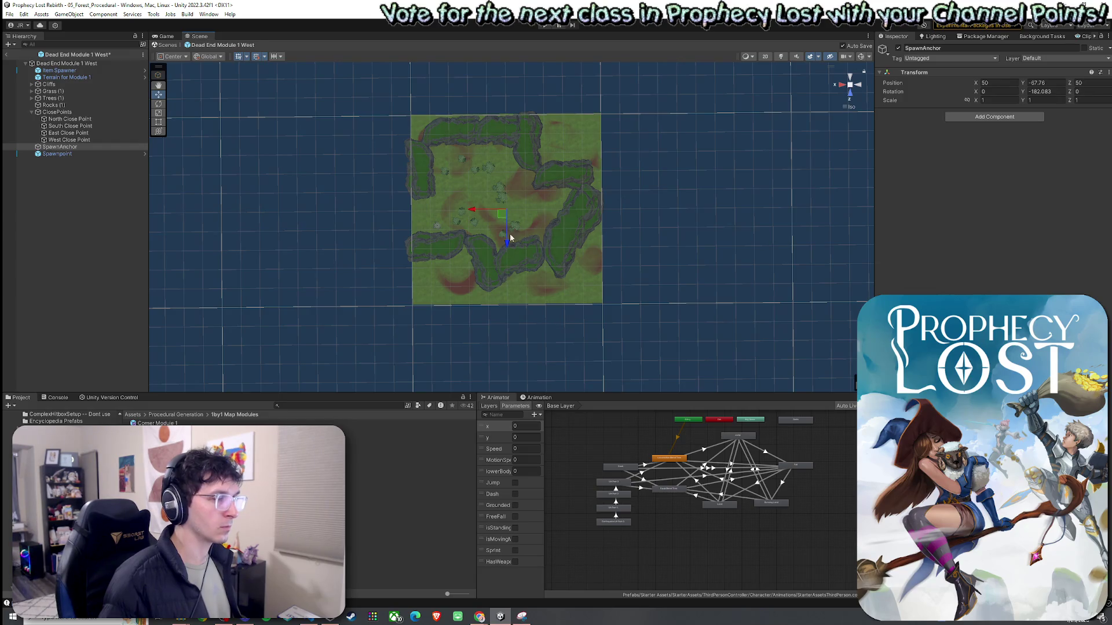
Reopen the Straight Corridor Module 1 NS prefab
scroll(509, 238, up, 5)
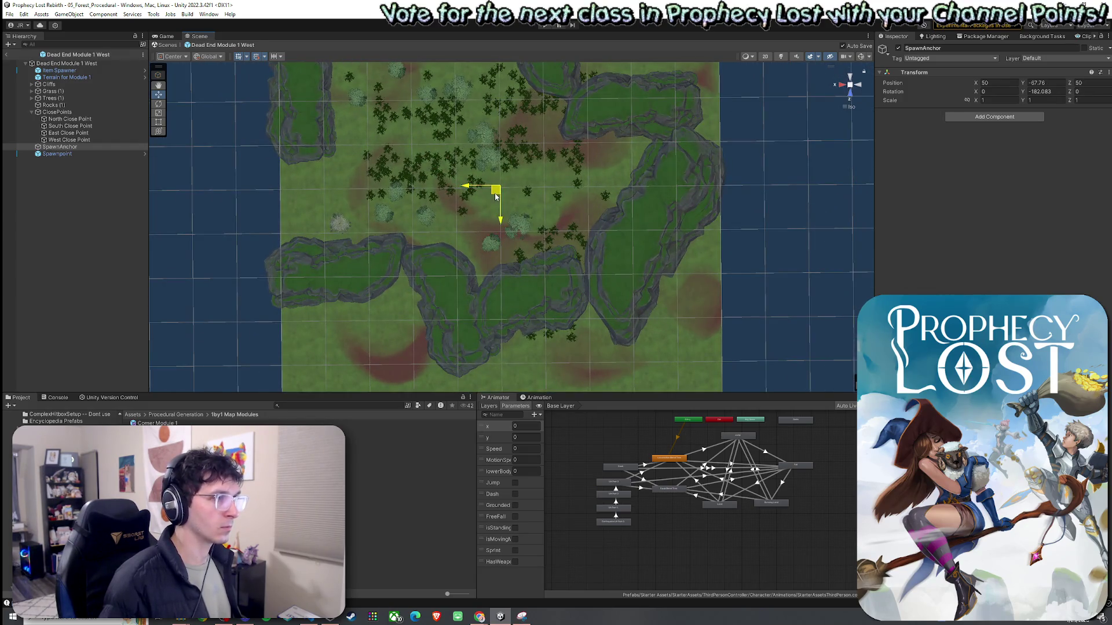
click(496, 197)
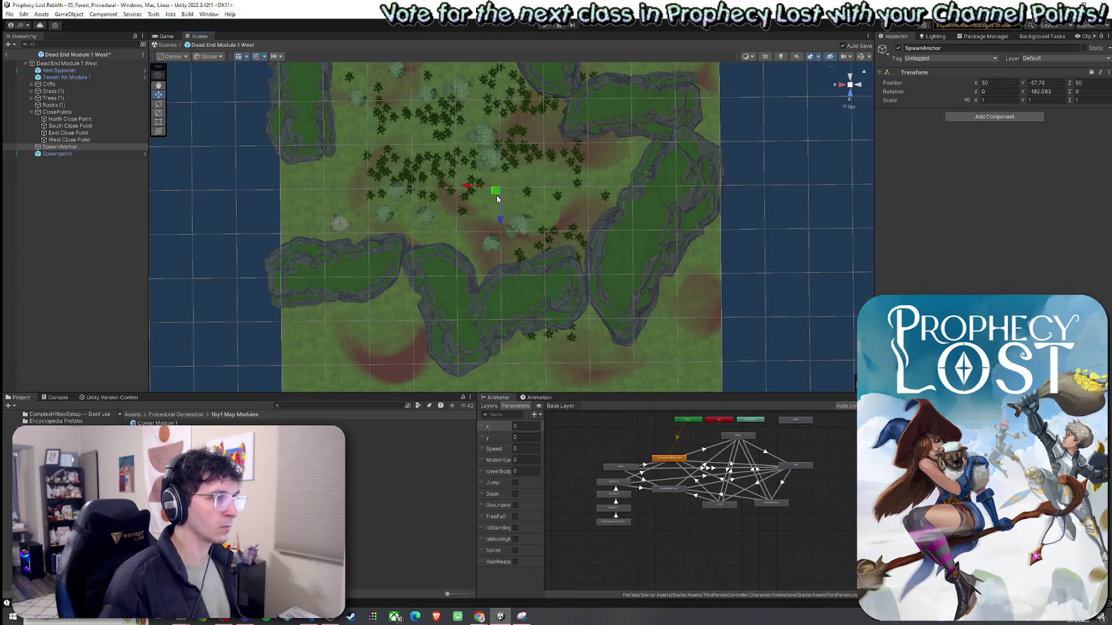
mouse_move(502, 225)
mouse_down()
mouse_move(501, 181)
mouse_move(546, 179)
mouse_move(510, 232)
mouse_move(520, 280)
mouse_move(517, 257)
mouse_up()
scroll(502, 225, down, 5)
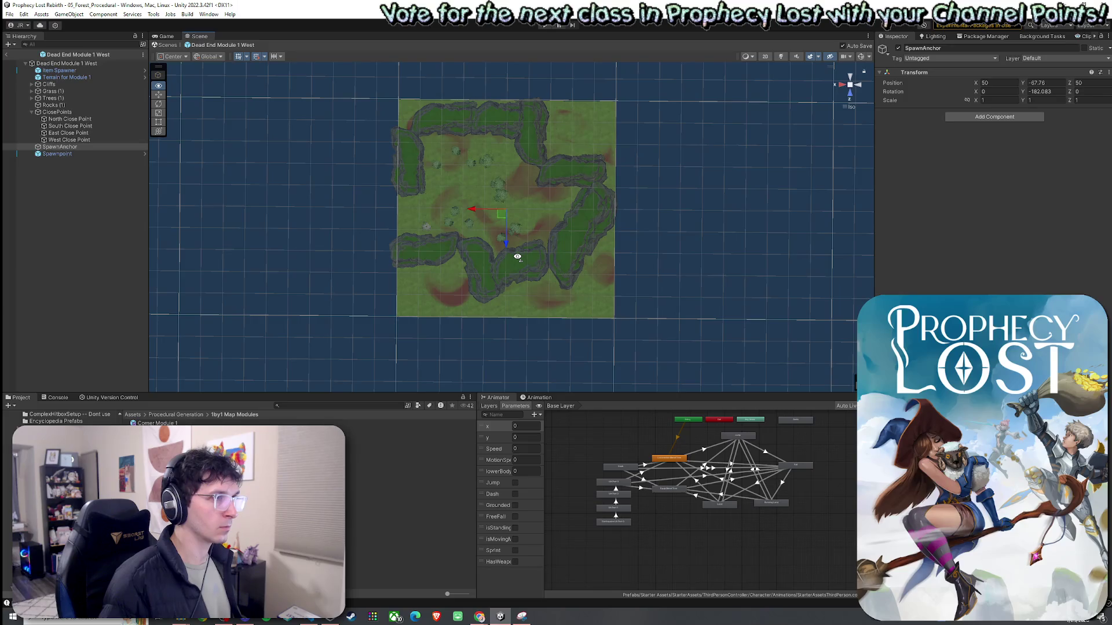
click(192, 486)
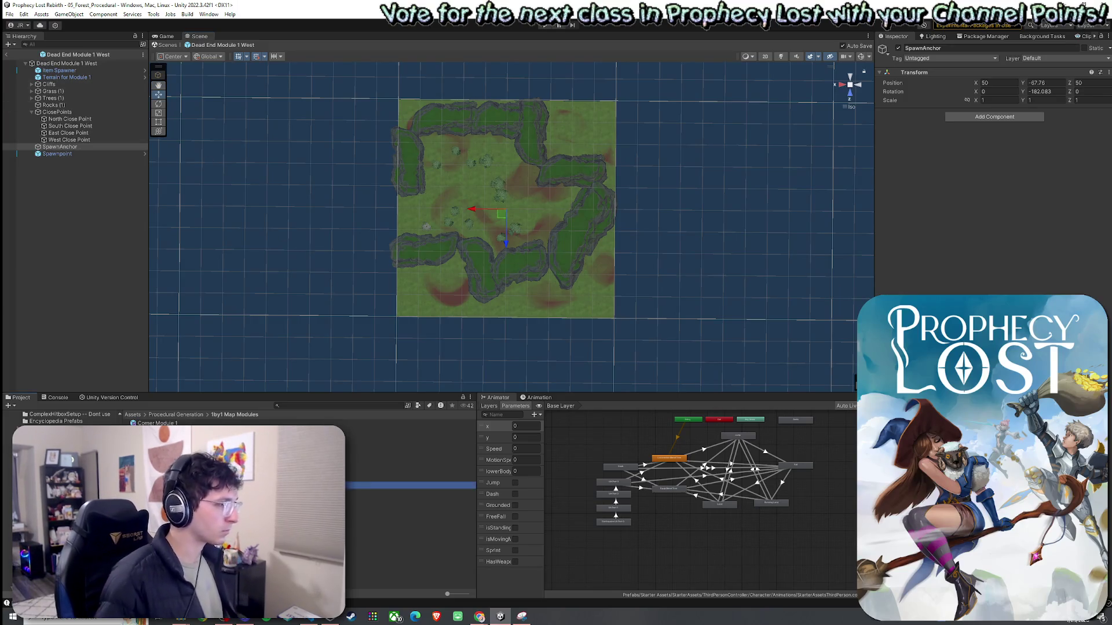
double_click(191, 485)
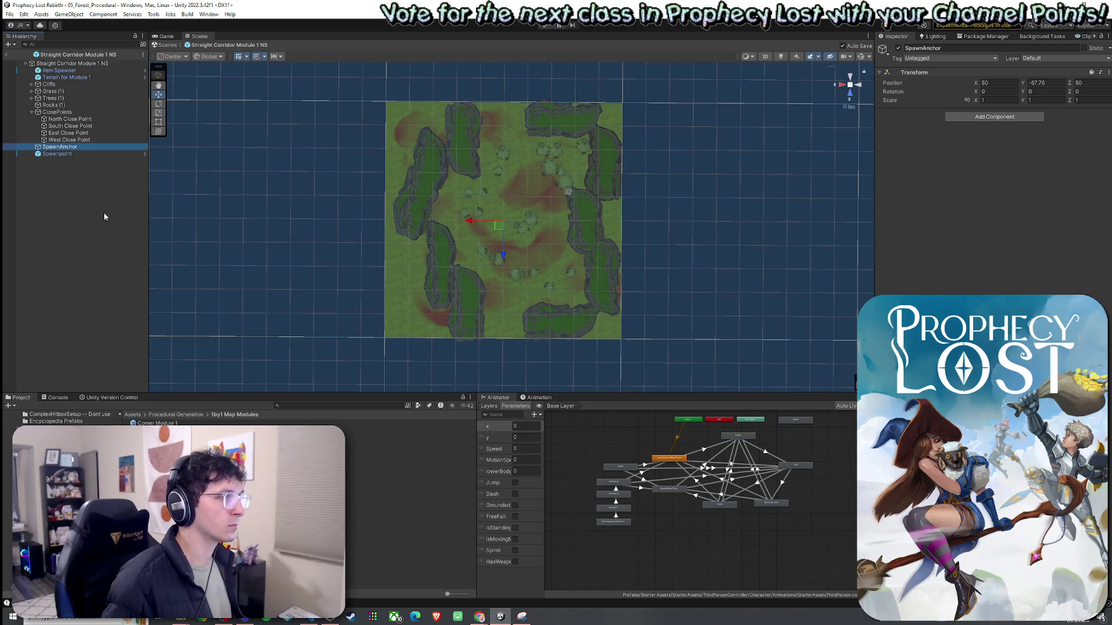
Save, duplicate Straight Corridor Module 1 NS with Ctrl+D, and select the copy named Straight Corridor Module 1 EW
click(9, 14)
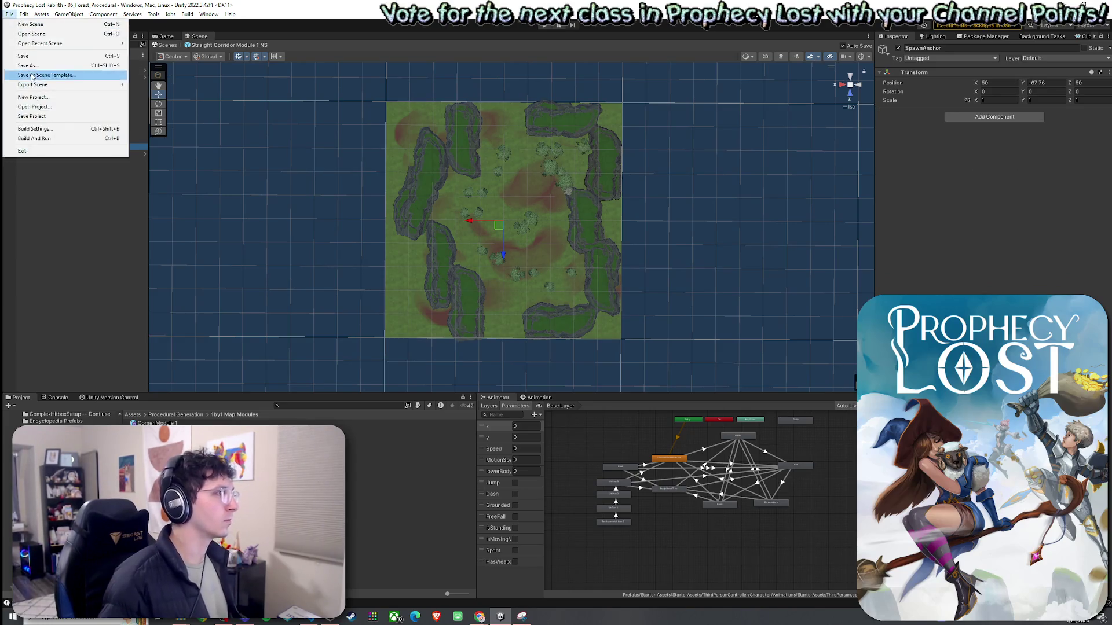
click(23, 55)
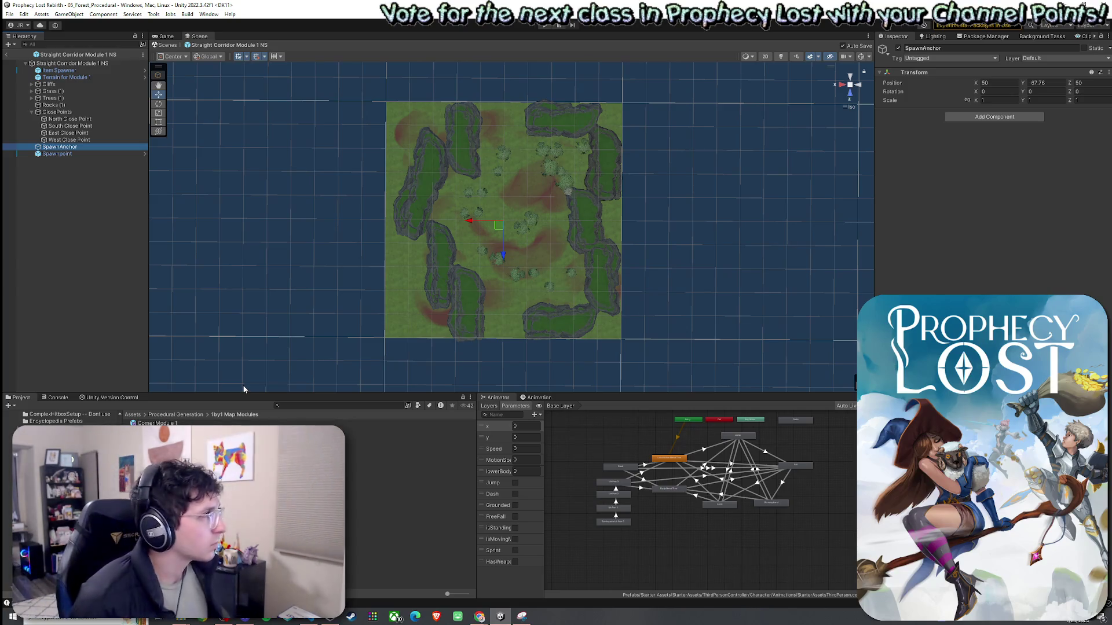
click(174, 485)
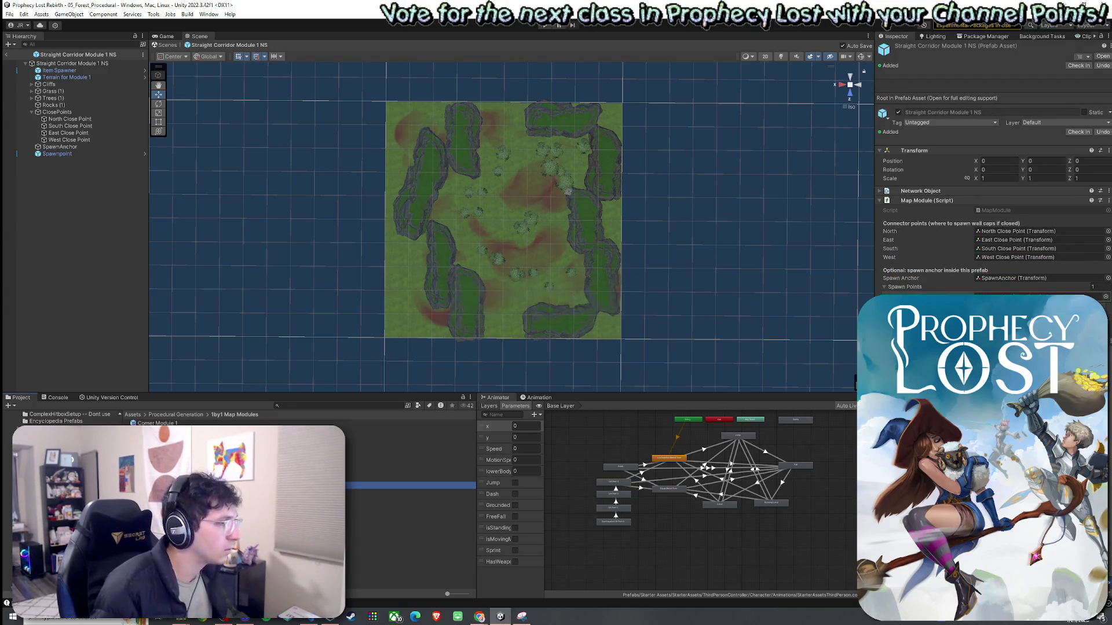
key(ctrl+d)
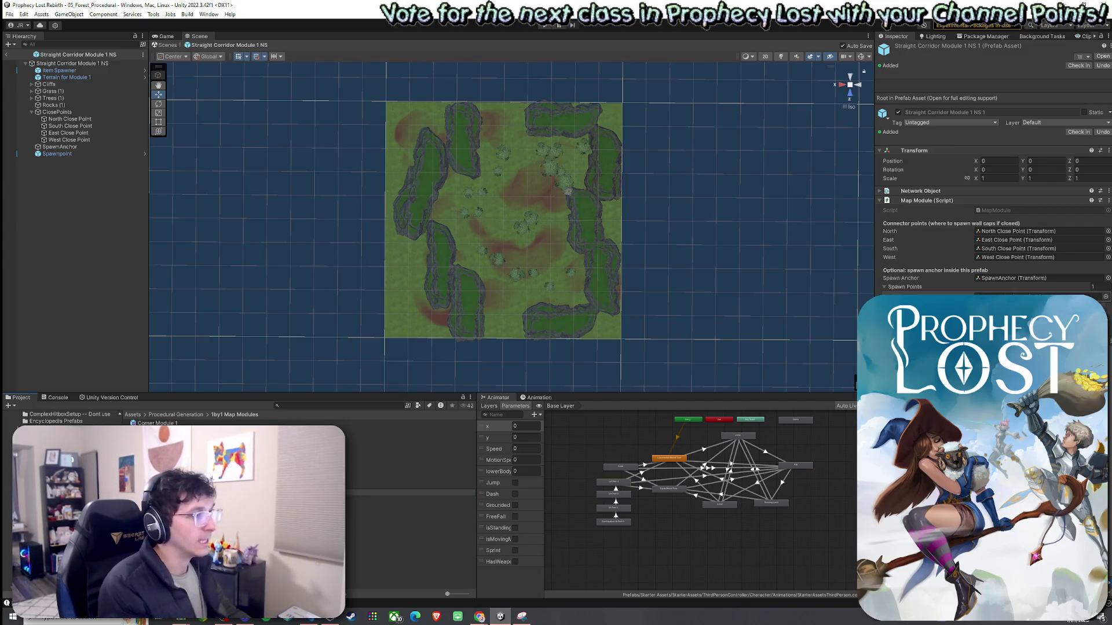
click(411, 486)
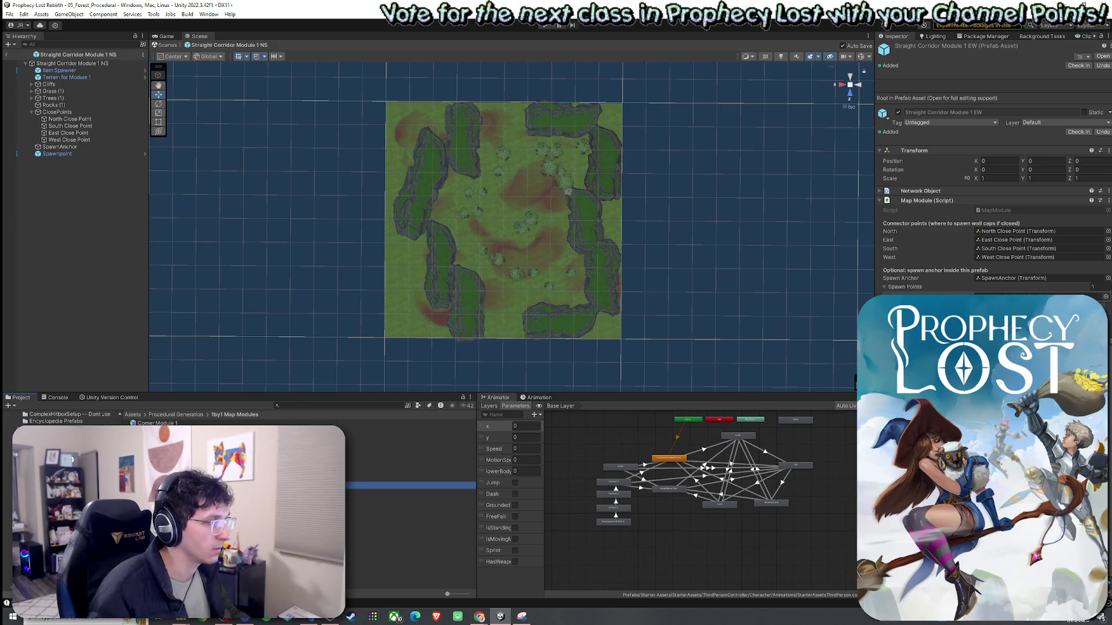
Open Straight Corridor Module 1 EW, collapse the Cliffs, Grass, Trees and Rocks groups, and review the close points
double_click(411, 486)
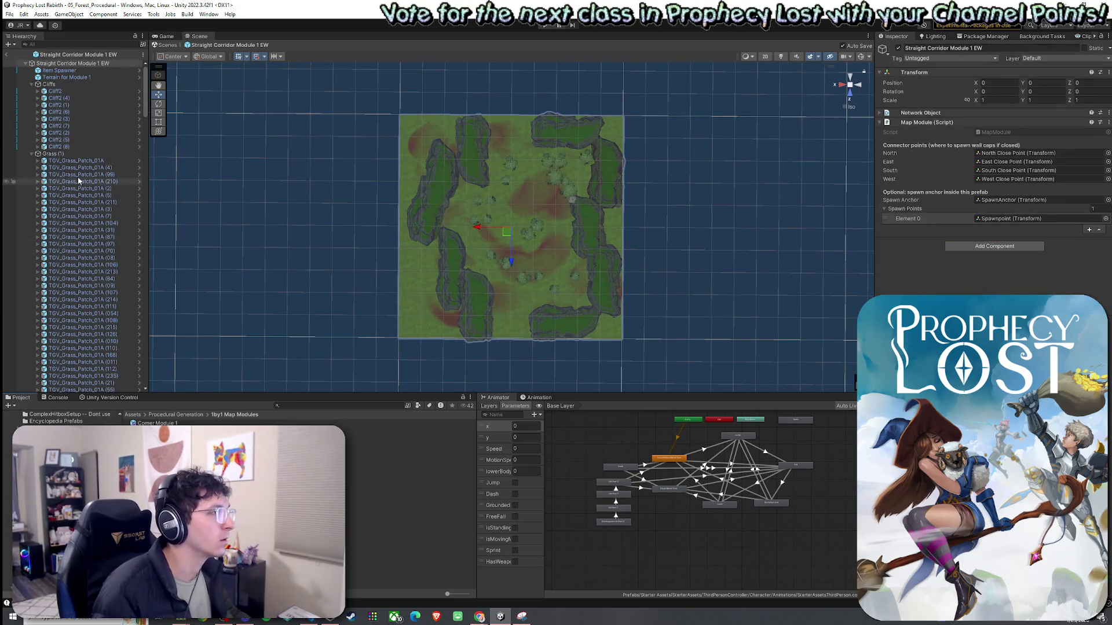
click(31, 85)
click(32, 92)
click(31, 98)
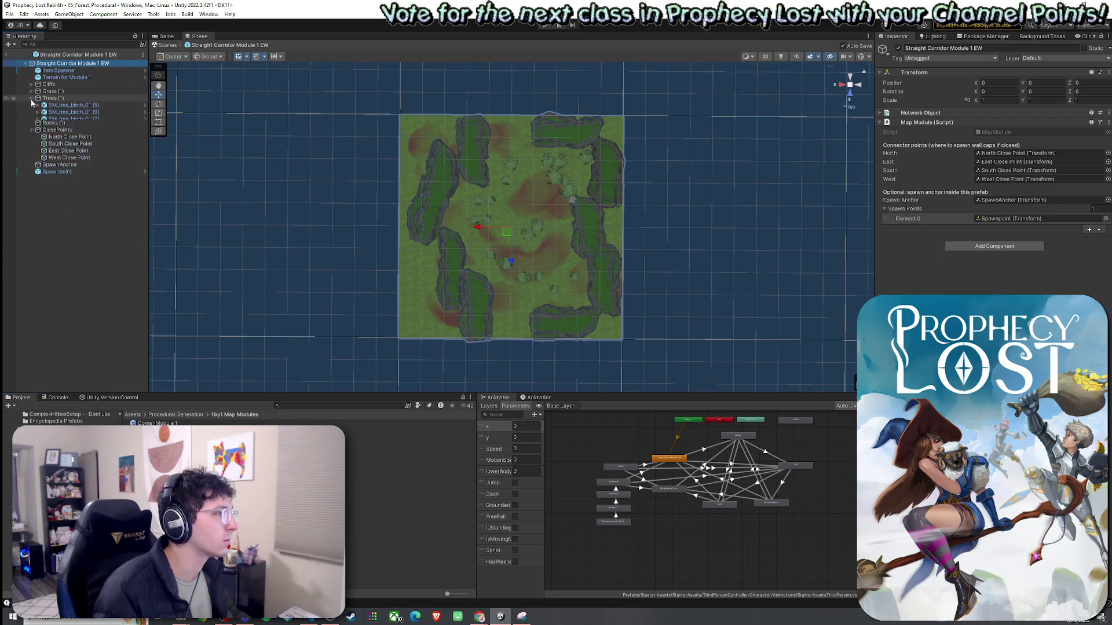
click(31, 105)
click(68, 132)
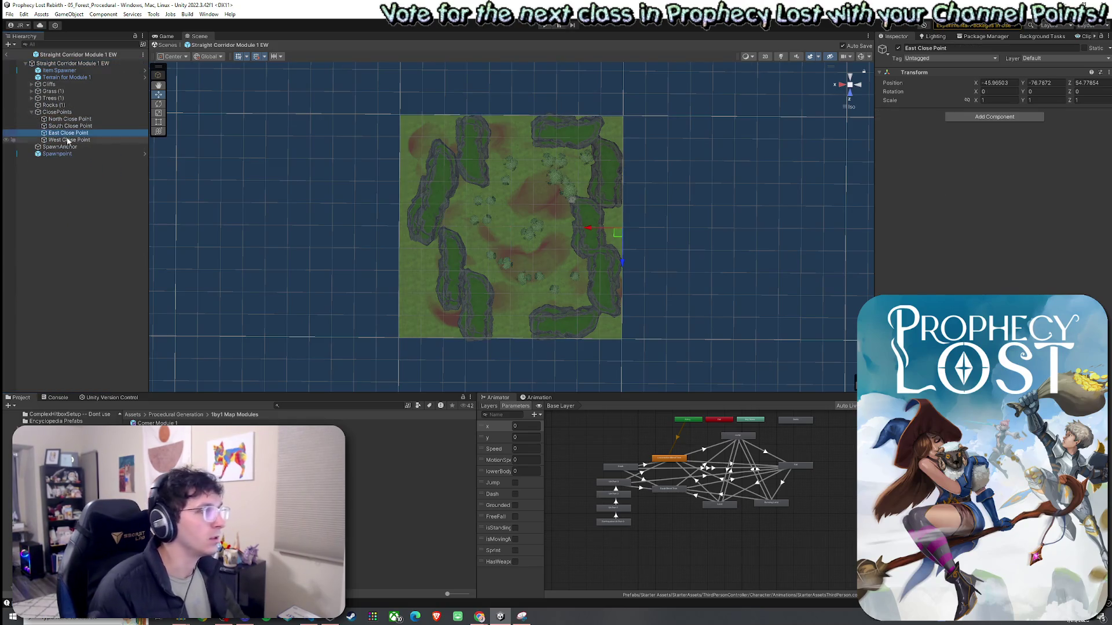
click(71, 139)
key(Up)
key(Down)
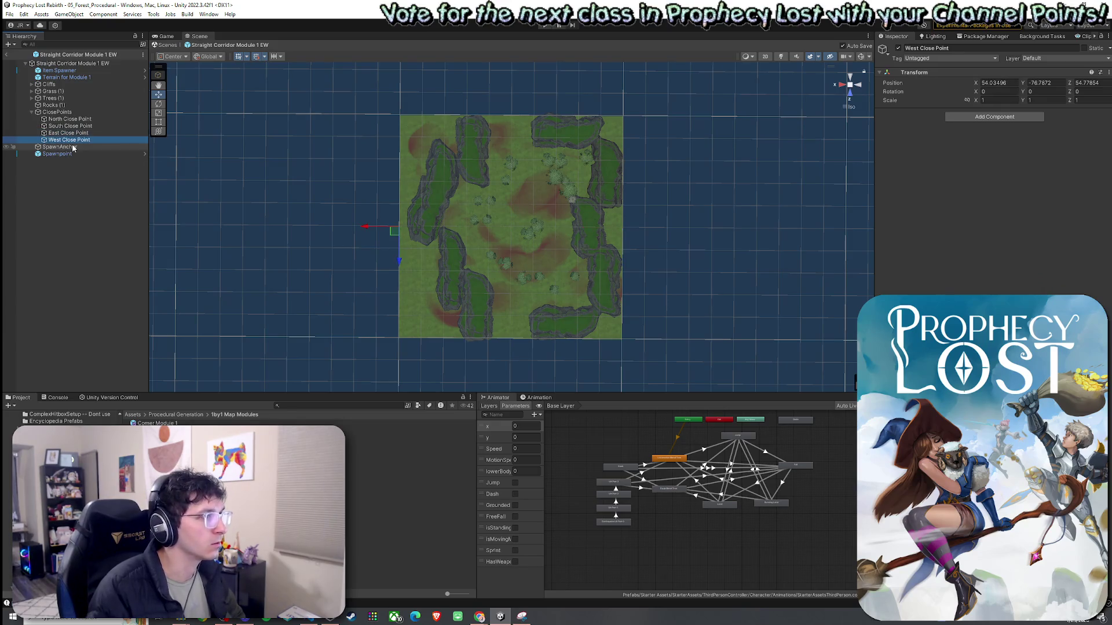
click(67, 120)
key(Down)
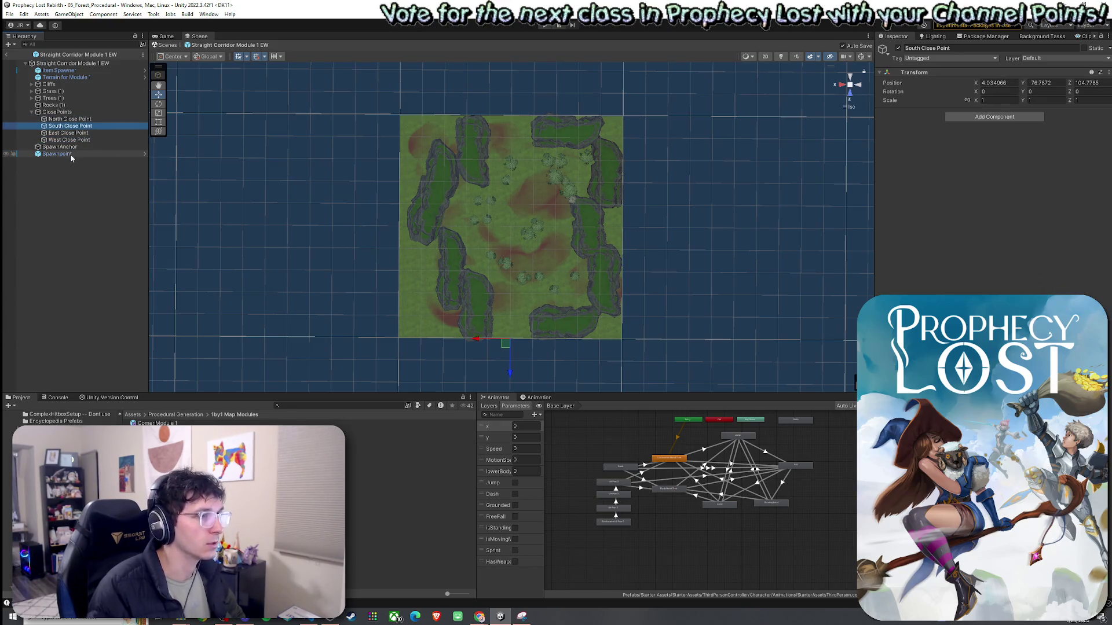
key(Down)
key(Down)
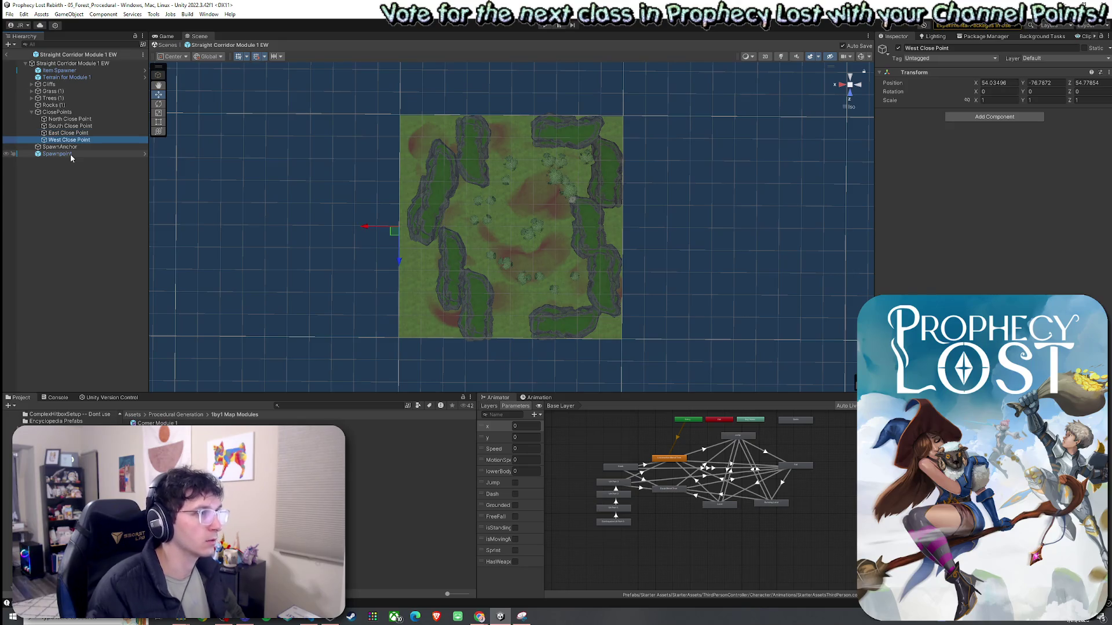
click(31, 111)
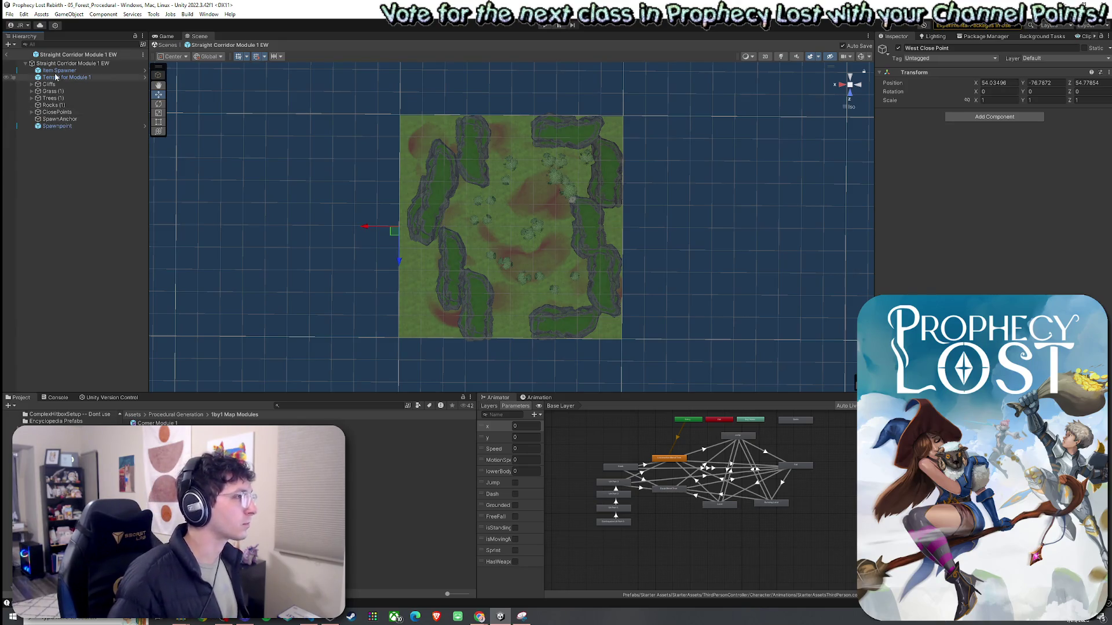
Select the scenery children except terrain and close points, then rotate them about 90° into an east–west corridor
click(58, 70)
shift+click(65, 126)
ctrl+click(67, 78)
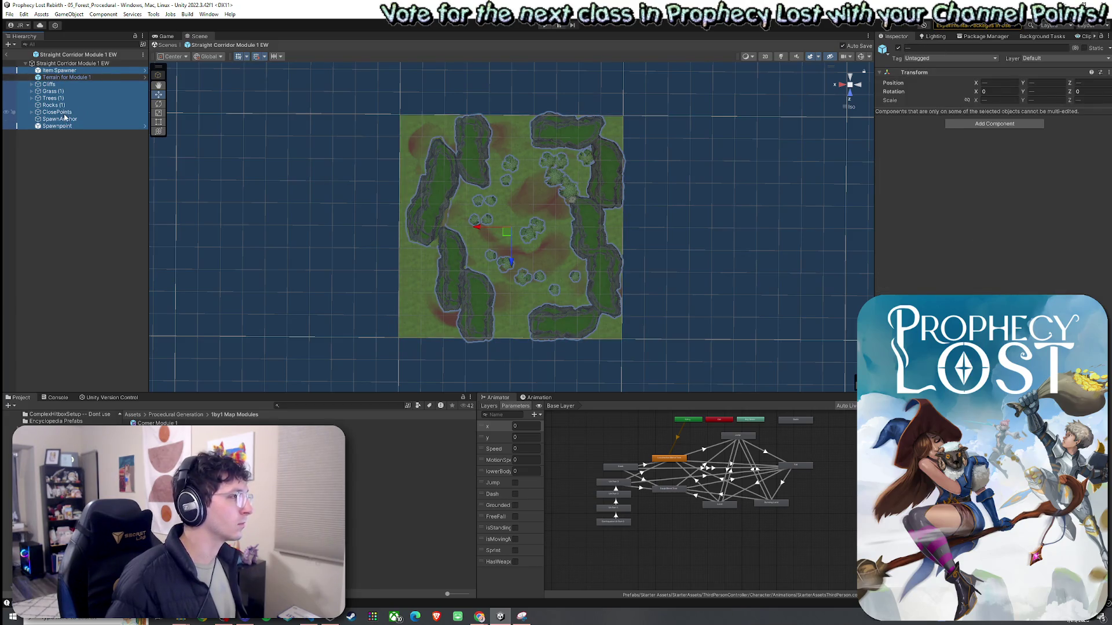
ctrl+click(58, 112)
key(e)
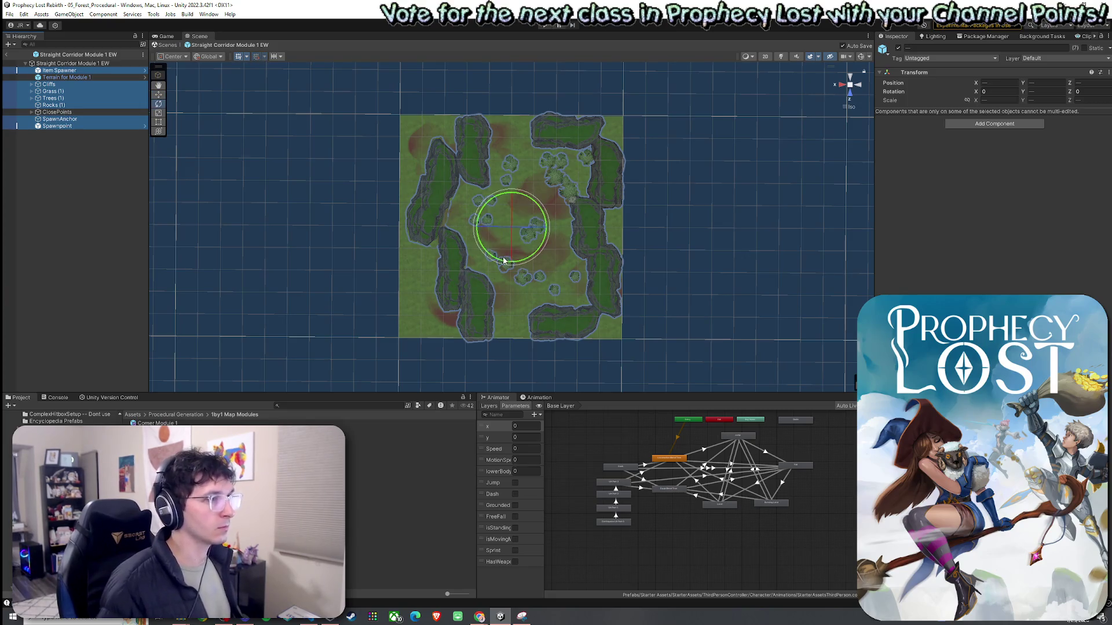
drag(504, 262, 602, 287)
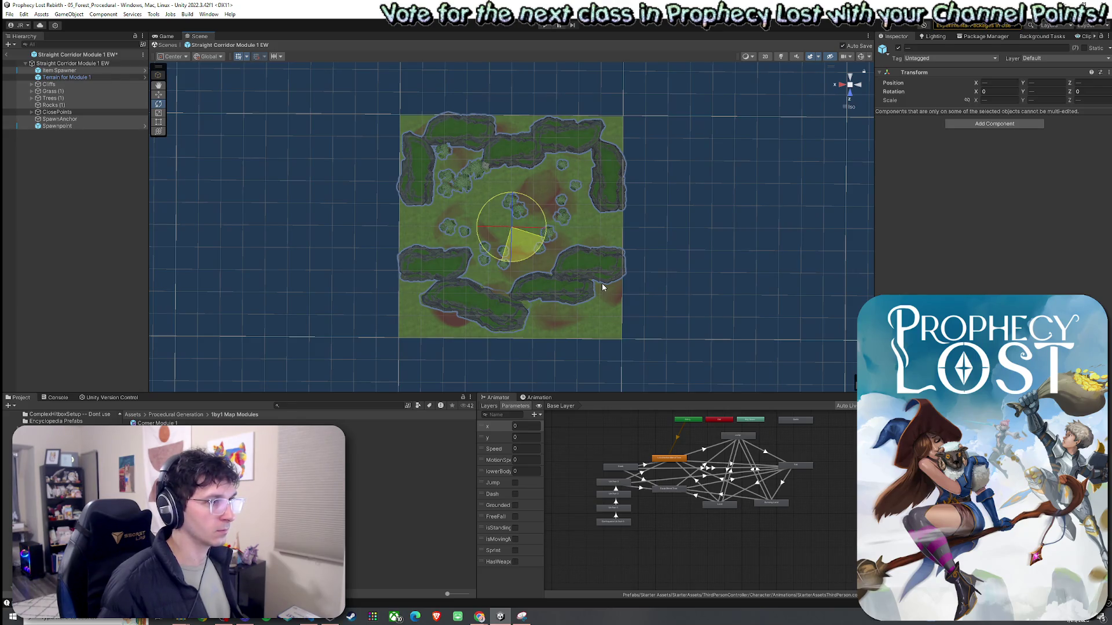
drag(602, 287, 602, 288)
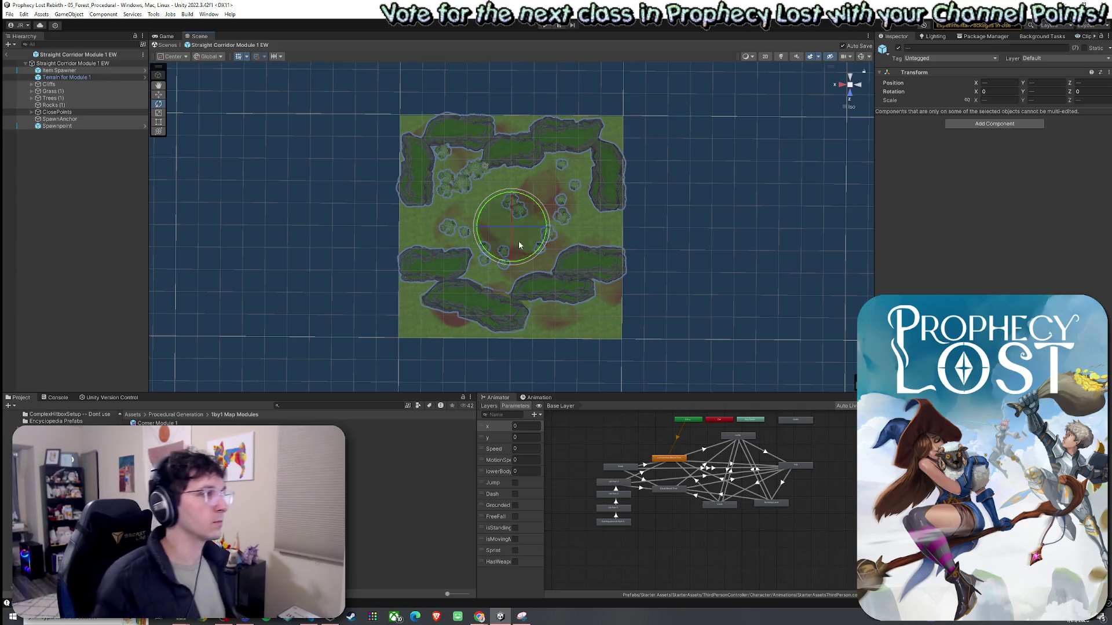
click(91, 144)
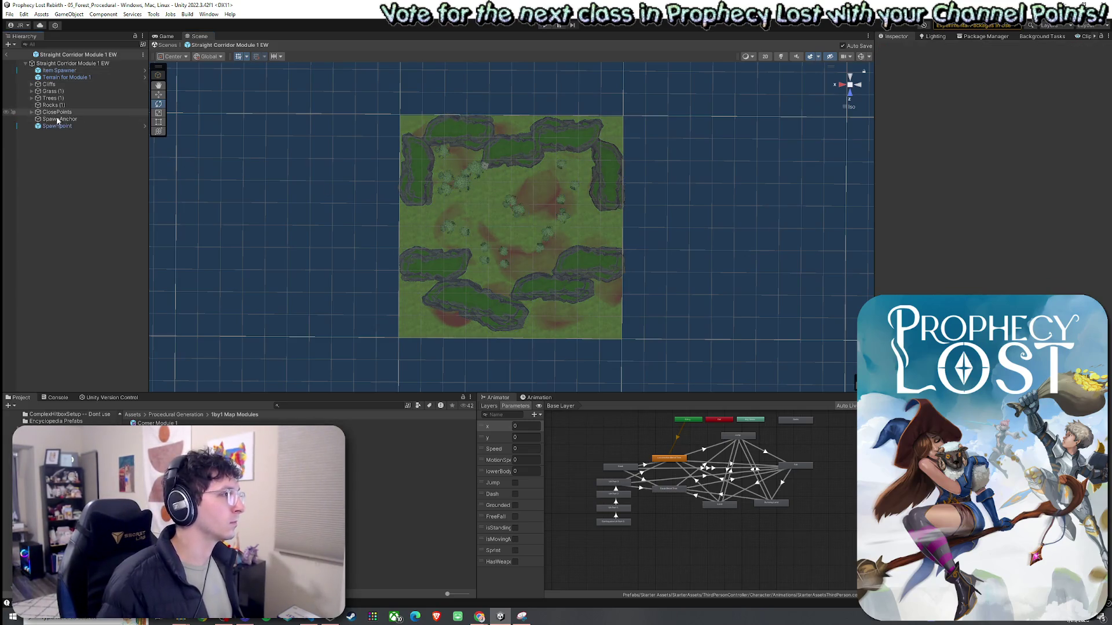
click(31, 111)
click(72, 119)
key(Down)
key(Down)
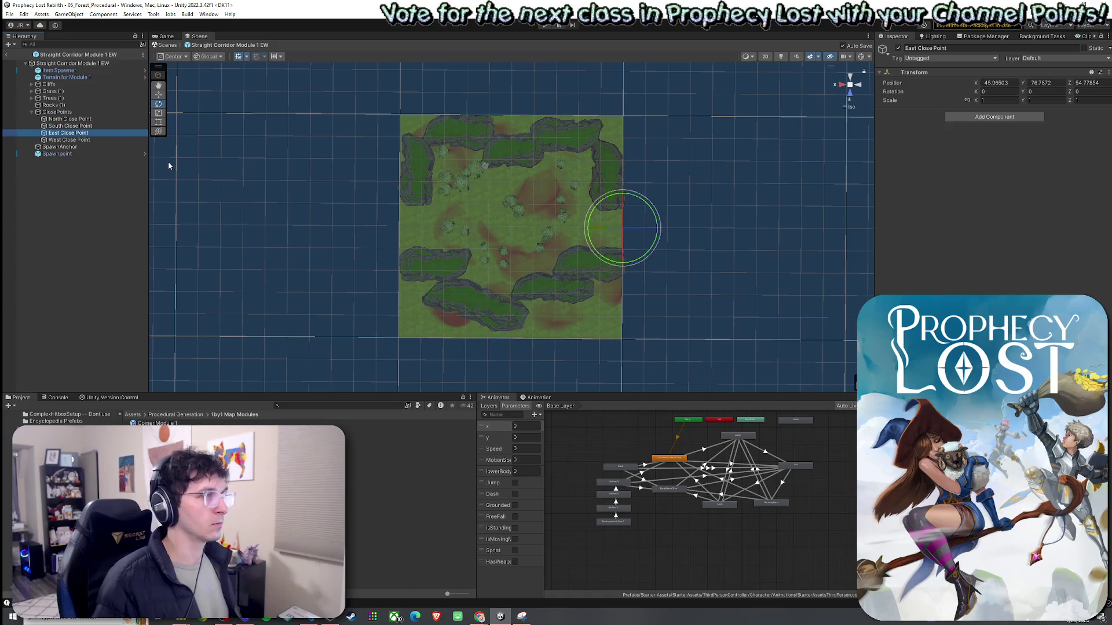
key(Down)
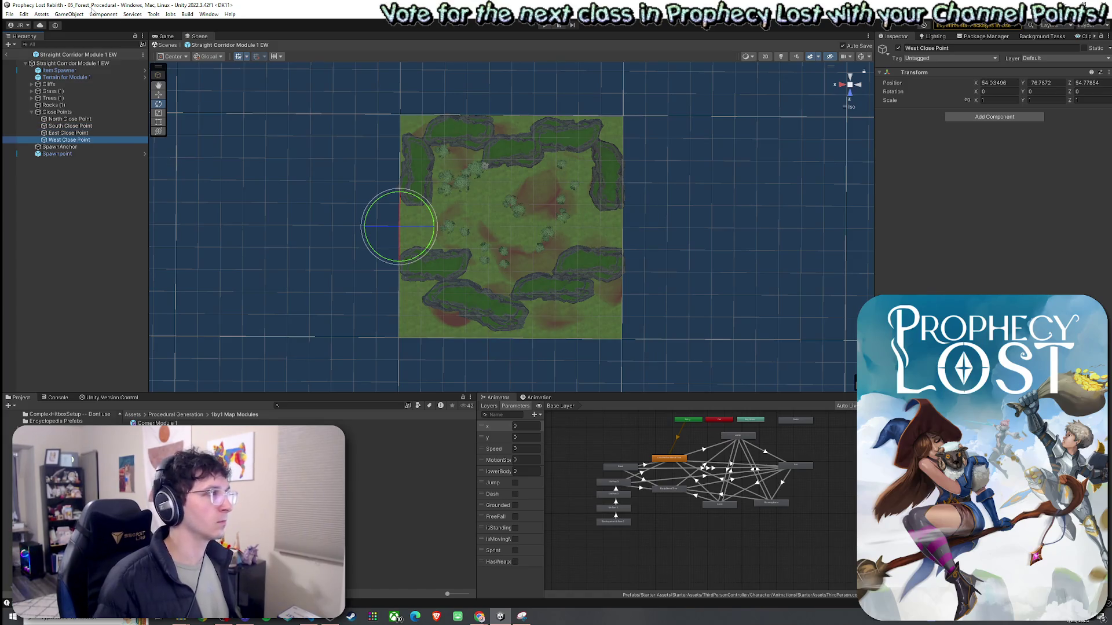
click(16, 14)
click(94, 3)
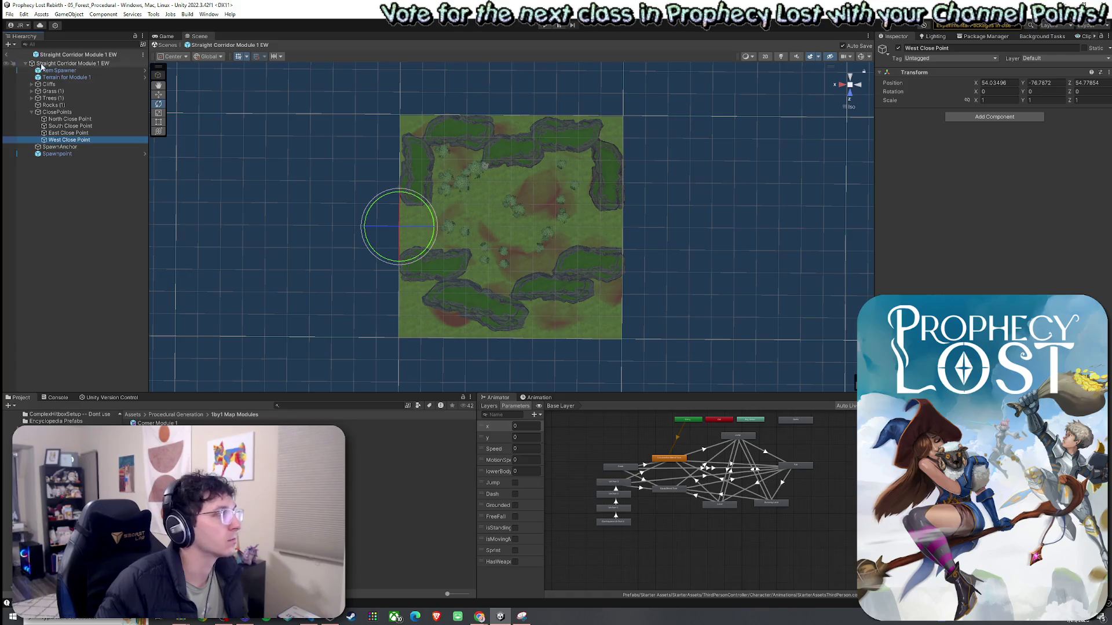
Exit the corridor prefab back to the 05_Forest_Procedural scene and select the Corner Module 1 asset
click(8, 53)
click(9, 14)
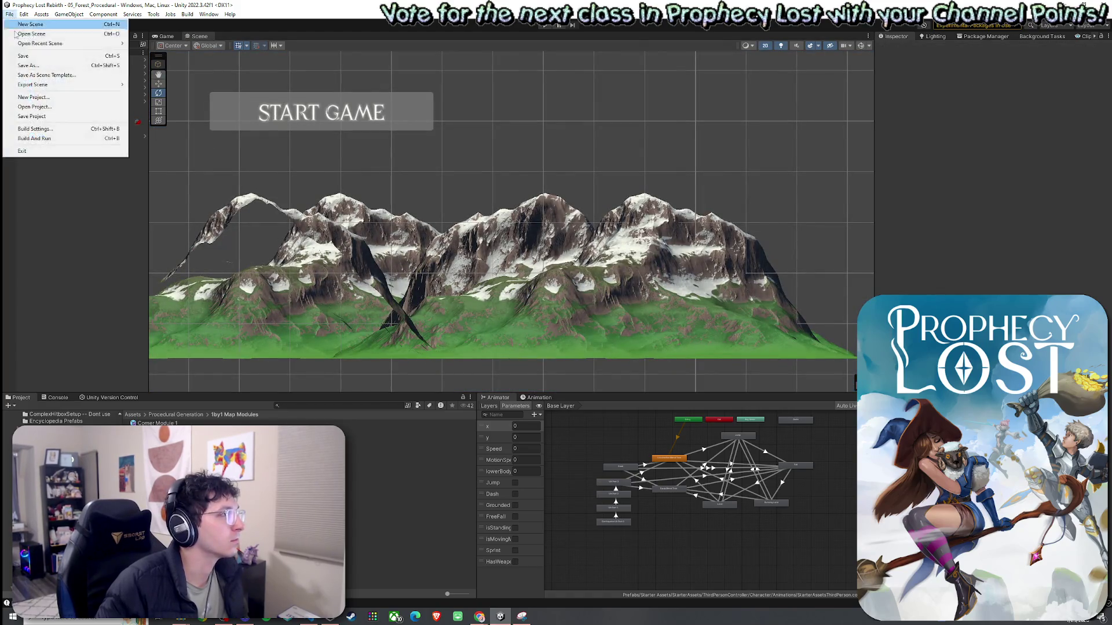
key(Escape)
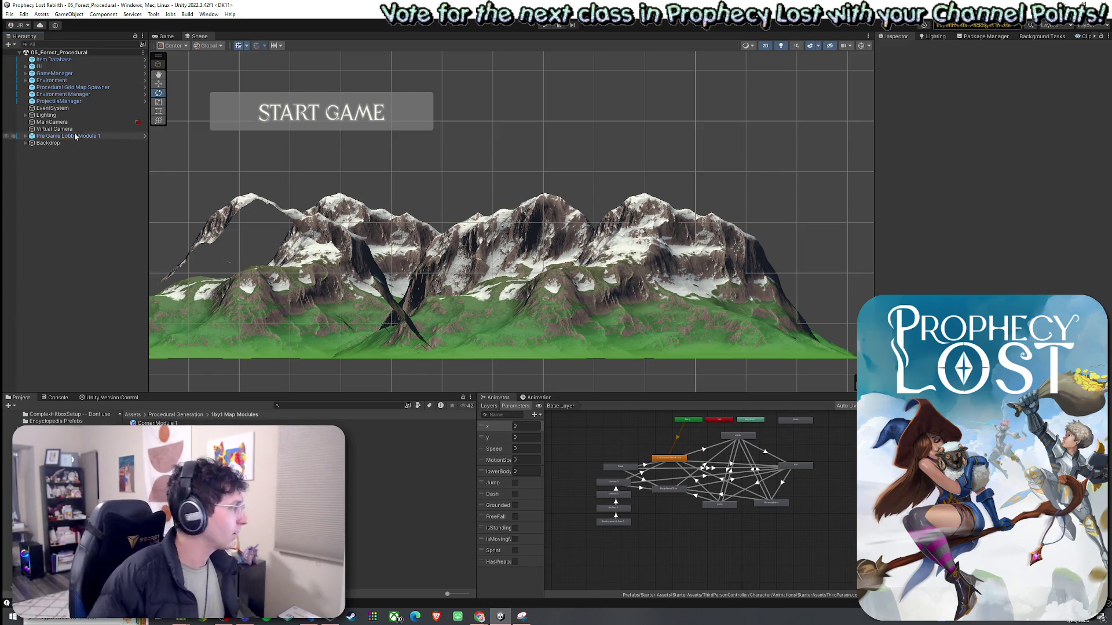
click(156, 423)
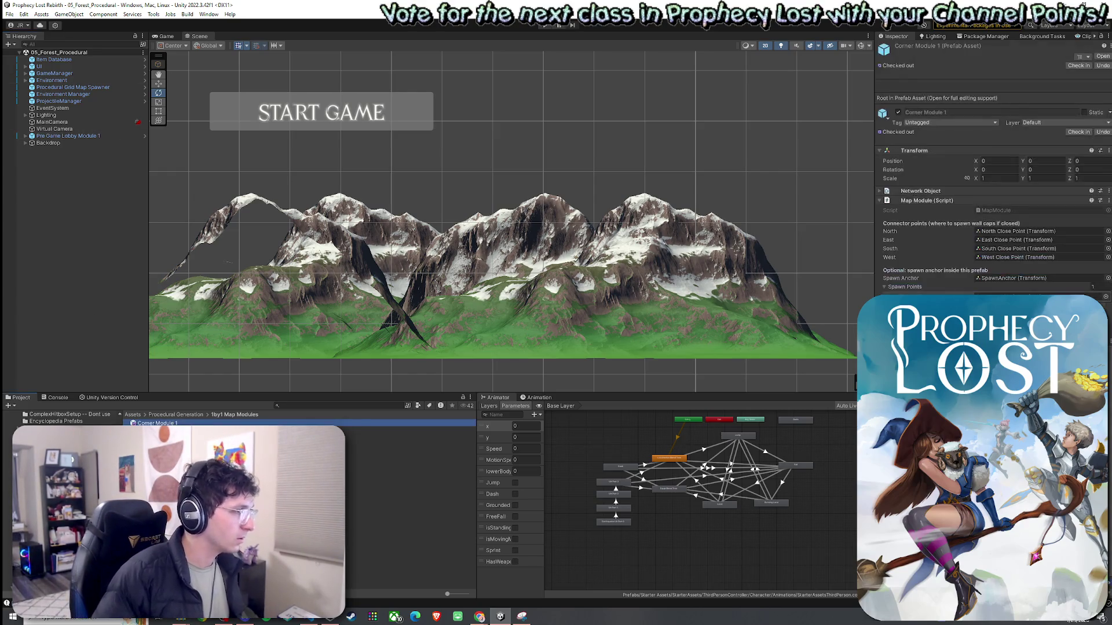
Open Corner Module 1 and move its North Close Point to the map's top edge
double_click(156, 423)
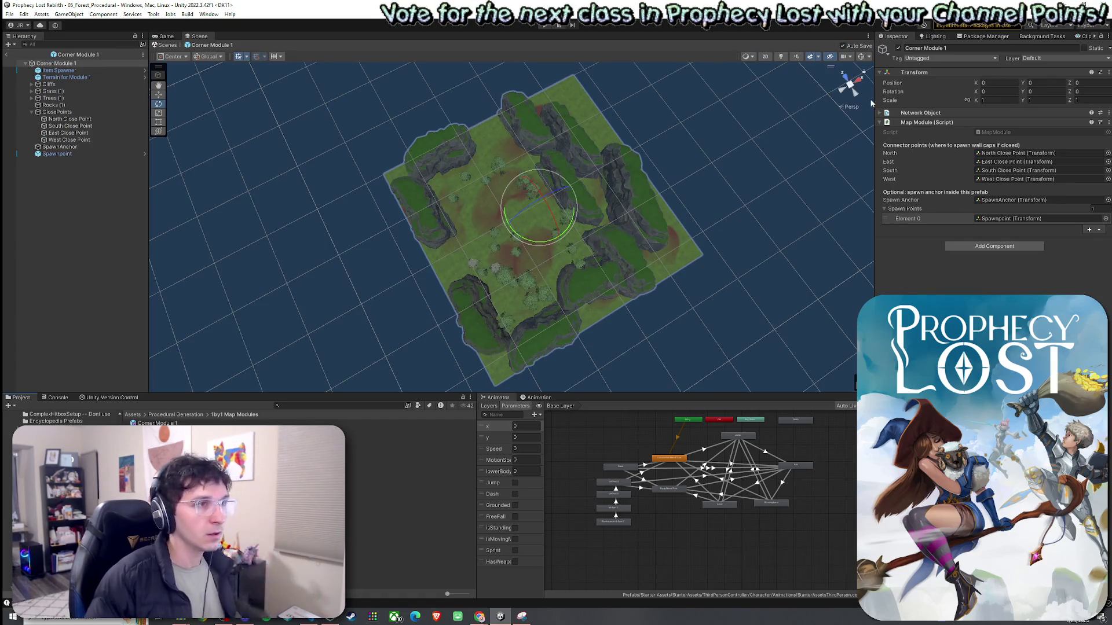
scroll(818, 139, up, 5)
scroll(719, 207, down, 10)
mouse_move(719, 207)
mouse_down()
mouse_move(658, 206)
mouse_move(633, 228)
mouse_up()
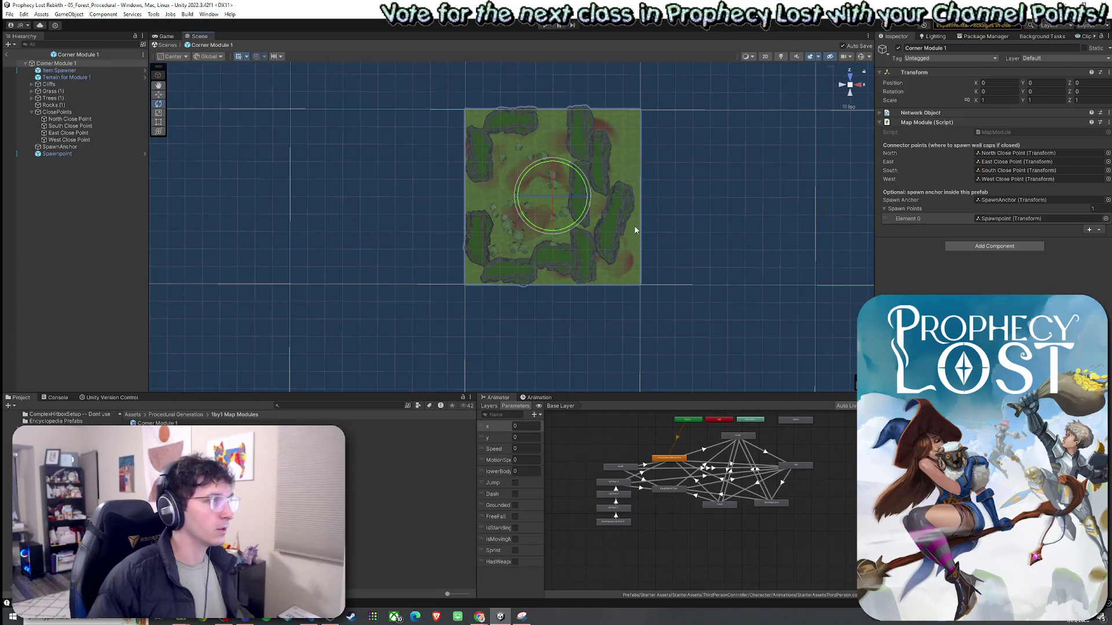
click(64, 120)
mouse_move(526, 282)
mouse_down()
mouse_move(571, 249)
mouse_move(883, 241)
mouse_up()
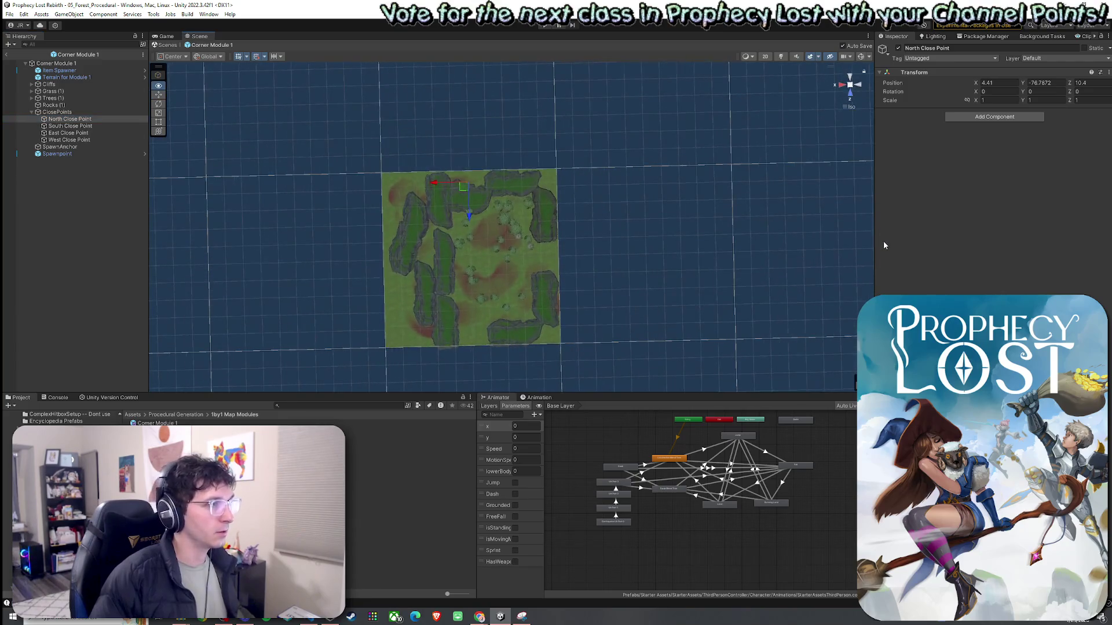
scroll(561, 243, up, 4)
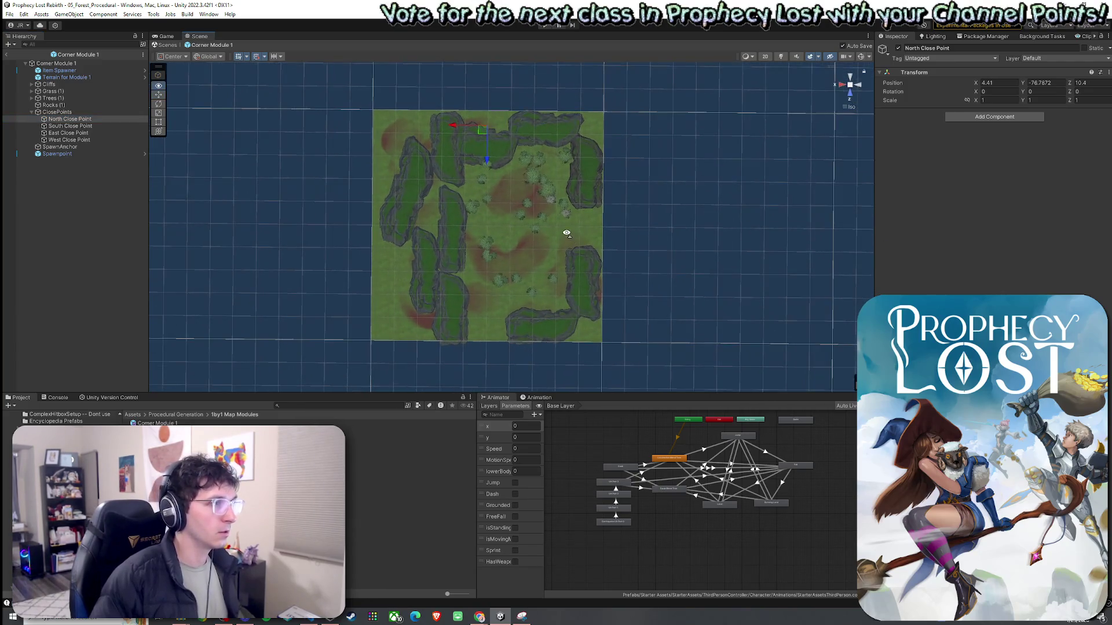
drag(482, 131, 480, 113)
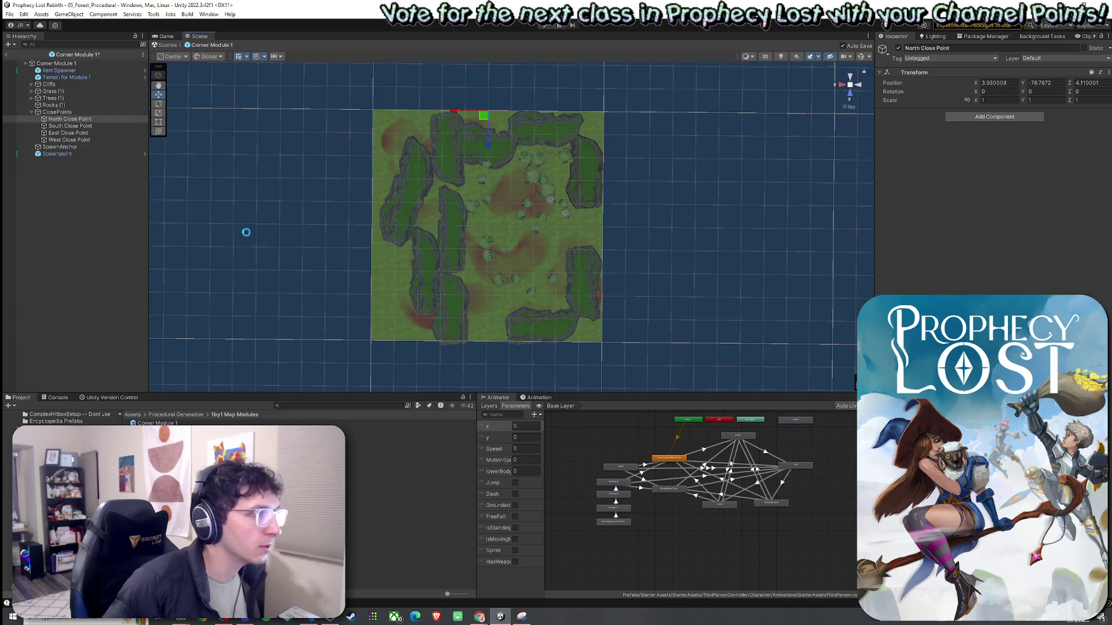
Move the South Close Point onto the map's bottom edge at Z 104.11
click(68, 126)
mouse_move(476, 344)
mouse_down()
mouse_move(482, 352)
mouse_move(463, 291)
mouse_move(506, 243)
mouse_move(655, 305)
mouse_move(613, 360)
mouse_move(472, 259)
mouse_move(507, 342)
mouse_move(490, 357)
mouse_up()
scroll(485, 352, up, 3)
scroll(473, 322, down, 5)
scroll(490, 359, down, 1)
scroll(490, 358, down, 3)
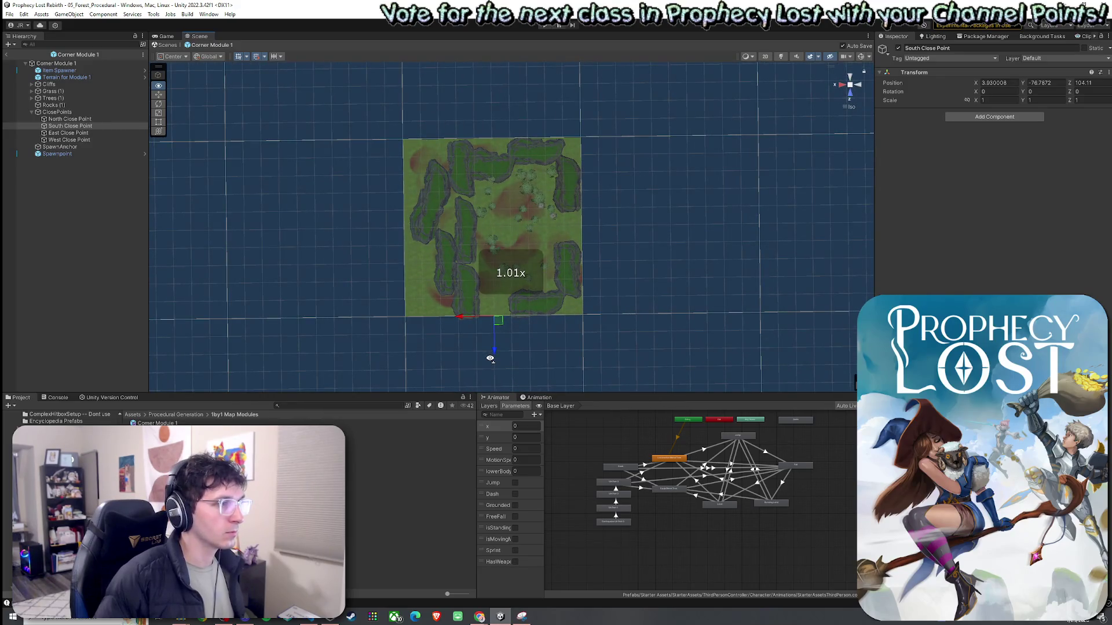
scroll(475, 350, up, 3)
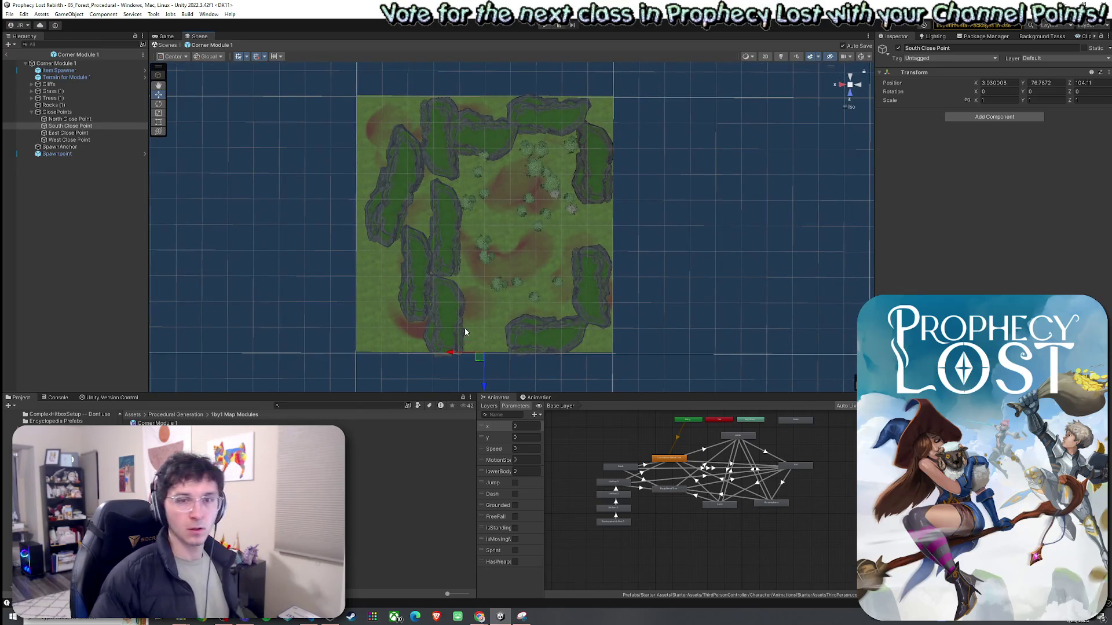
scroll(464, 327, up, 3)
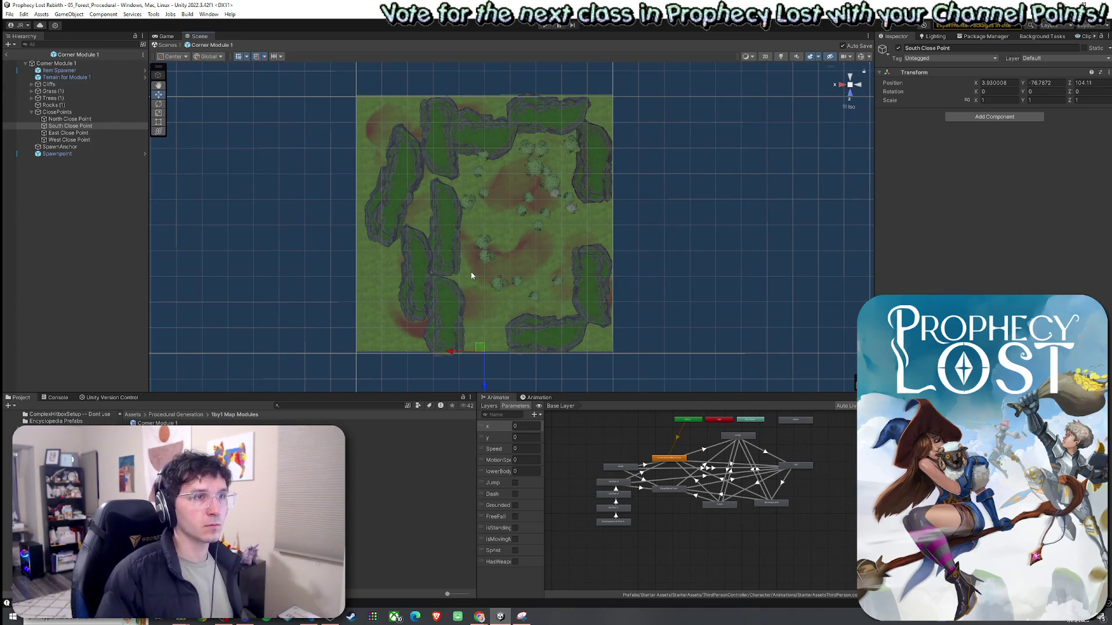
Move the East Close Point to the map's right edge at X -45.07 and save
click(70, 119)
click(89, 126)
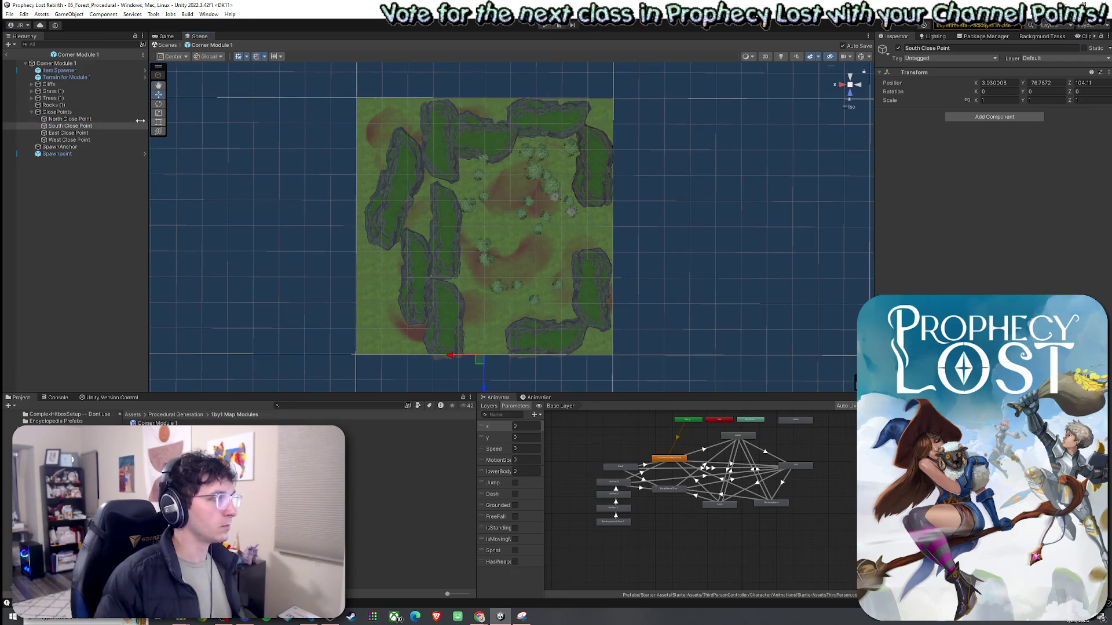
click(68, 132)
drag(365, 237, 604, 232)
key(ctrl+s)
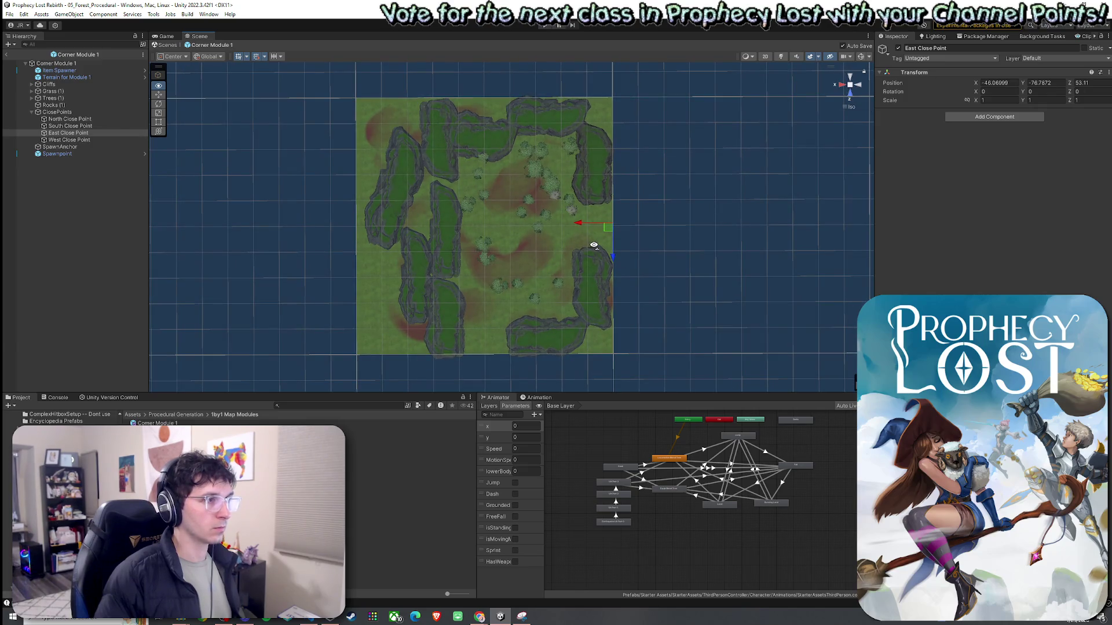
drag(606, 229, 351, 234)
Check the West Close Point, centre the SpawnAnchor at X 50, Z 50, and save
click(68, 140)
click(68, 148)
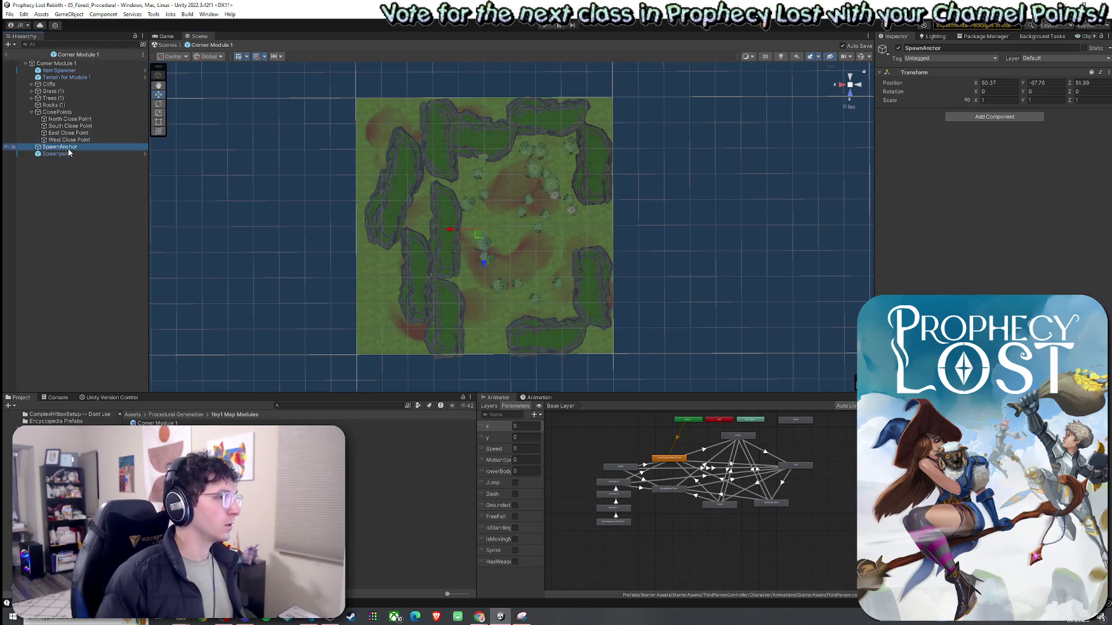
mouse_move(447, 232)
mouse_down()
mouse_move(479, 227)
mouse_move(492, 279)
mouse_up()
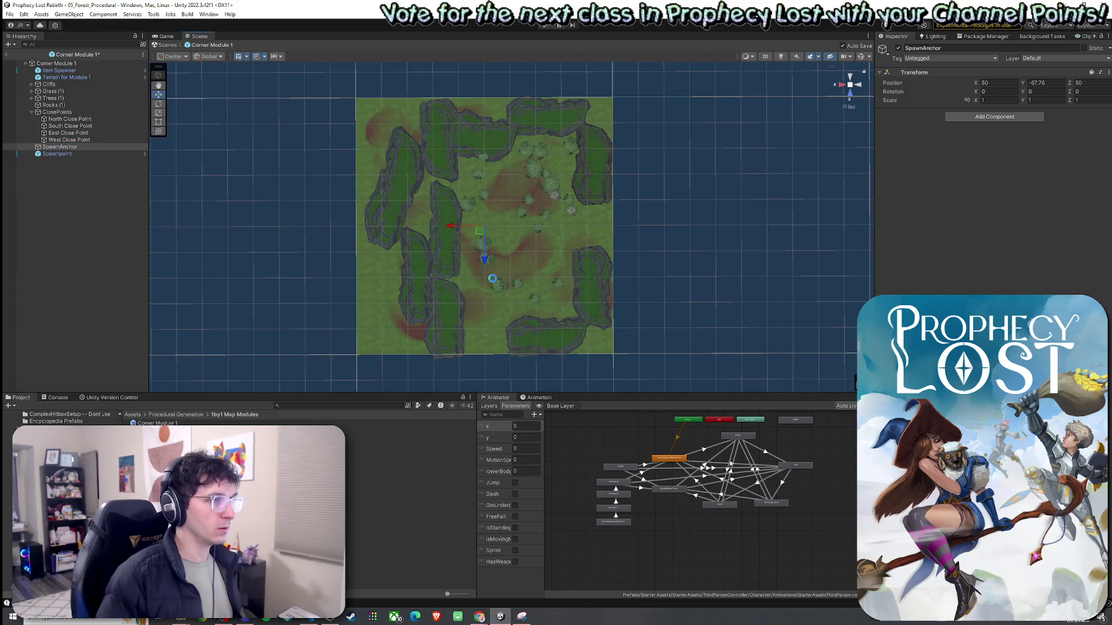
key(ctrl+s)
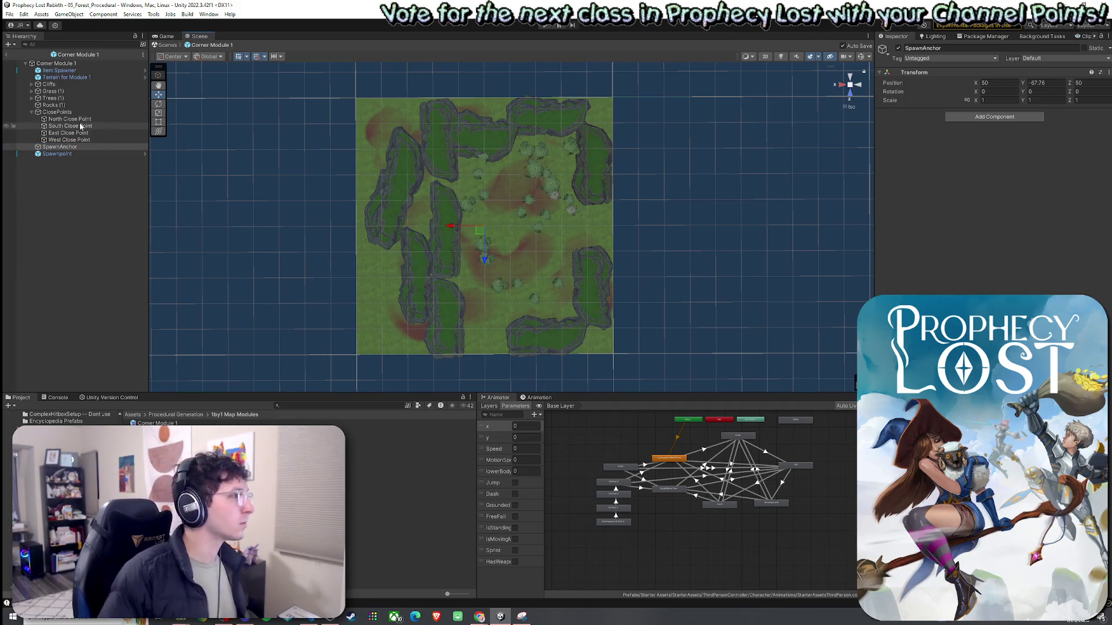
click(78, 119)
key(Down)
key(Down)
key(Down)
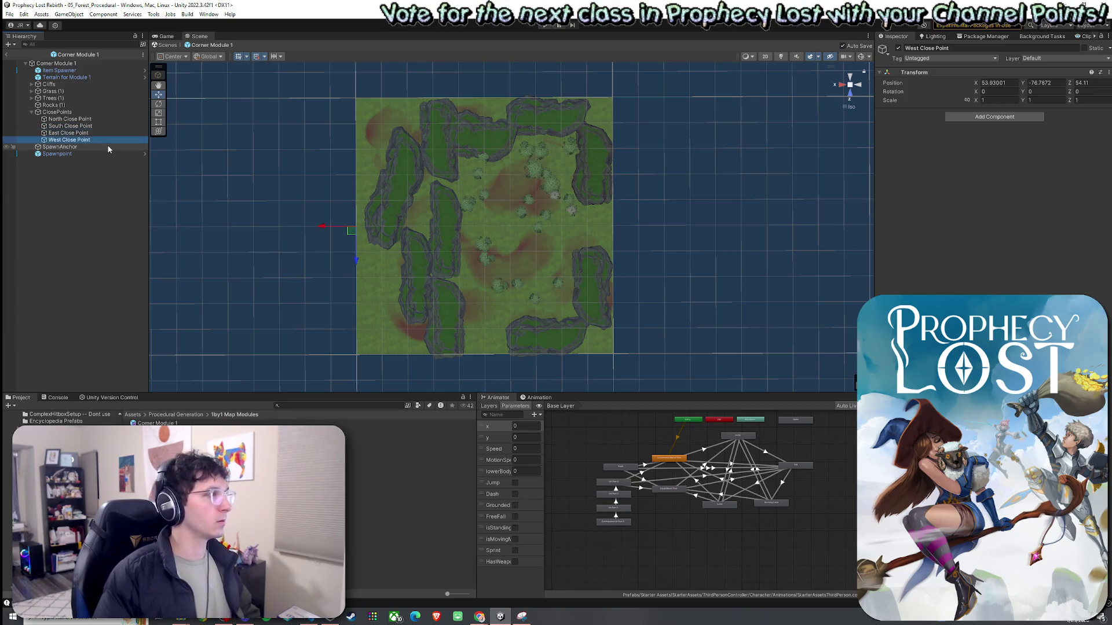
Save the Corner Module 1 prefab through File > Save and select its asset in Project
click(9, 14)
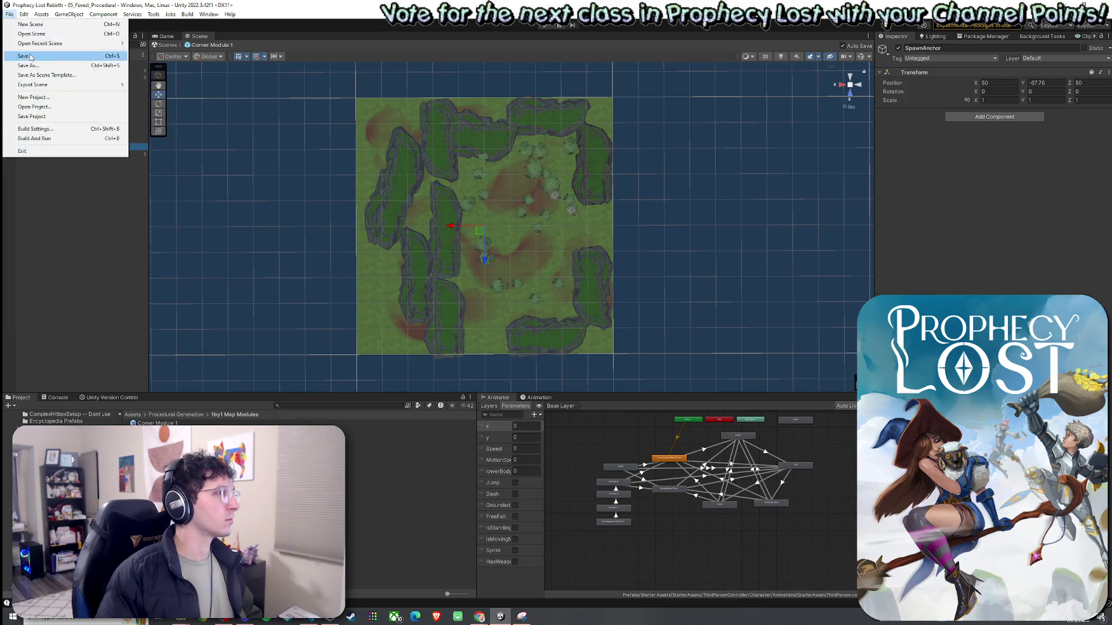
click(193, 80)
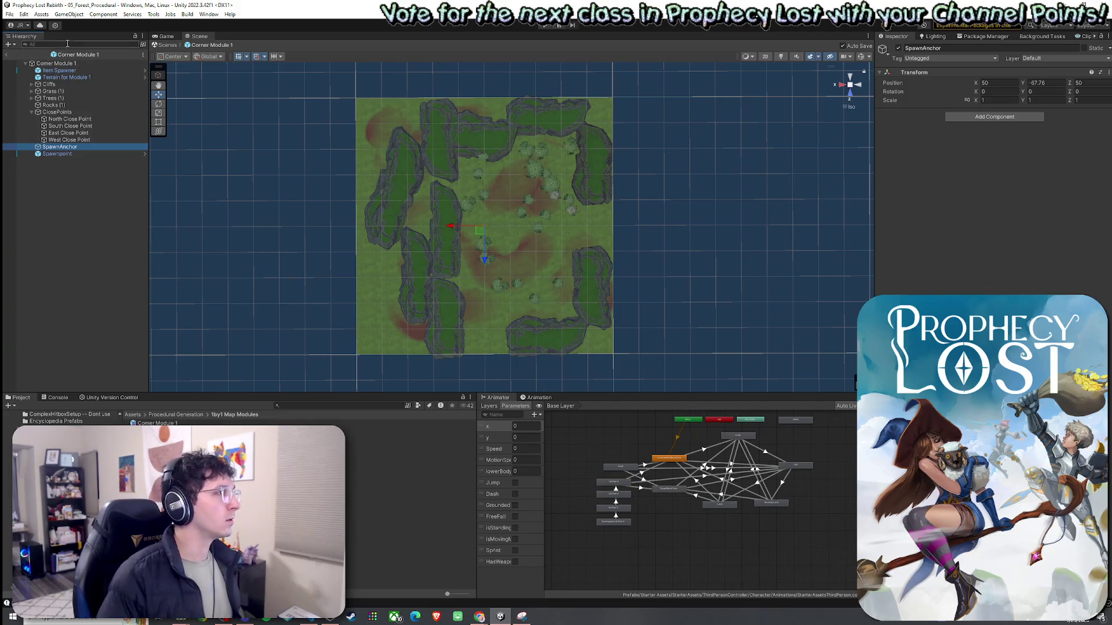
click(9, 14)
click(34, 58)
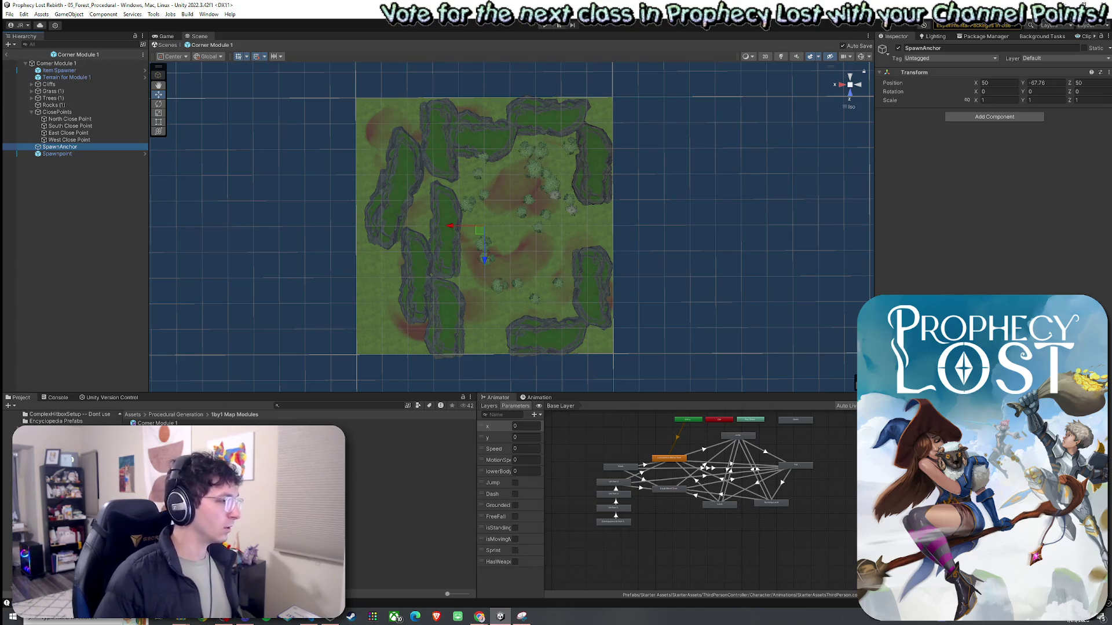
click(156, 423)
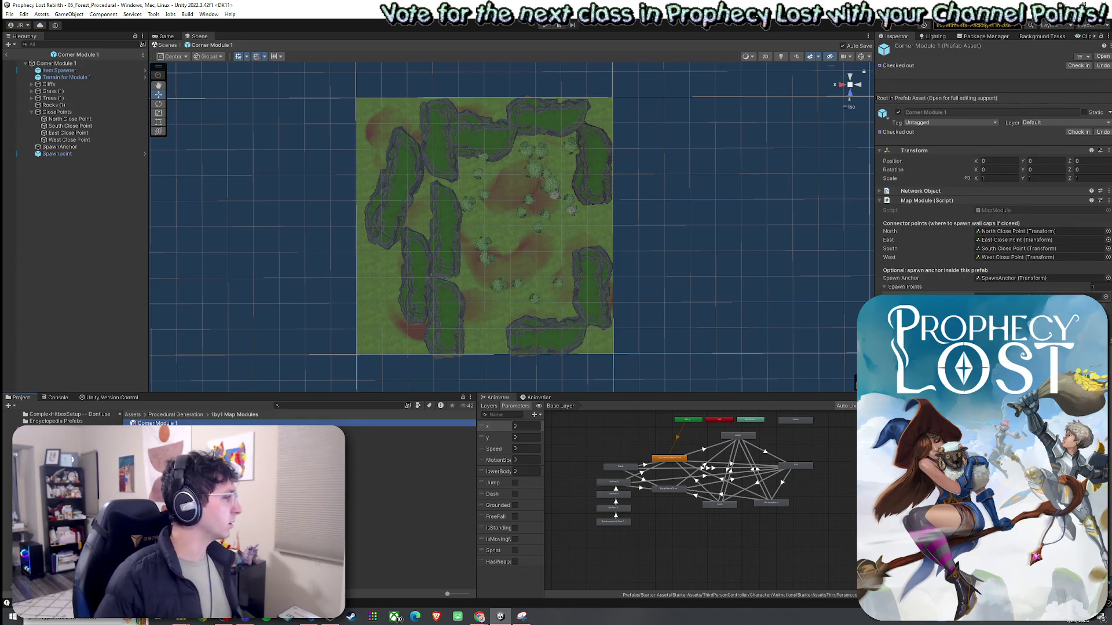
Rename the prefab to Corner Module 1 NE and check the North and East close points
click(188, 424)
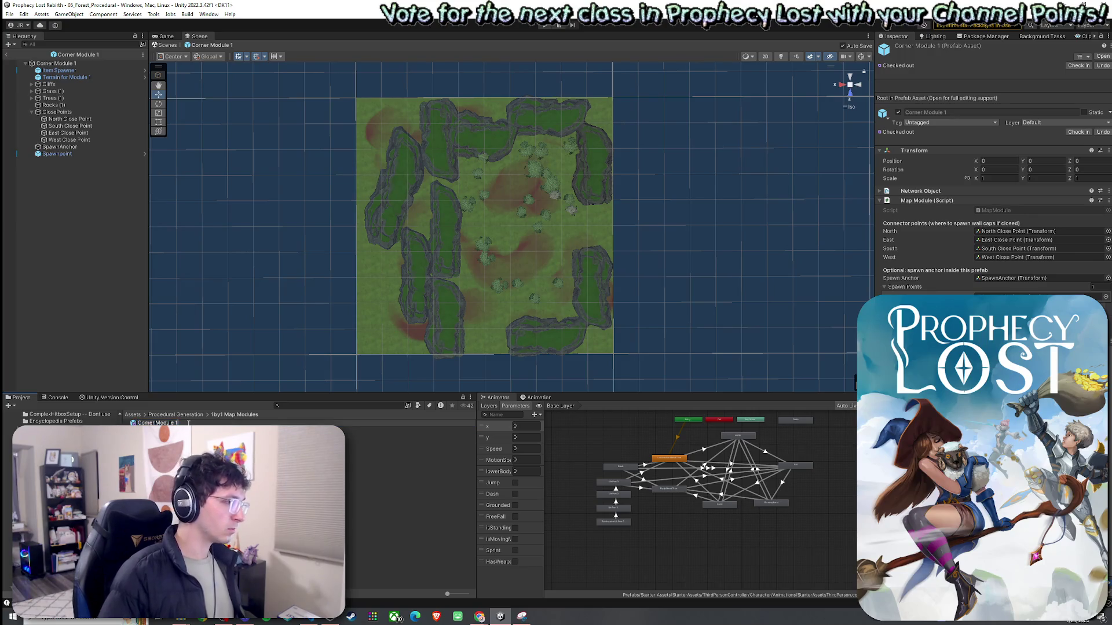
text(NE)
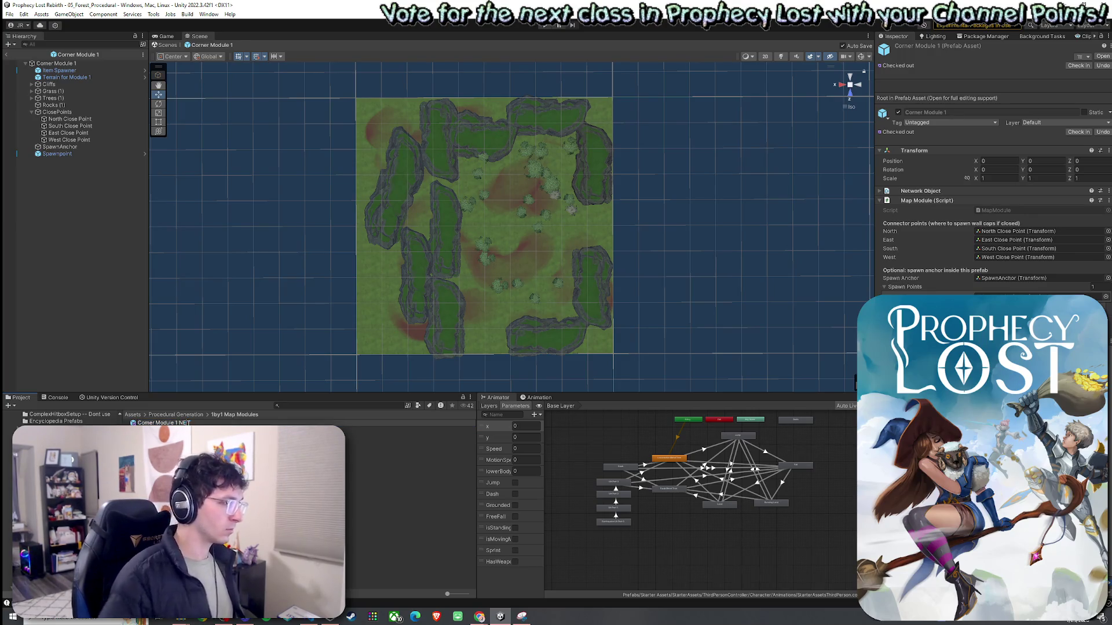
key(Return)
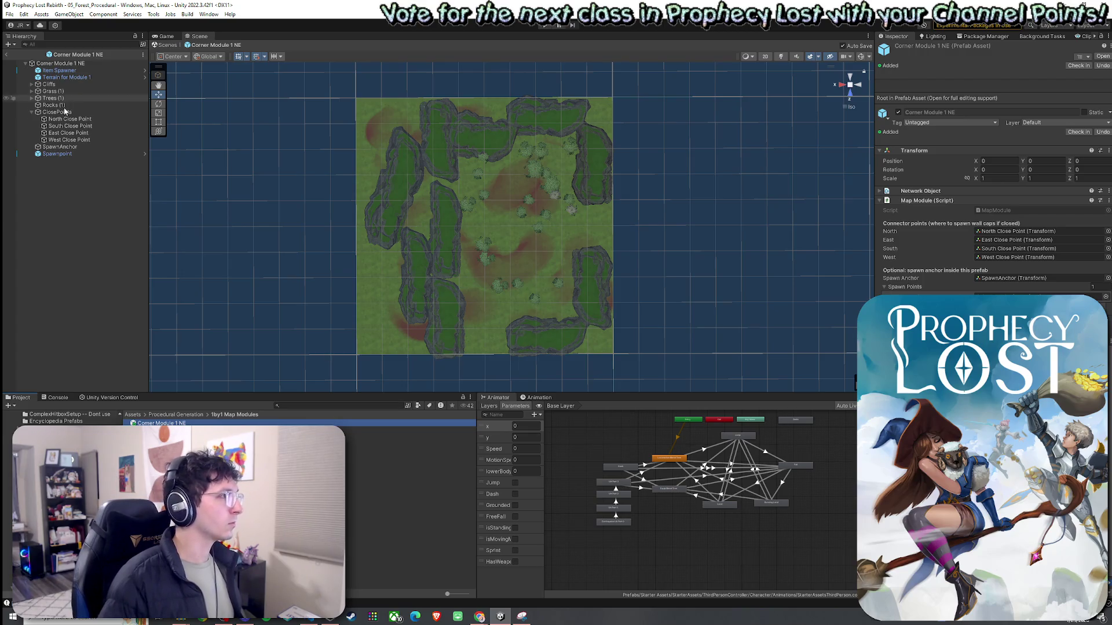
click(69, 119)
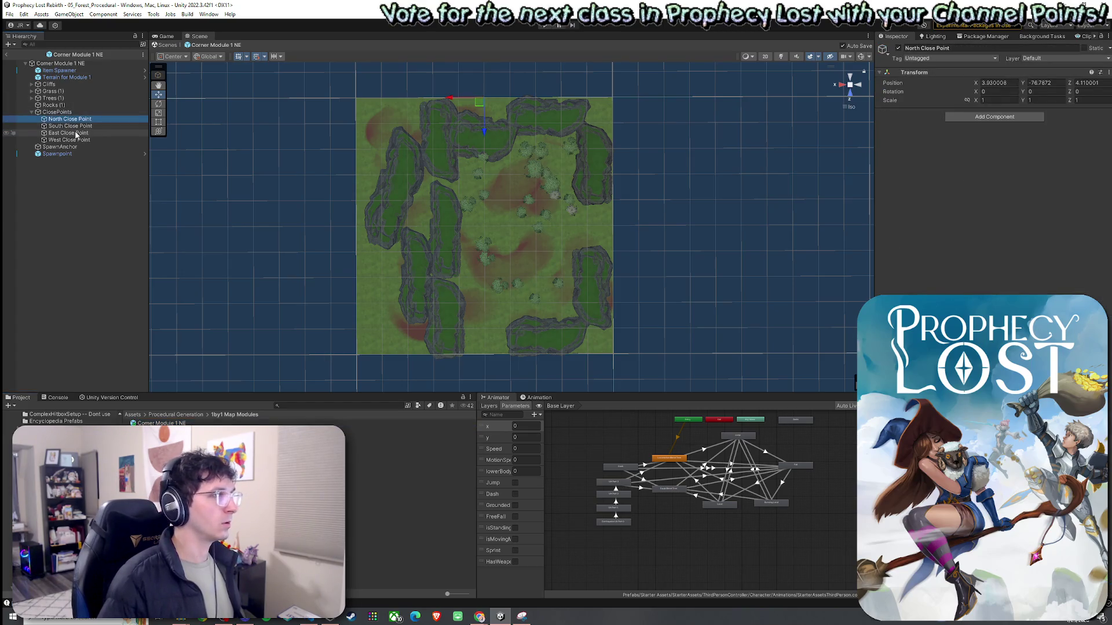
click(76, 135)
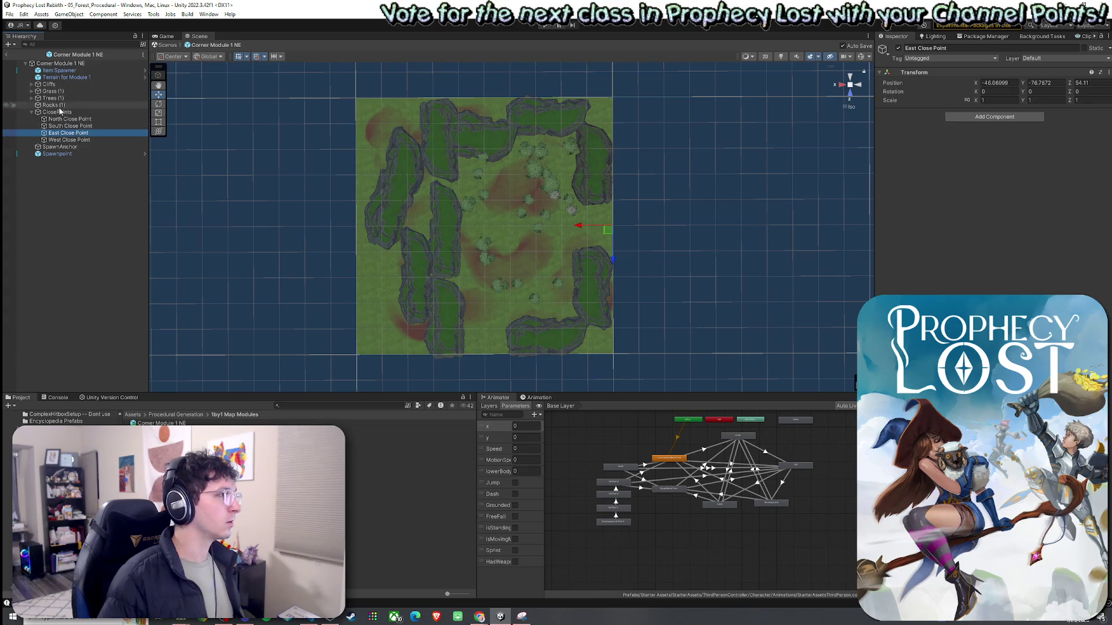
Rotate all module contents except Terrain and ClosePoints 90° on Y around the centre
click(32, 112)
click(60, 72)
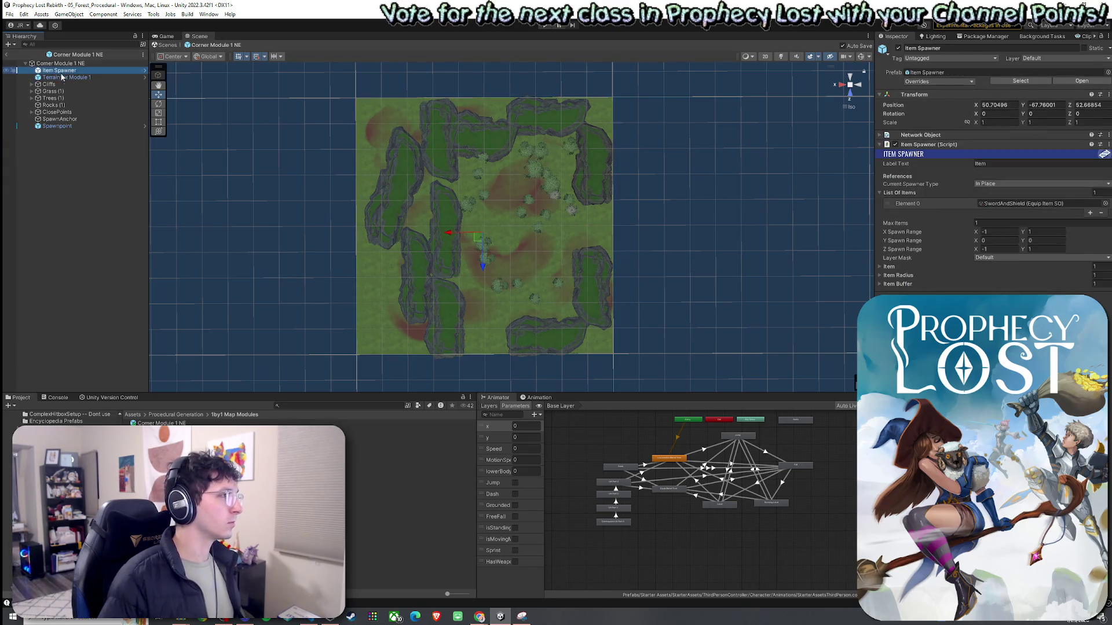
shift+click(67, 126)
ctrl+click(63, 113)
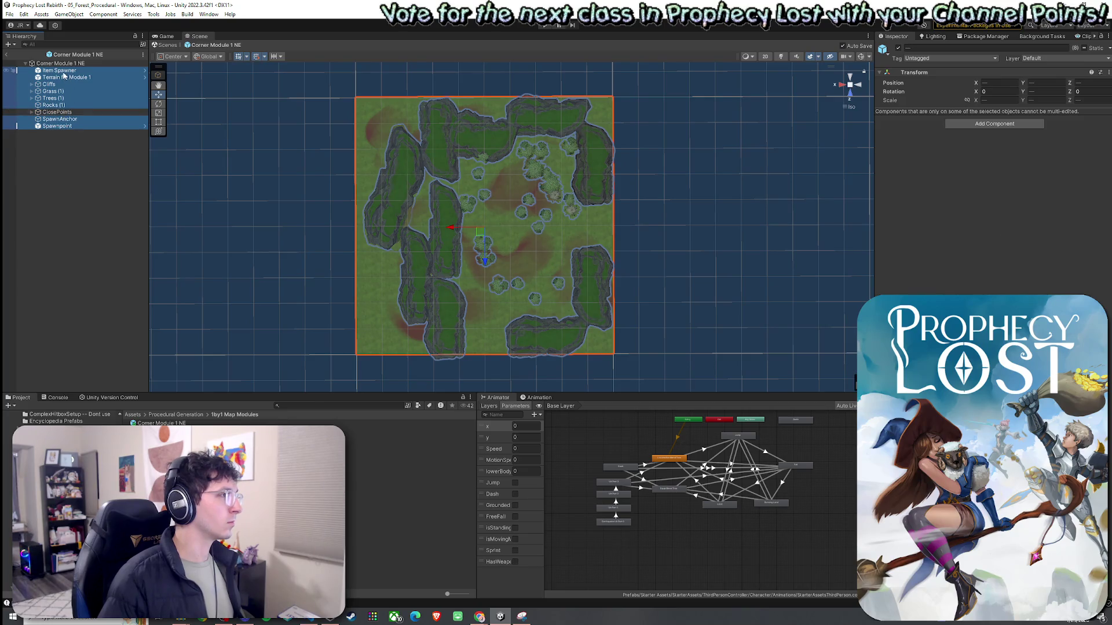
ctrl+click(63, 72)
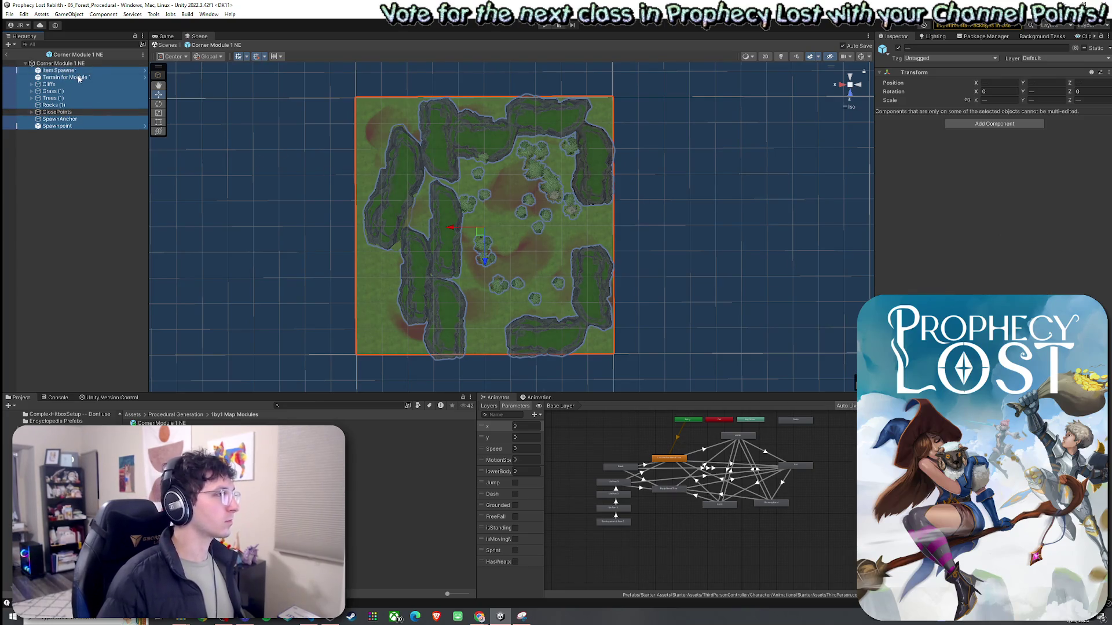
ctrl+click(80, 77)
key(e)
drag(501, 259, 629, 276)
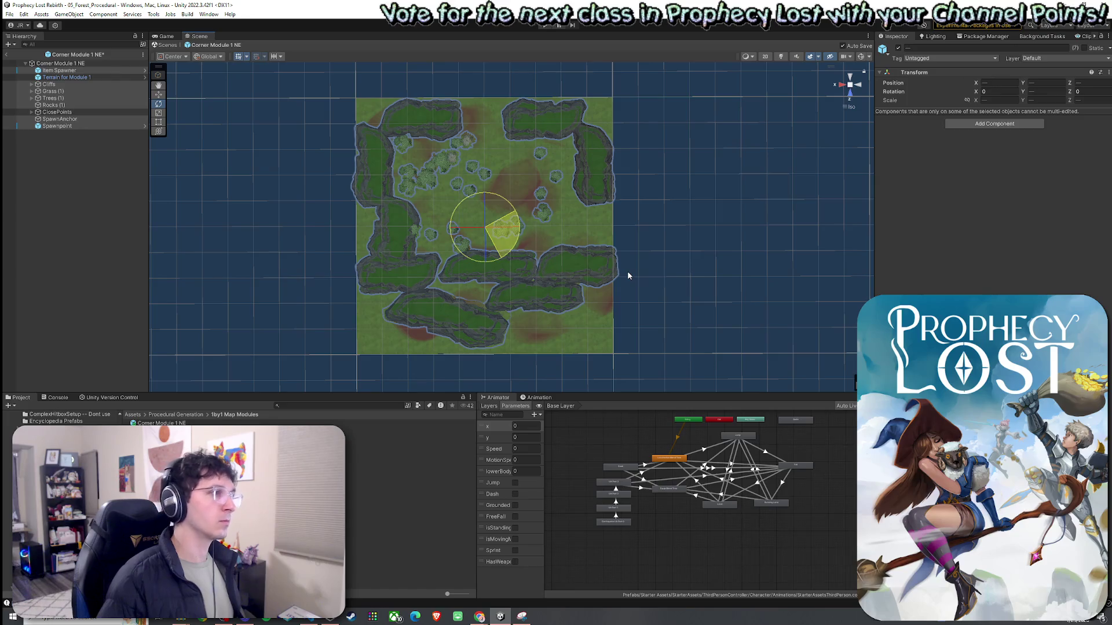
drag(628, 276, 629, 276)
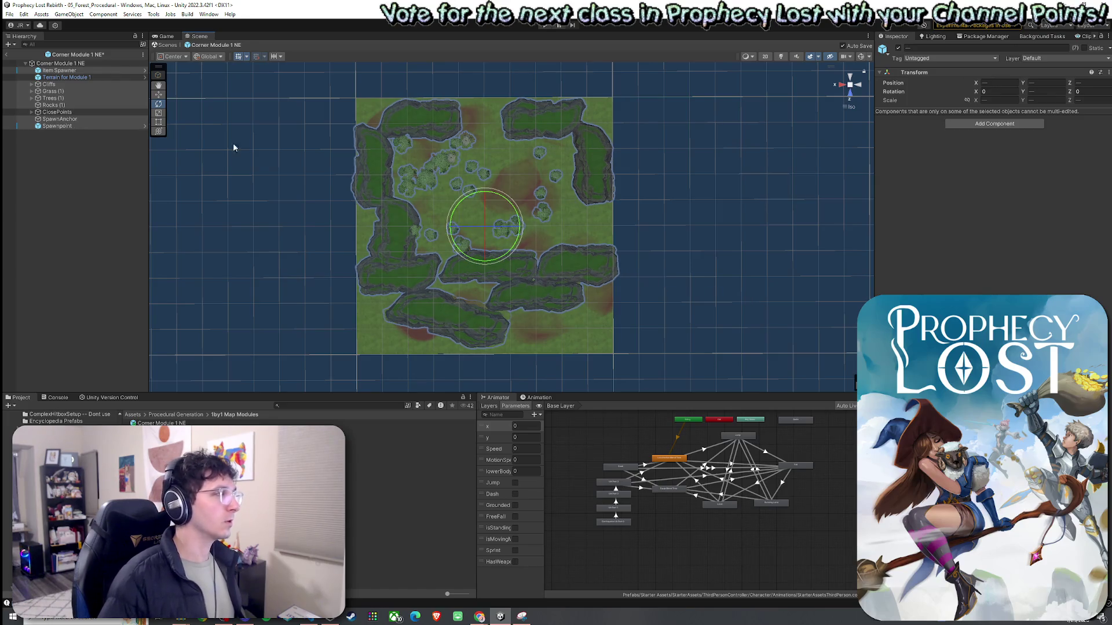
Confirm the North and East close points stayed put, then reselect the Corner Module 1 NE asset
click(32, 112)
click(70, 118)
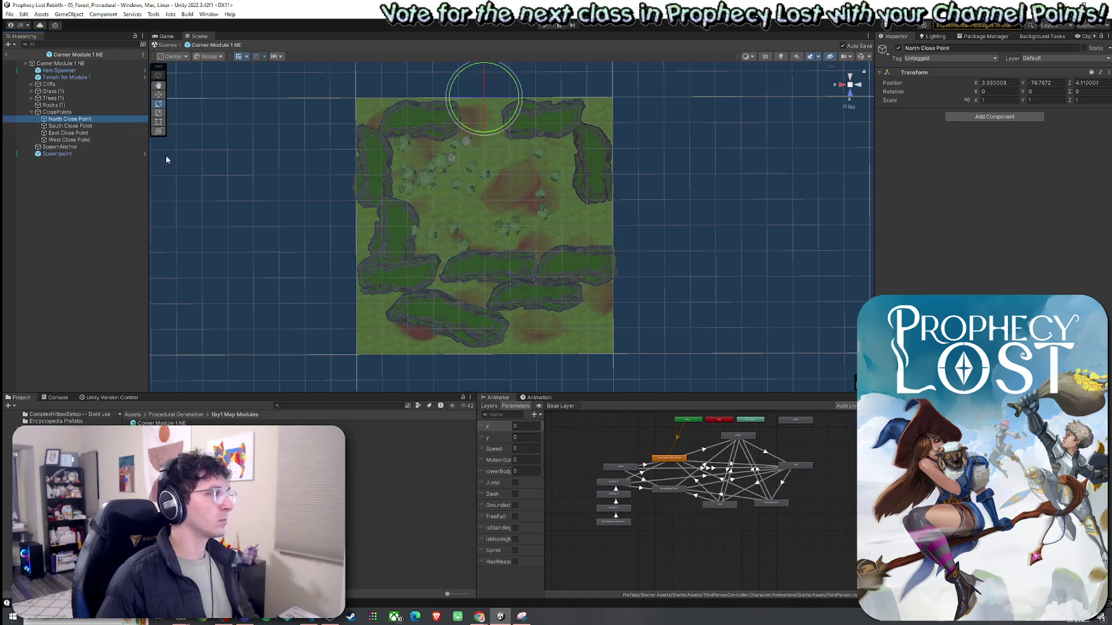
click(90, 134)
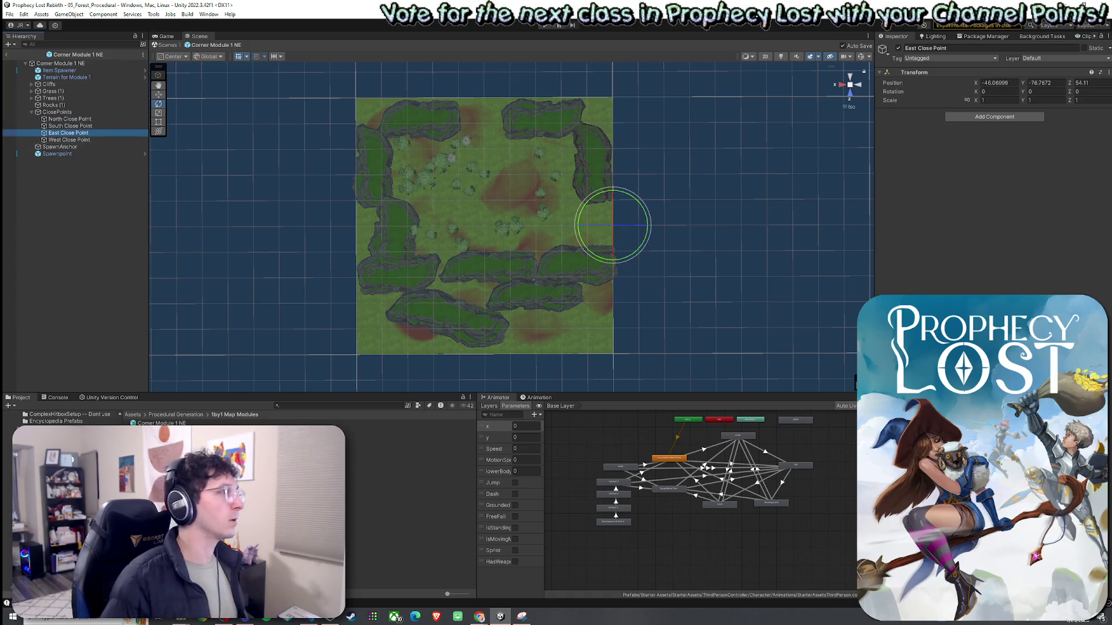
click(9, 14)
click(8, 59)
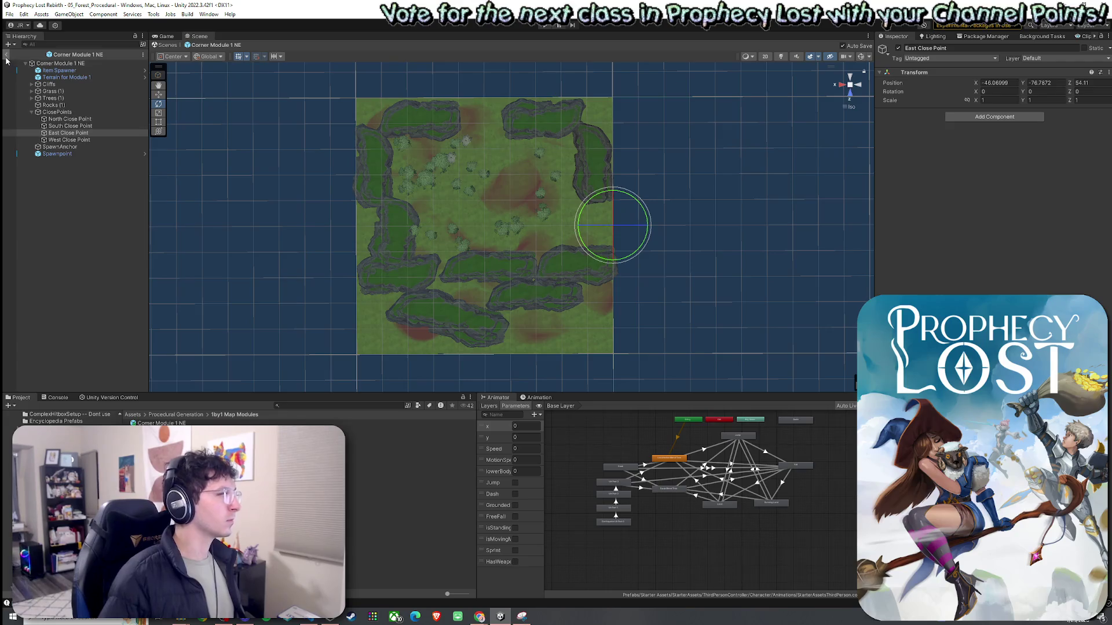
click(159, 423)
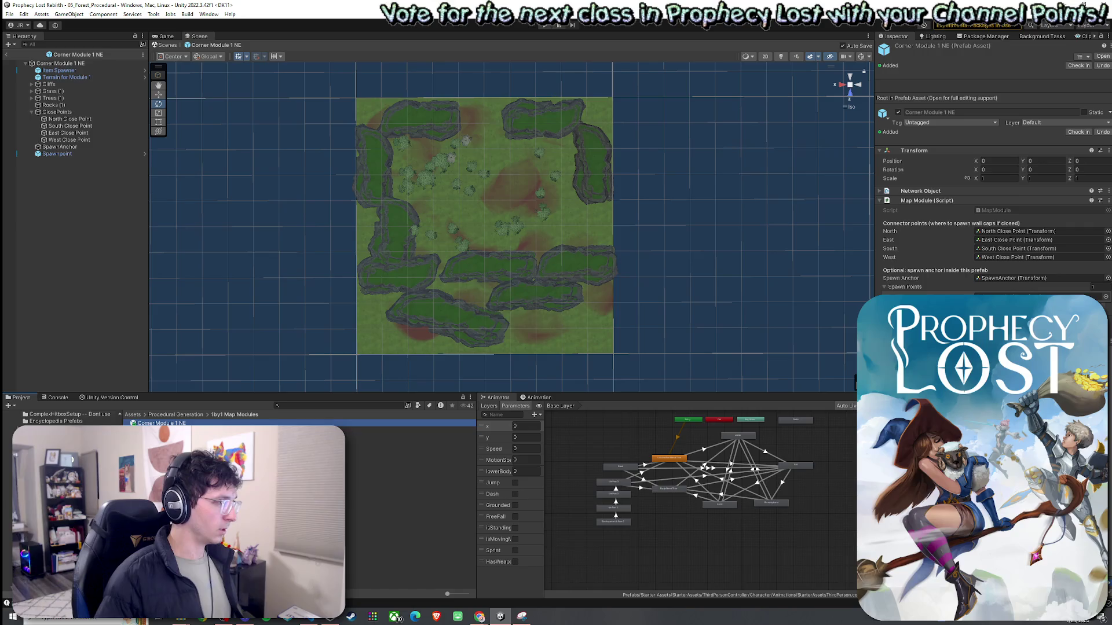
Duplicate the NE prefab as Corner Module 1 SE and open it for editing
key(ctrl+d)
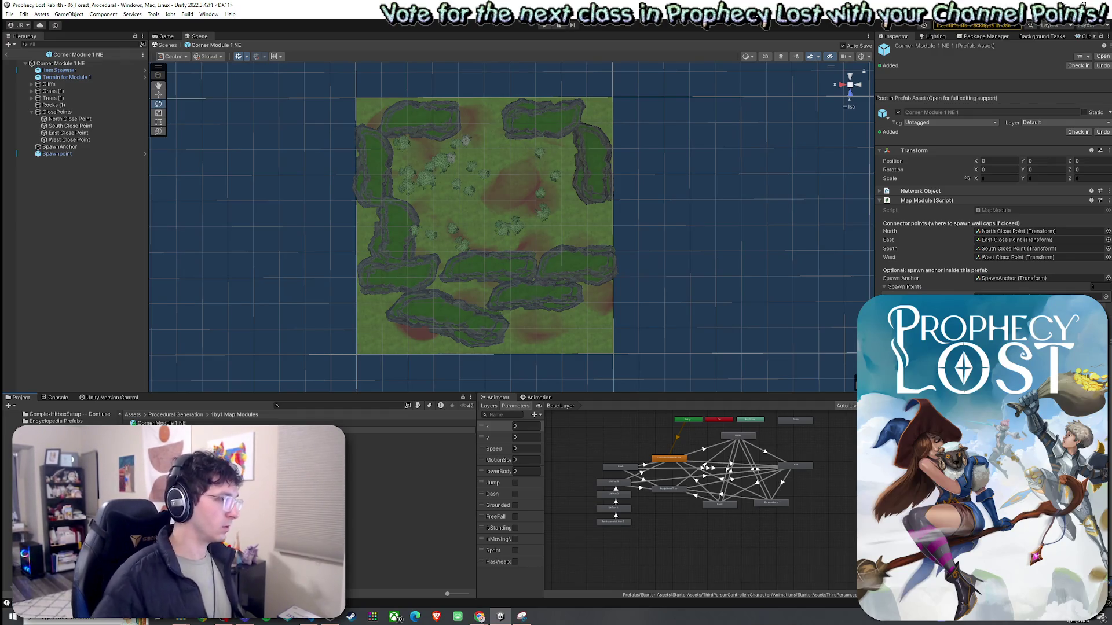
key(Return)
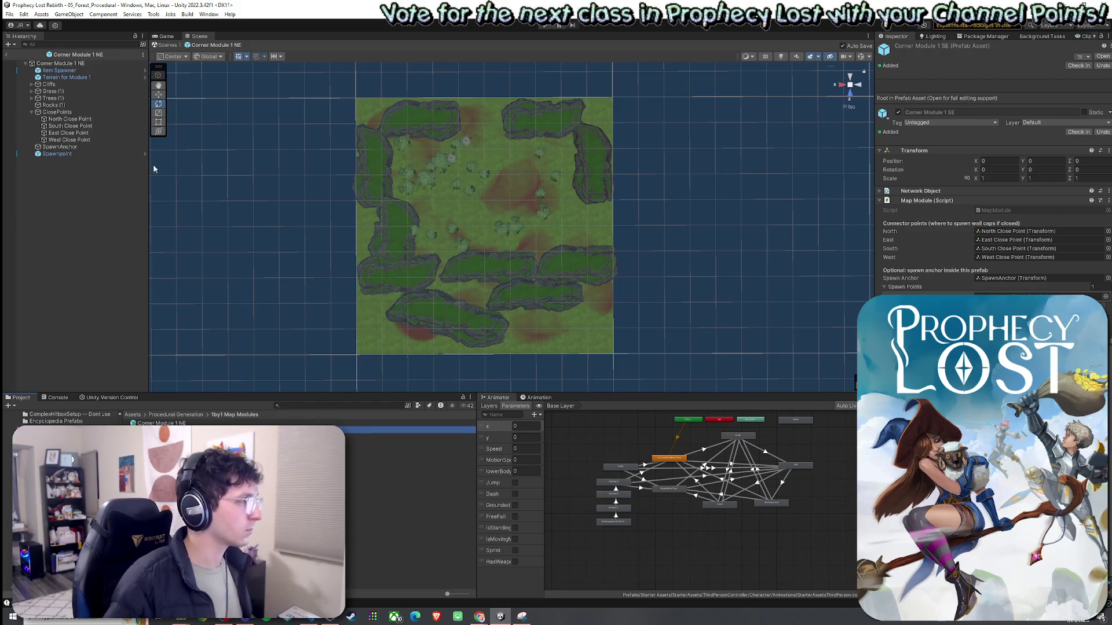
double_click(162, 430)
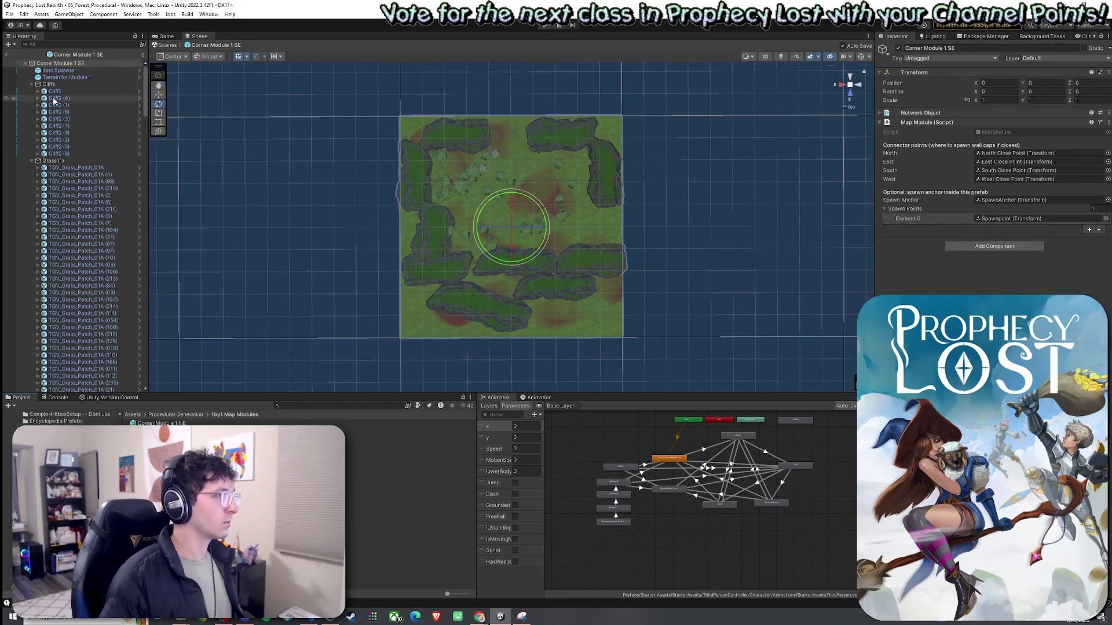
Check the positions of the North, South, East and West close points
click(32, 91)
click(32, 91)
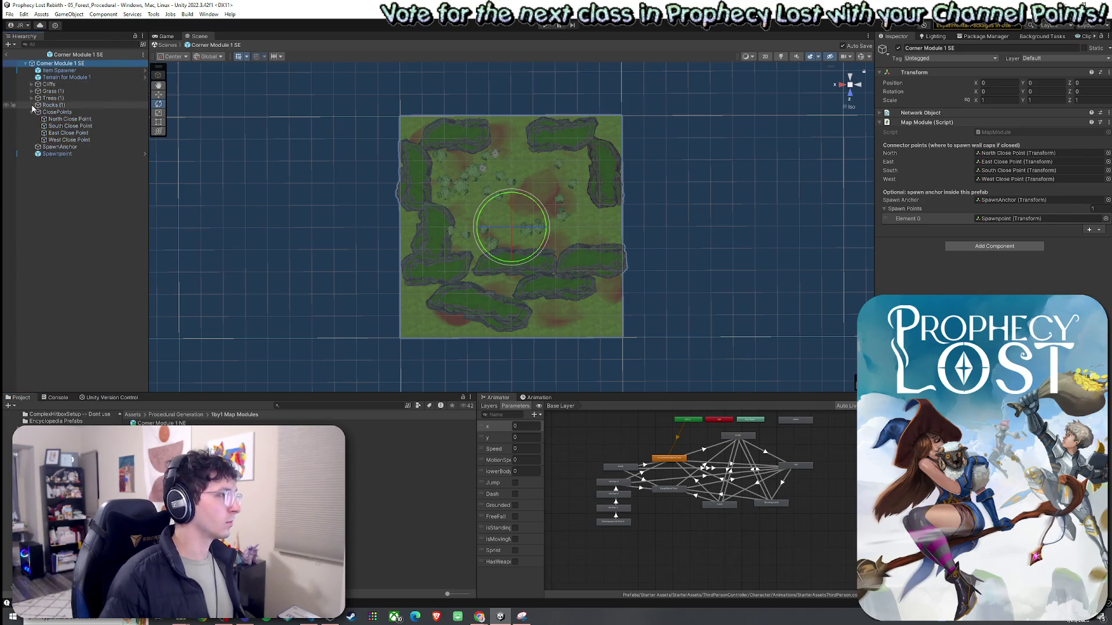
click(32, 112)
click(52, 120)
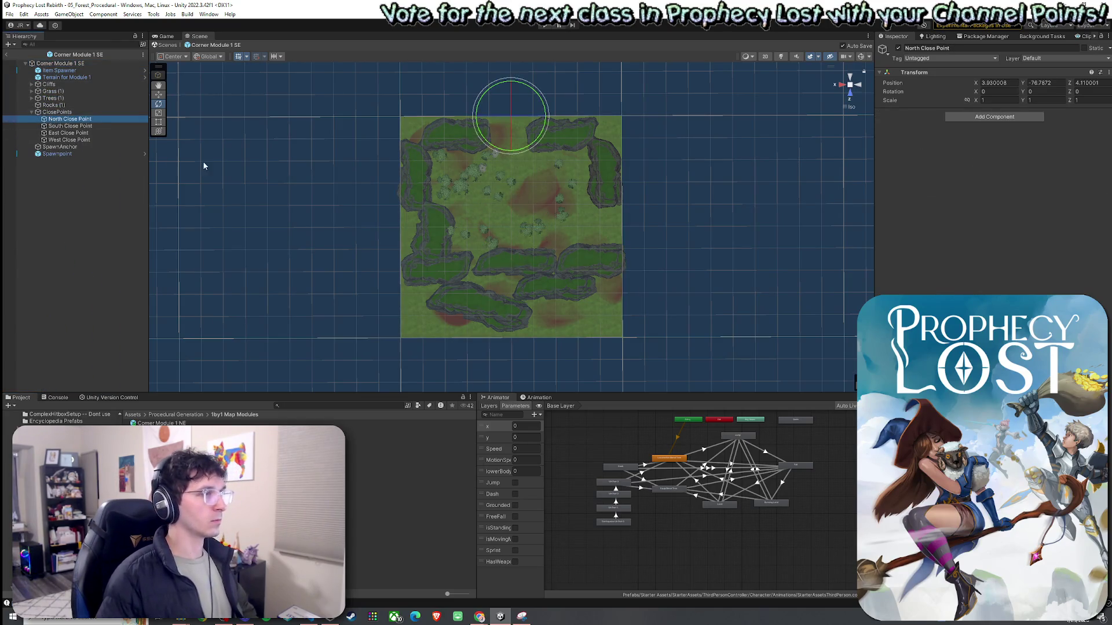
click(102, 126)
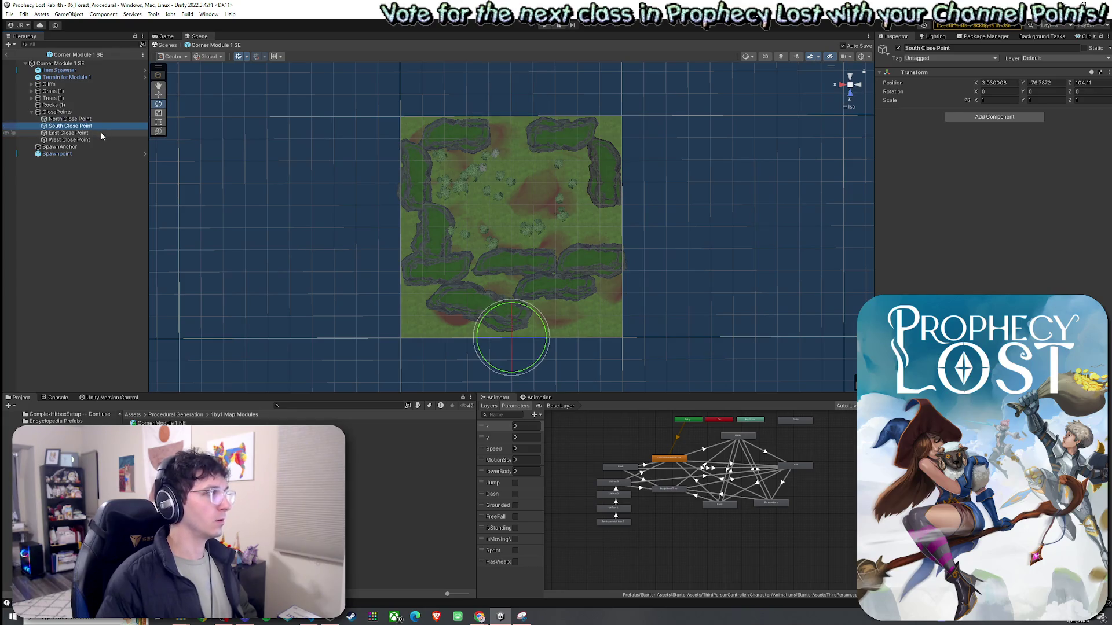
click(99, 132)
click(100, 140)
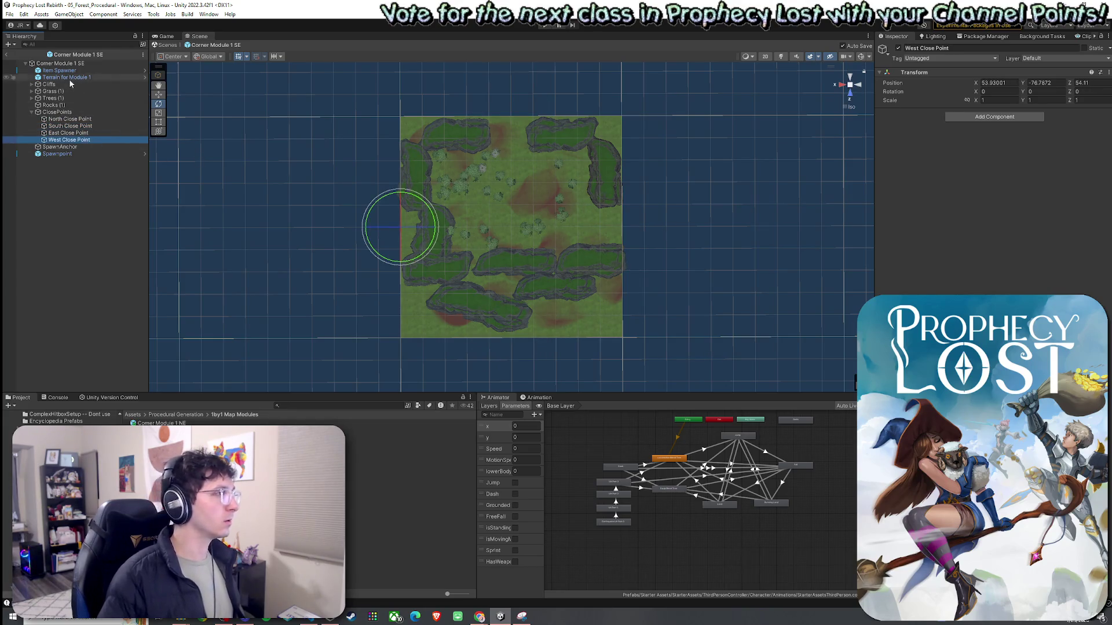
click(32, 111)
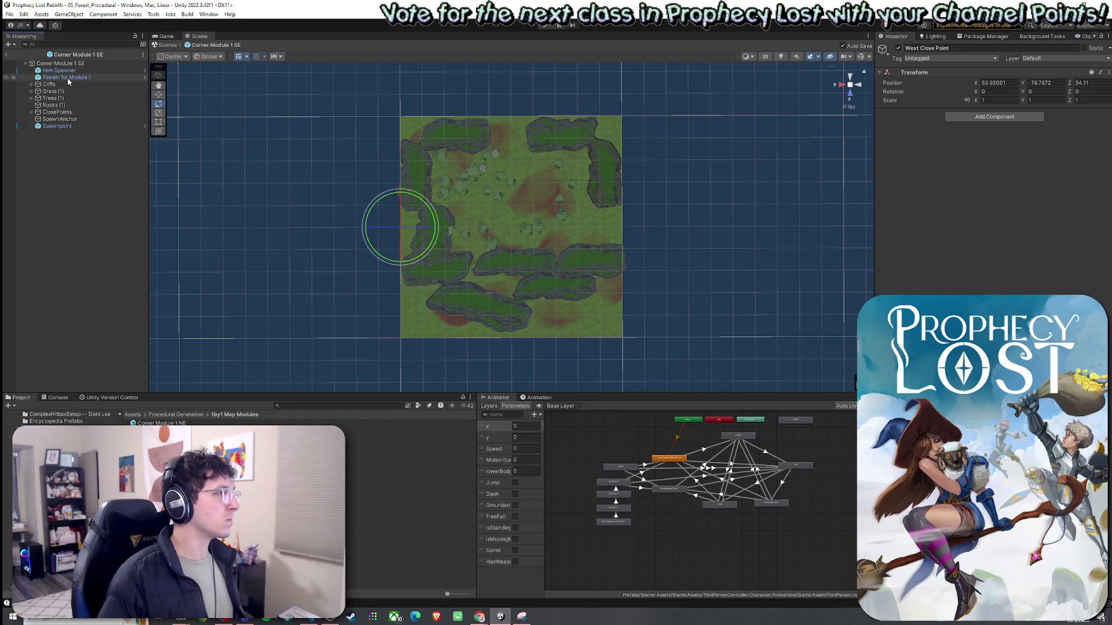
Select the SE module contents except Terrain for Module 1 and ClosePoints, keeping SpawnAnchor included
click(68, 78)
click(64, 131)
click(63, 127)
shift+click(58, 70)
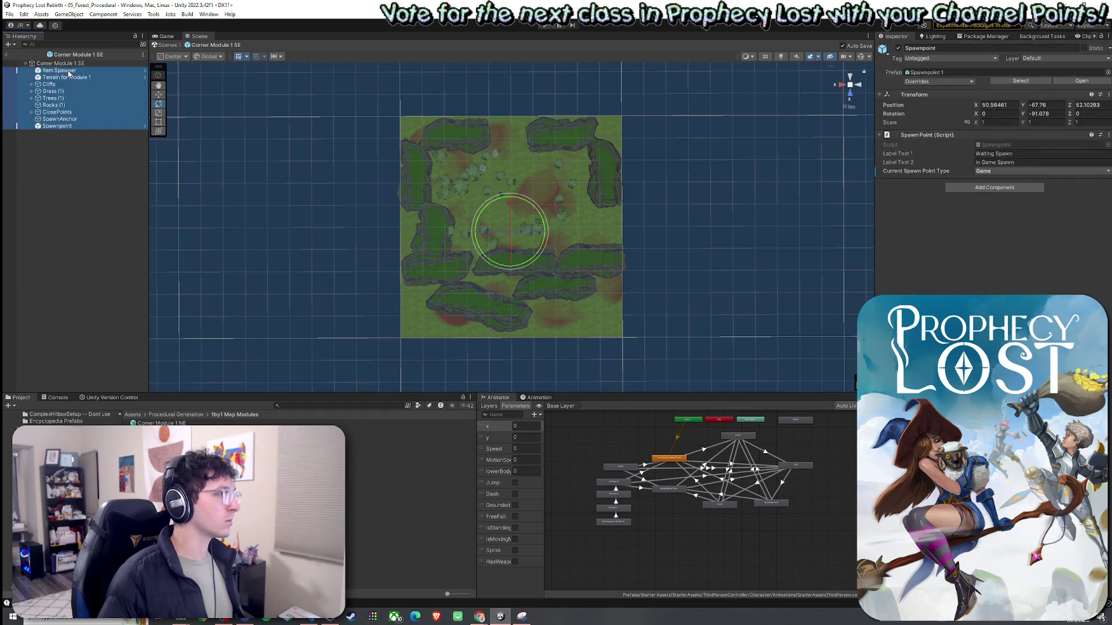
ctrl+click(67, 78)
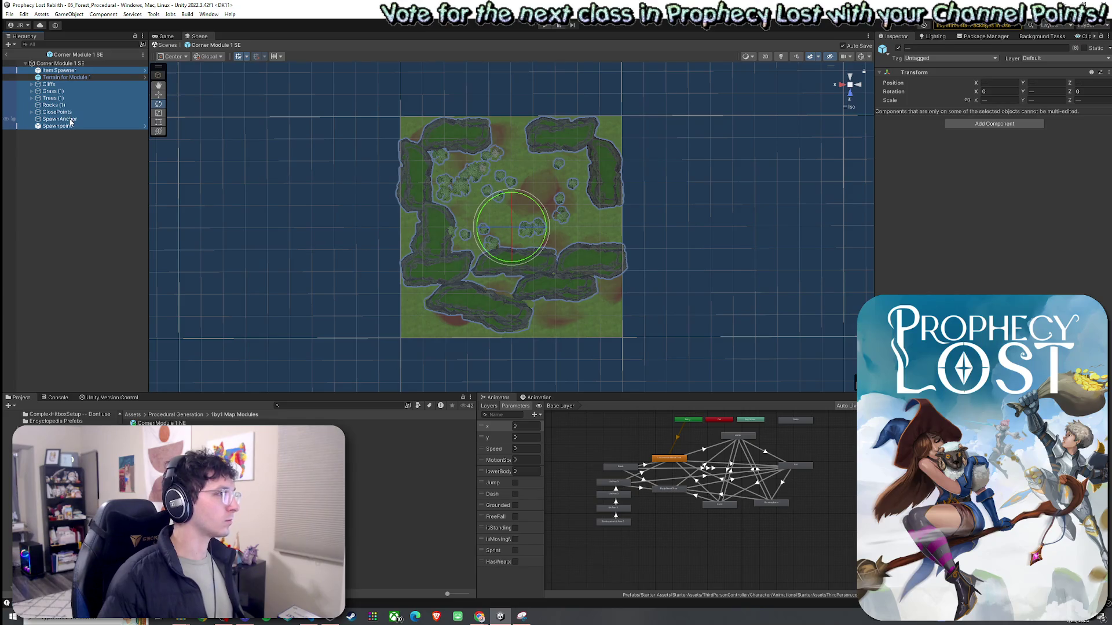
ctrl+click(71, 120)
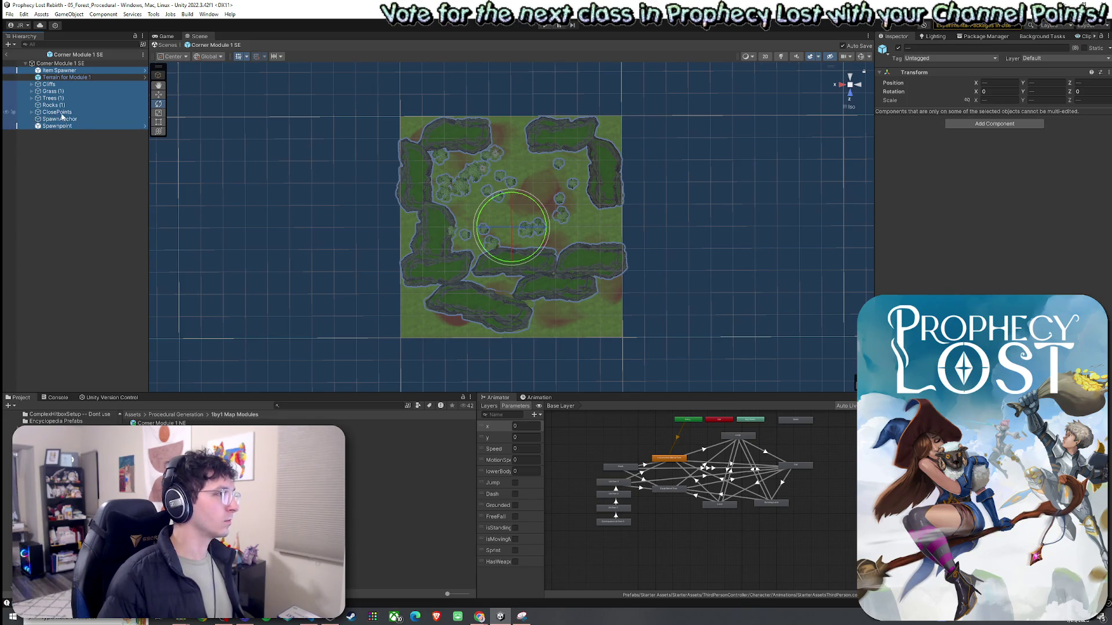
ctrl+click(65, 120)
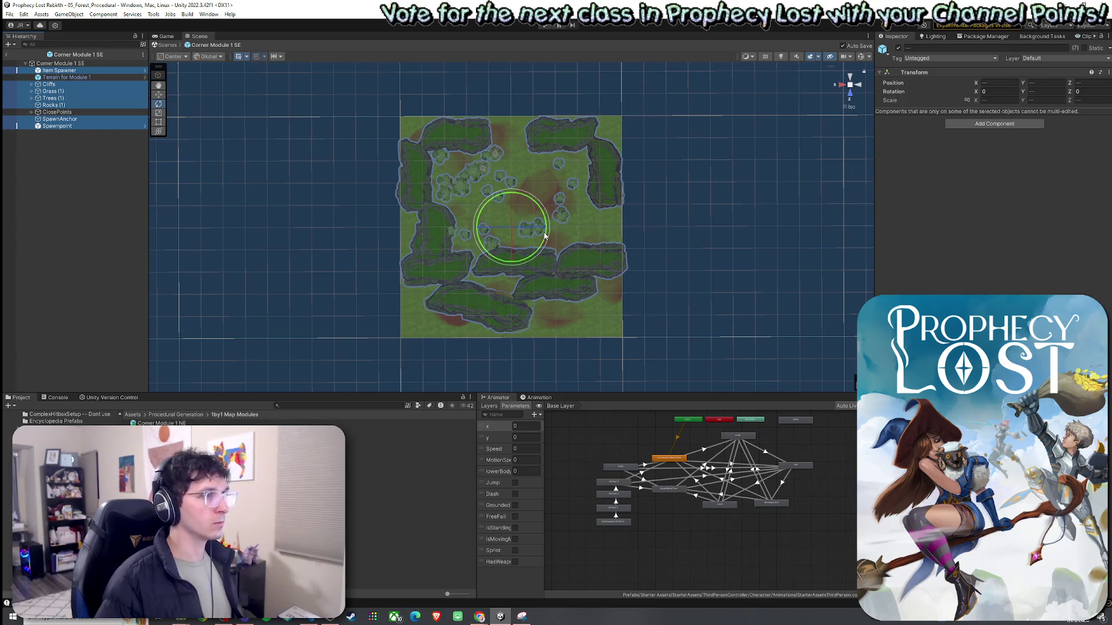
Rotate the selection 90° and exit prefab mode to the 05_Forest_Procedural scene
mouse_move(517, 262)
mouse_down()
mouse_move(526, 266)
mouse_move(468, 317)
mouse_move(431, 326)
mouse_move(534, 334)
mouse_move(523, 338)
mouse_up()
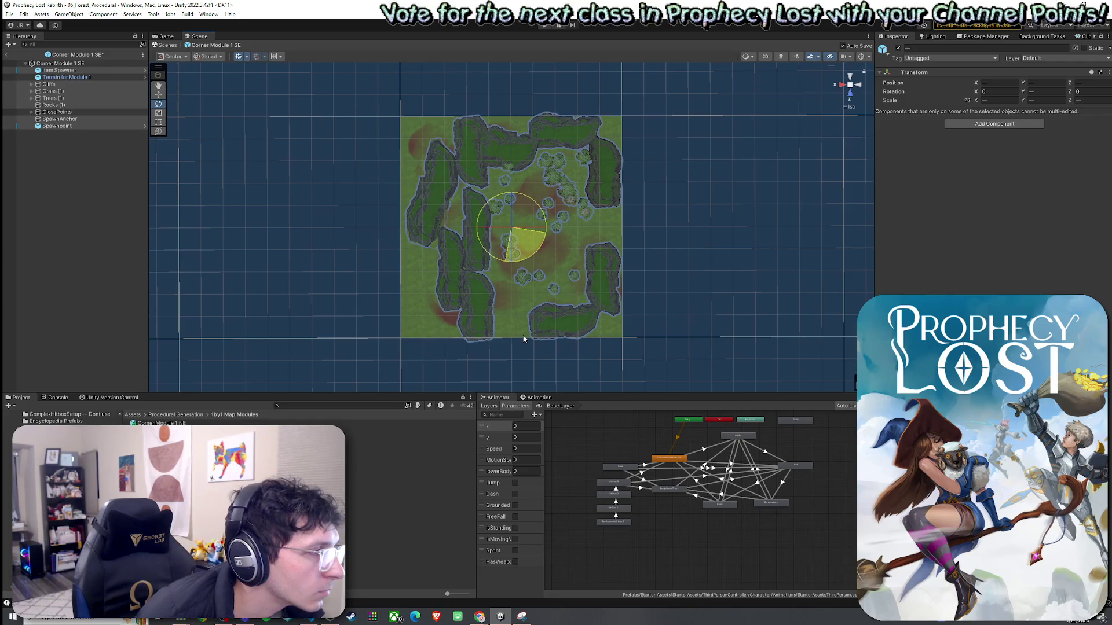
drag(522, 335, 522, 335)
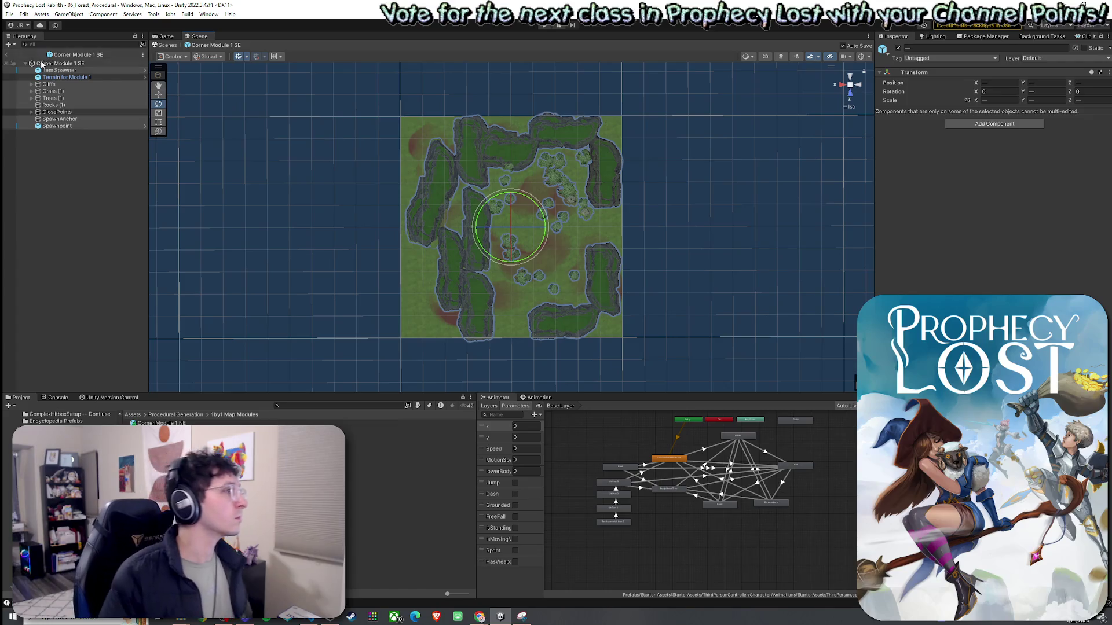
click(10, 57)
click(9, 56)
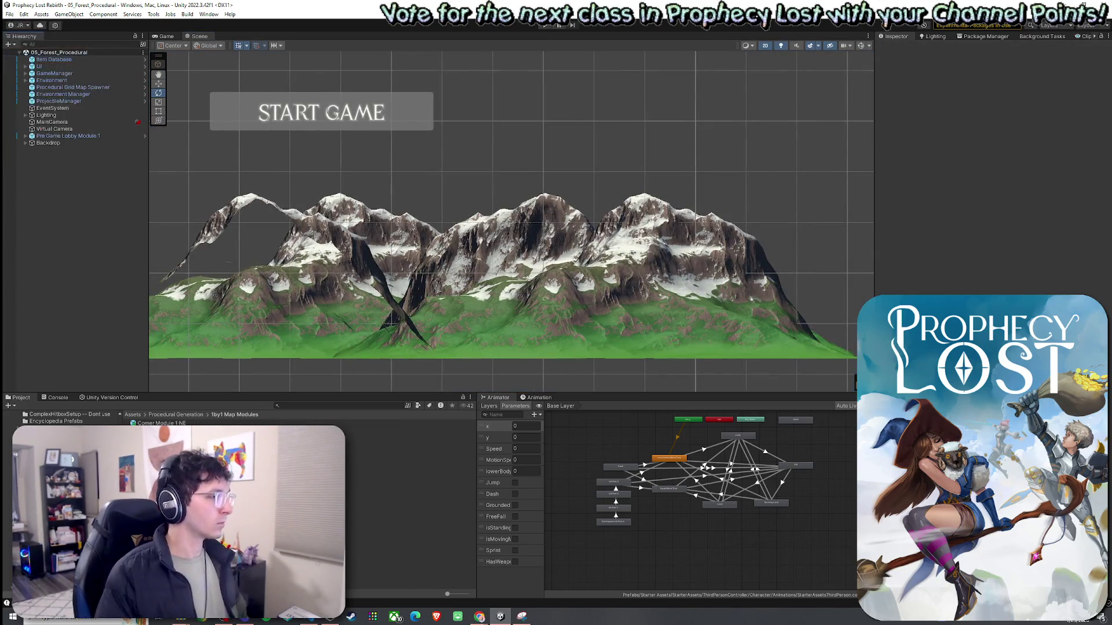
Duplicate Corner Module 1 SE as Corner Module 1 SW and open it in prefab mode
click(406, 429)
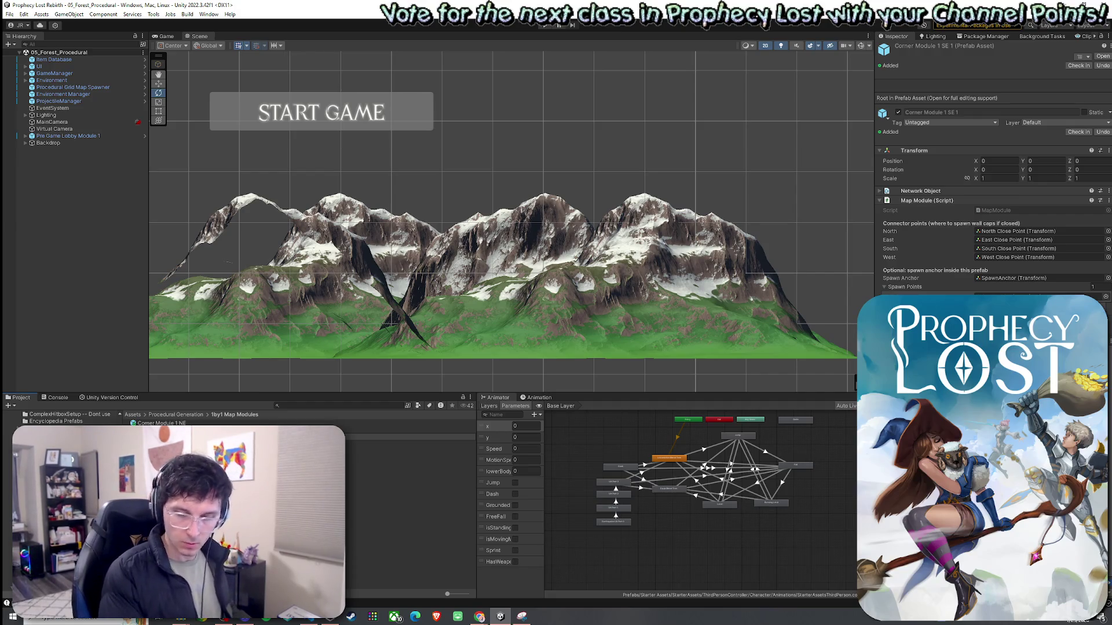
key(Return)
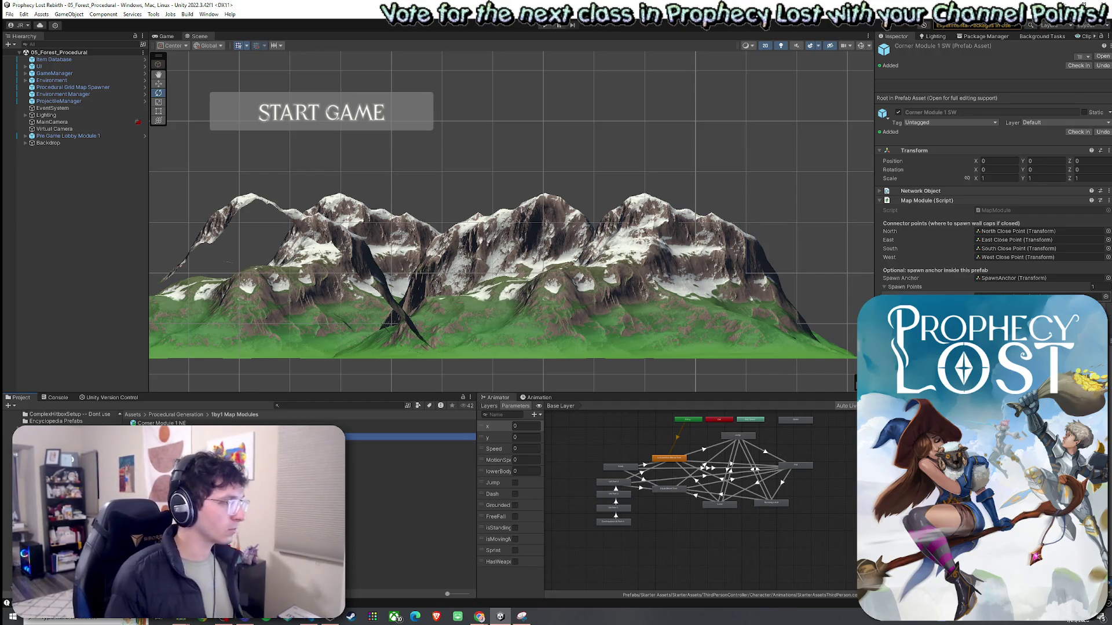
key(Return)
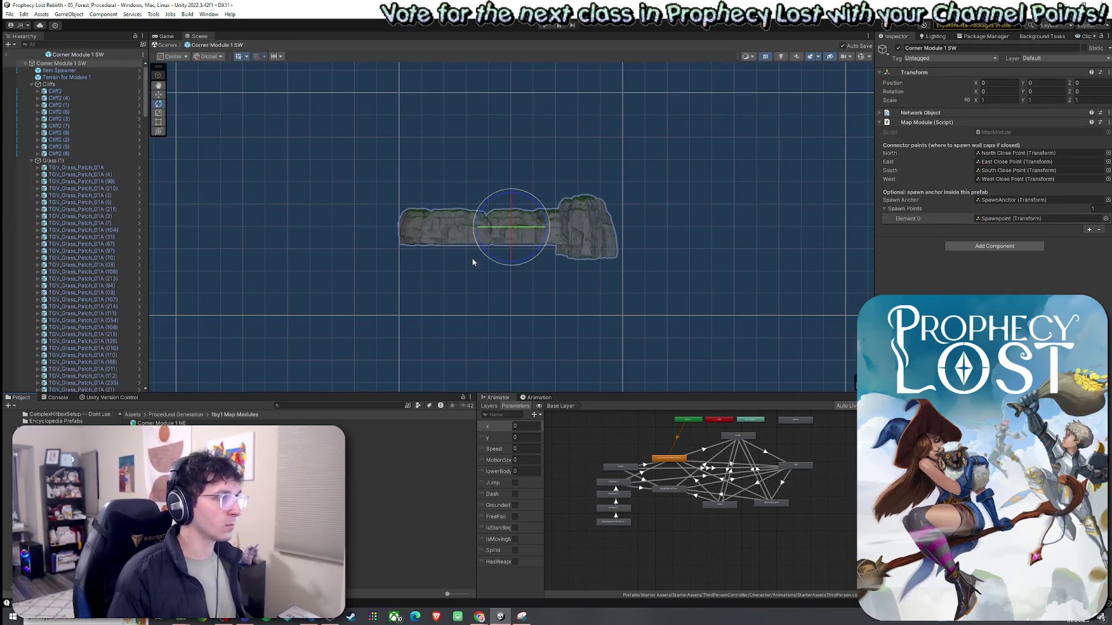
Reframe the SW module out of 2D view and inspect the North, South and East close points
mouse_move(529, 131)
mouse_down()
mouse_move(578, 199)
mouse_move(504, 124)
mouse_up()
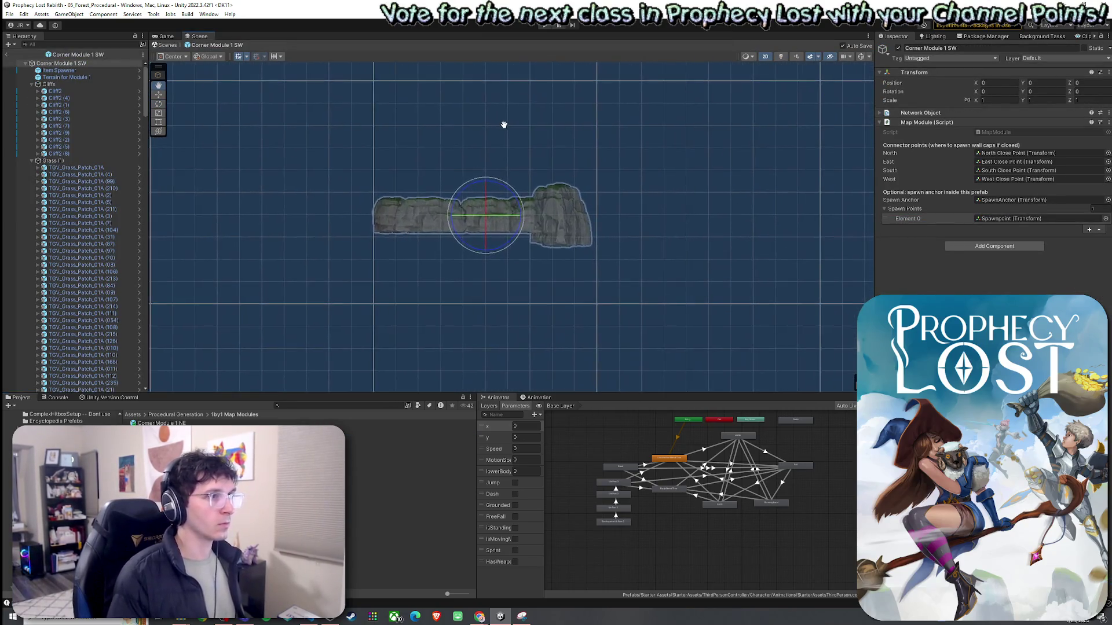
key(2)
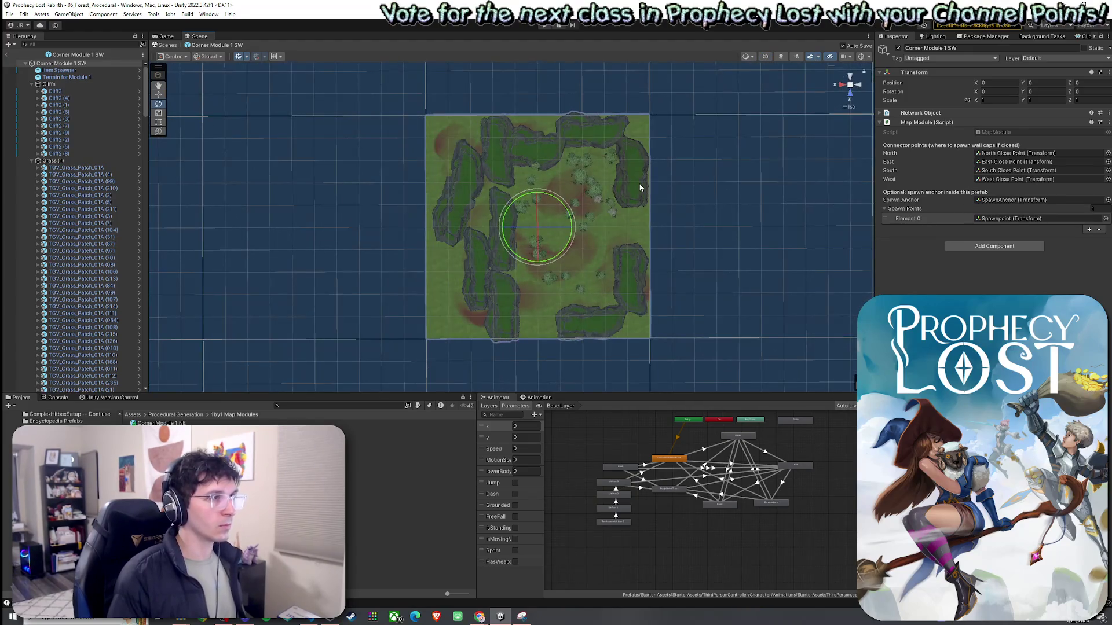
drag(658, 179, 620, 161)
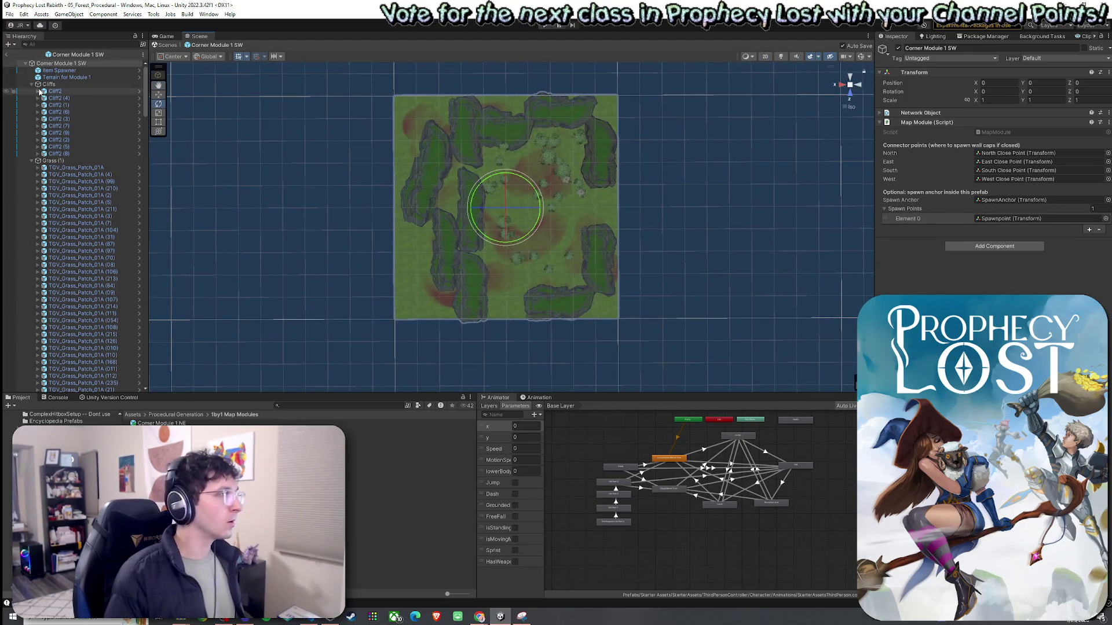
click(32, 85)
click(32, 96)
click(32, 93)
click(32, 111)
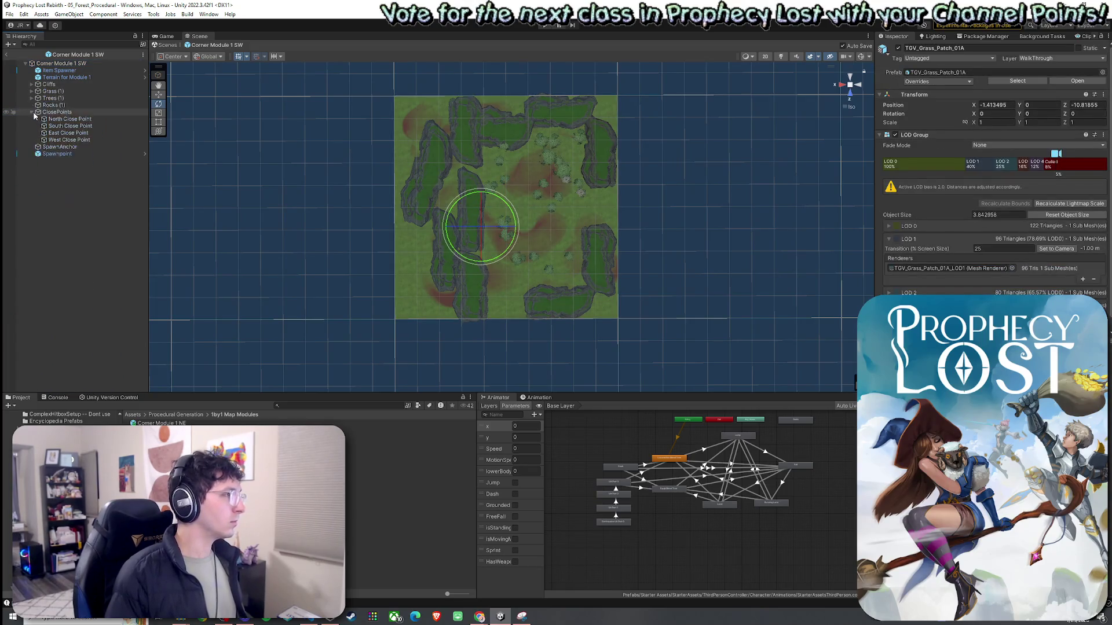
click(32, 111)
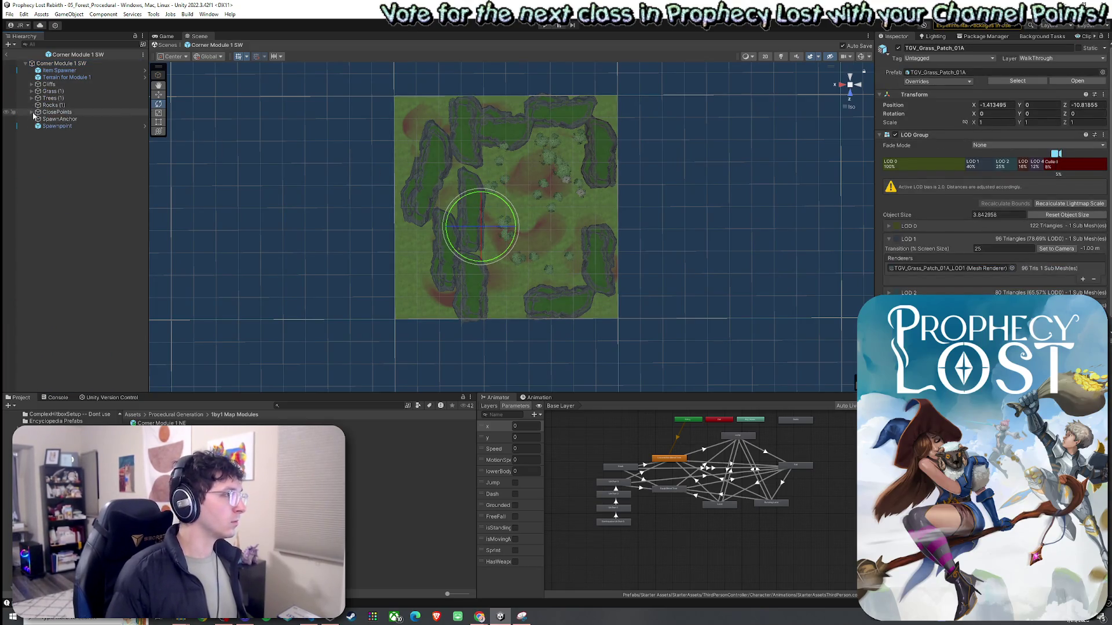
click(32, 112)
click(116, 120)
key(Down)
key(Down)
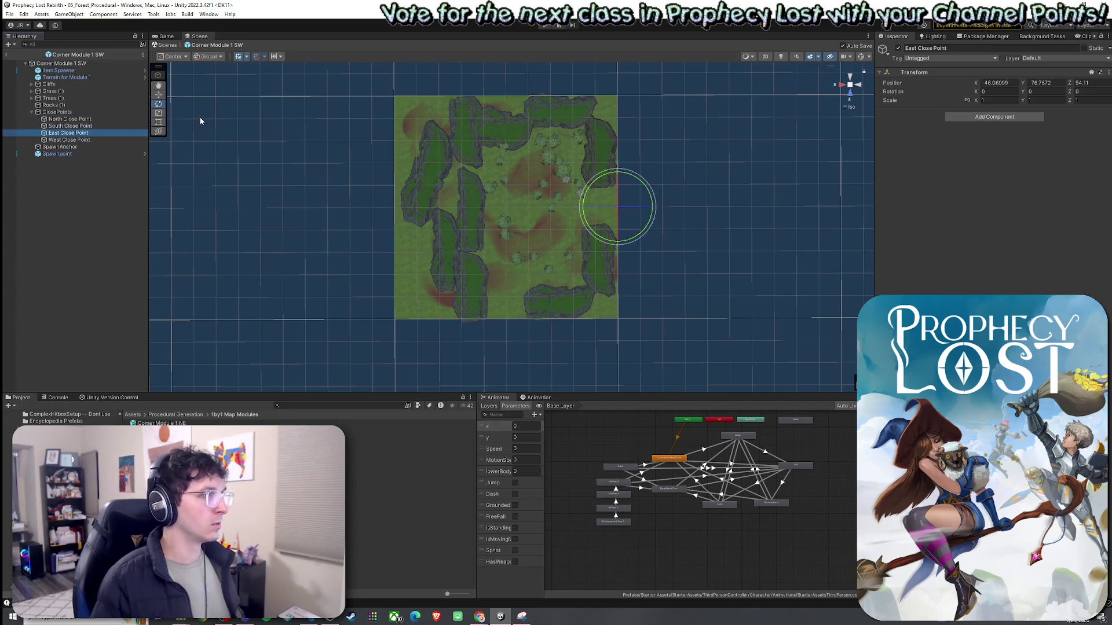
key(Down)
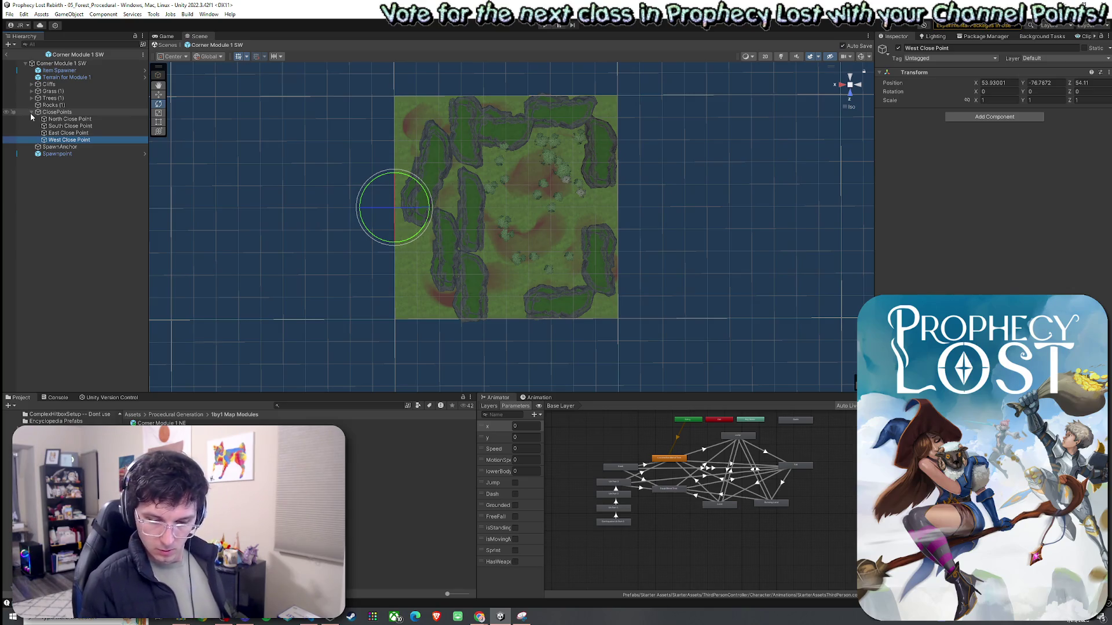
click(32, 112)
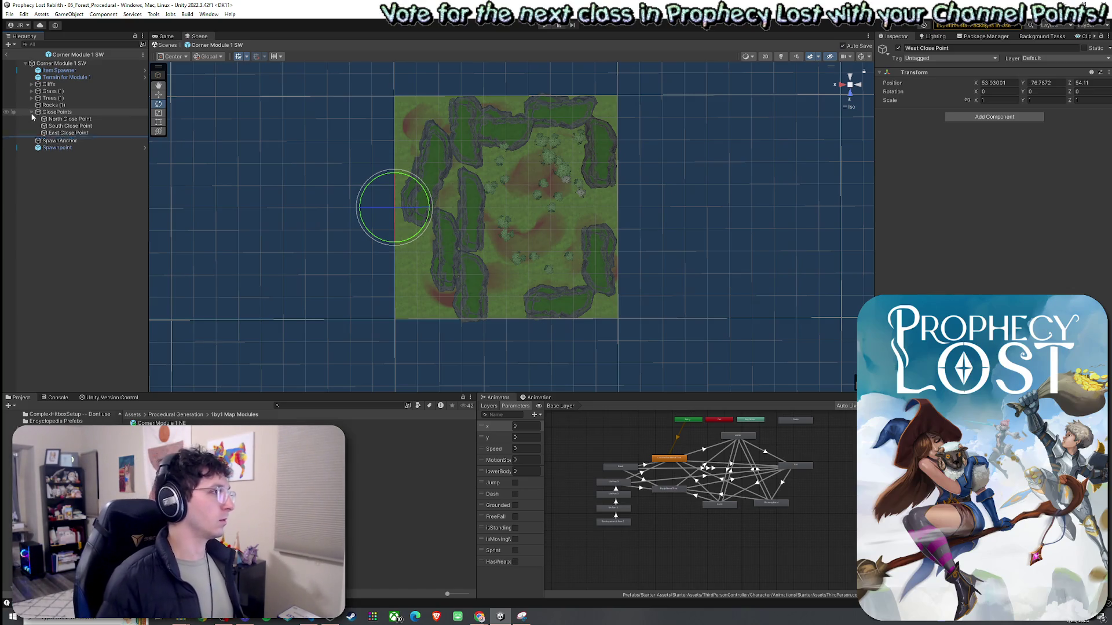
Rotate Item Spawner through Spawnpoint, minus Terrain and ClosePoints, about 90° and save
click(58, 70)
shift+click(56, 126)
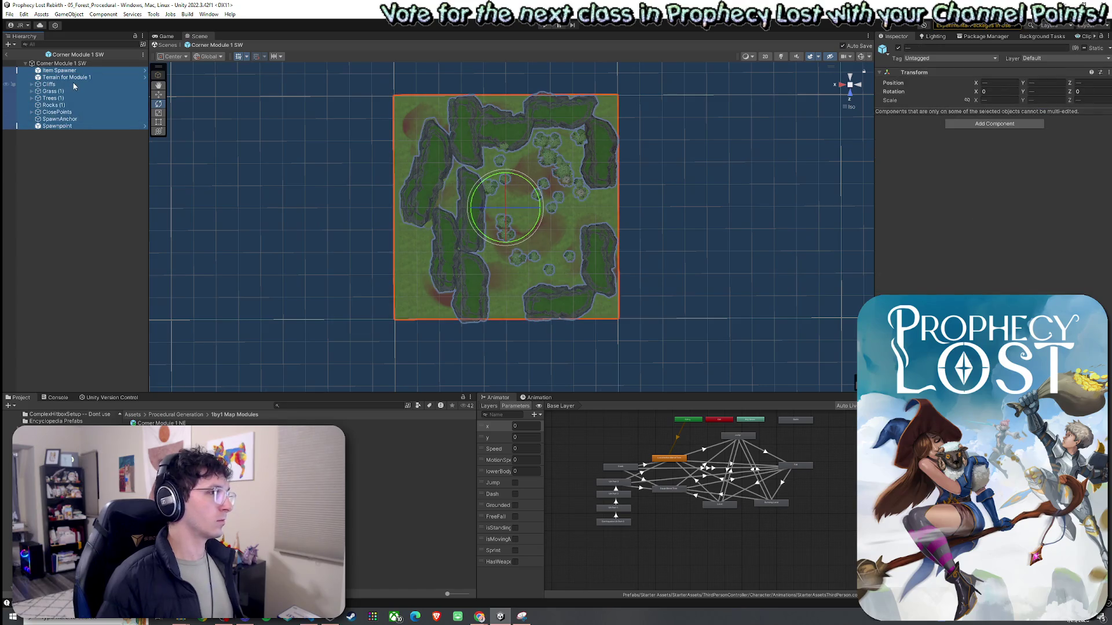
ctrl+click(68, 77)
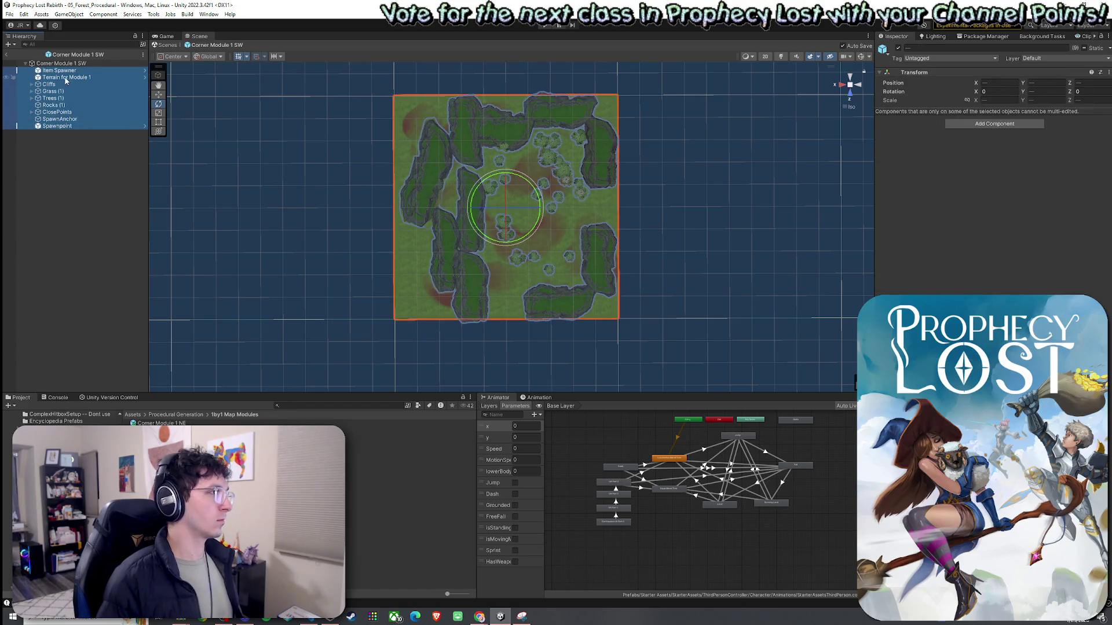
ctrl+click(72, 111)
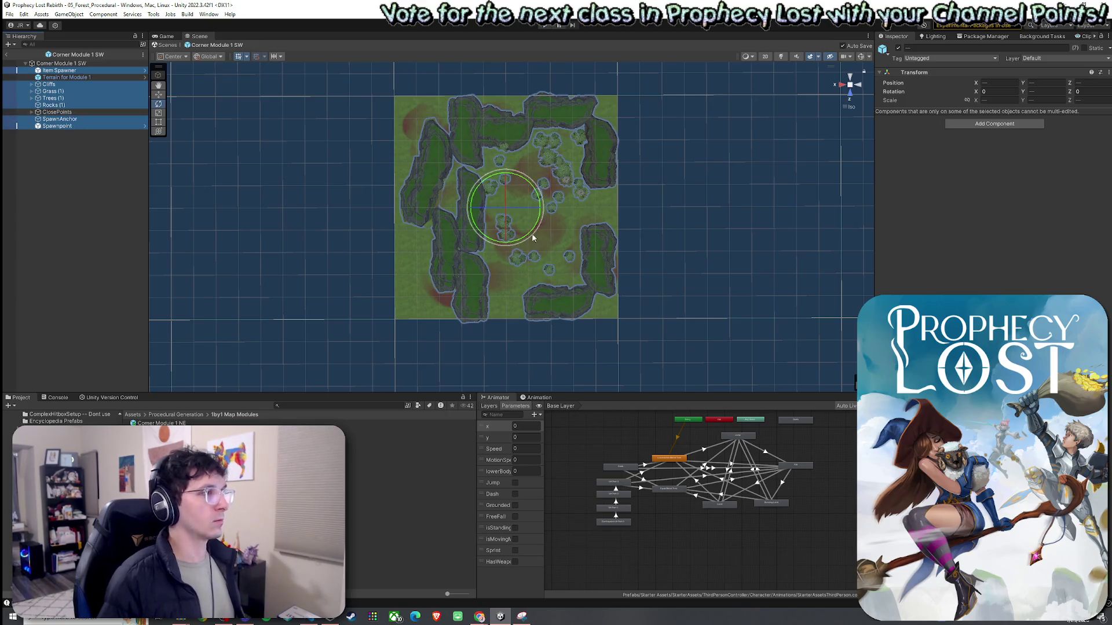
drag(528, 233, 436, 286)
key(ctrl+s)
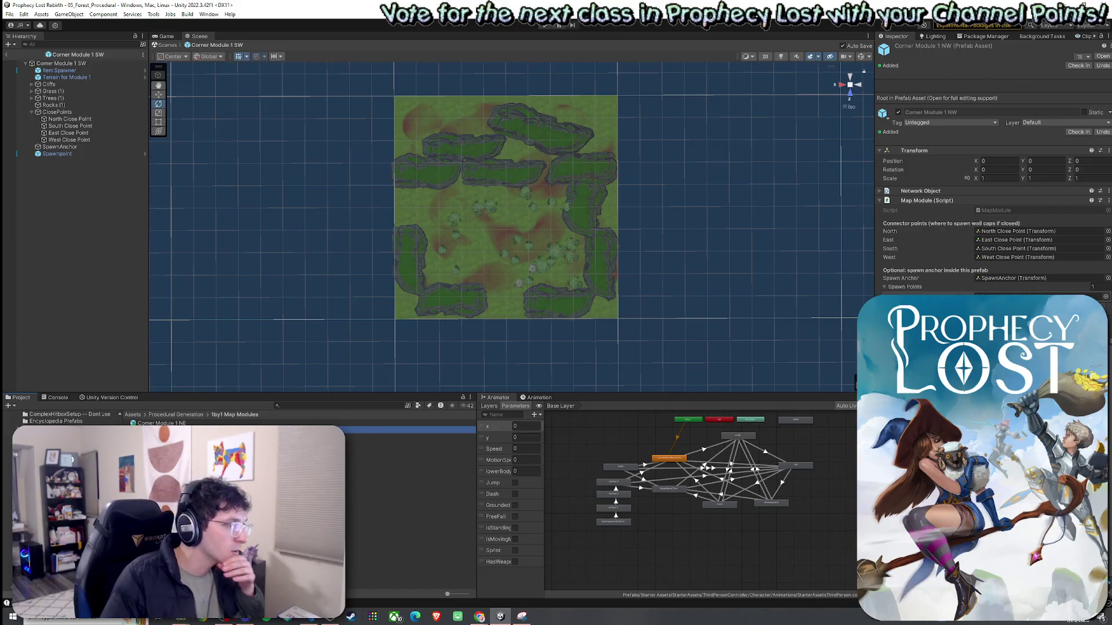
Recentre the NW module and inspect the North, South, East and West close points
key(f)
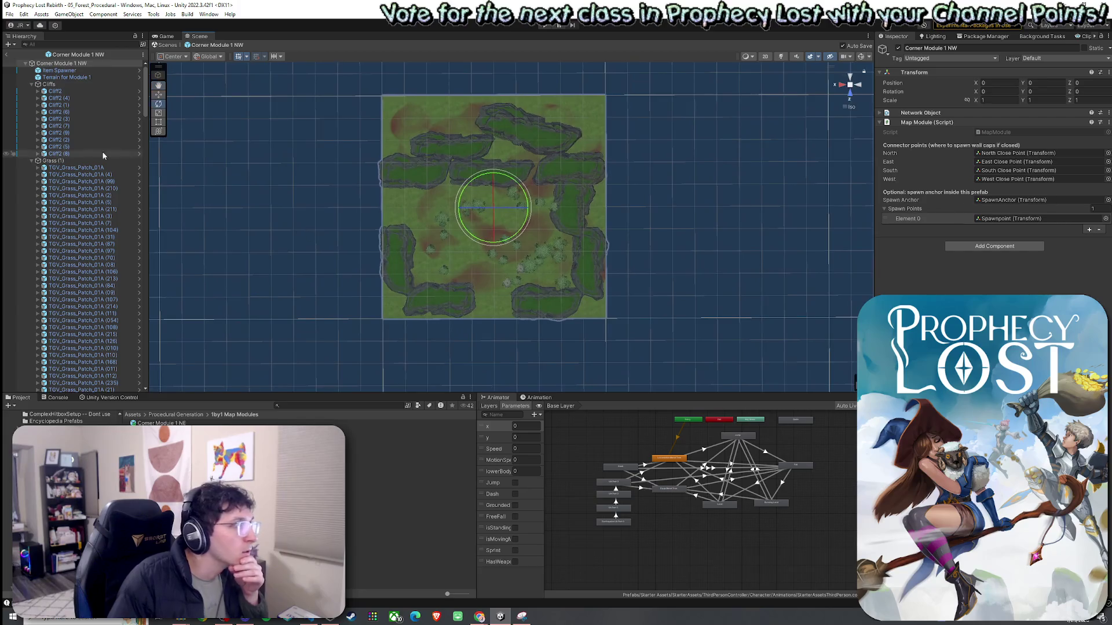
click(32, 85)
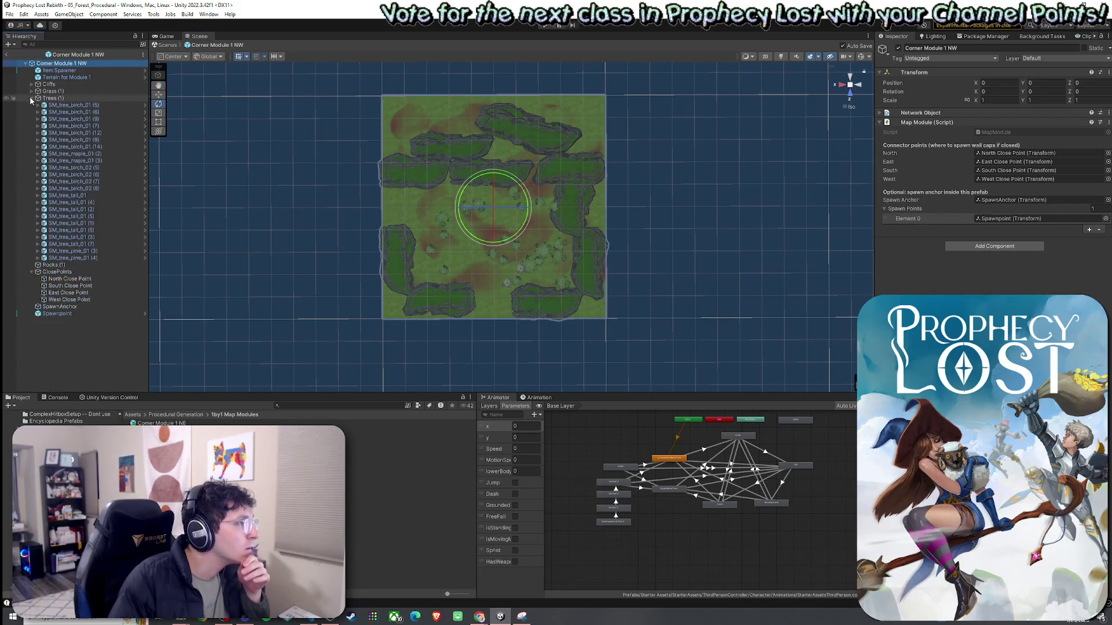
click(32, 91)
click(58, 118)
key(Down)
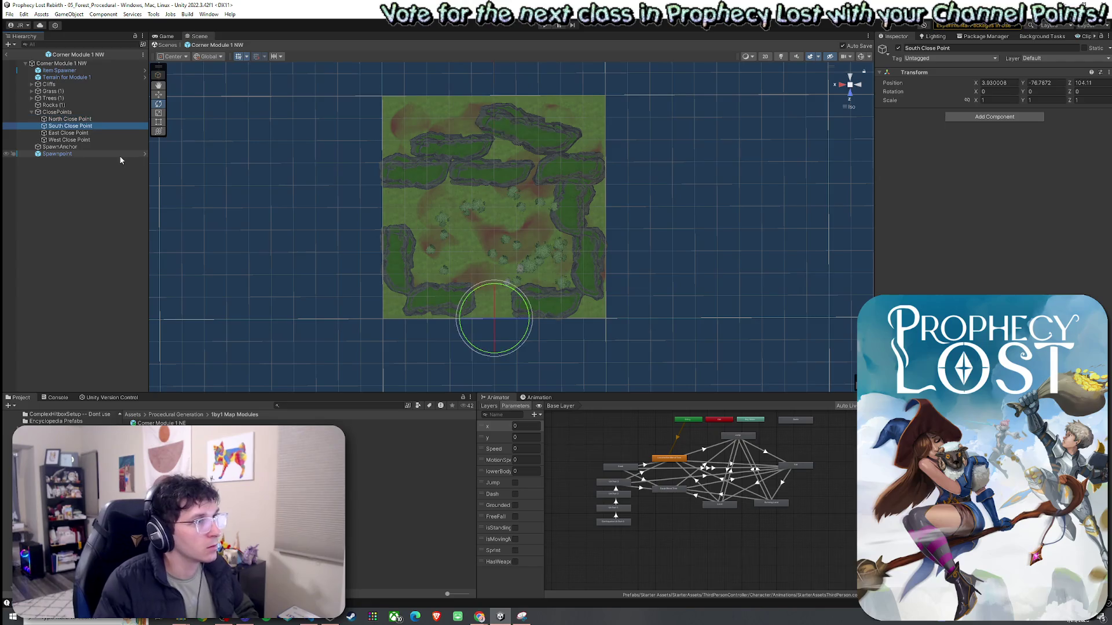
key(Down)
key(Down)
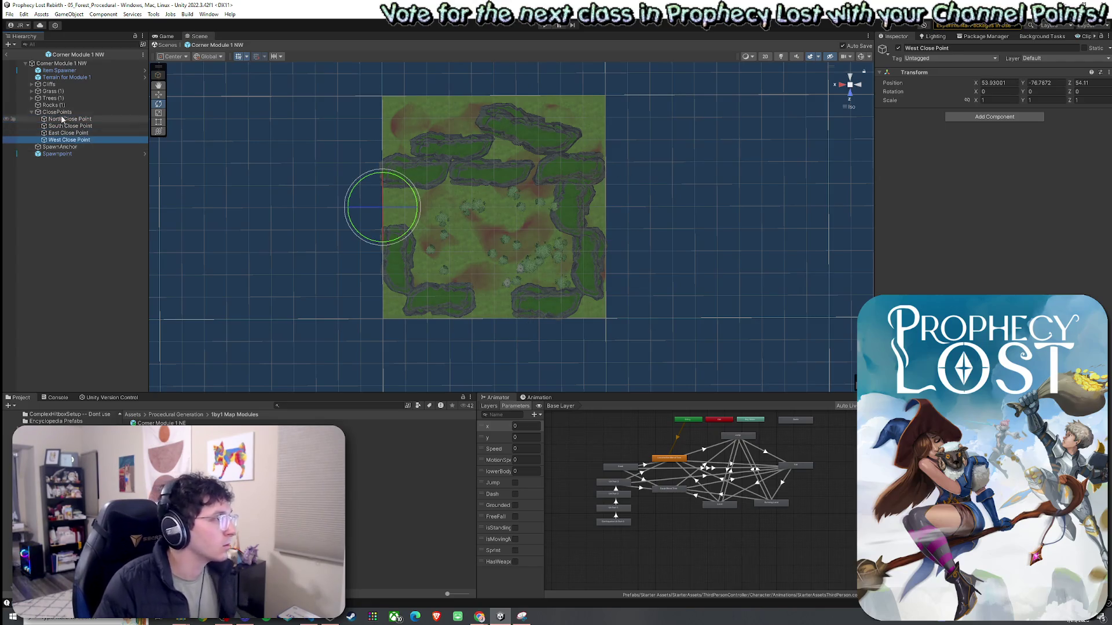
click(32, 112)
Rotate the NW contents except Terrain and ClosePoints a quarter turn and save
click(58, 70)
shift+click(63, 126)
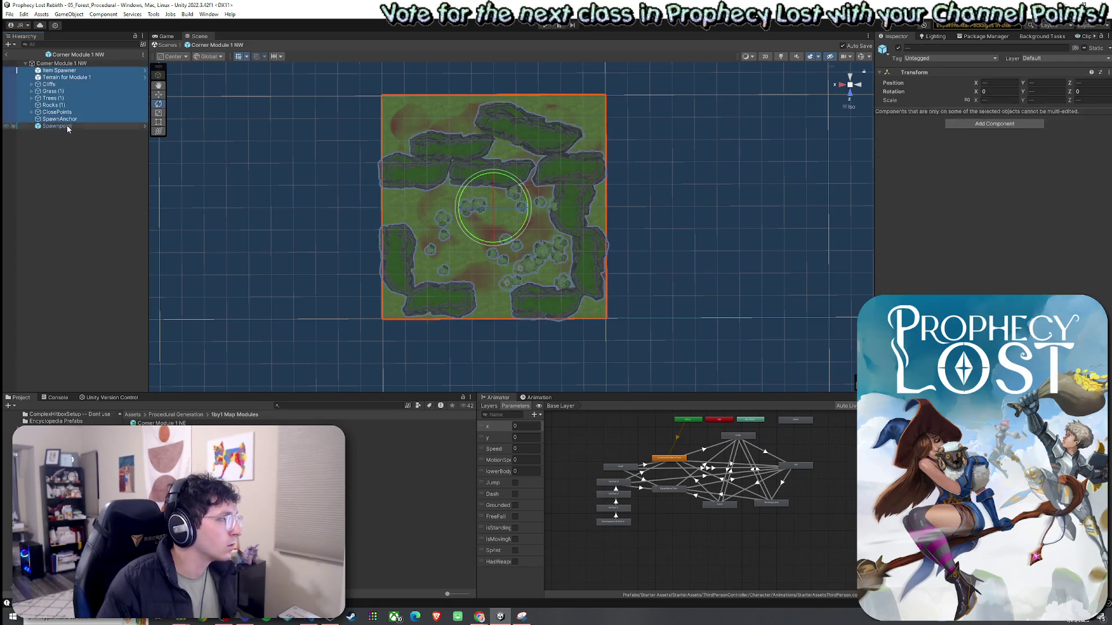
ctrl+click(56, 112)
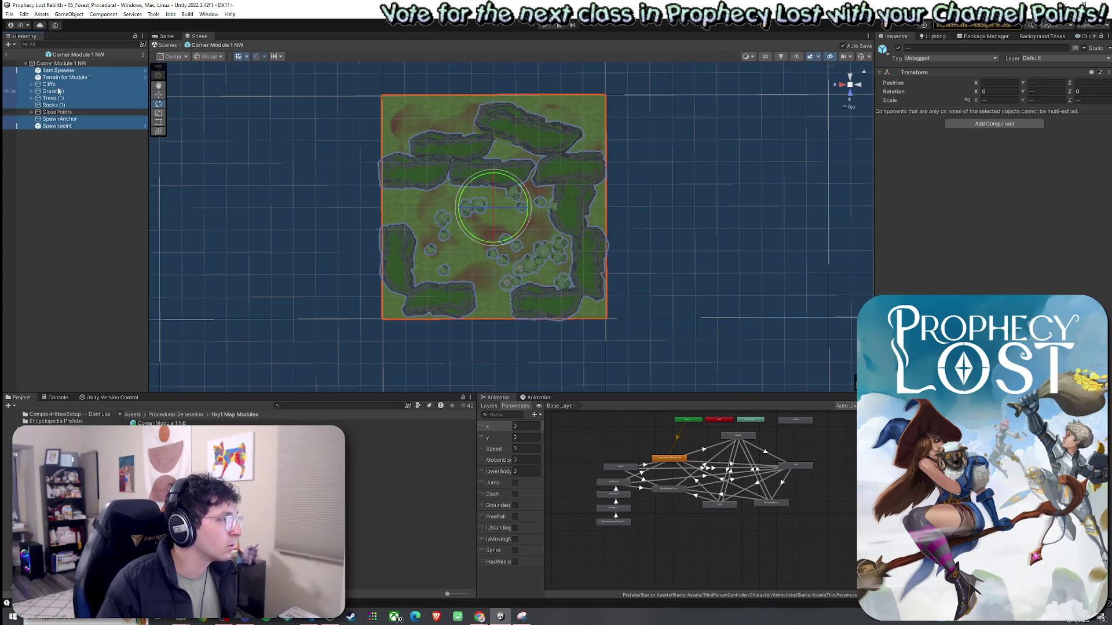
ctrl+click(64, 77)
drag(515, 236, 425, 292)
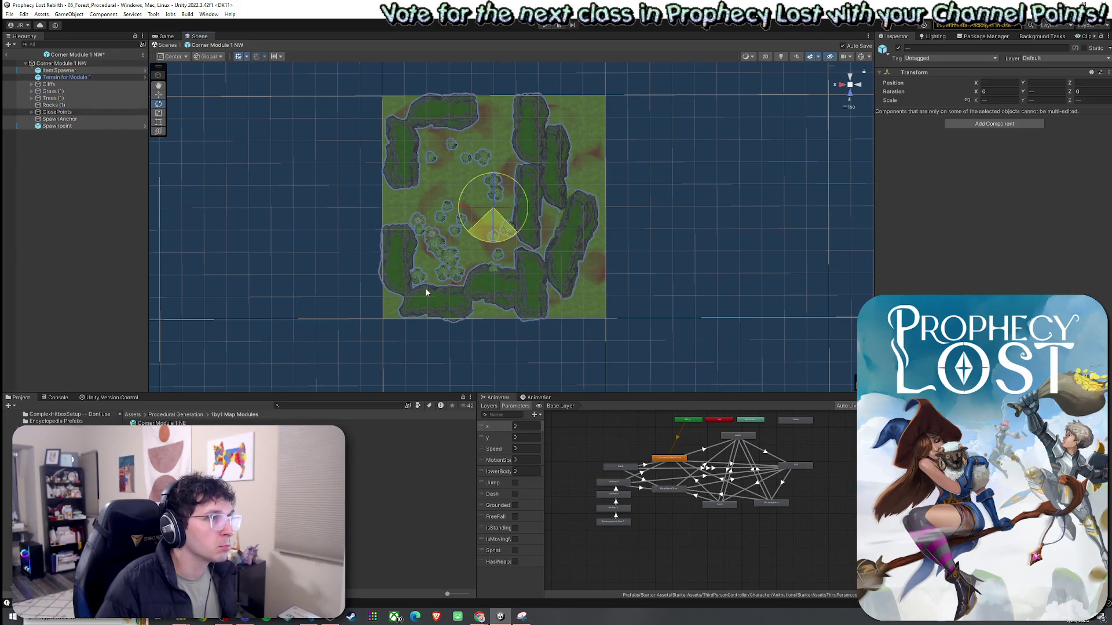
drag(426, 291, 425, 287)
key(ctrl+s)
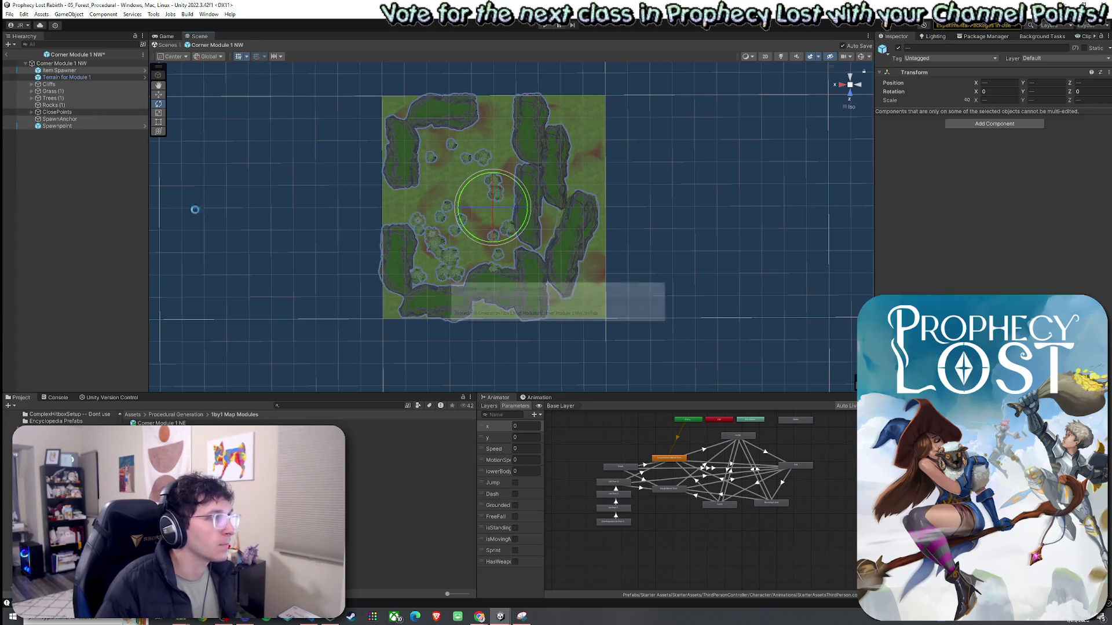
Verify the close points, save via File, and return to the 05_Forest_Procedural scene
click(31, 112)
click(51, 141)
key(Up)
key(Up)
key(Up)
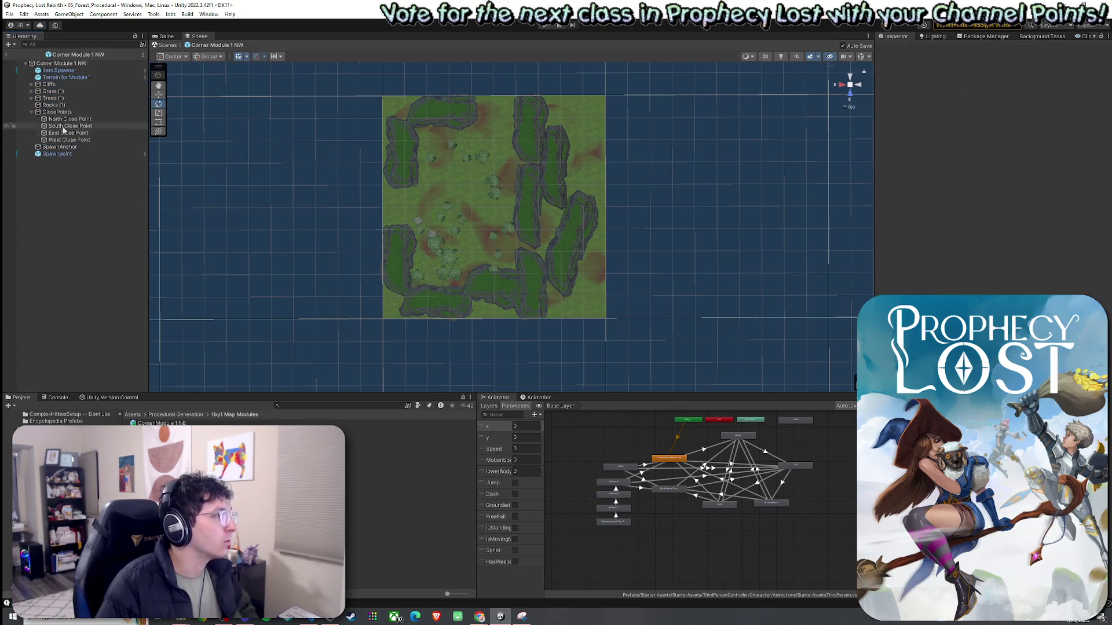
click(68, 143)
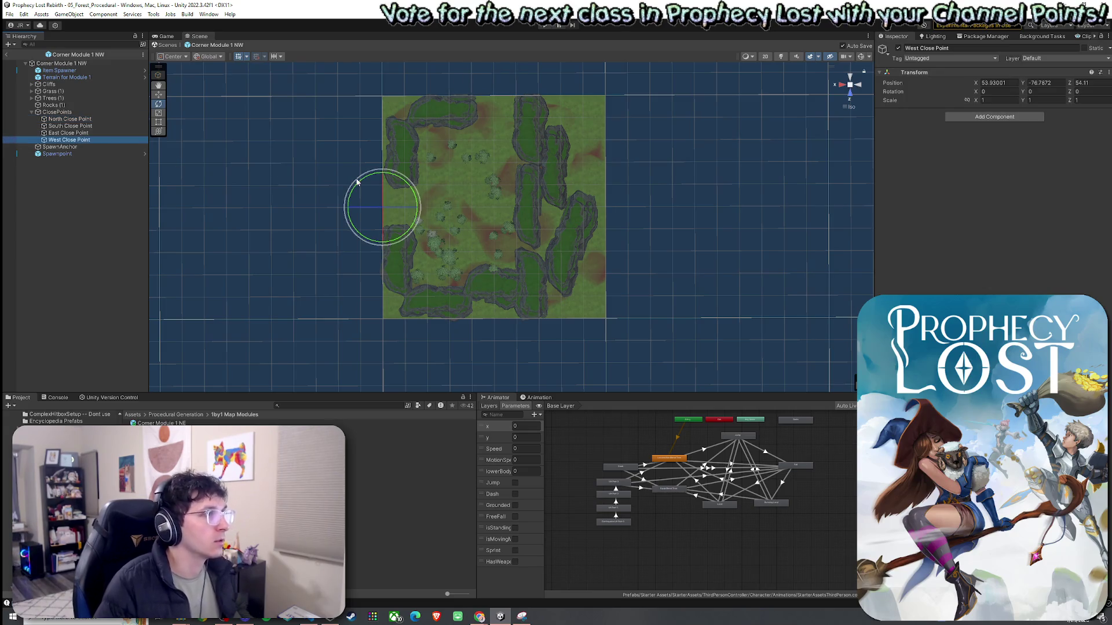
click(9, 14)
click(9, 55)
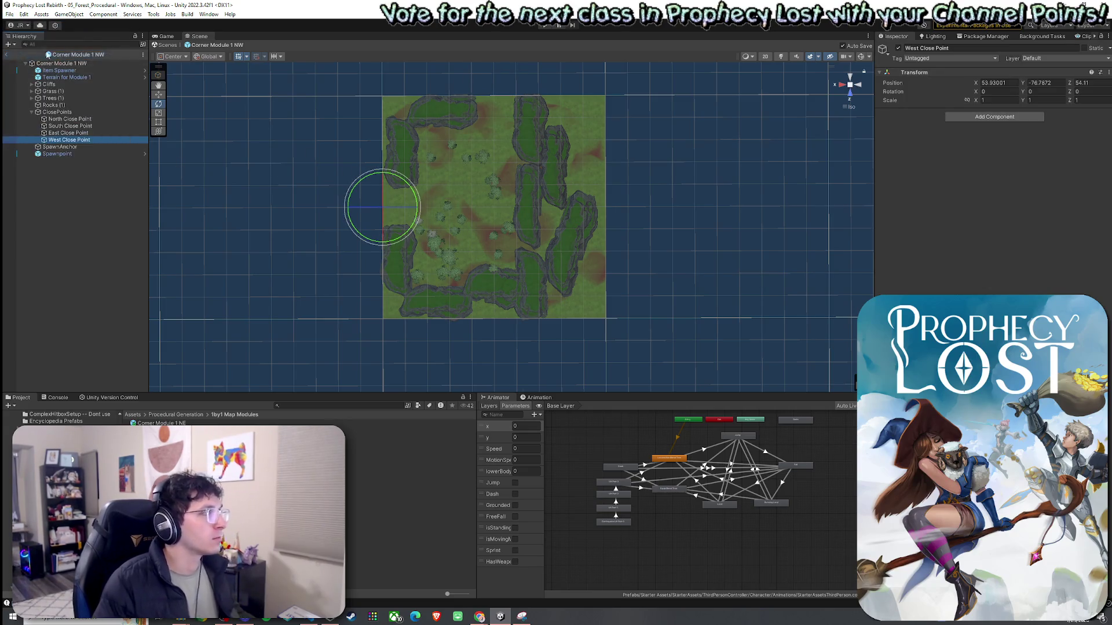
click(8, 55)
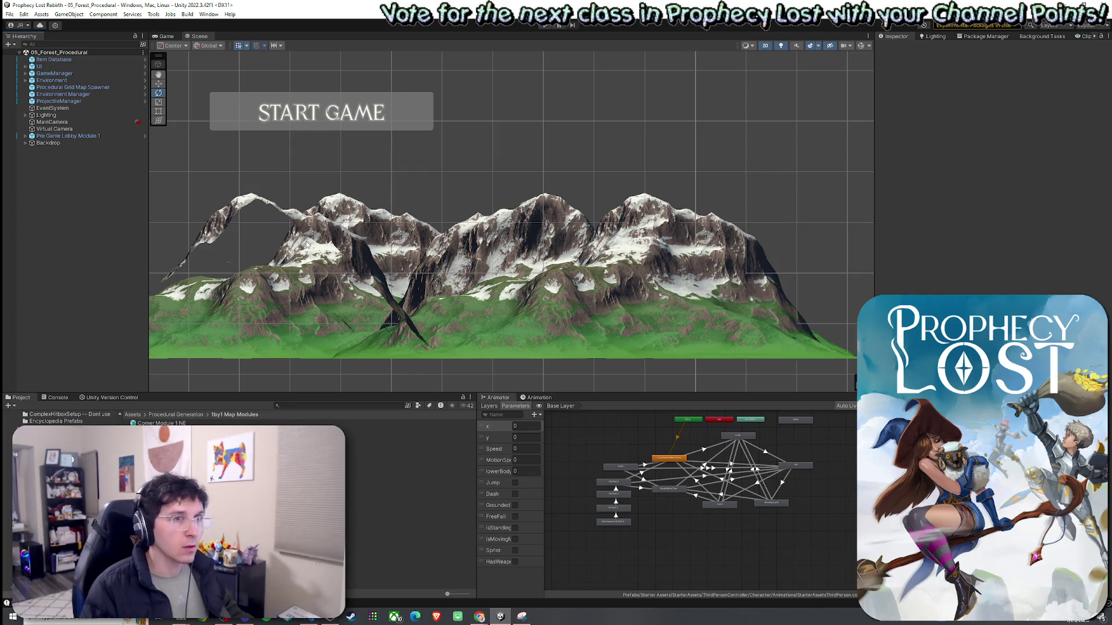
click(10, 15)
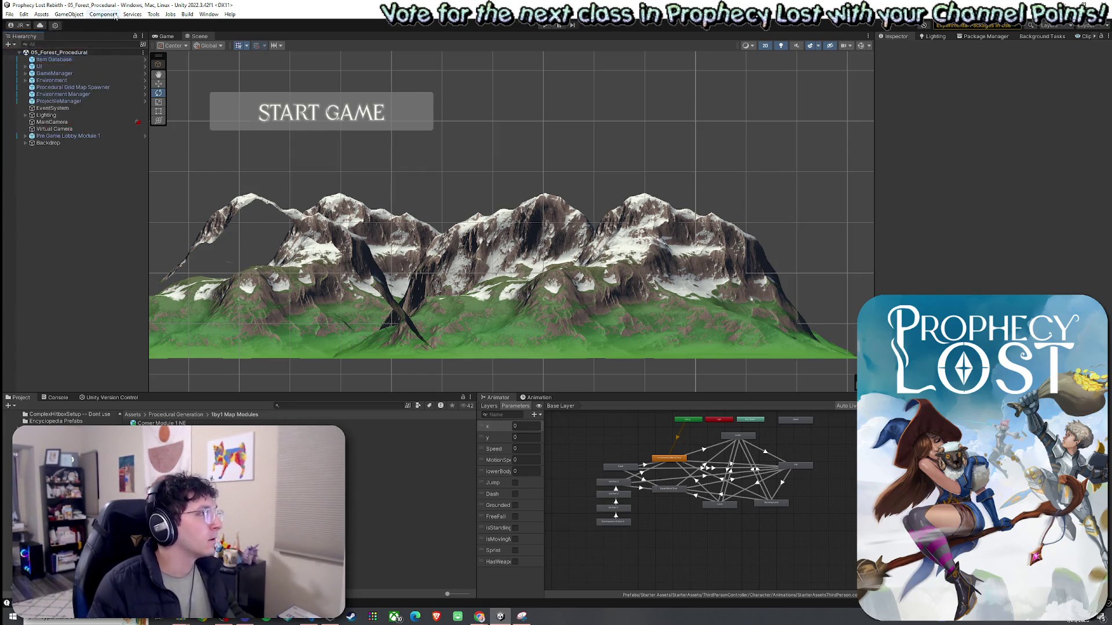
drag(312, 263, 356, 245)
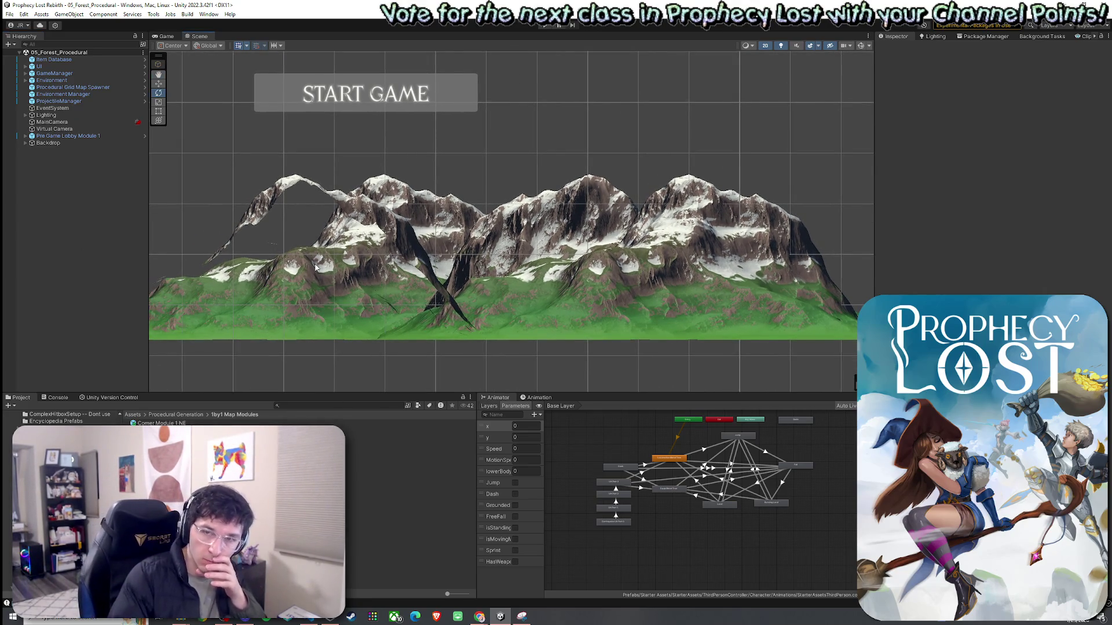
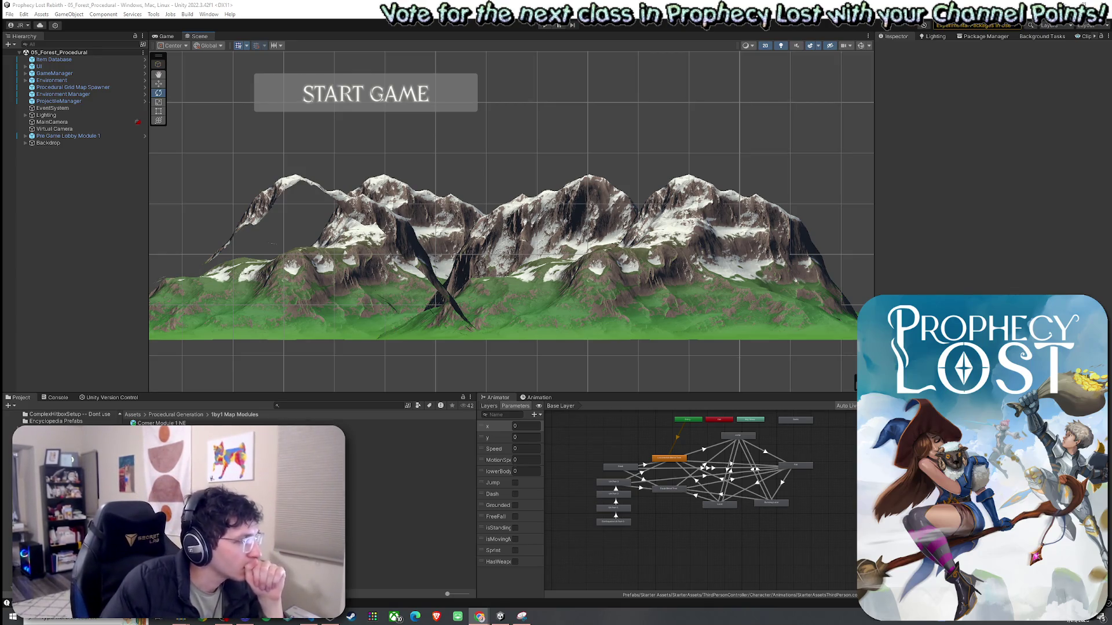
Compare the Cross Module 1 and Cross Module 2 prefabs side by side
click(406, 450)
click(405, 457)
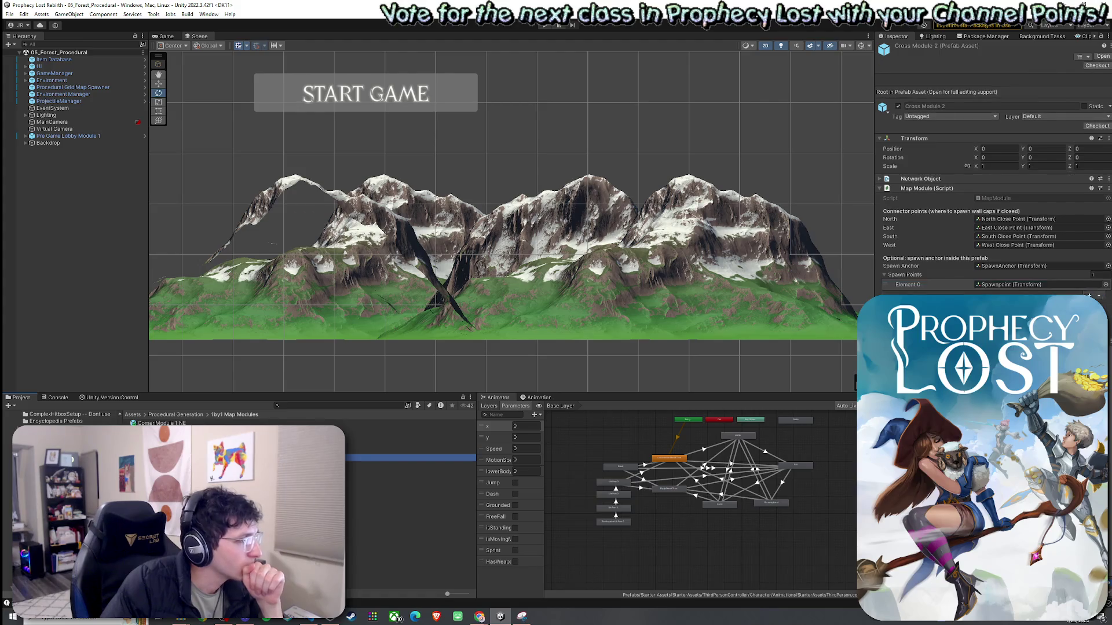
click(405, 450)
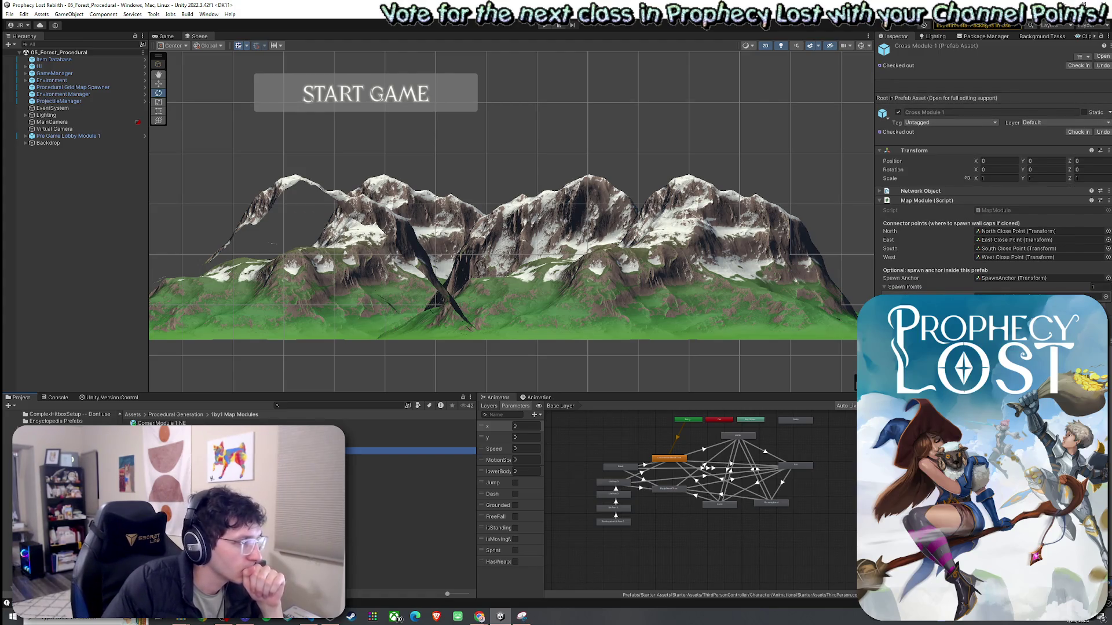
click(406, 457)
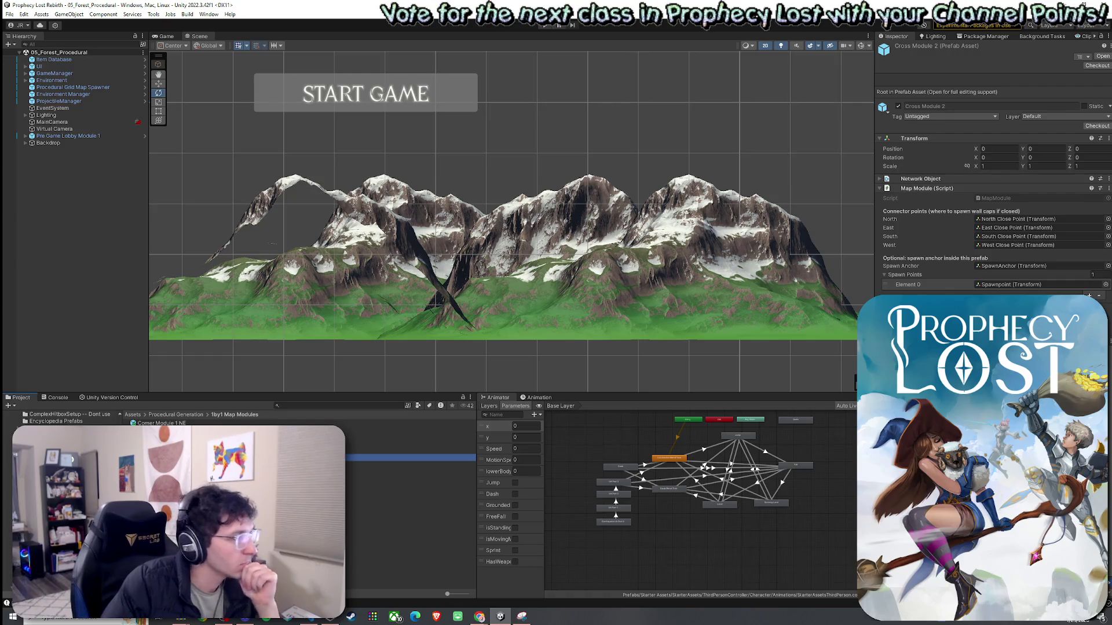
click(405, 451)
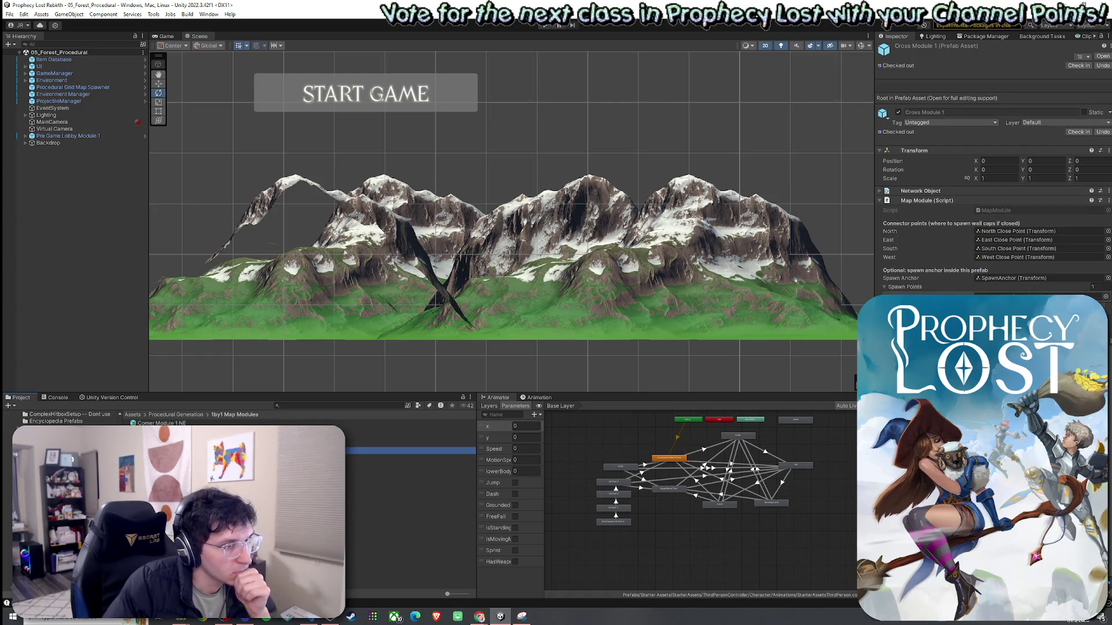
click(405, 457)
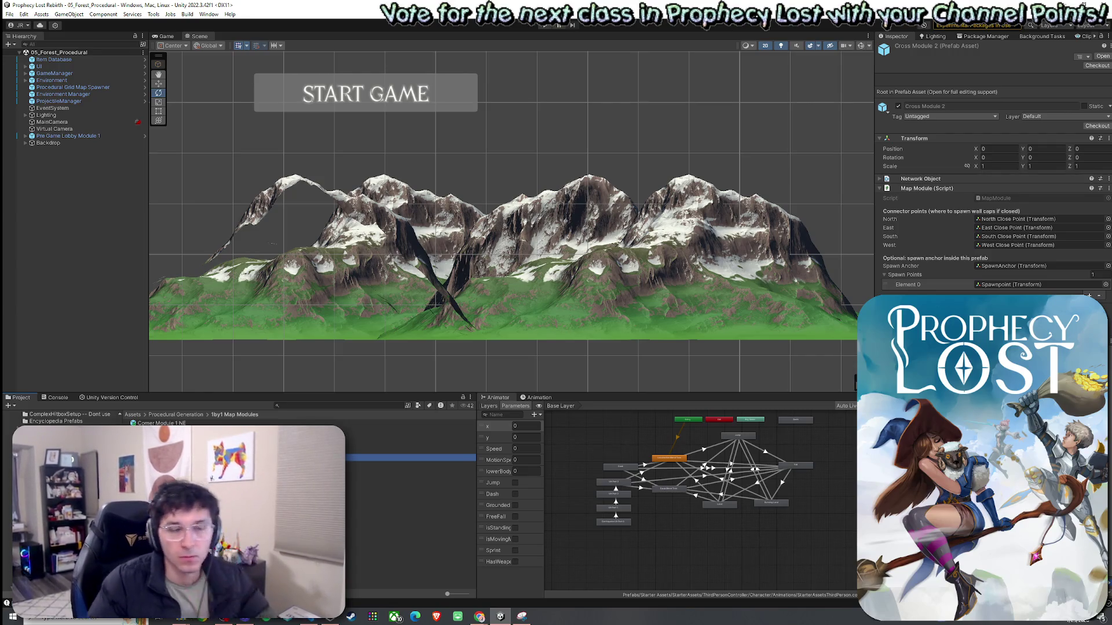
Inspect the Module 6 and Module 7 prefabs against Cross Module 2
click(406, 492)
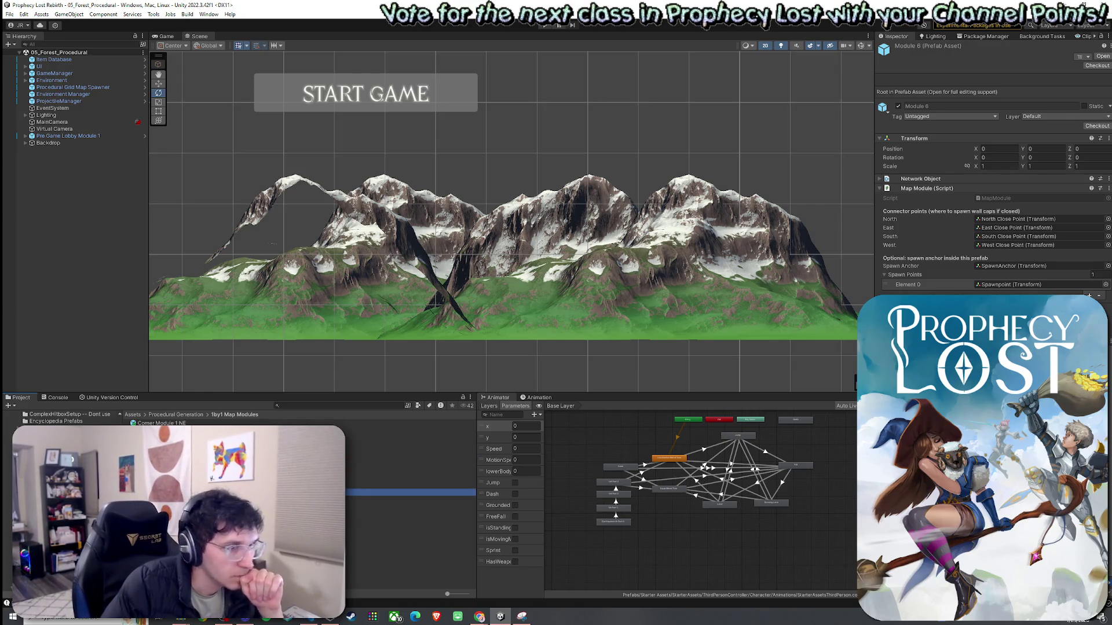
click(655, 487)
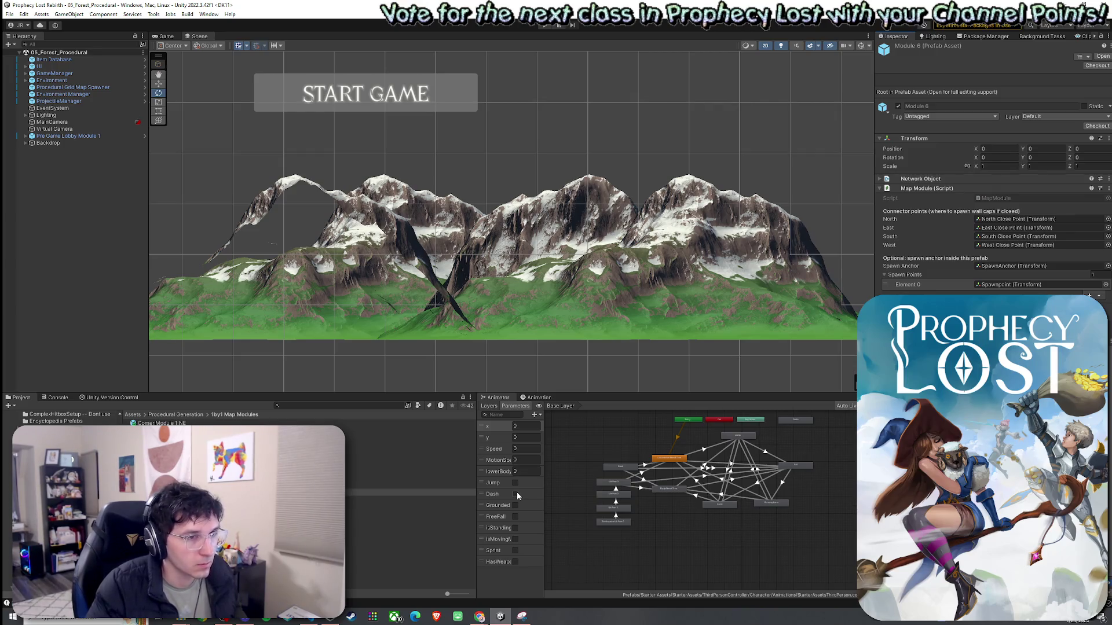
click(405, 499)
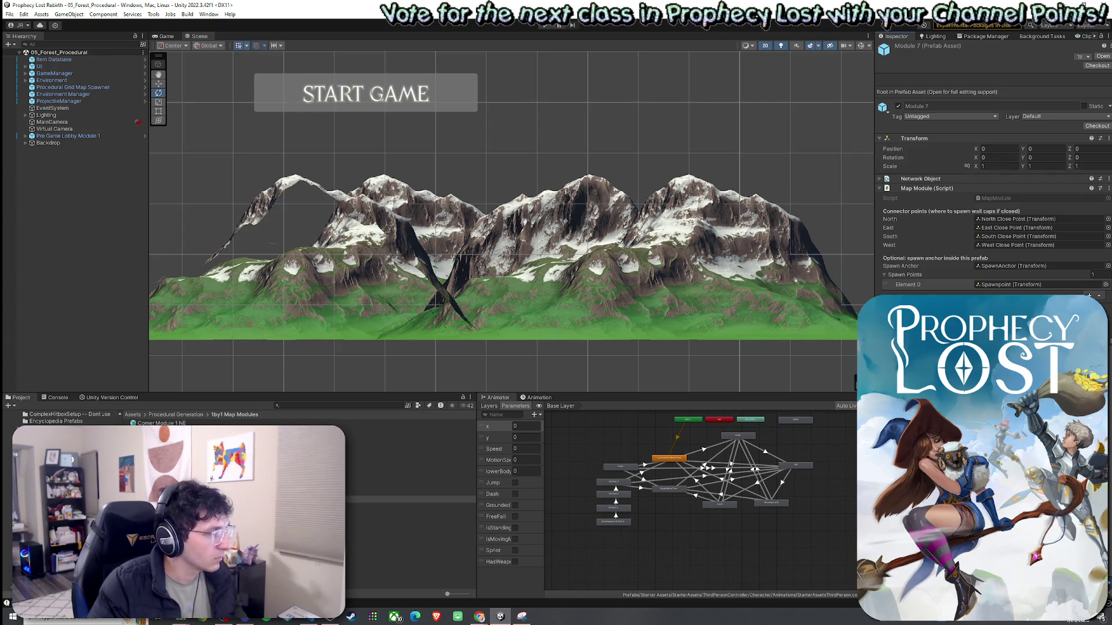
click(405, 450)
click(406, 458)
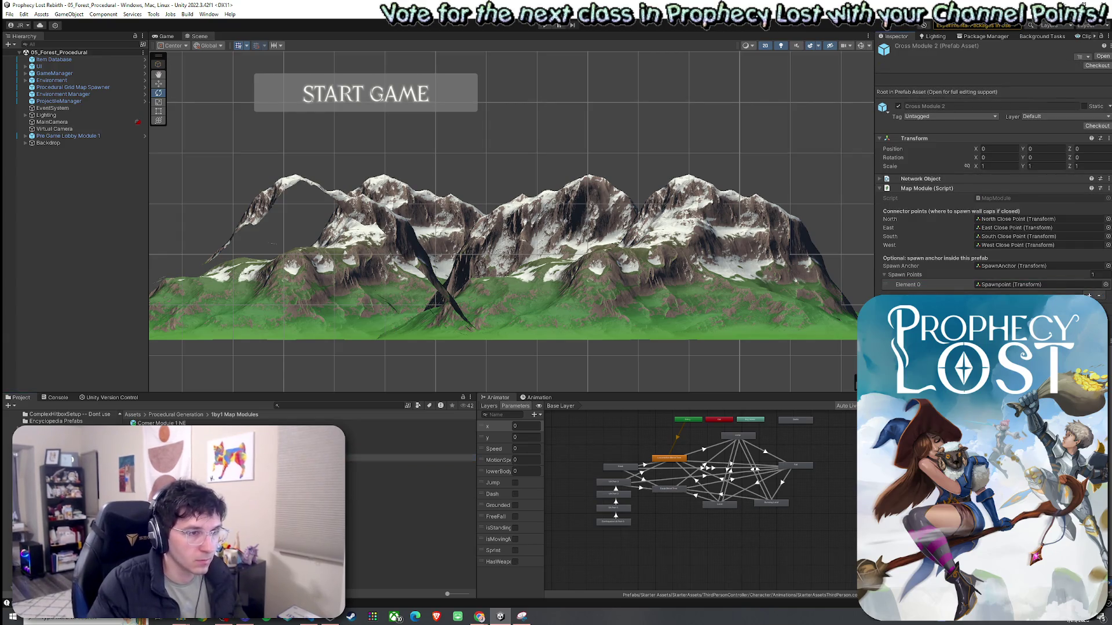
Rename Module 6 to Cross Module 3 and open Module 7 for editing
click(405, 492)
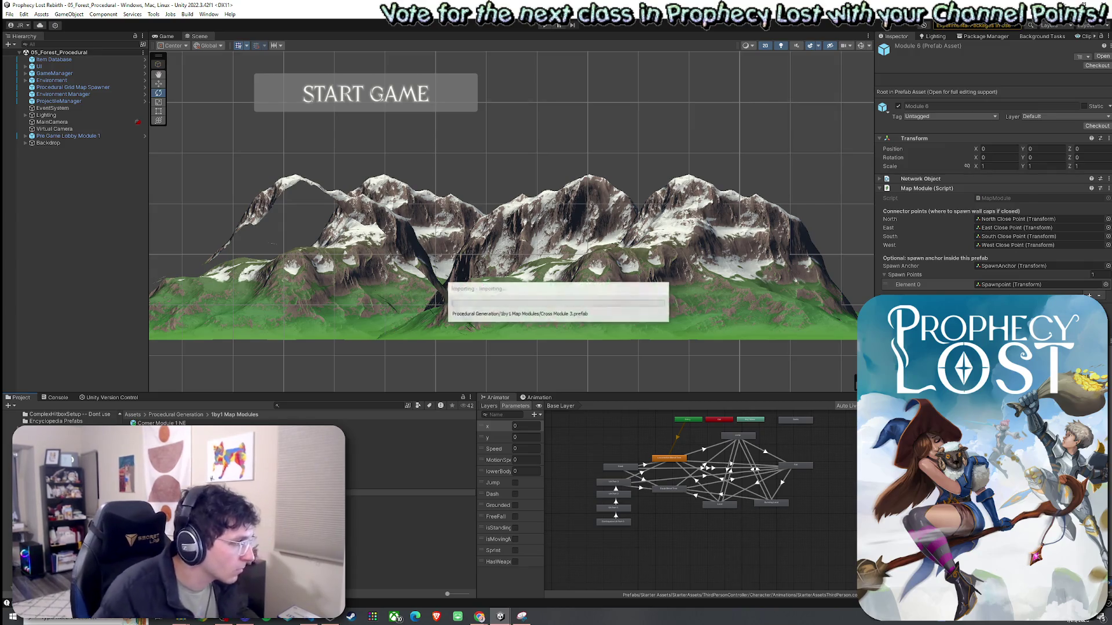
click(232, 464)
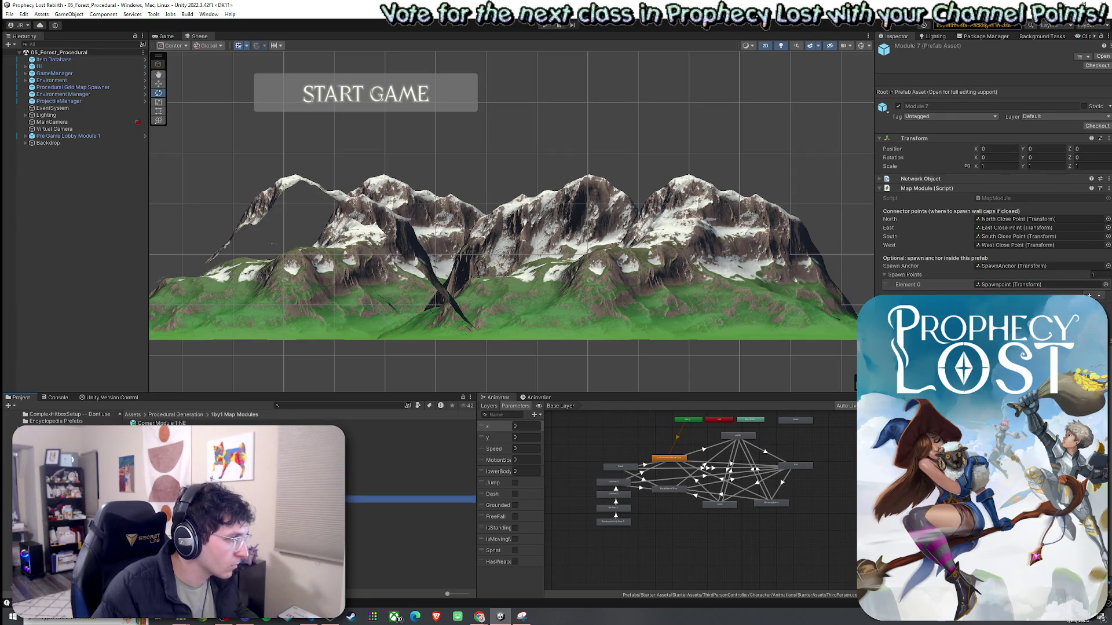
key(Return)
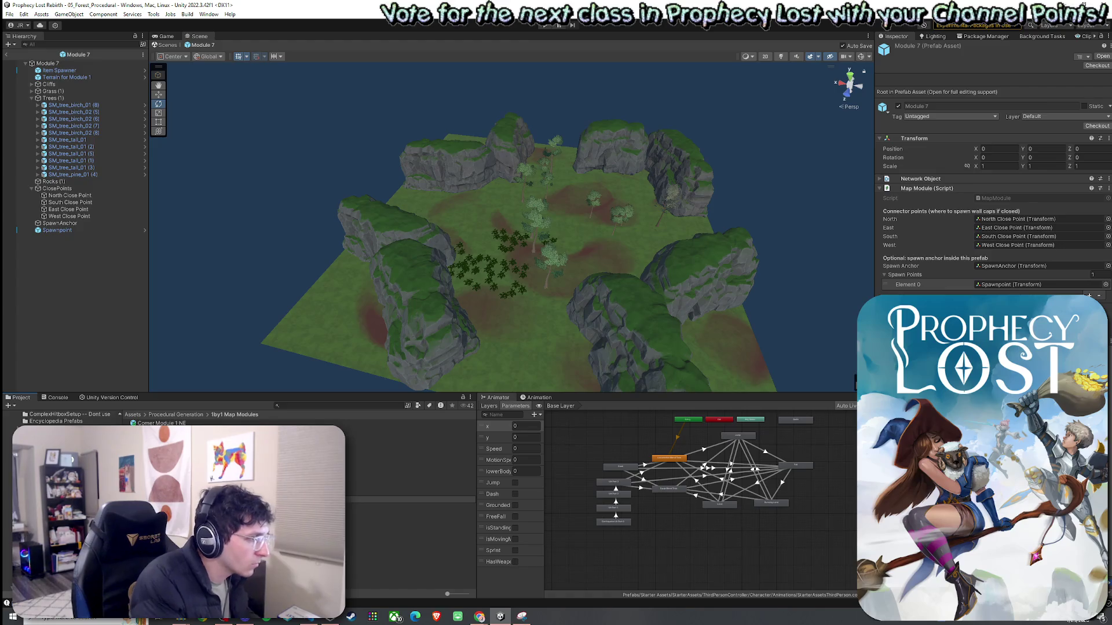
Check the renamed Cross Module 4 prefab, then return to the main scene
double_click(412, 471)
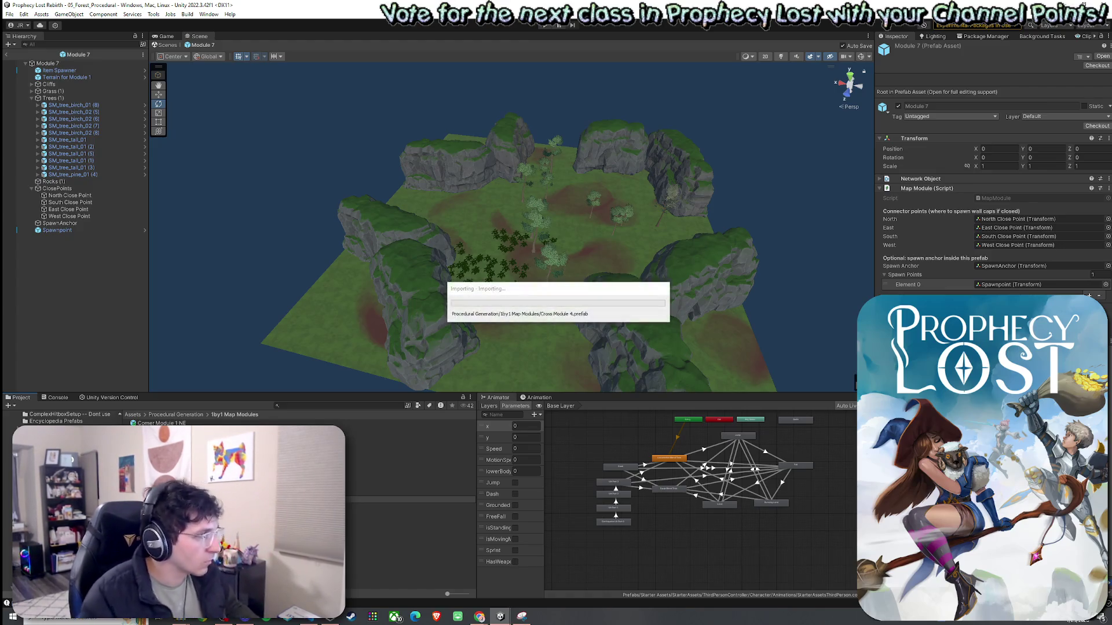
click(6, 54)
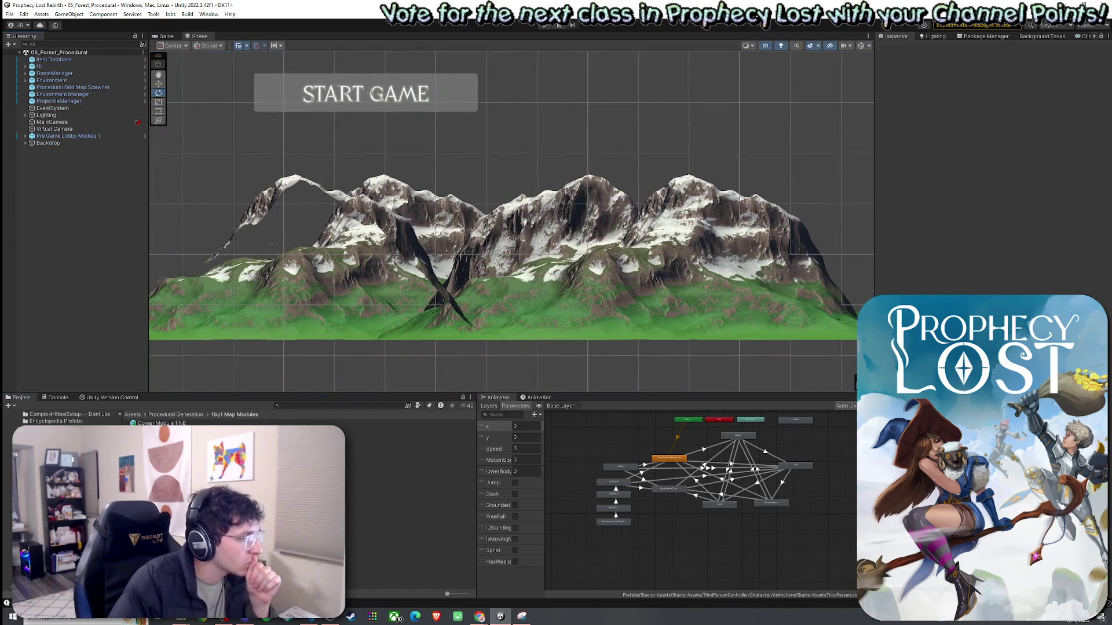
click(411, 478)
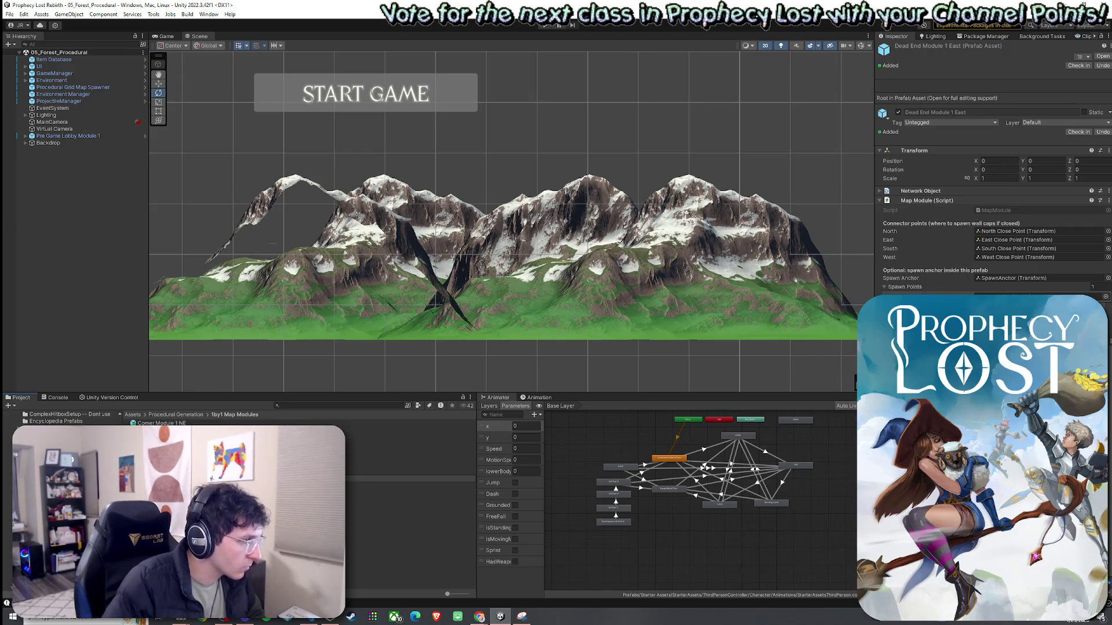
Rename Dead End Module 1 North to Dead End Module 1 N, then begin renaming the West module
click(411, 478)
key(Down)
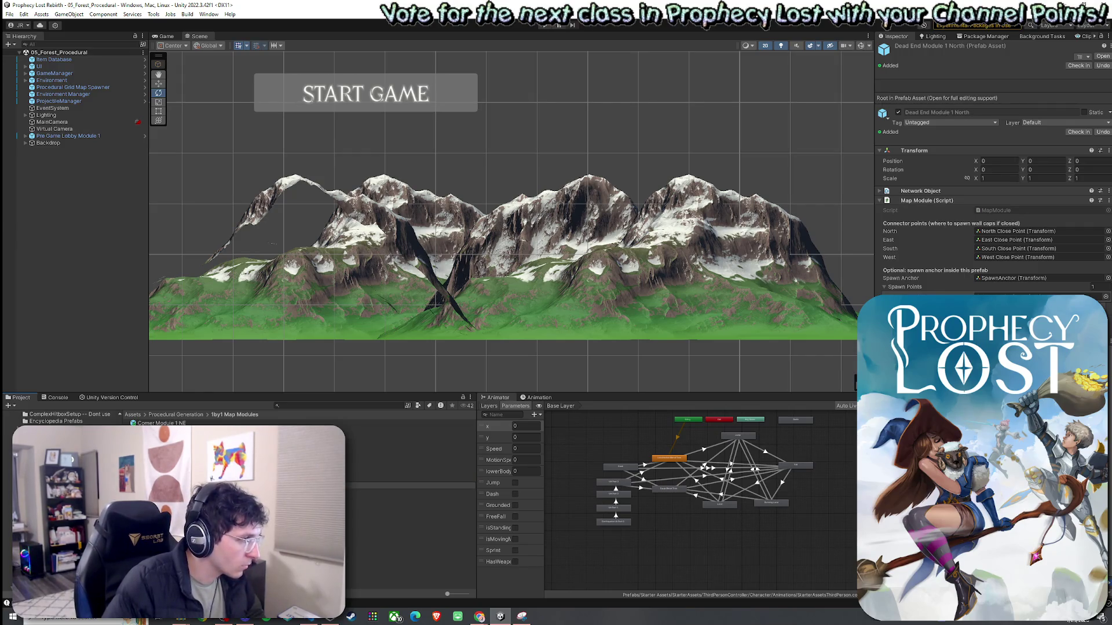
key(Return)
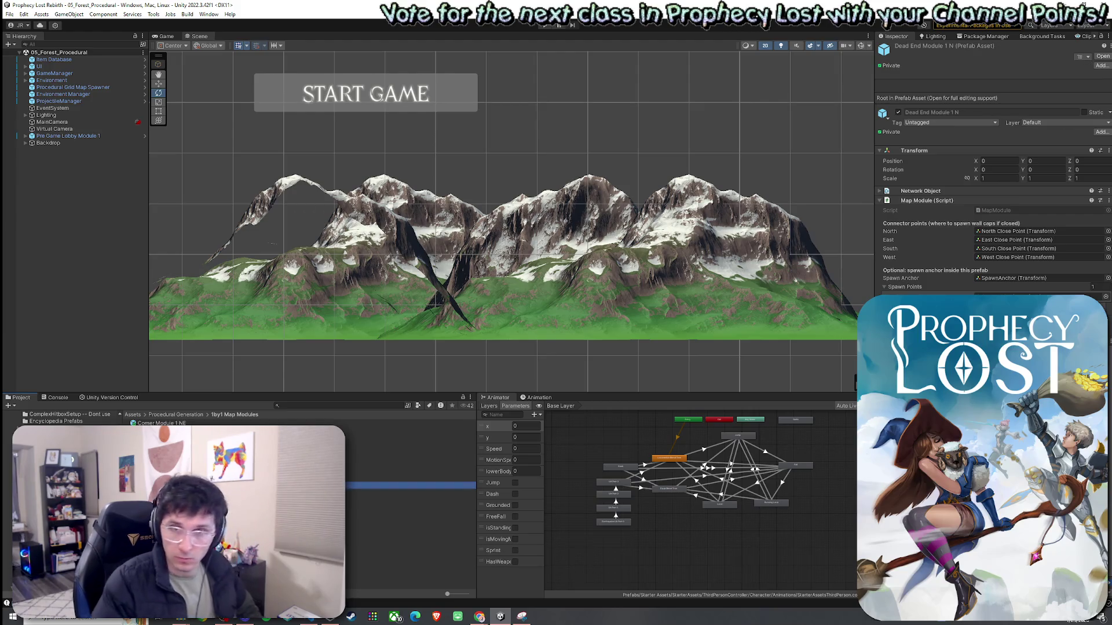
click(411, 493)
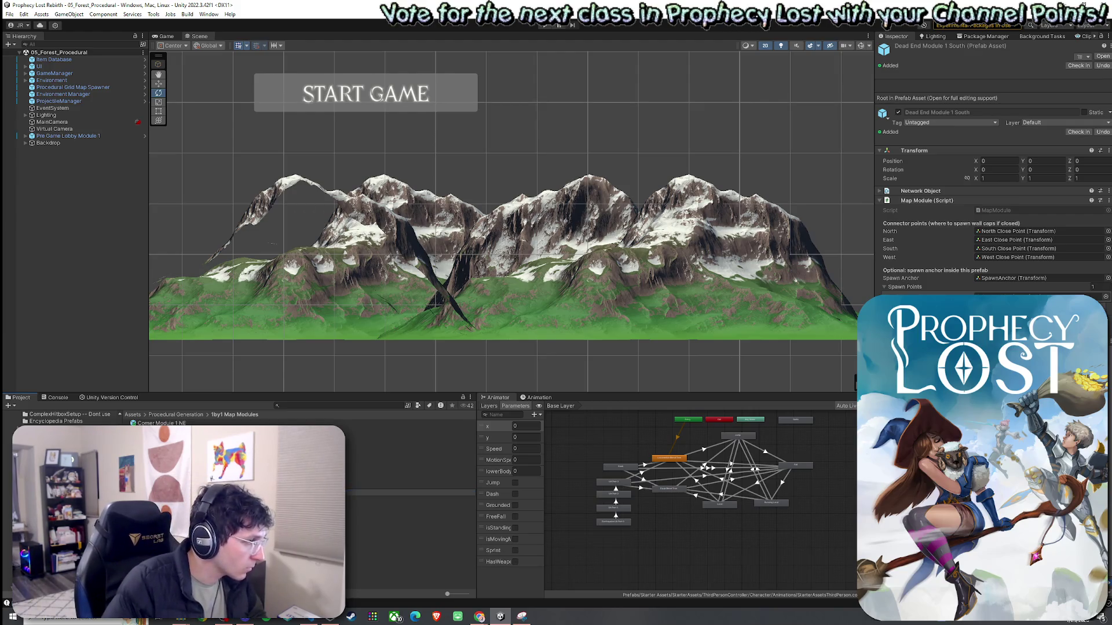
click(411, 501)
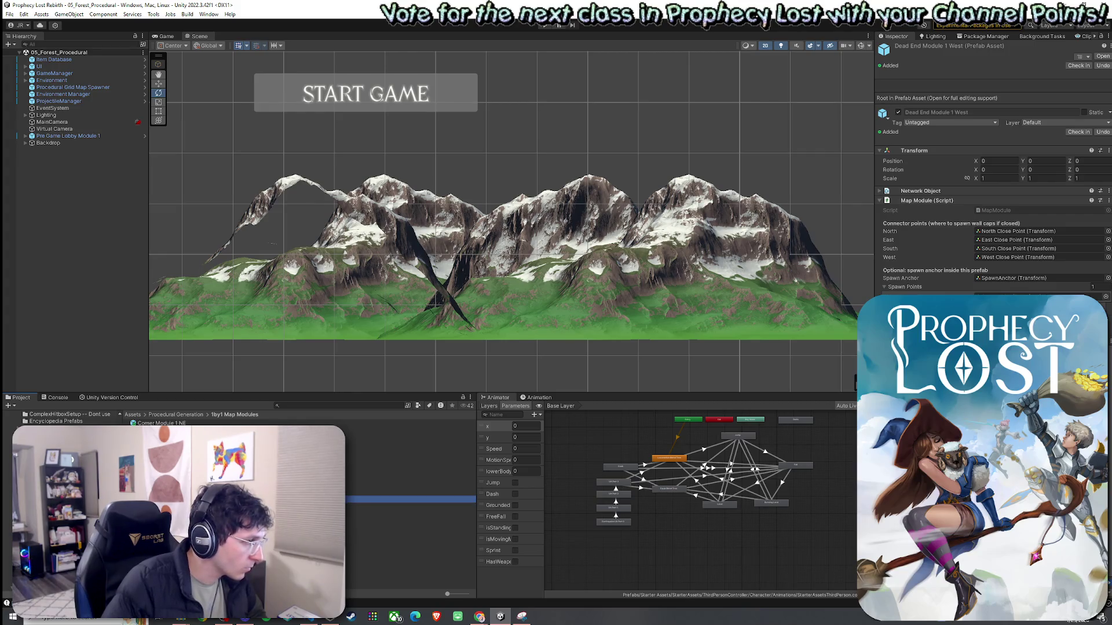
key(F2)
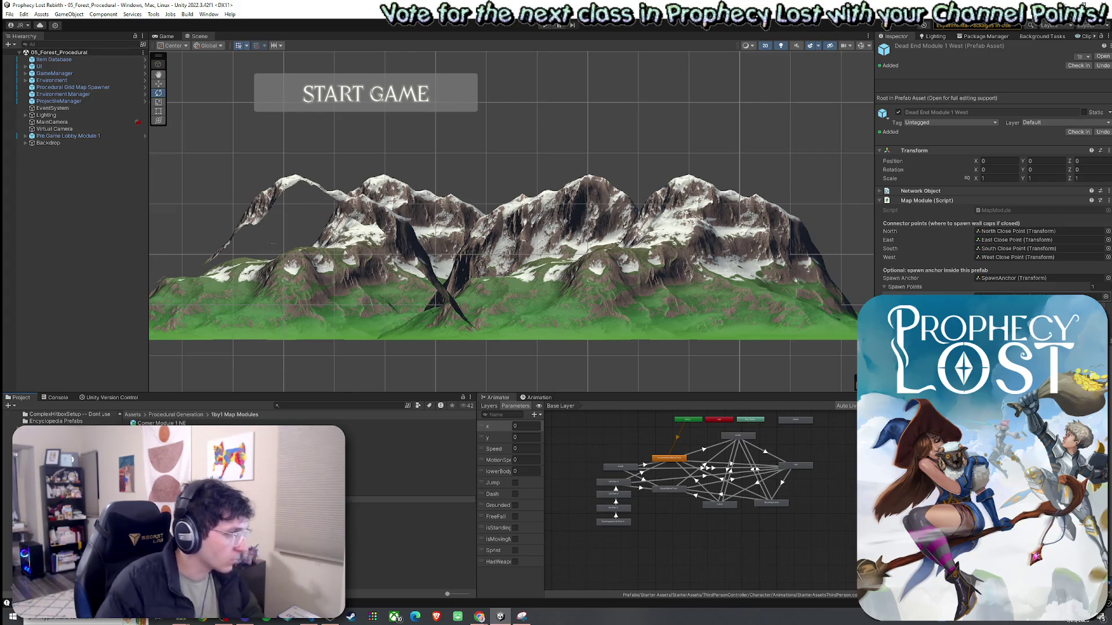
Open TJunction Module 1 for editing and frame the module in the Scene view
click(411, 520)
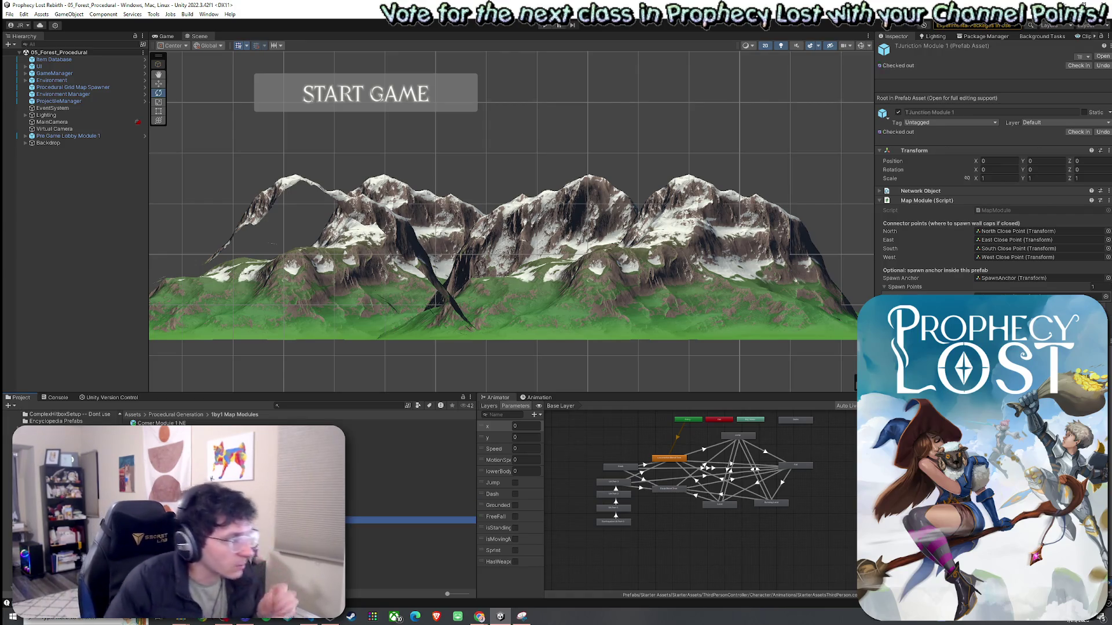
double_click(411, 520)
mouse_move(597, 296)
mouse_down()
mouse_move(544, 291)
mouse_move(542, 302)
mouse_up()
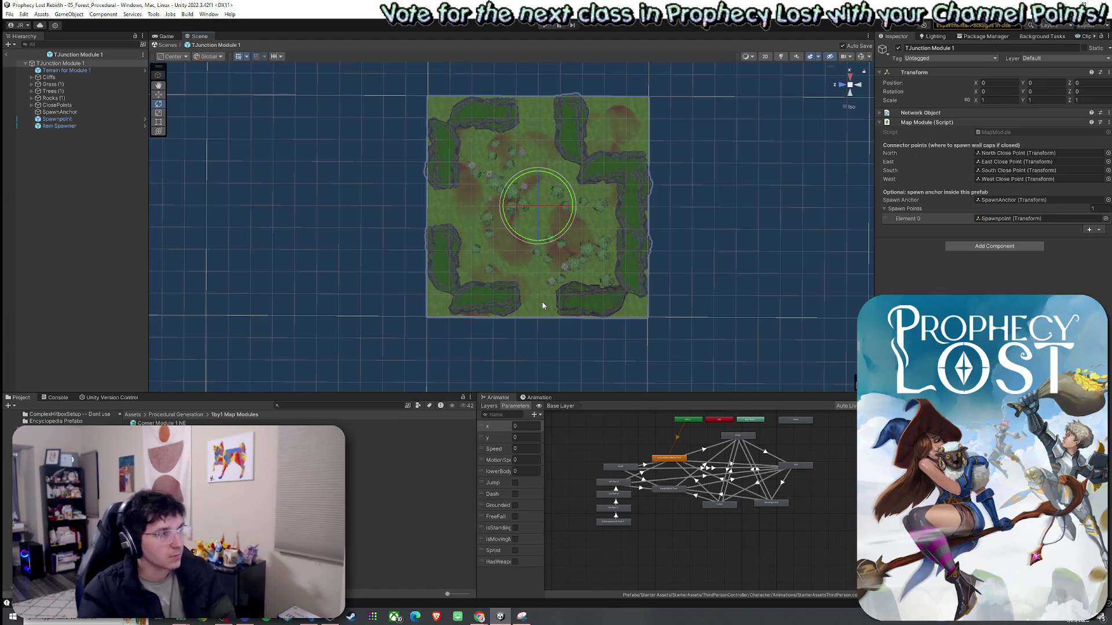
drag(383, 304, 444, 317)
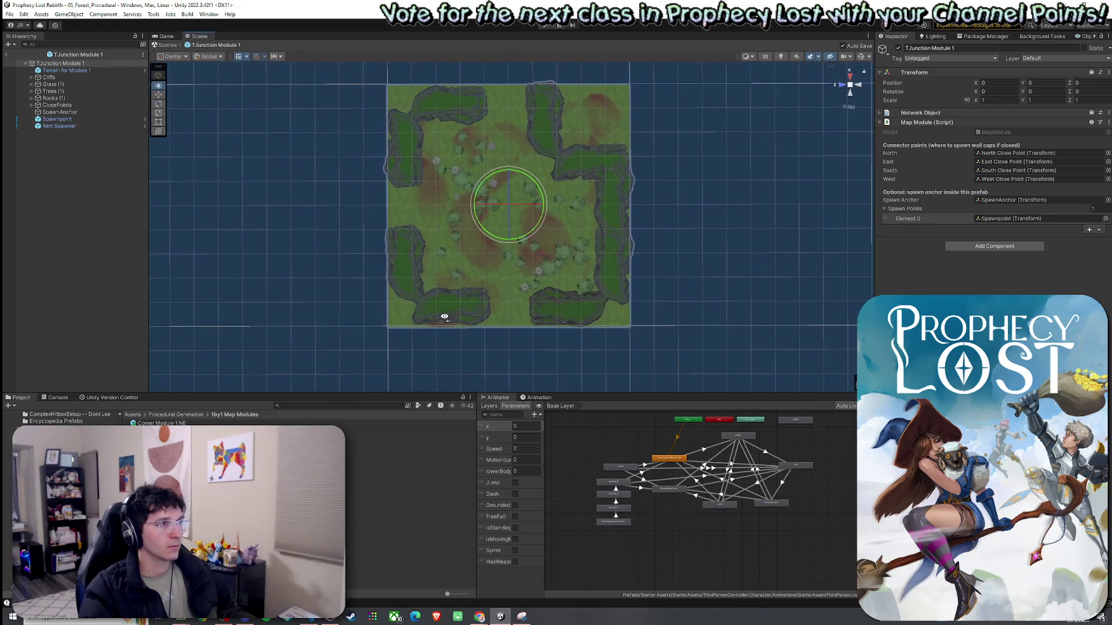
scroll(453, 307, up, 2)
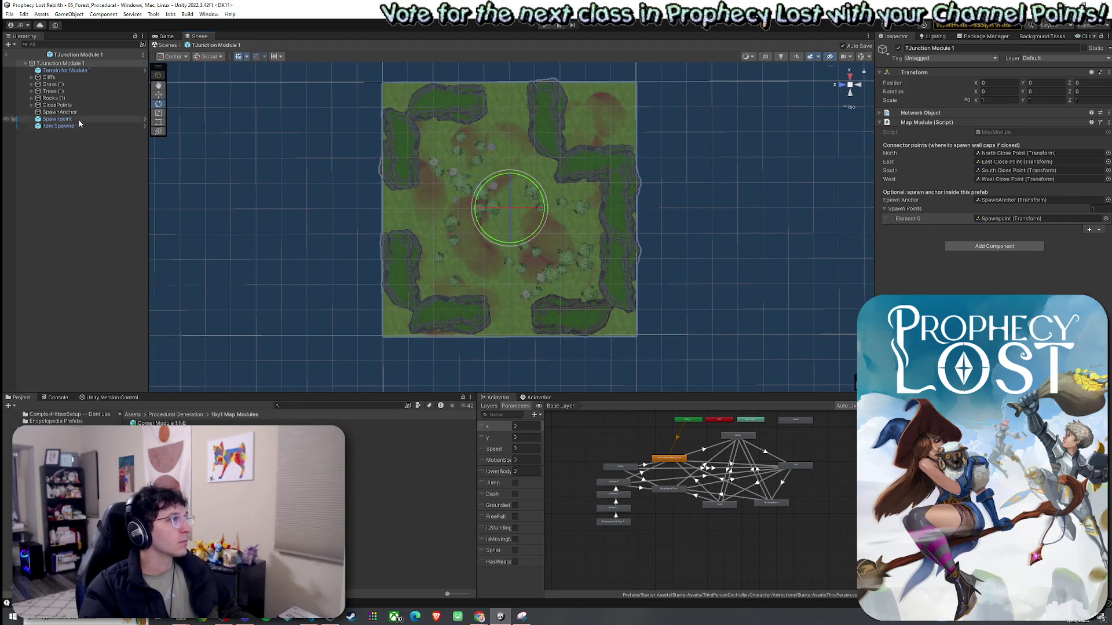
Expand ClosePoints to show all four close points and select North Close Point
click(31, 105)
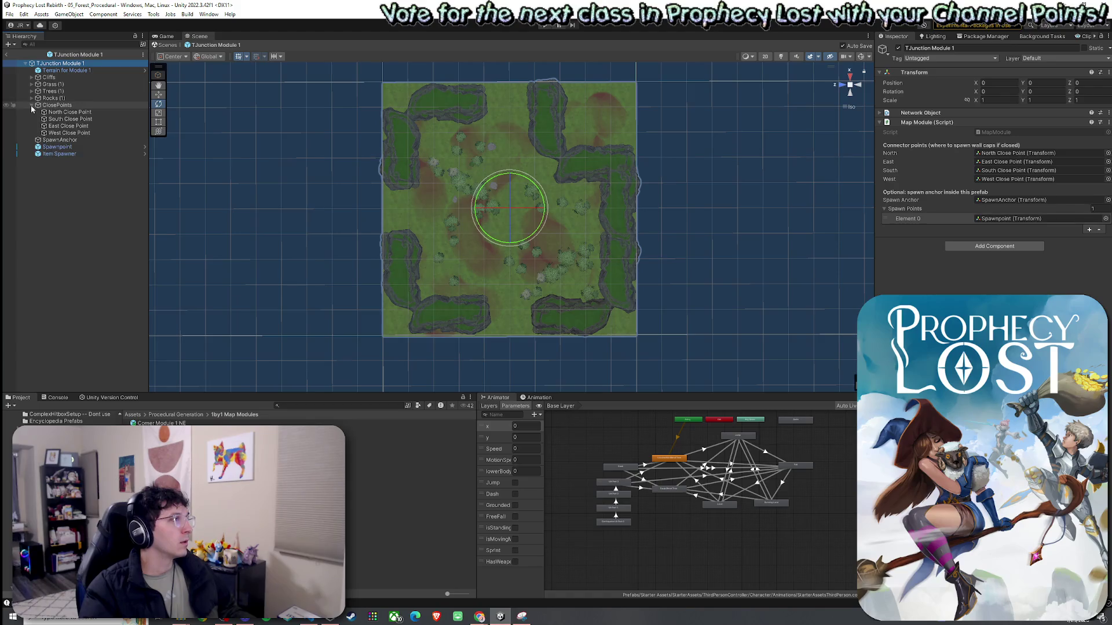
click(31, 105)
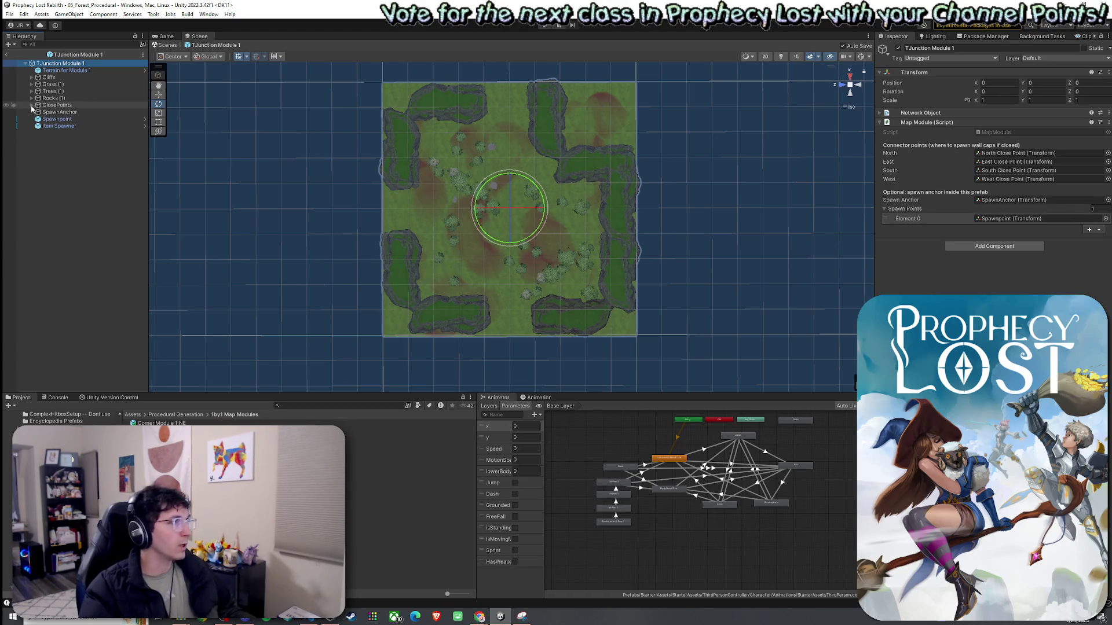
click(32, 106)
click(61, 112)
mouse_move(452, 184)
mouse_down()
mouse_move(596, 168)
mouse_move(596, 178)
mouse_up()
Move the North close point to the top edge and the South close point along the bottom edge
key(w)
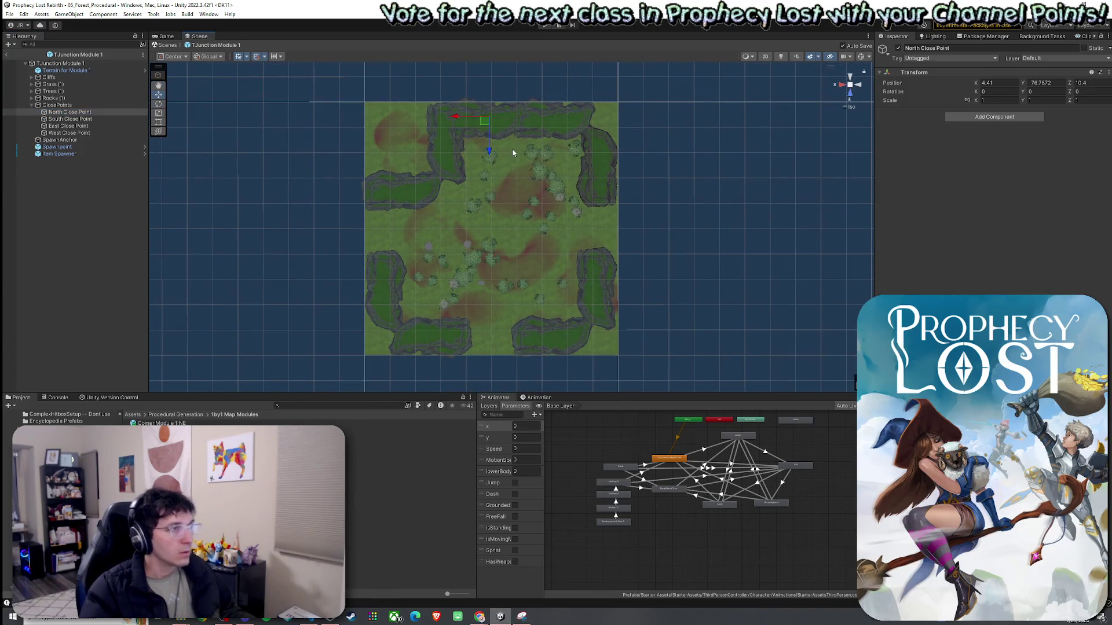
drag(488, 123, 488, 110)
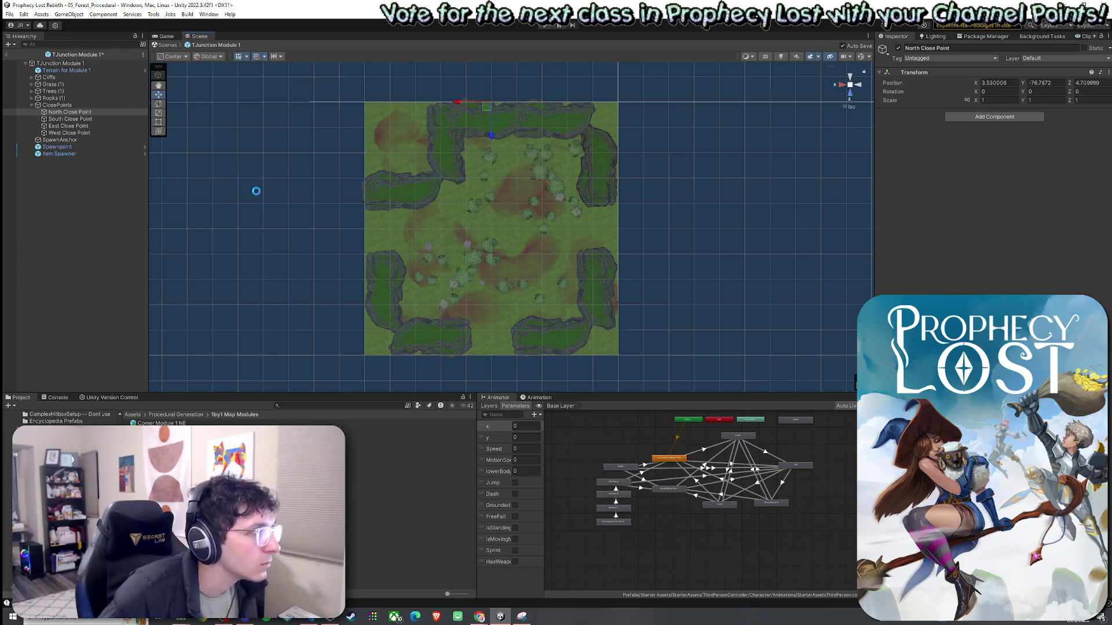
click(77, 119)
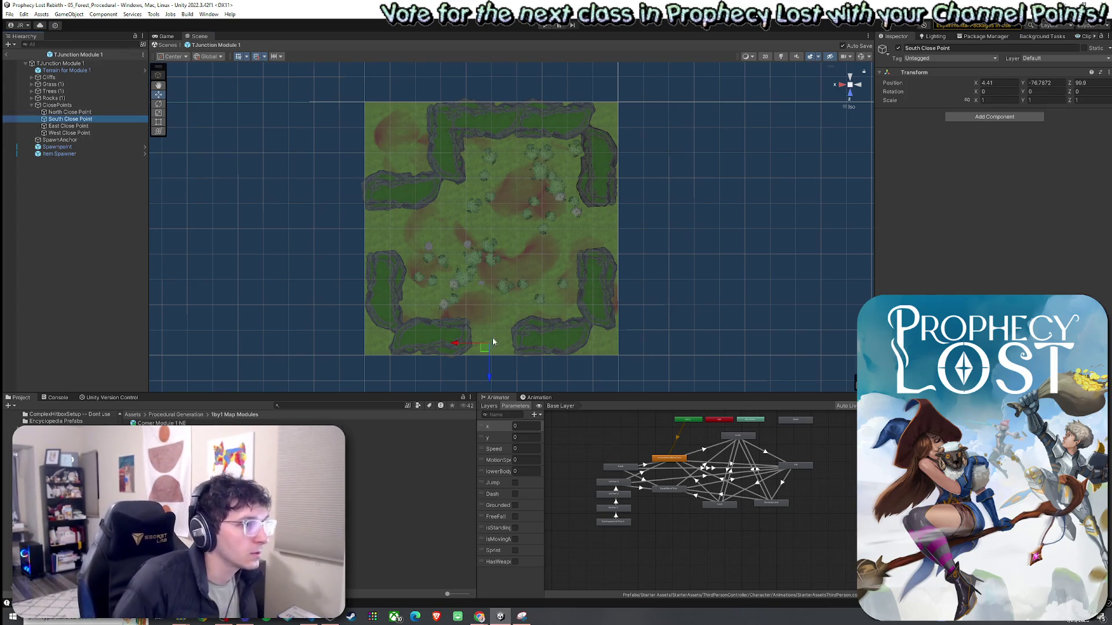
drag(487, 358, 486, 360)
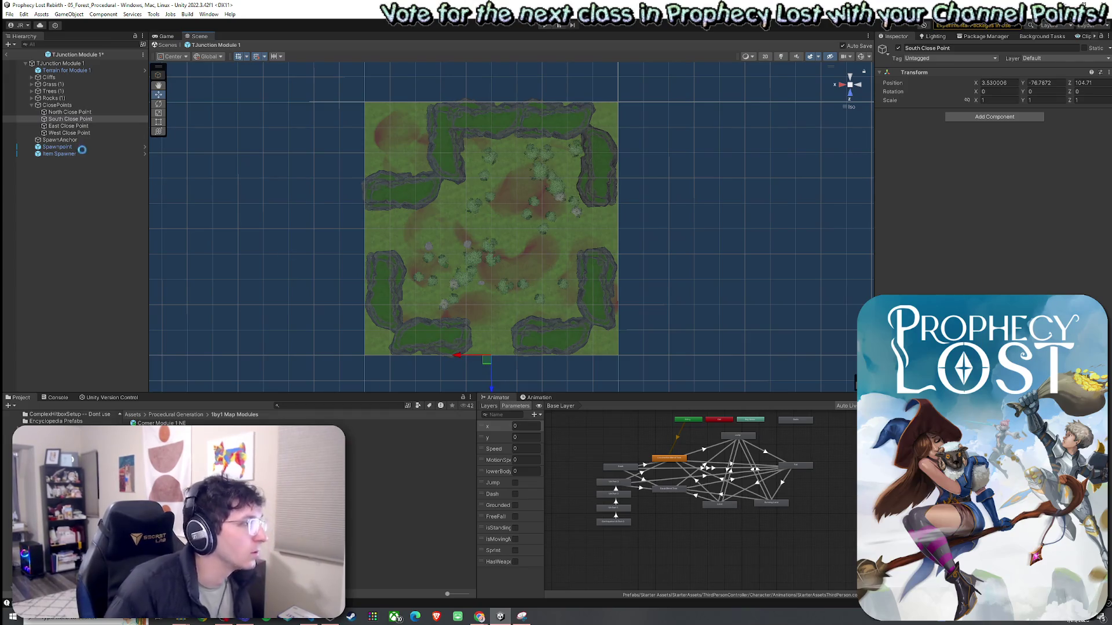
Move the East close point to the terrain's right edge and check the West close point
click(69, 127)
mouse_move(372, 233)
mouse_down()
mouse_move(613, 233)
mouse_move(361, 240)
mouse_up()
key(Down)
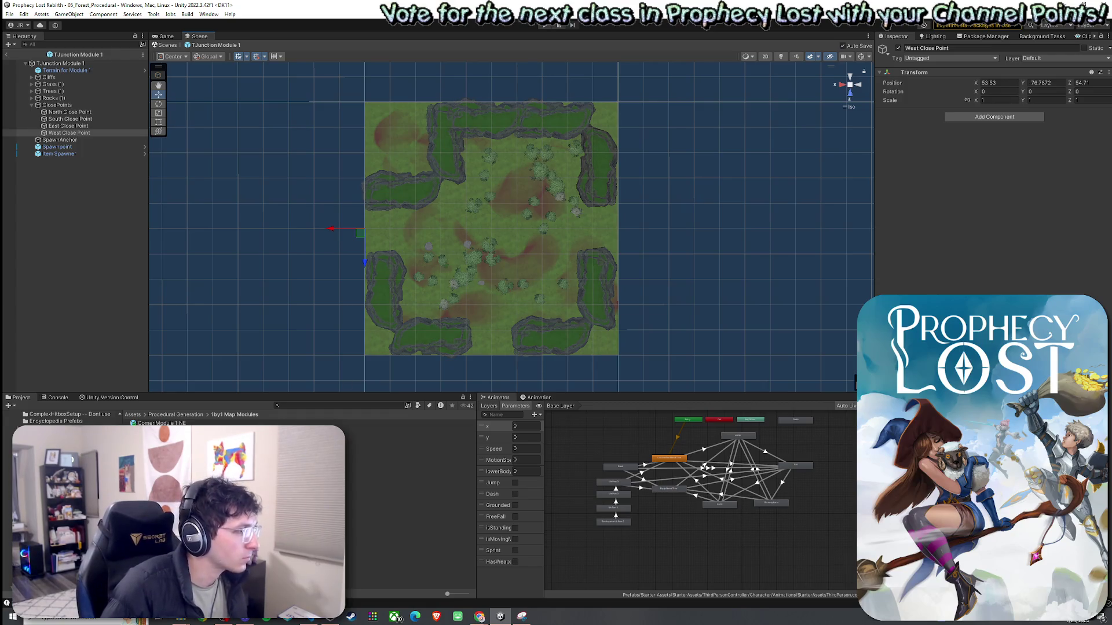
click(173, 520)
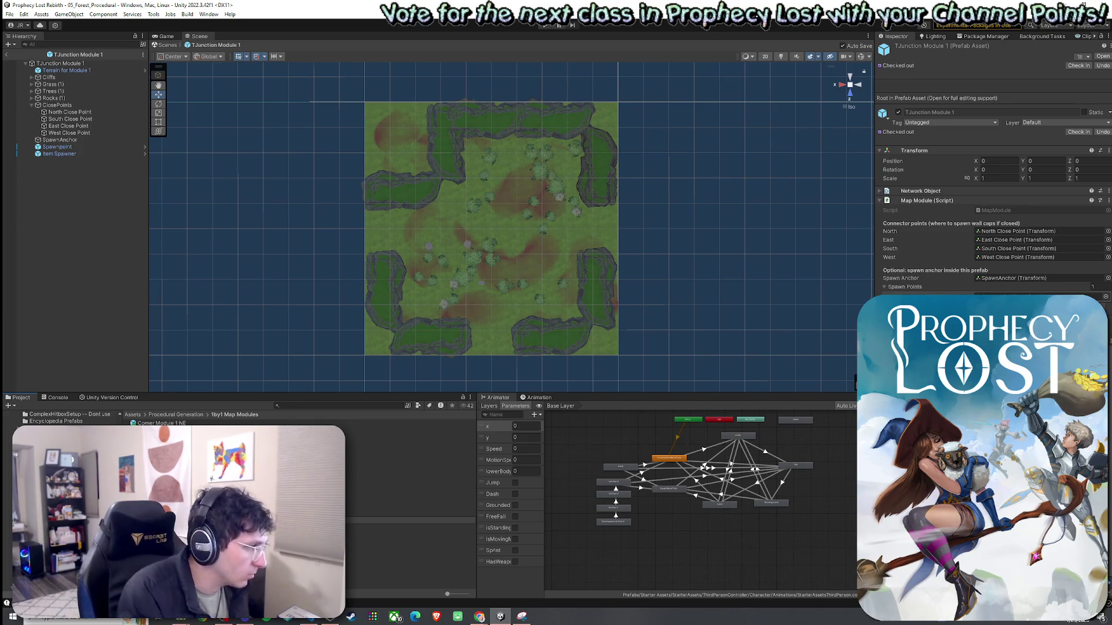
Commit the TJunction Module 1 NEW name and review the South and West close points
key(Return)
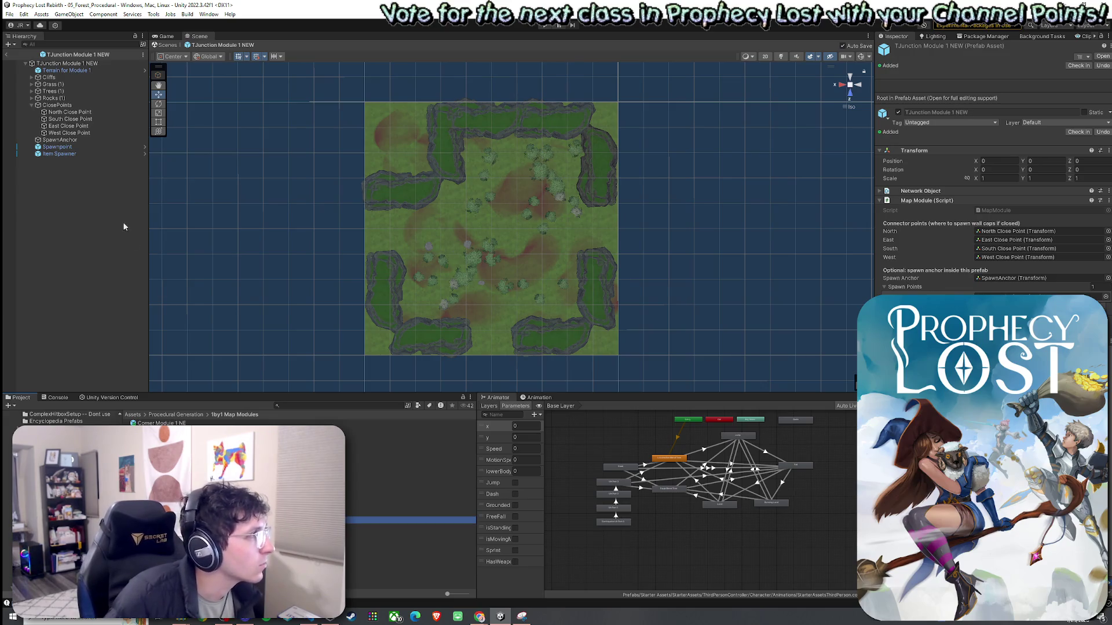
click(69, 119)
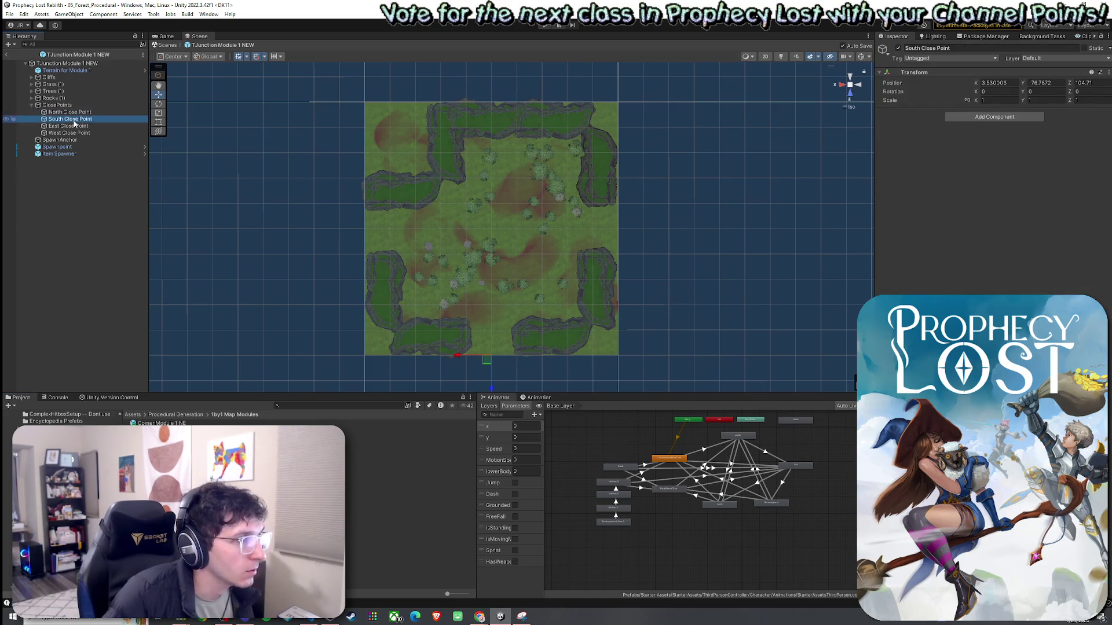
click(78, 133)
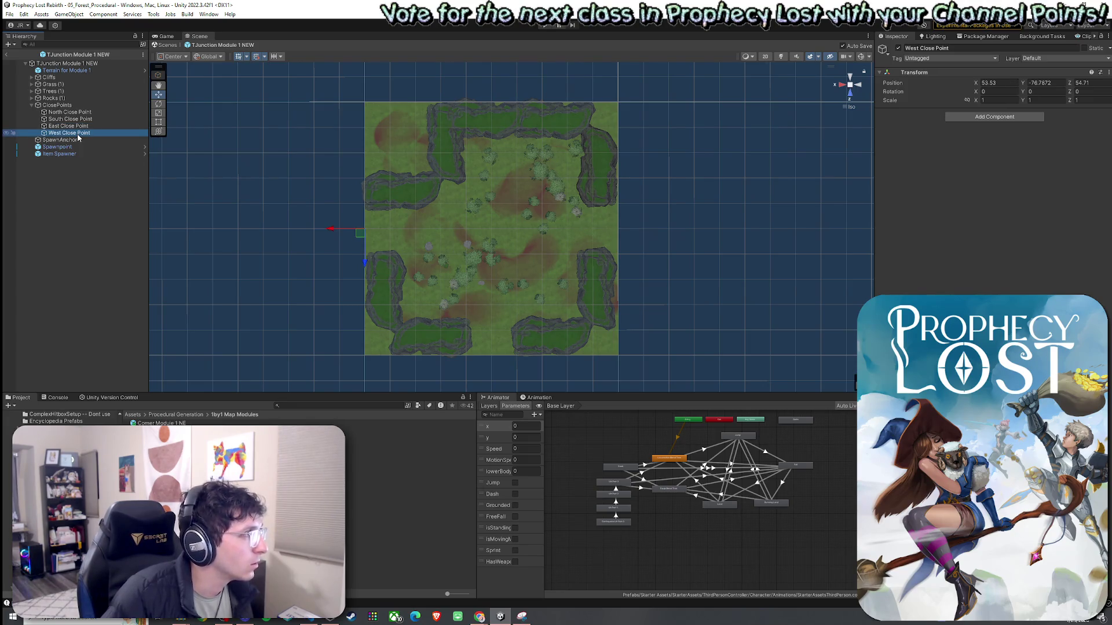
Snap the SpawnAnchor to position X 50, Z 50
click(75, 71)
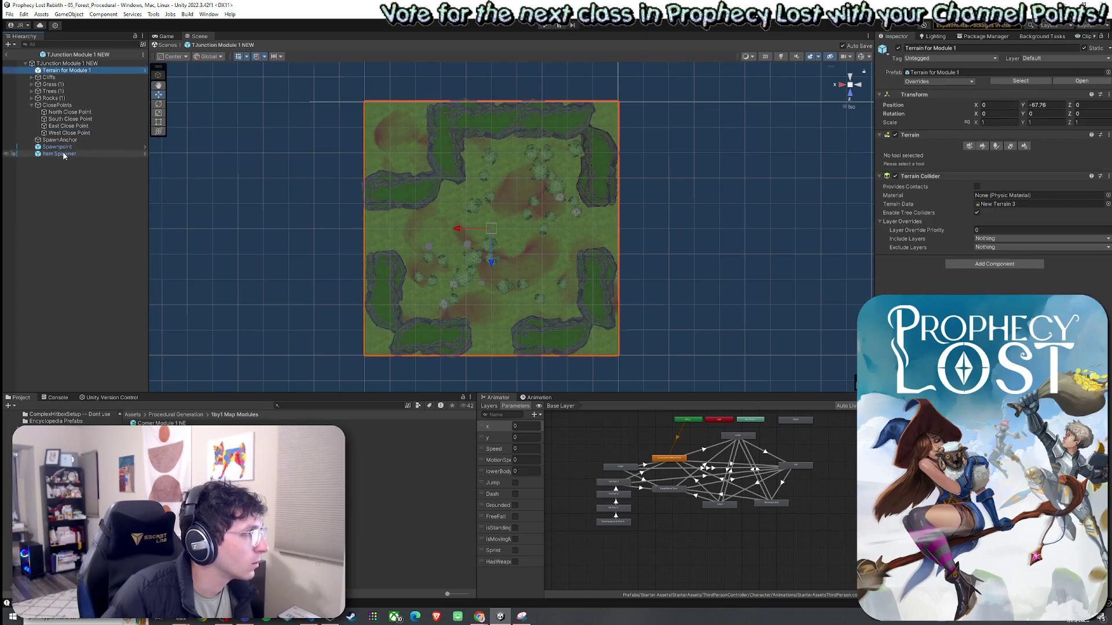
click(32, 104)
shift+click(57, 126)
ctrl+click(57, 105)
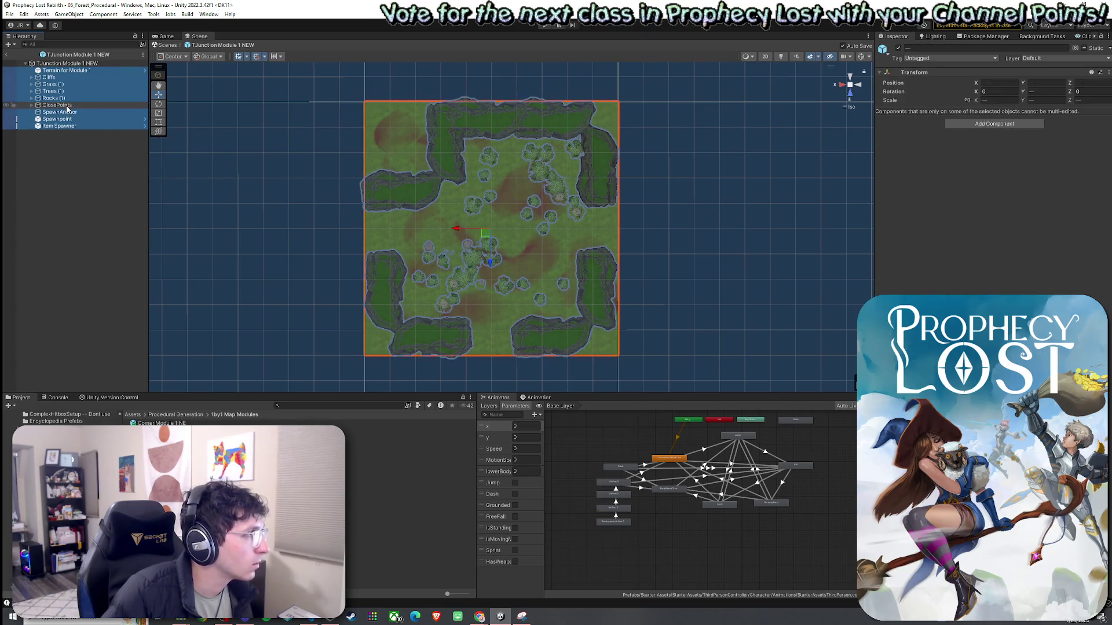
ctrl+click(61, 71)
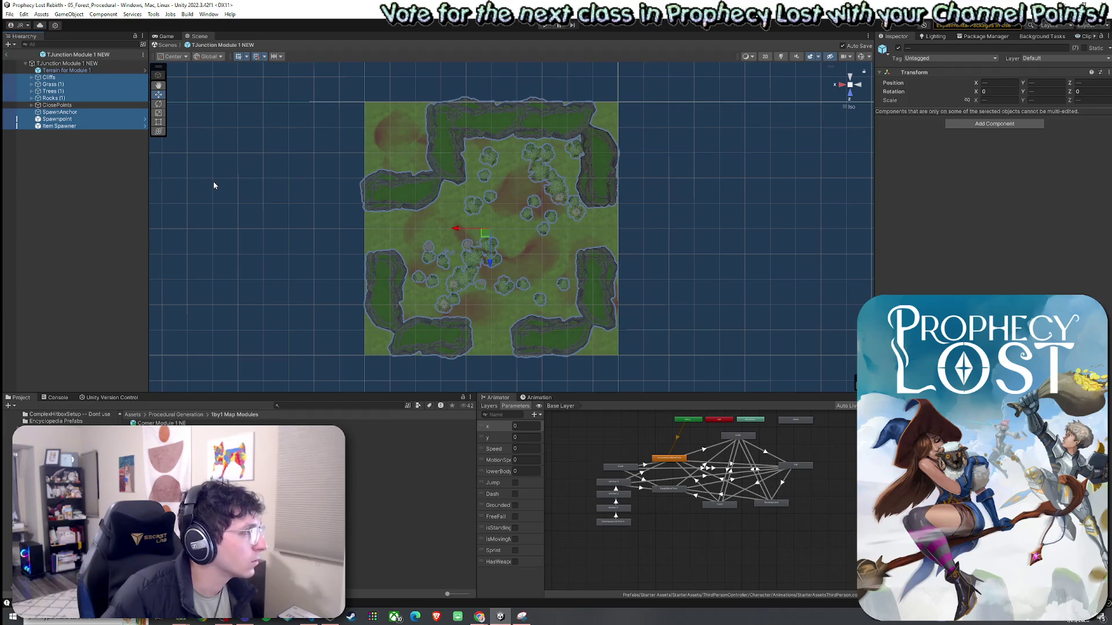
click(86, 113)
drag(483, 237, 486, 233)
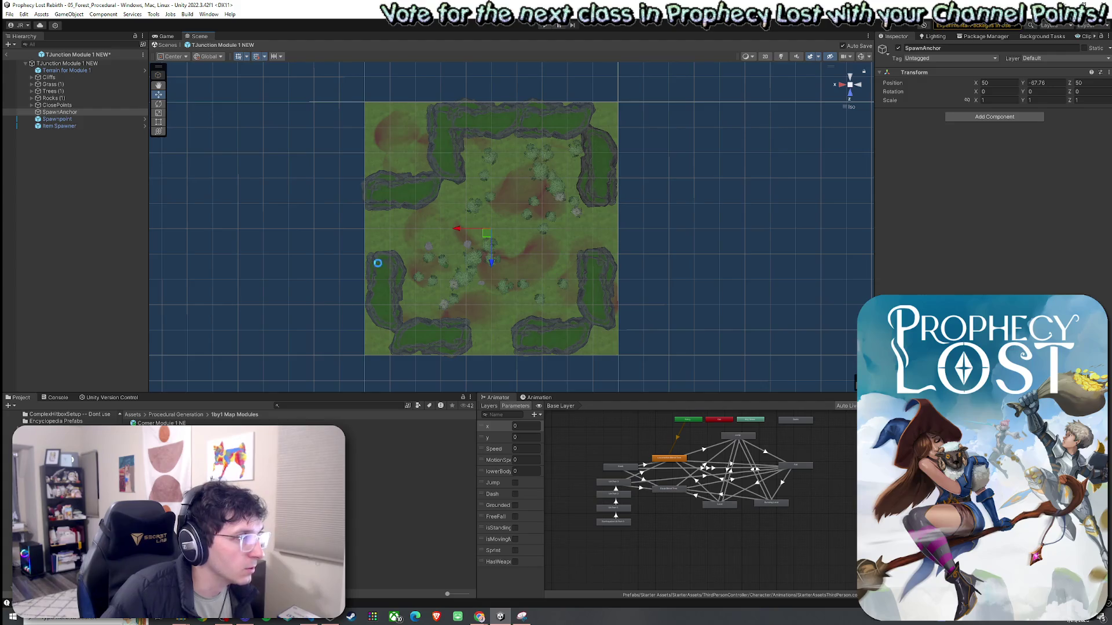
Rotate the module's cliffs, trees and rocks, leaving the terrain and ClosePoints out
click(64, 127)
shift+click(65, 76)
shift+click(68, 71)
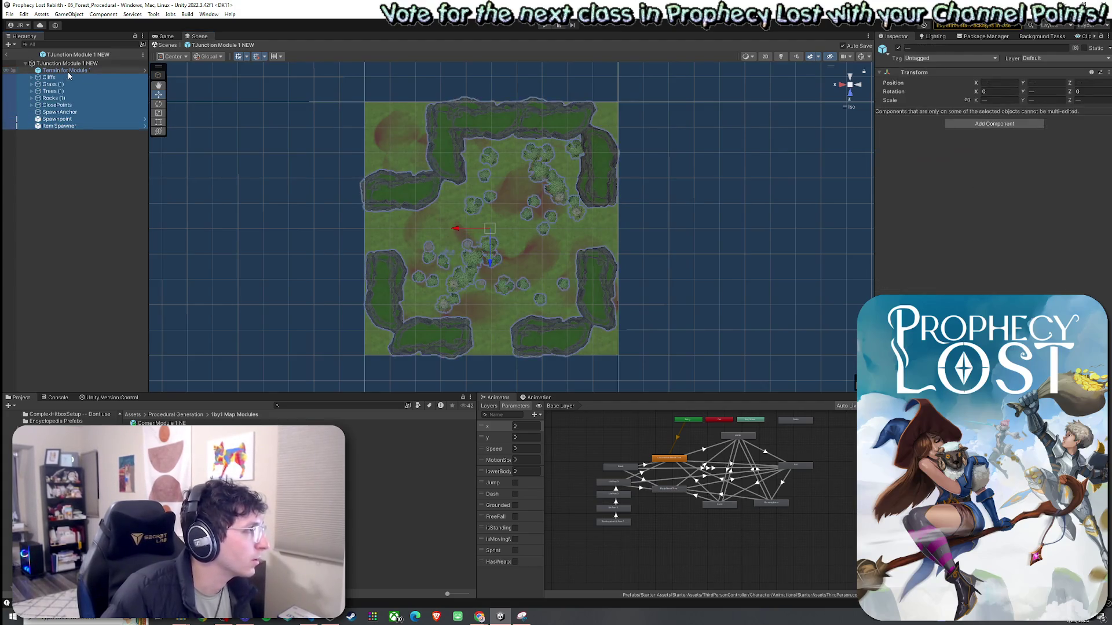
key(f)
ctrl+click(67, 71)
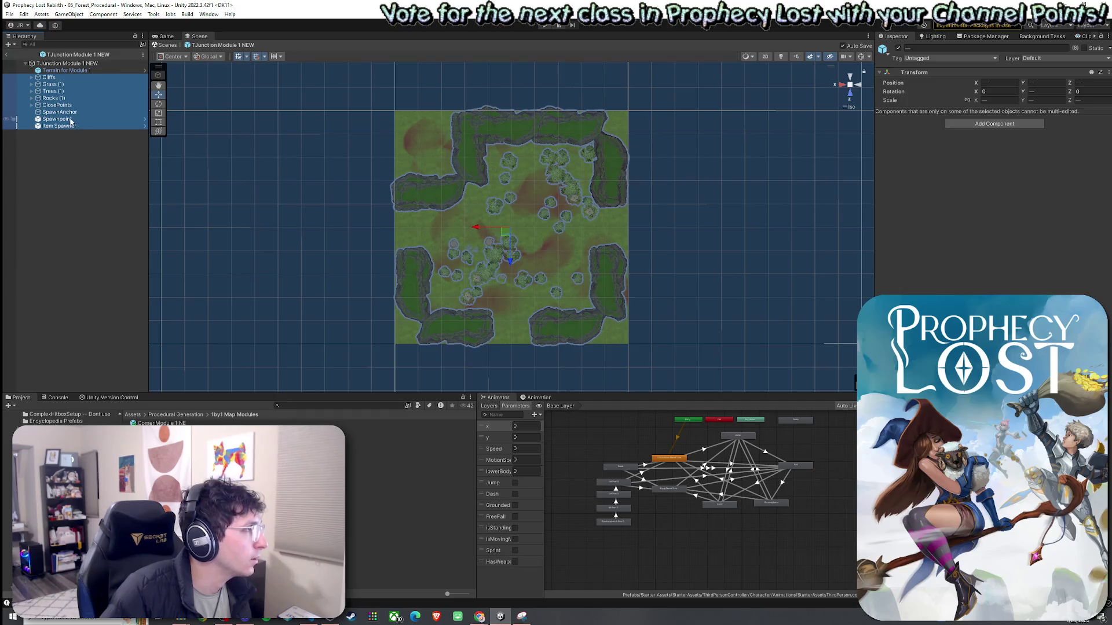
ctrl+click(57, 105)
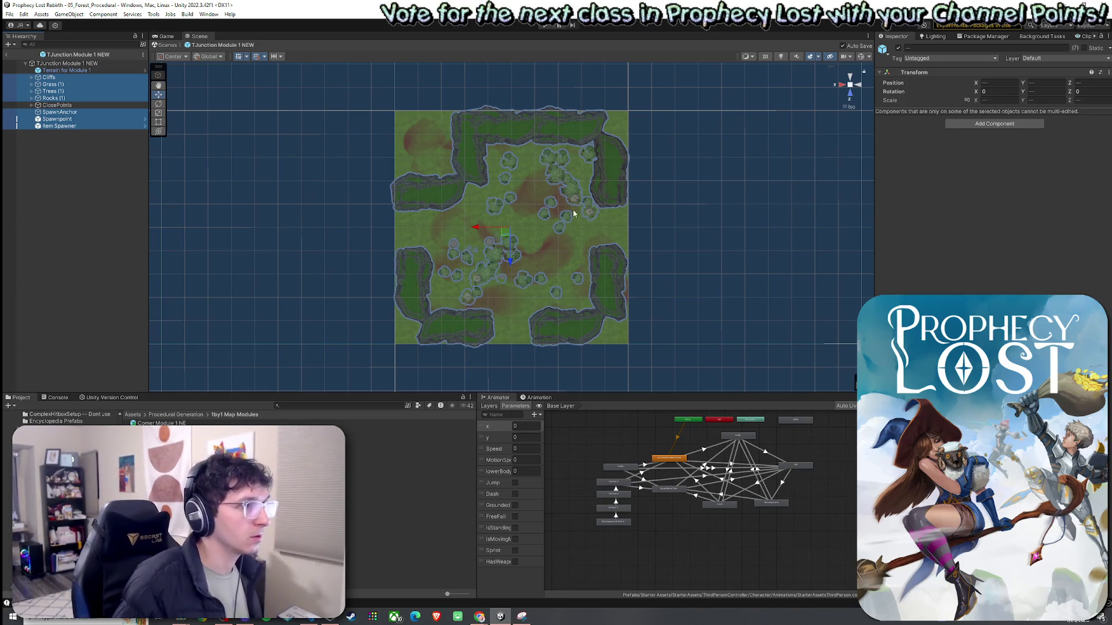
key(e)
mouse_move(529, 254)
mouse_down()
mouse_move(481, 282)
mouse_move(266, 260)
mouse_move(345, 248)
mouse_move(274, 260)
mouse_up()
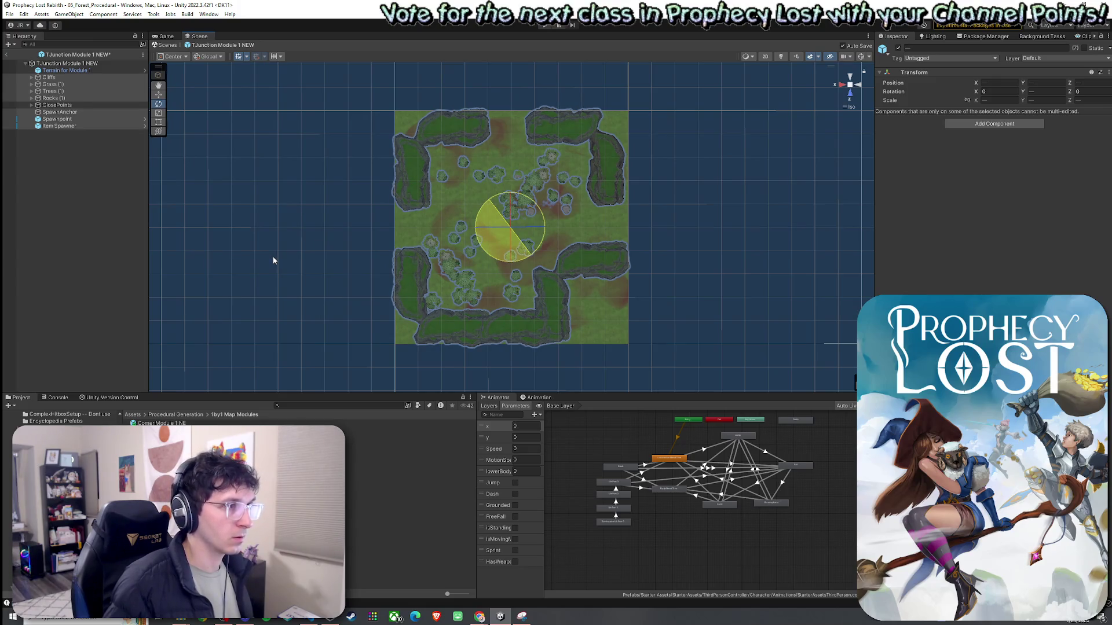
drag(273, 261, 274, 261)
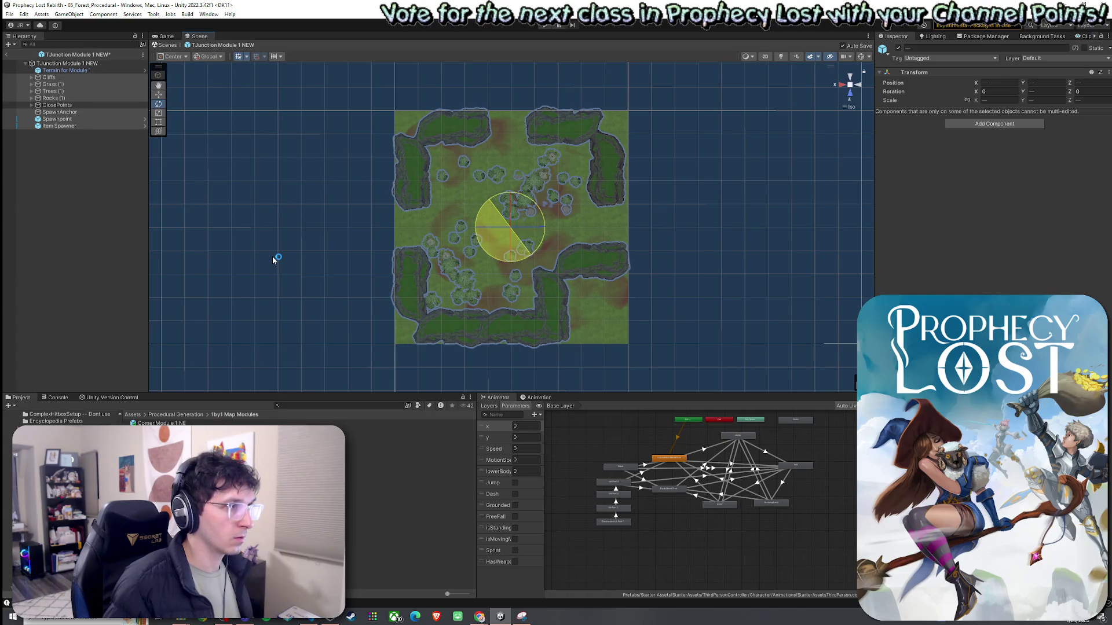
drag(272, 257, 273, 258)
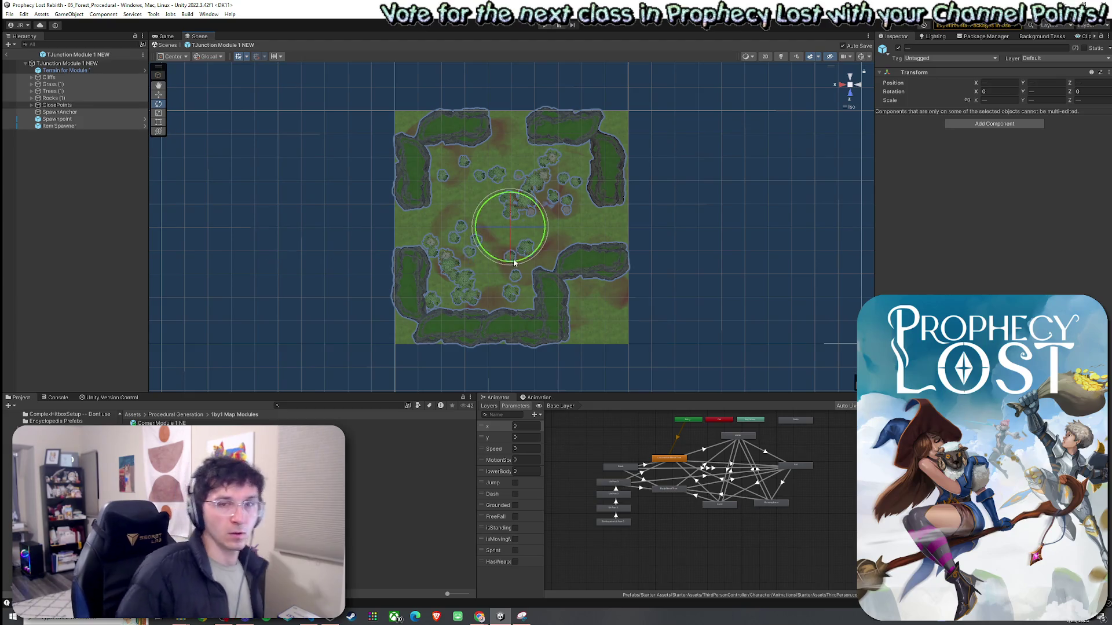
Check the close point positions and return to the 05_Forest_Procedural scene
click(32, 104)
click(69, 111)
key(Down)
key(Down)
key(Down)
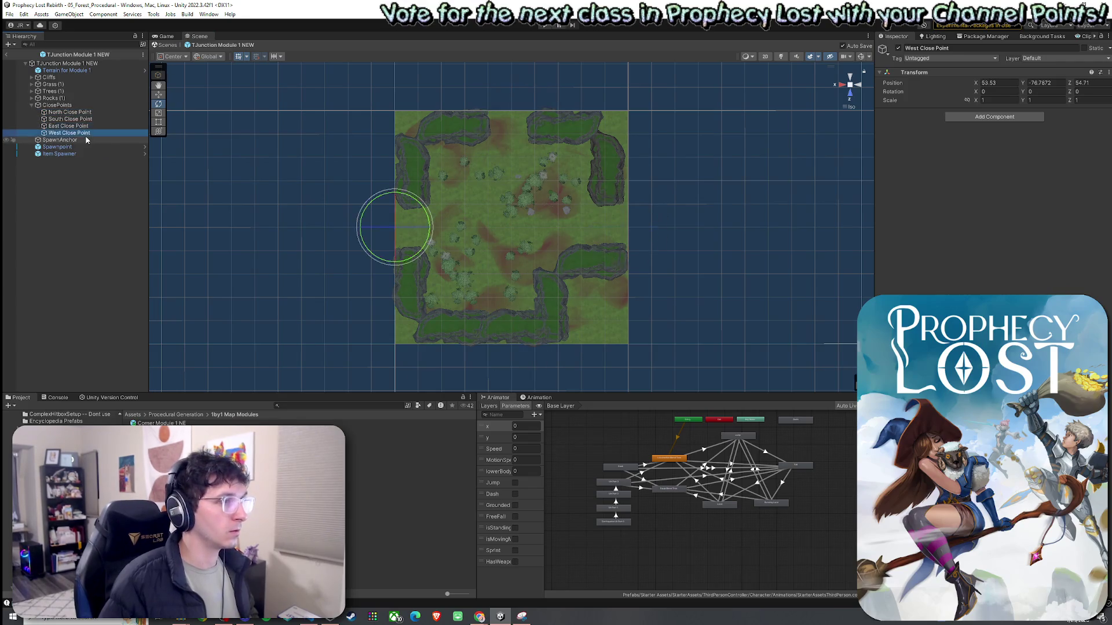
click(11, 13)
click(26, 58)
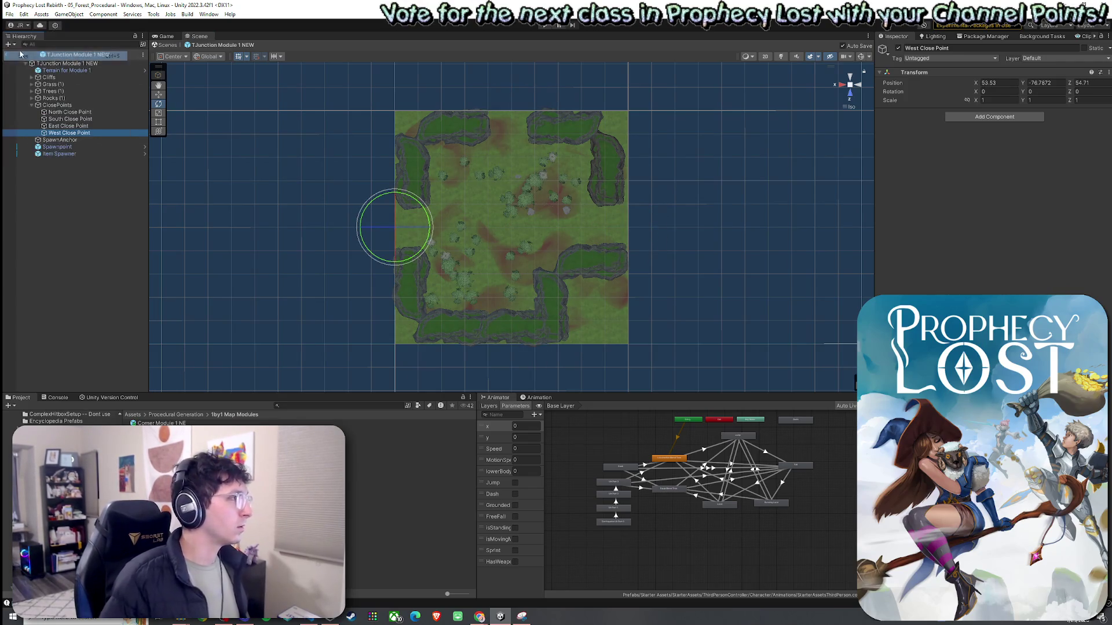
click(6, 53)
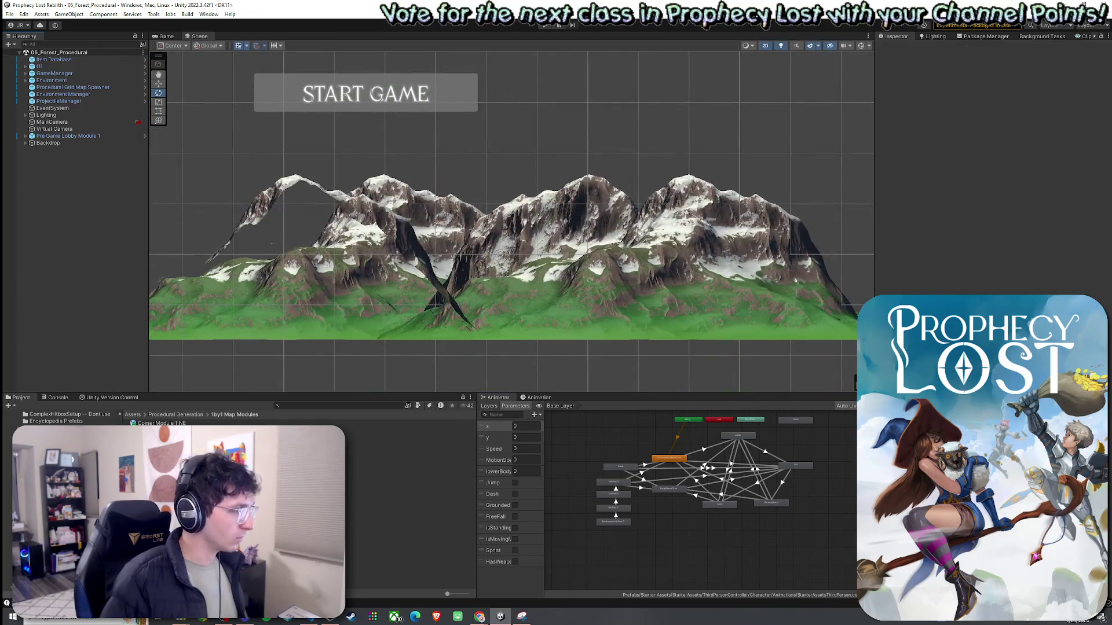
Duplicate TJunction Module 1 NEW as TJunction Module 1 NES and open it in 3D view
click(162, 520)
key(ctrl+d)
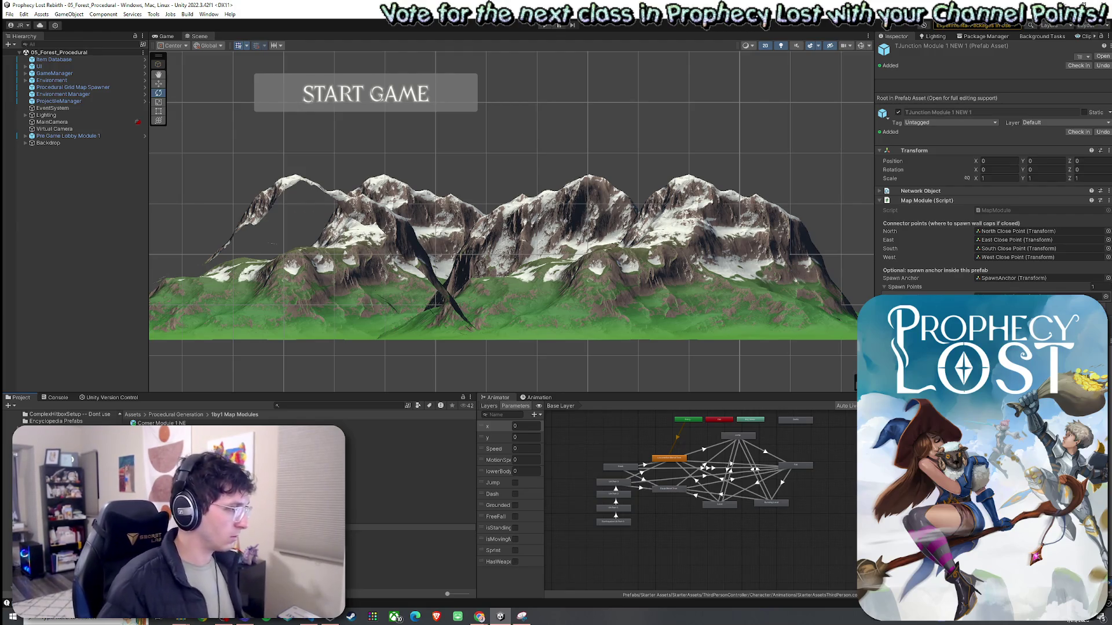
click(409, 523)
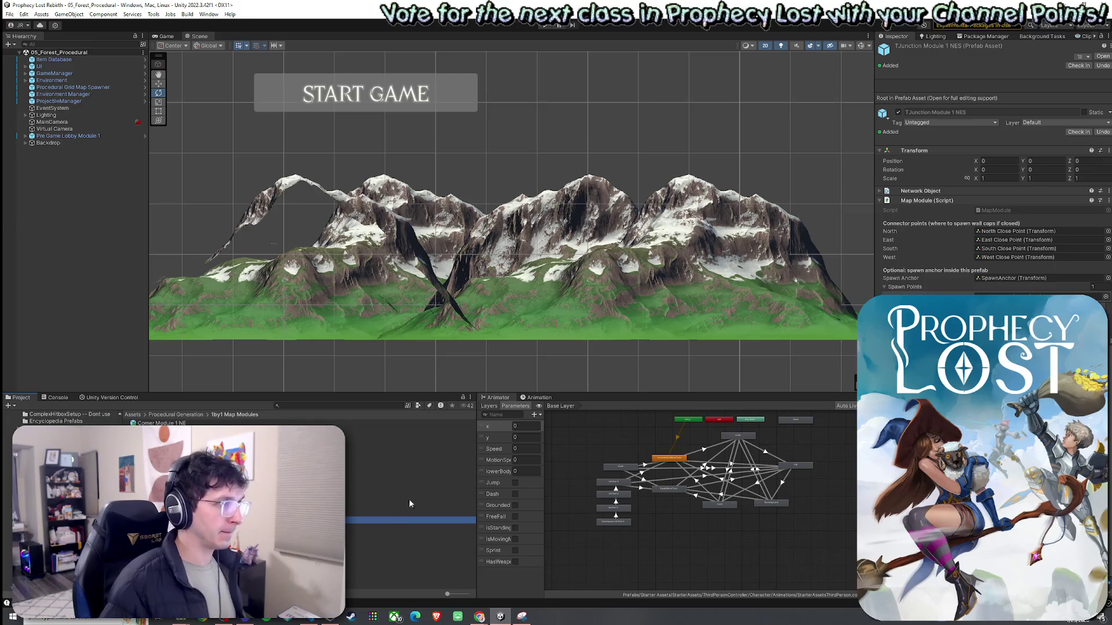
double_click(409, 520)
click(766, 57)
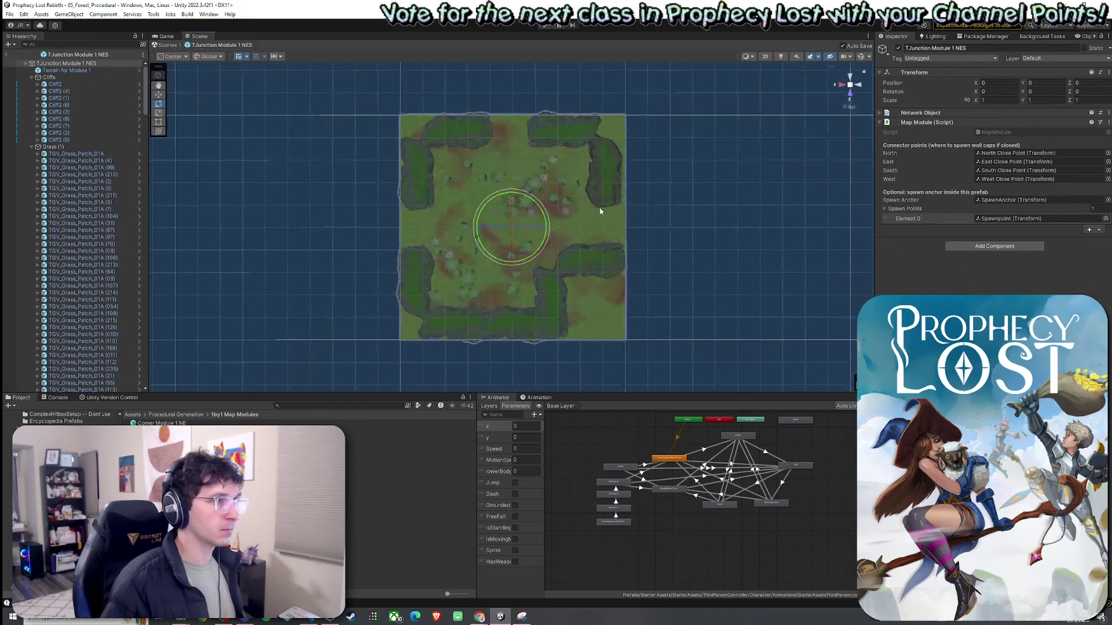
Collapse the Cliffs and Grass groups and review each close point's position
click(64, 63)
click(32, 77)
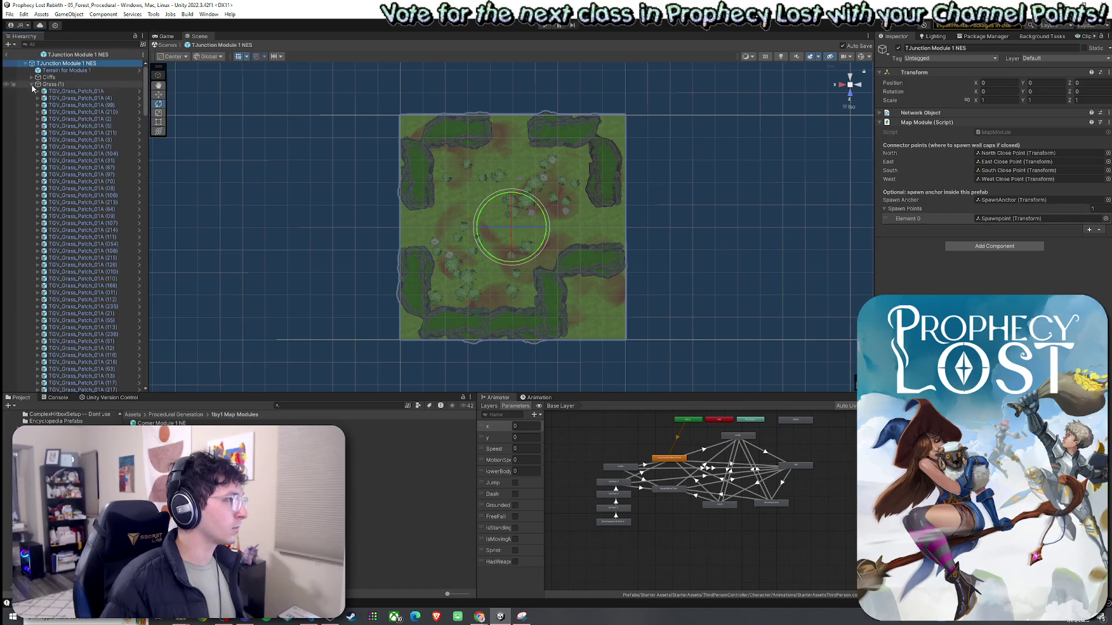
click(32, 84)
click(32, 91)
click(32, 98)
click(47, 112)
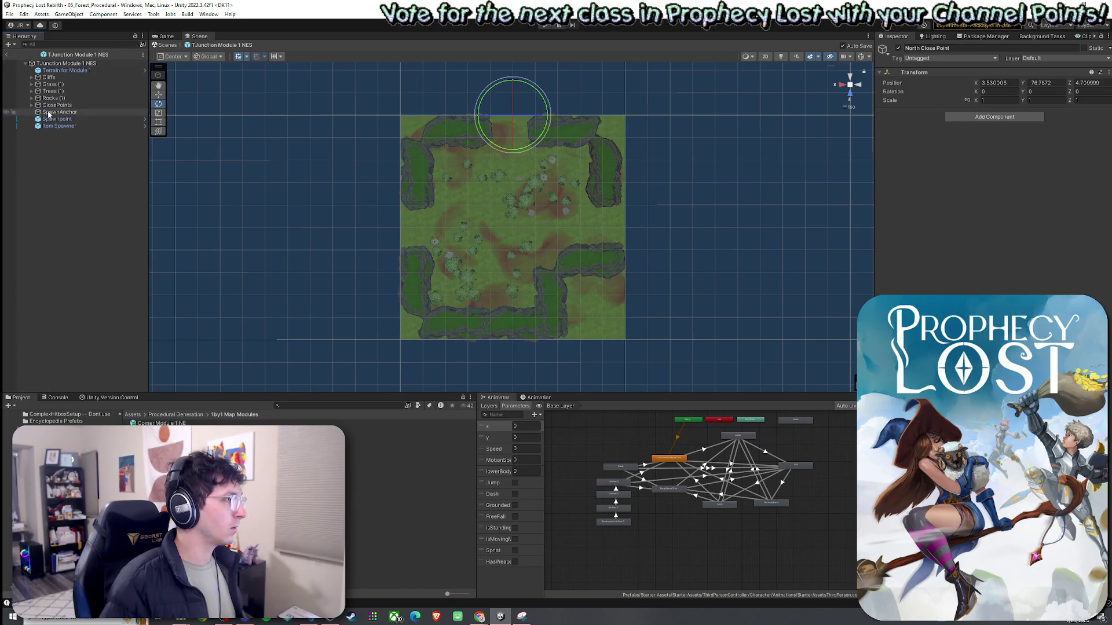
key(F2)
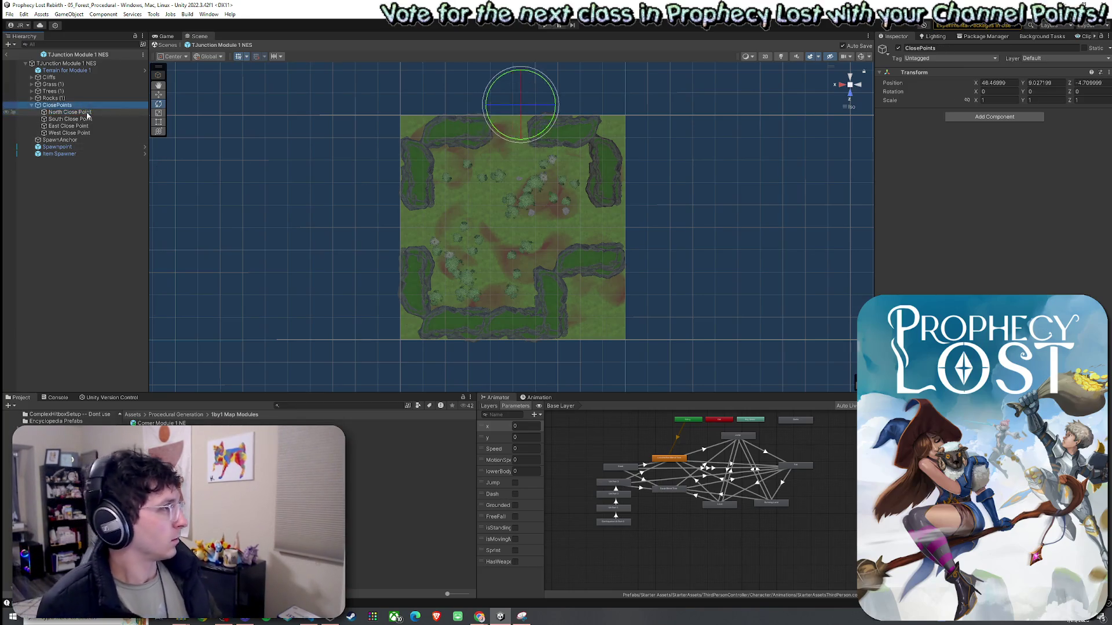
key(Return)
key(Down)
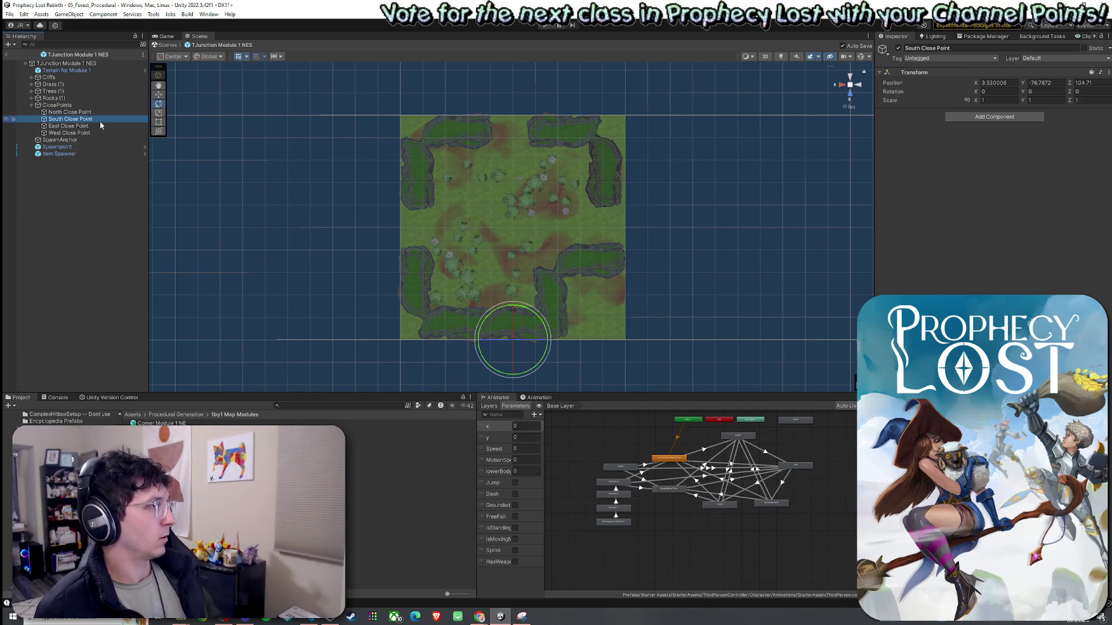
key(Down)
key(Down)
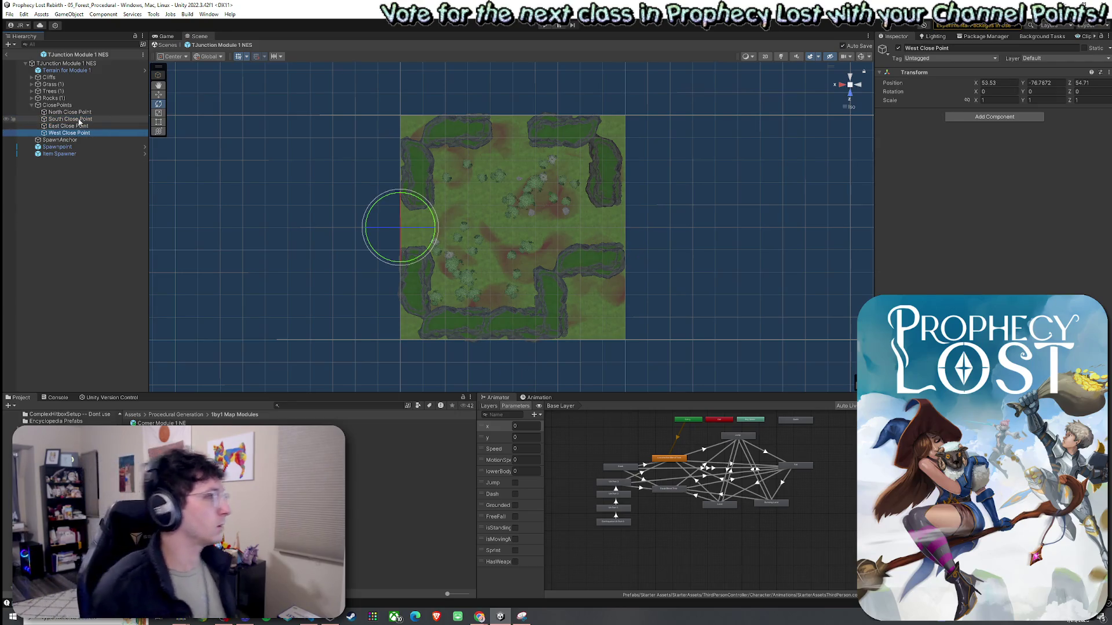
key(Down)
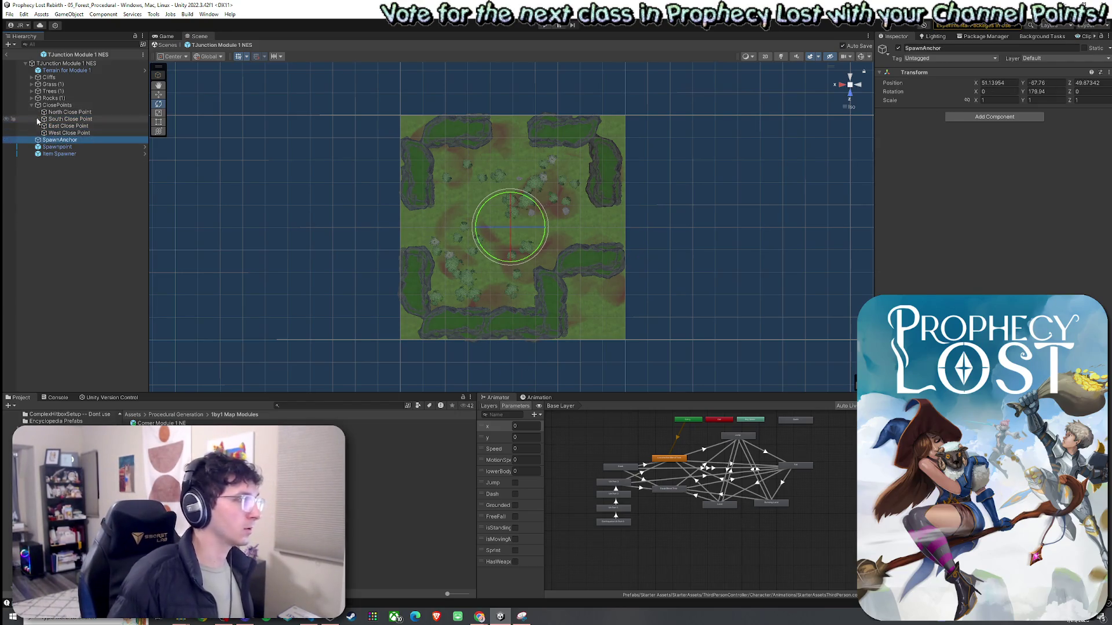
click(32, 106)
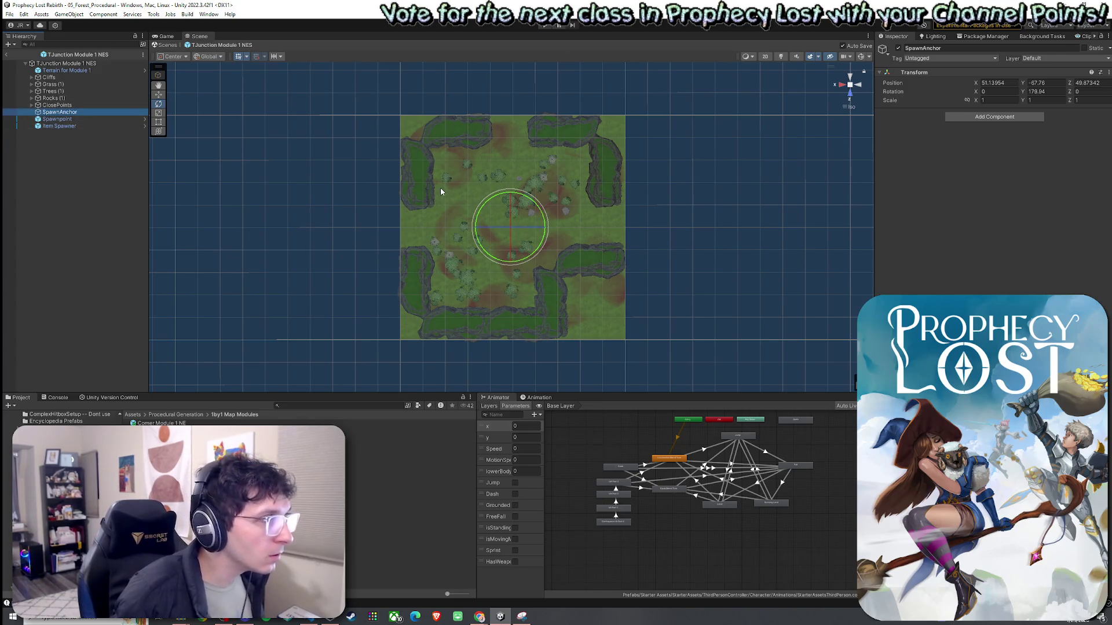
Snap the NES SpawnAnchor's X position to 50 with the Move tool
scroll(510, 220, up, 5)
scroll(512, 231, up, 2)
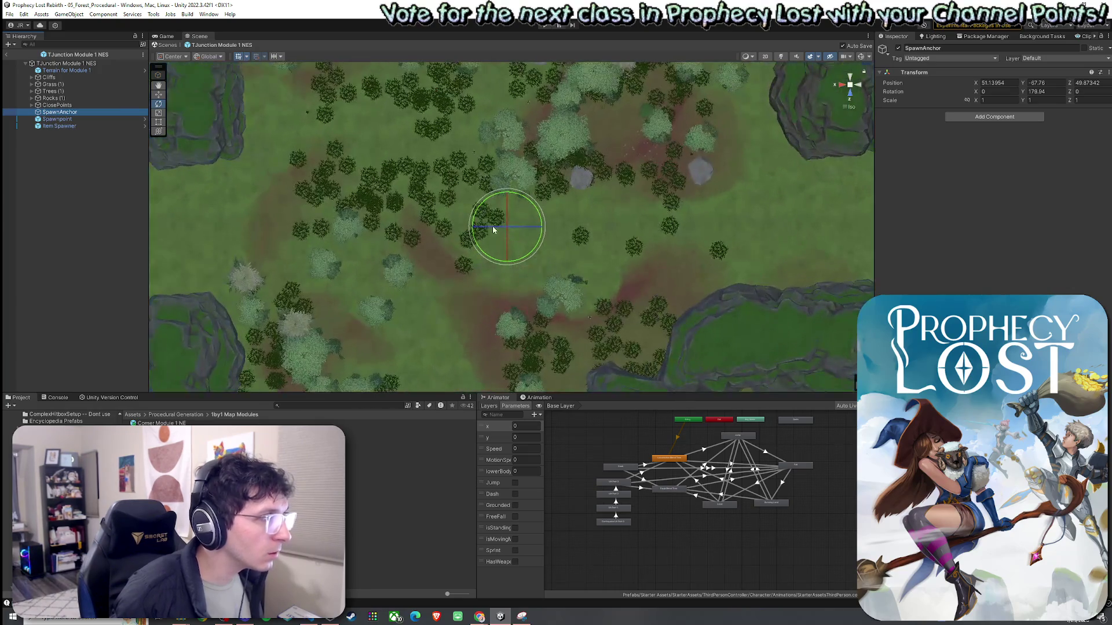
scroll(538, 307, down, 1)
scroll(521, 289, down, 6)
key(w)
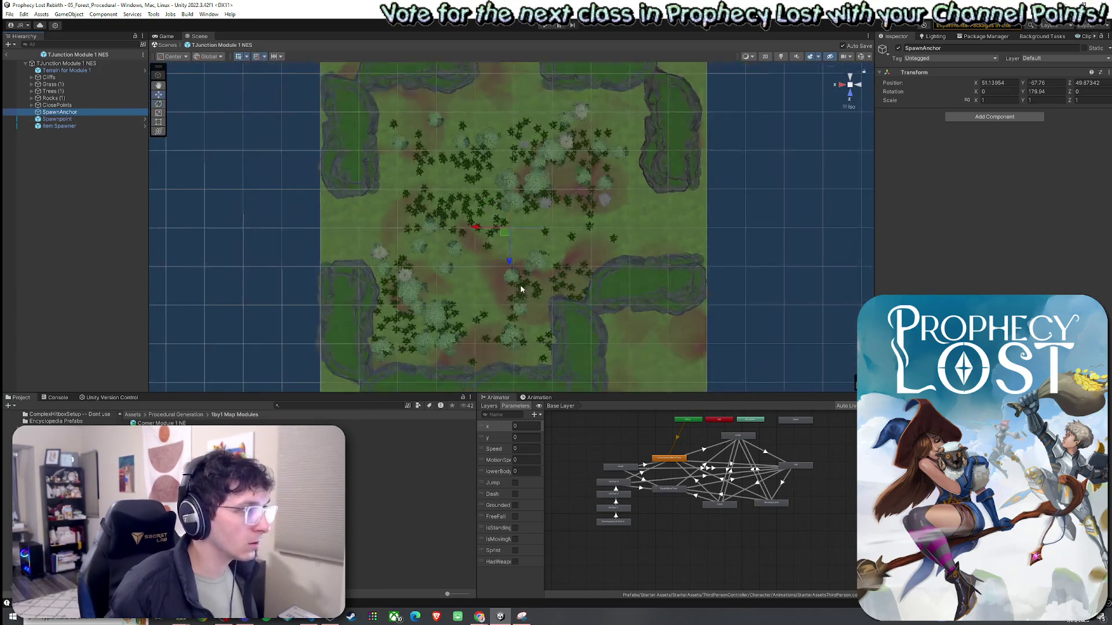
drag(489, 232, 491, 231)
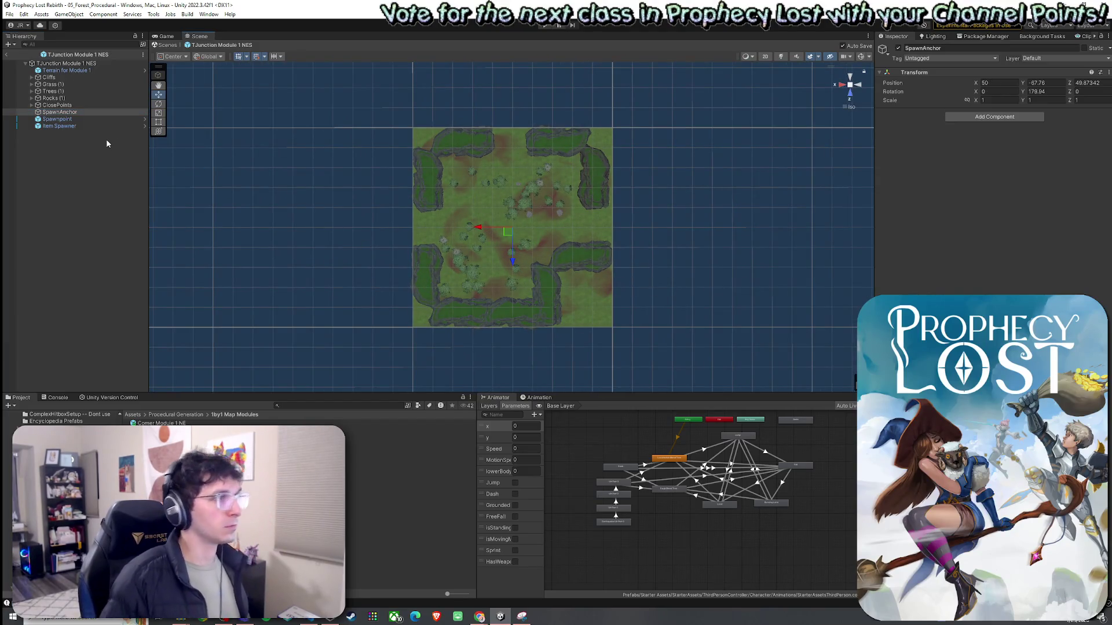
Undo an accidental nudge of the TJunction Module 1 NES root, keeping it at the origin
click(231, 520)
click(451, 277)
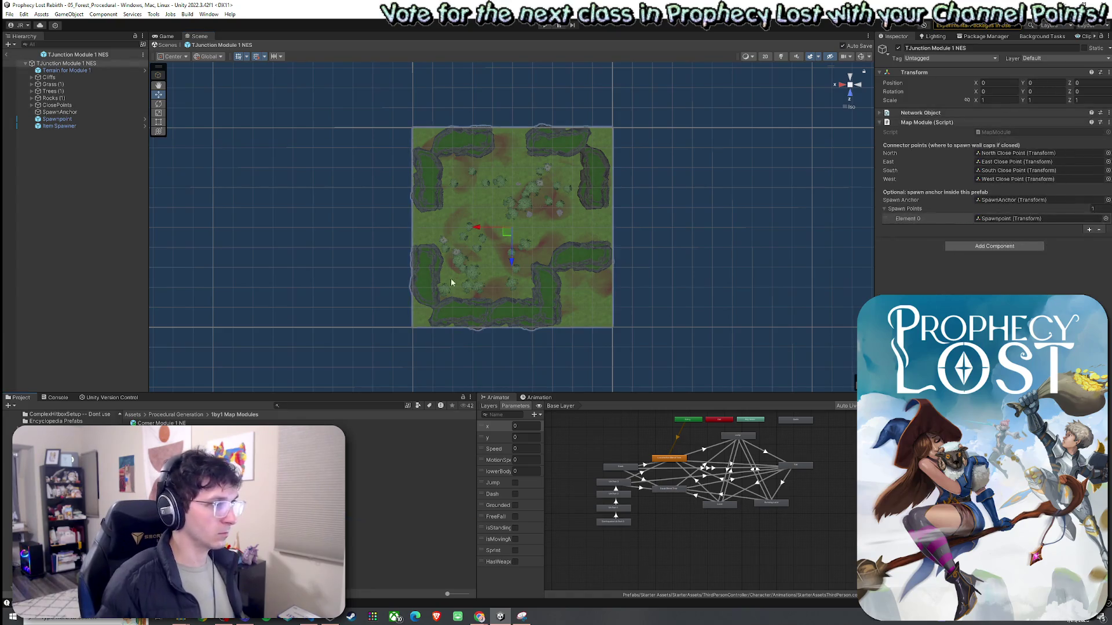
scroll(495, 227, up, 10)
scroll(498, 231, down, 6)
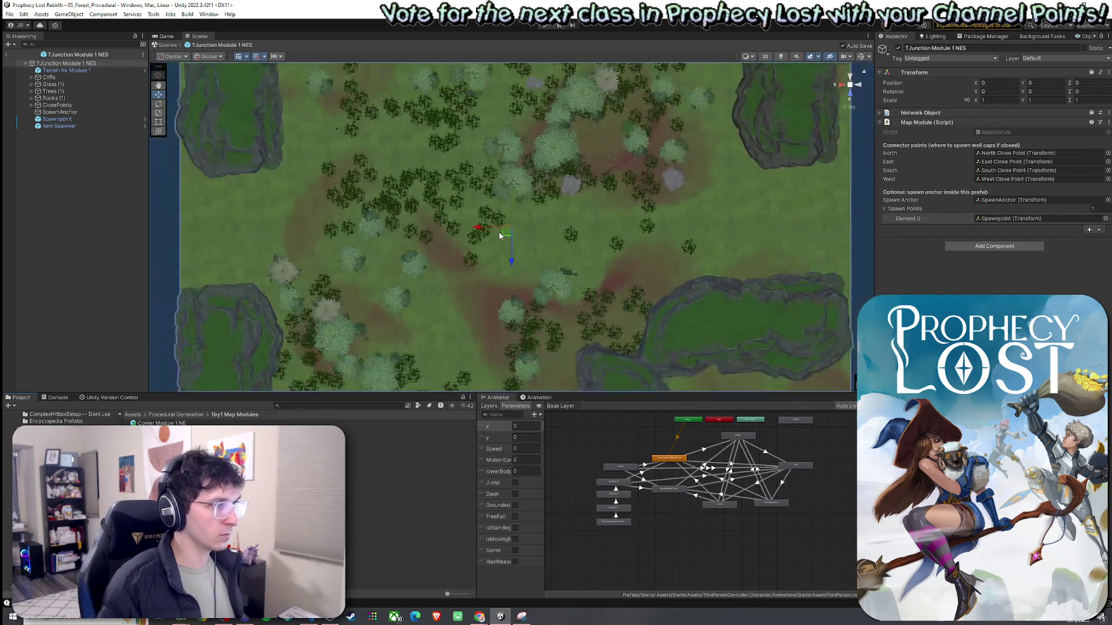
drag(498, 229, 500, 228)
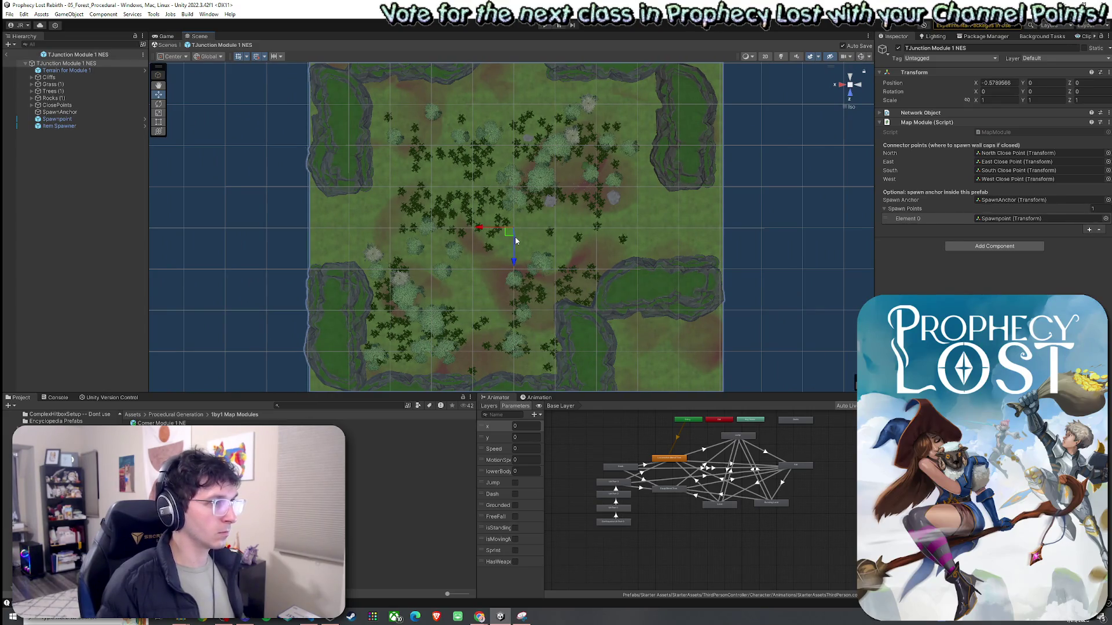
key(ctrl+z)
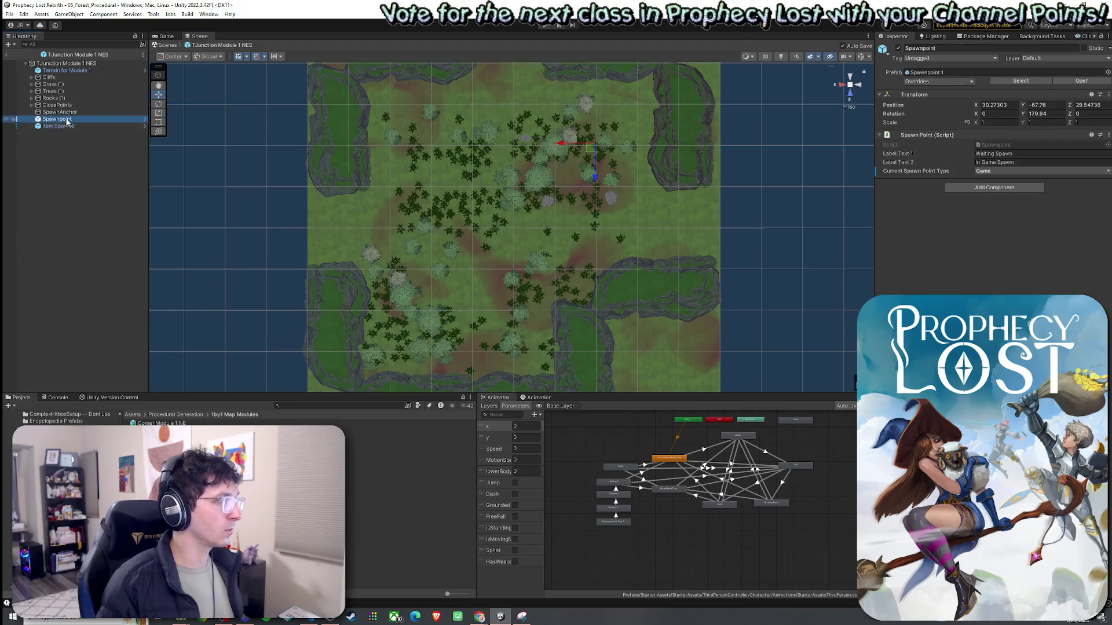
Snap the NES SpawnAnchor's Z position to 50
click(68, 113)
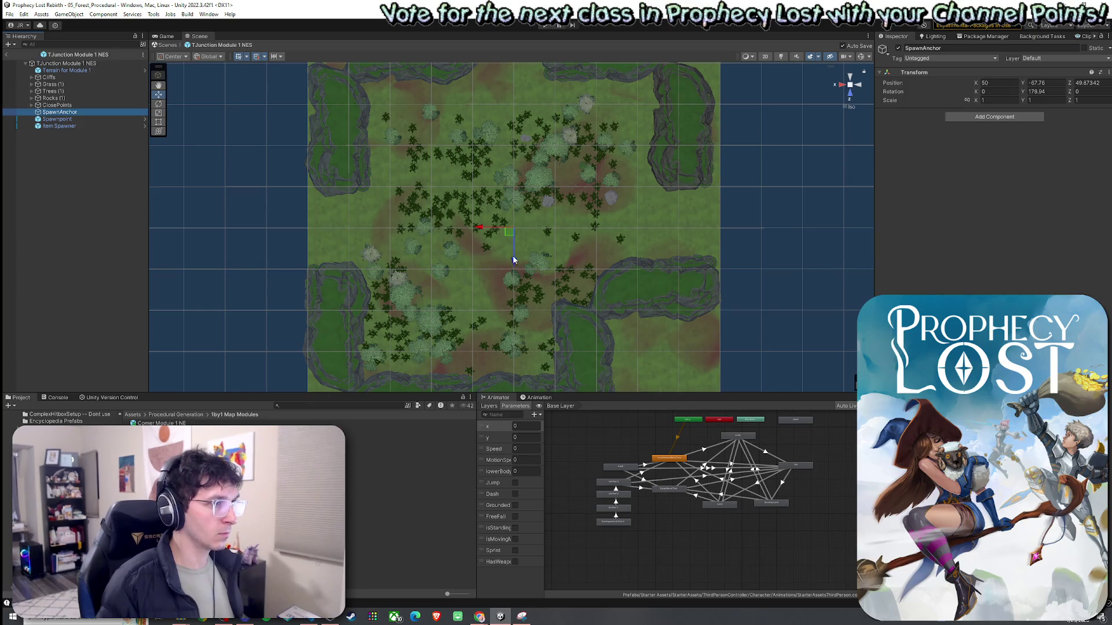
drag(513, 260, 512, 262)
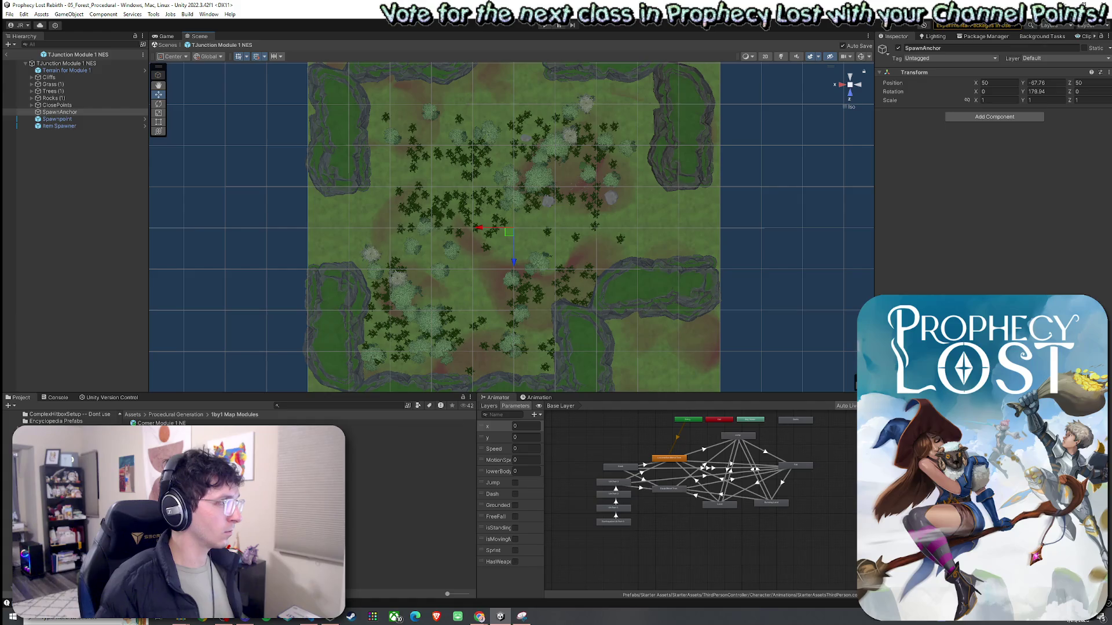
scroll(488, 285, up, 3)
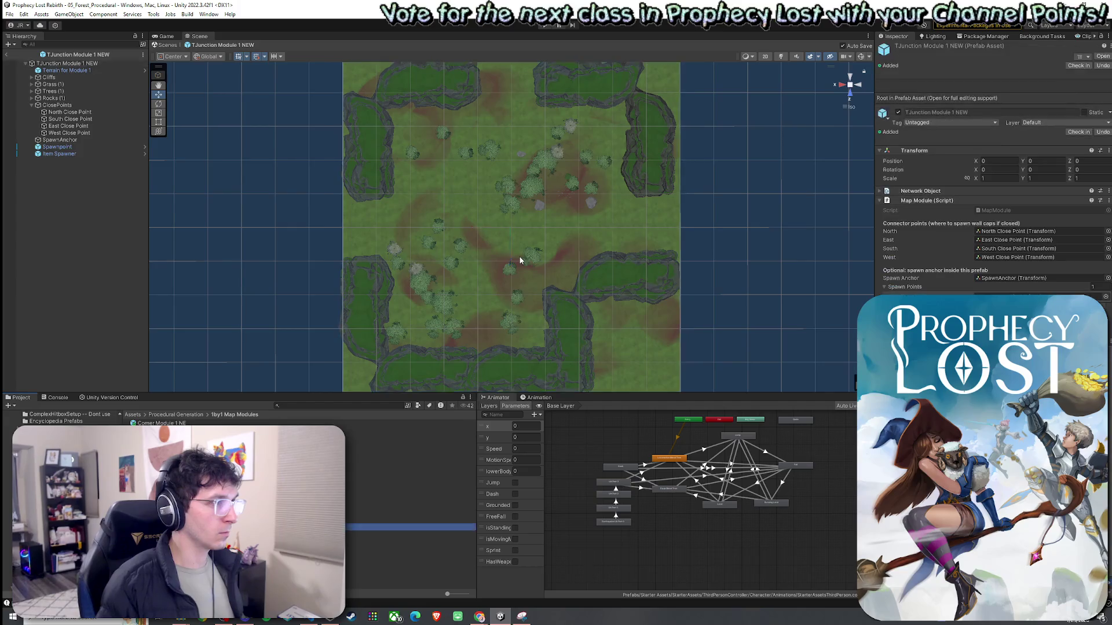
Snap the TJunction Module 1 NEW SpawnAnchor to X 50, Z 50
click(81, 141)
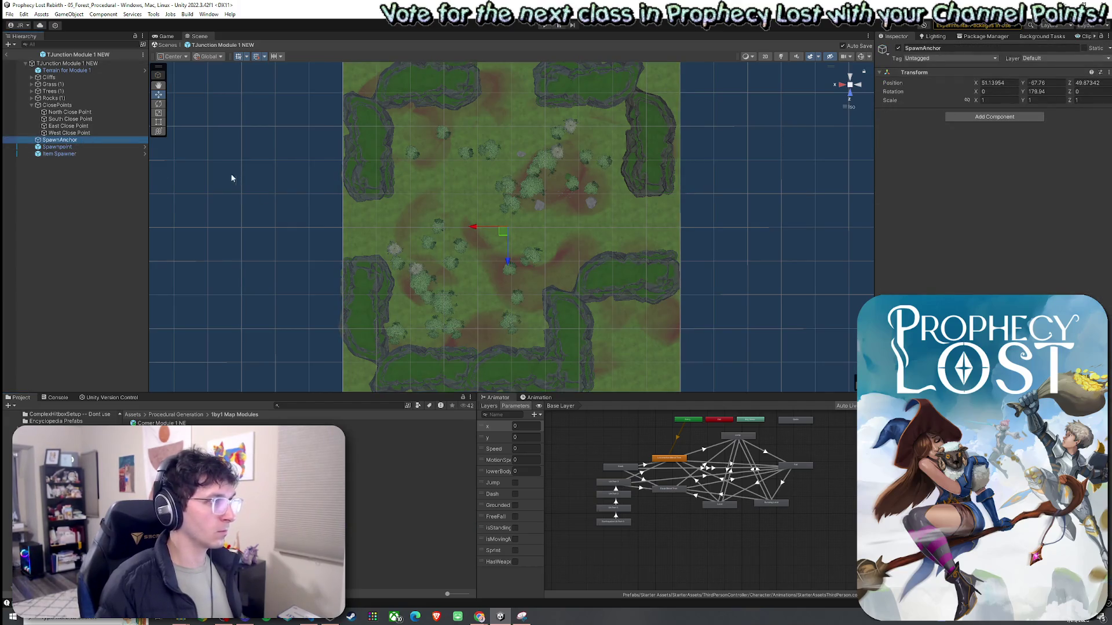
click(119, 64)
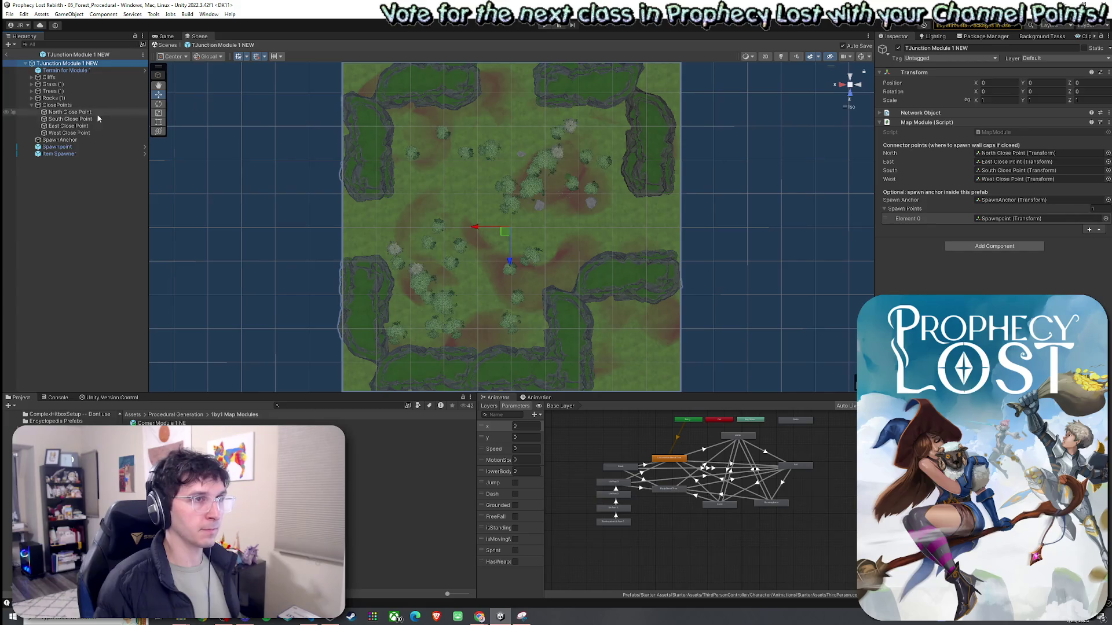
click(87, 140)
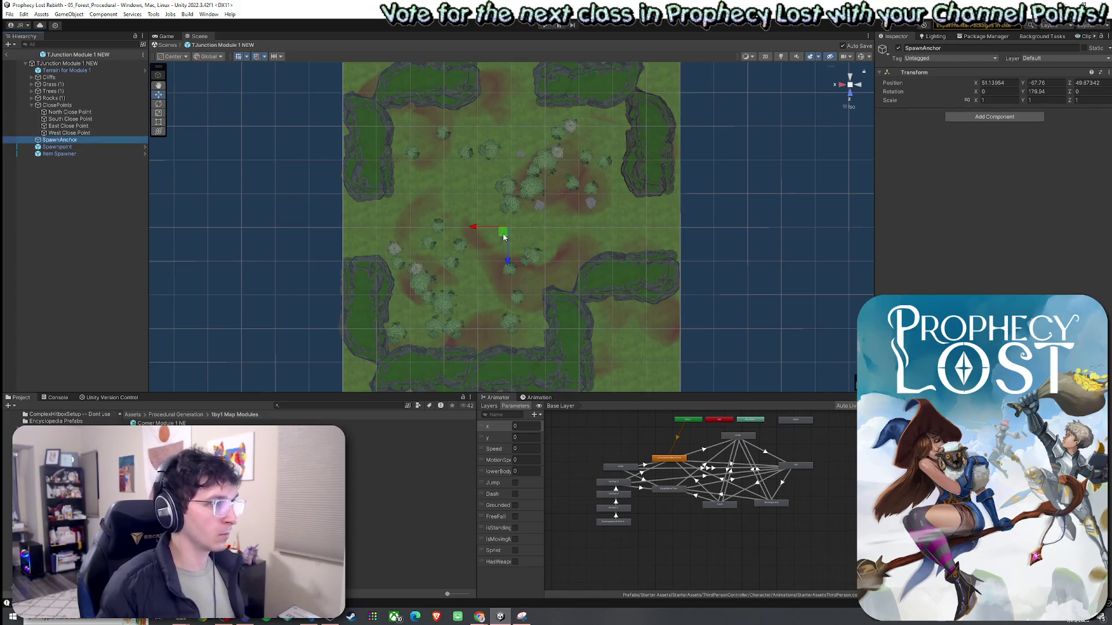
drag(503, 233, 509, 239)
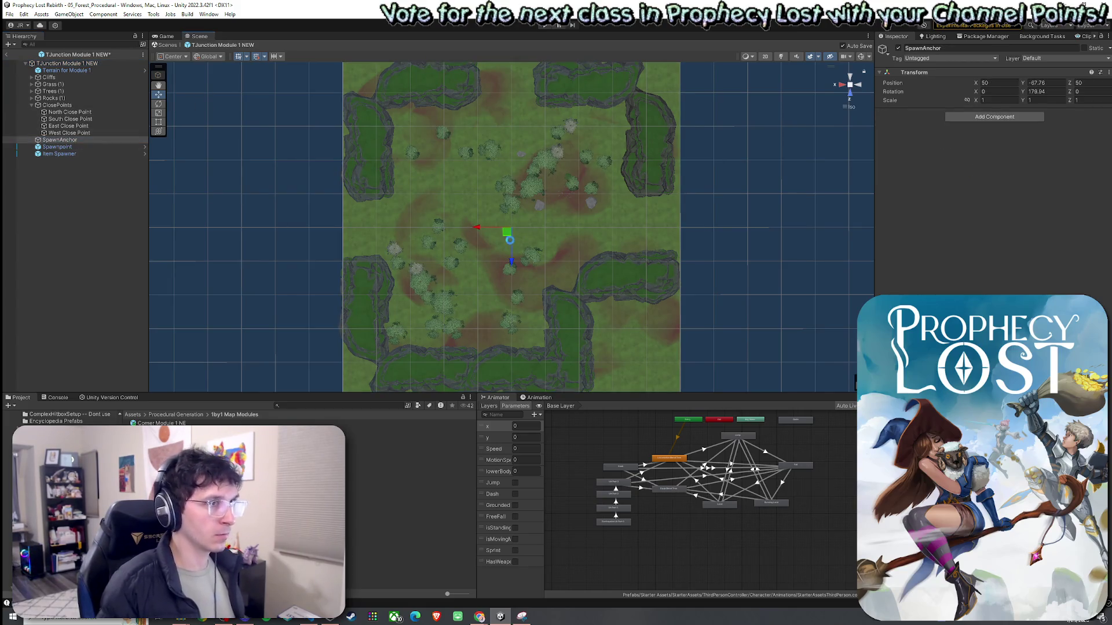
click(137, 204)
click(16, 13)
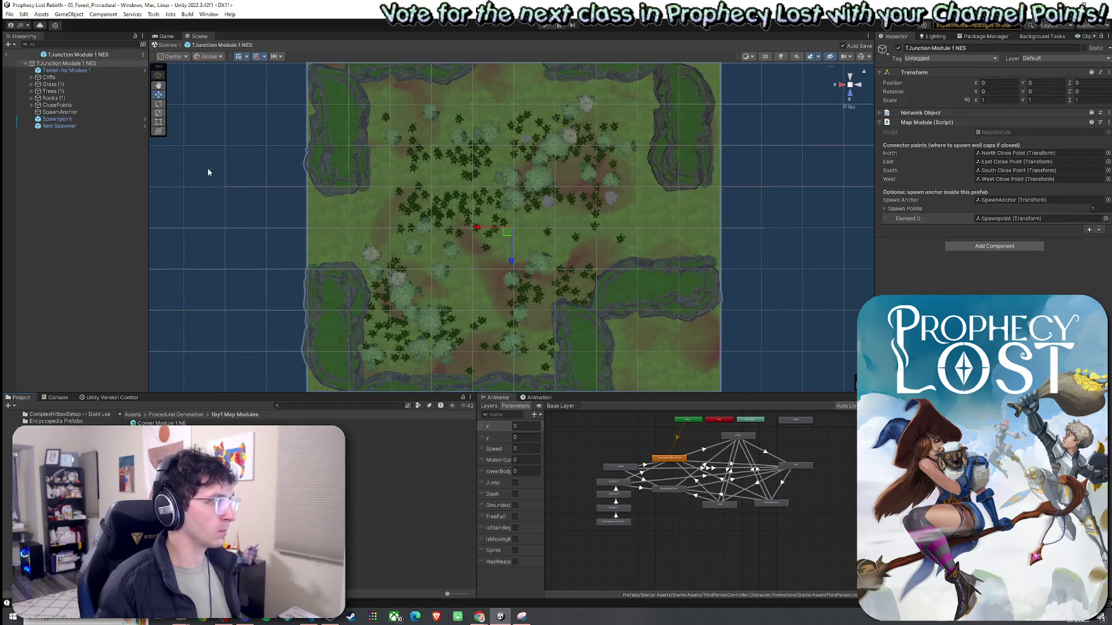
Snap the NES SpawnAnchor to X 50, Z 50 and save the TJunction Module 1 NES prefab
click(87, 114)
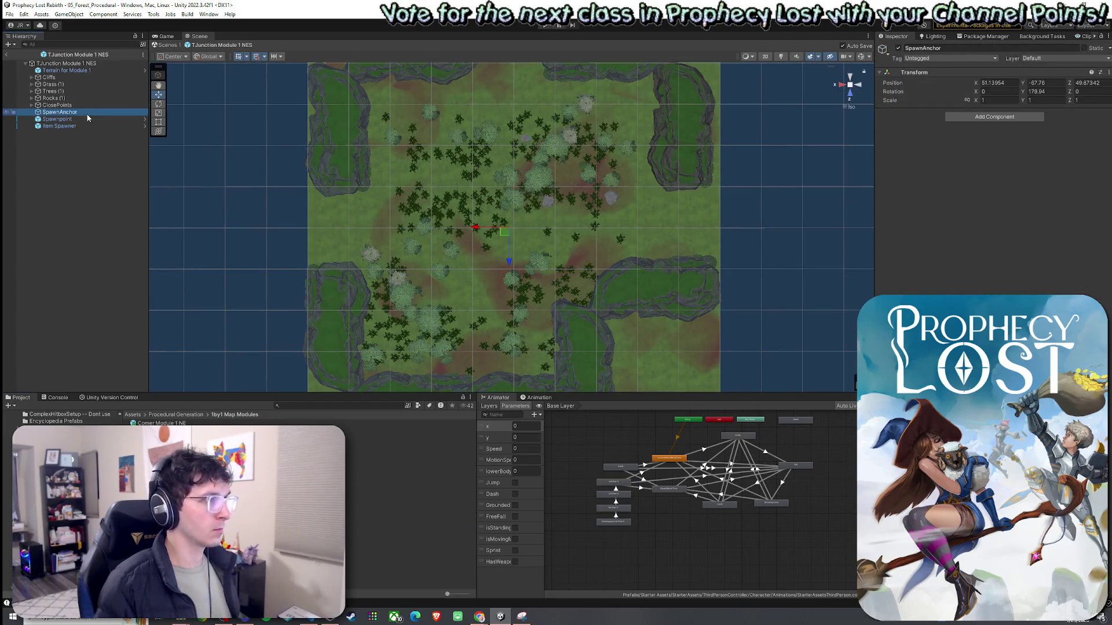
drag(502, 232, 505, 232)
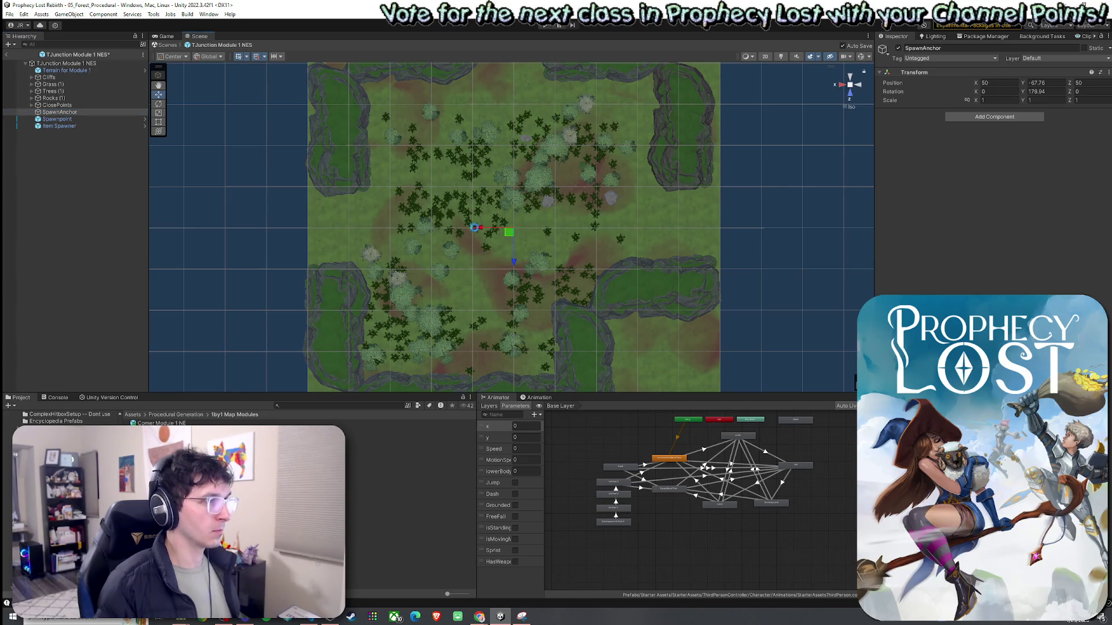
key(ctrl+s)
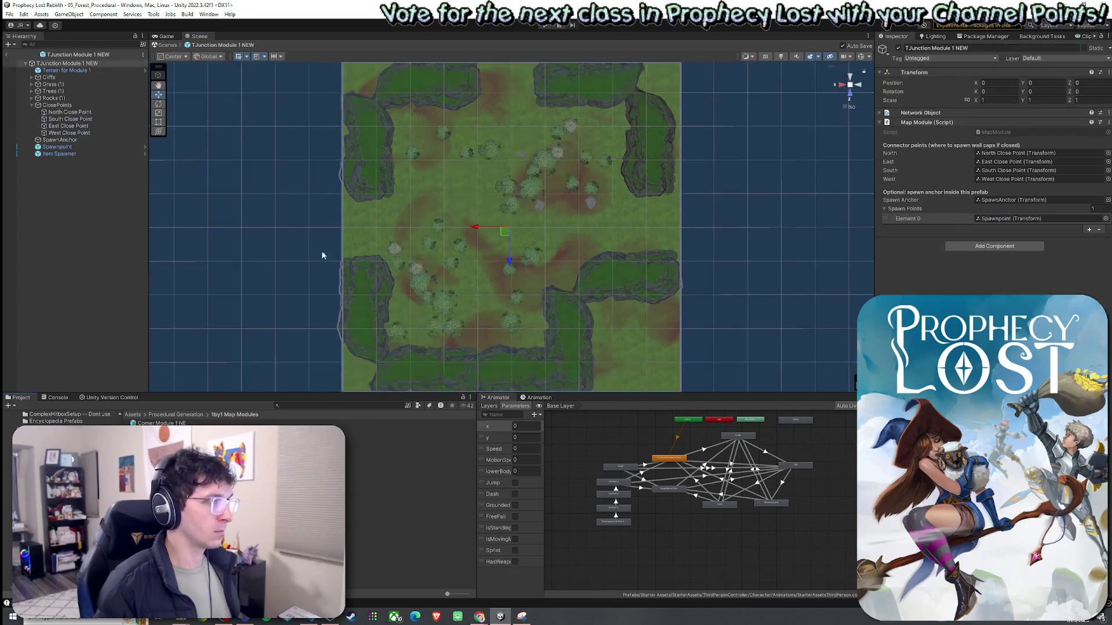
click(85, 140)
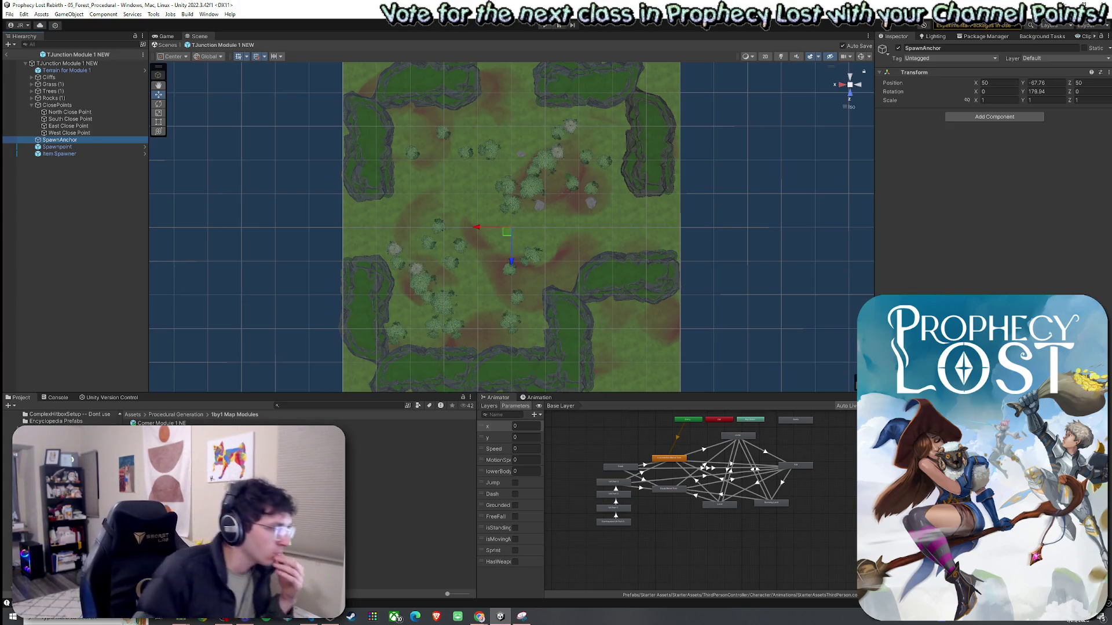
click(123, 213)
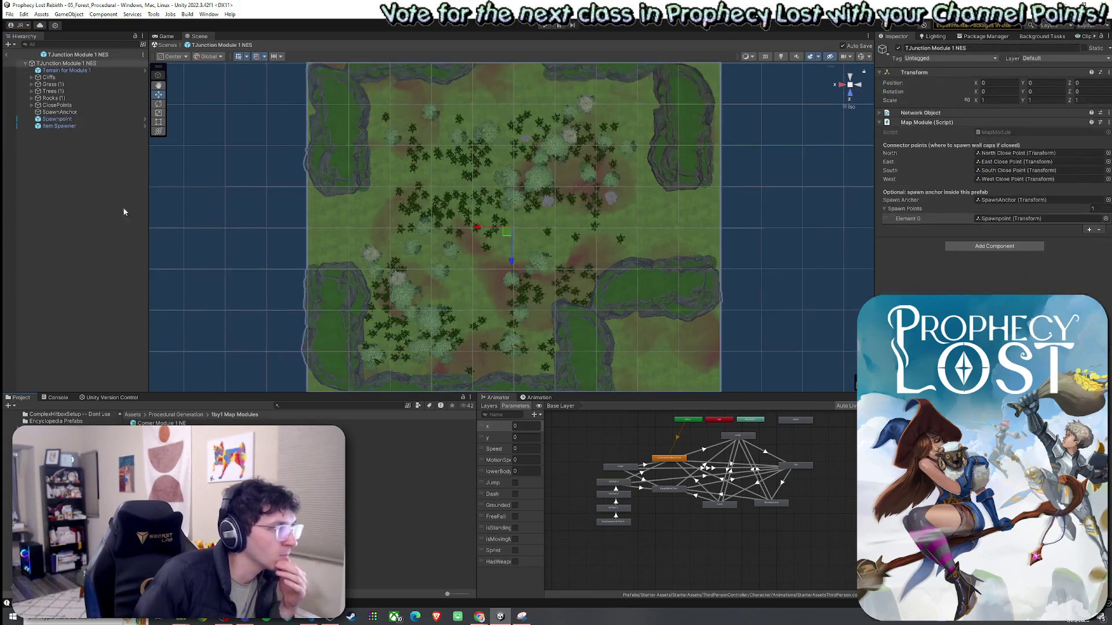
Check the SpawnAnchor and the NES and NEW module roots
click(67, 113)
click(94, 62)
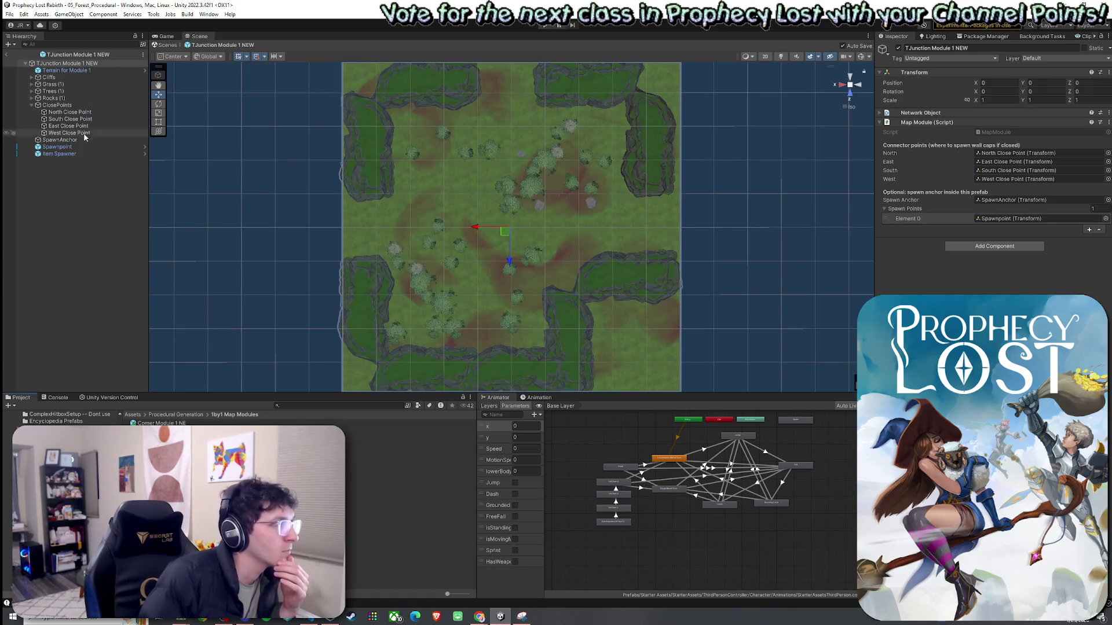
click(81, 64)
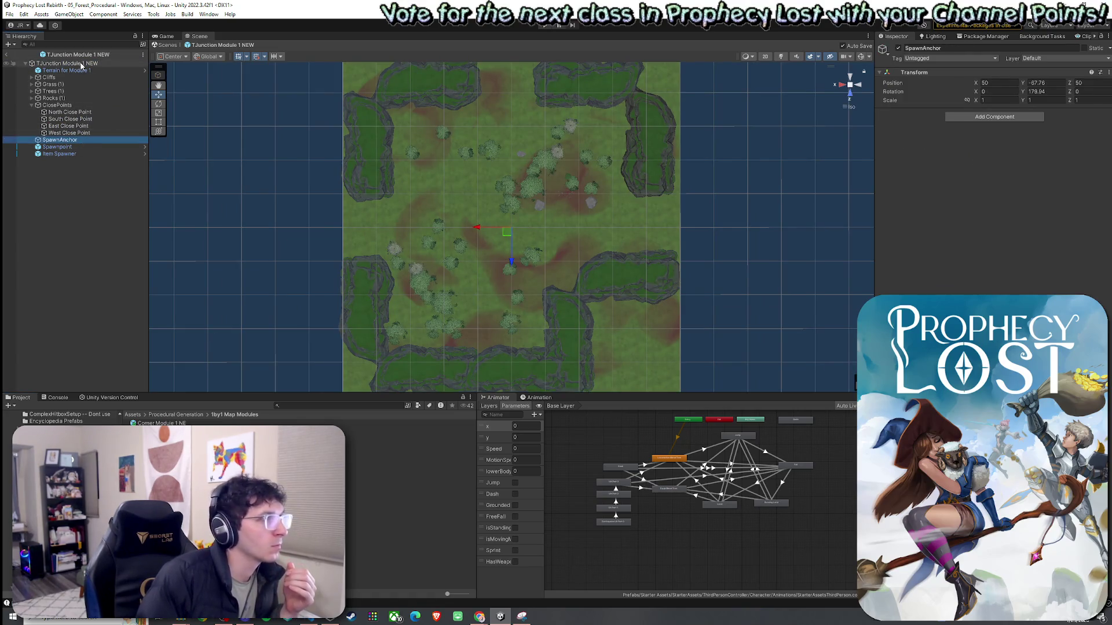
click(9, 14)
click(10, 14)
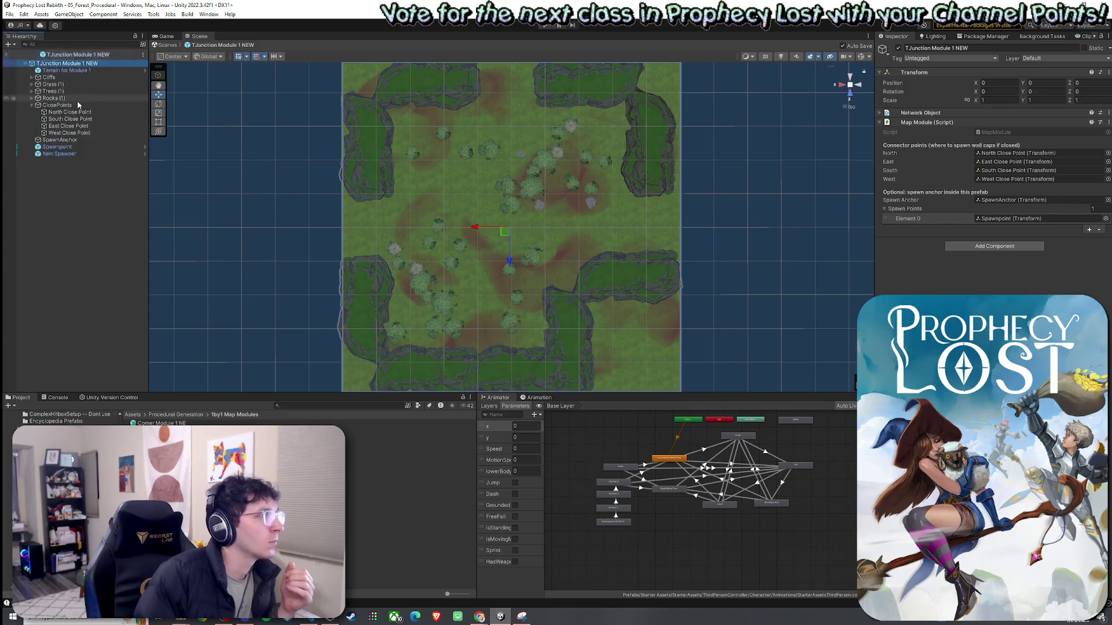
scroll(414, 245, down, 2)
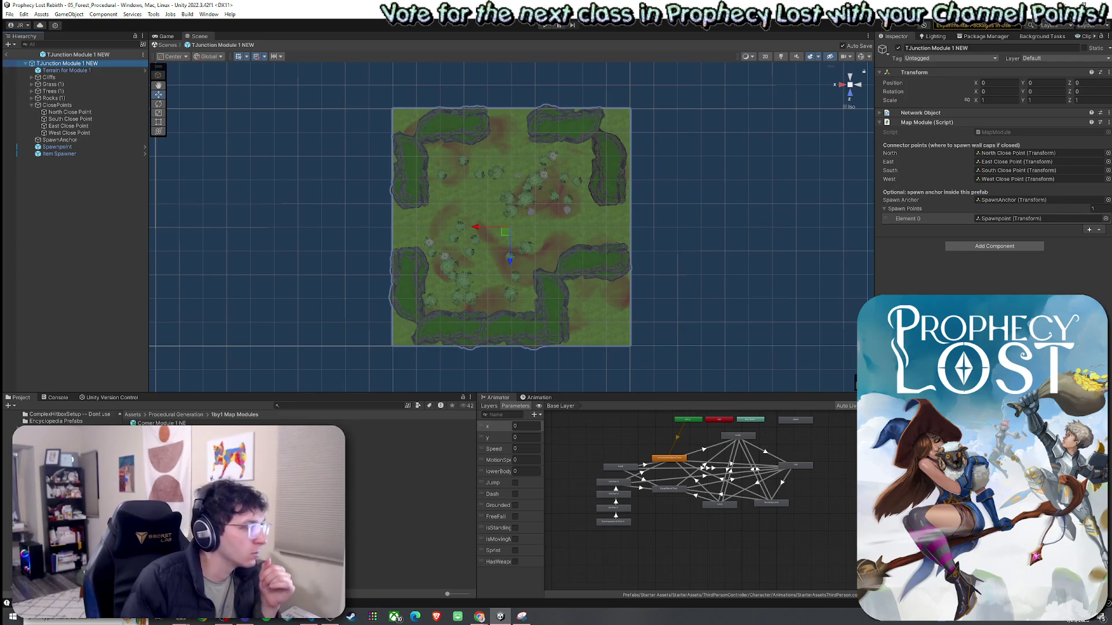
Reopen TJunction Module 1 NES and select Terrain for Module 1 through Item Spawner
double_click(376, 520)
scroll(413, 228, down, 3)
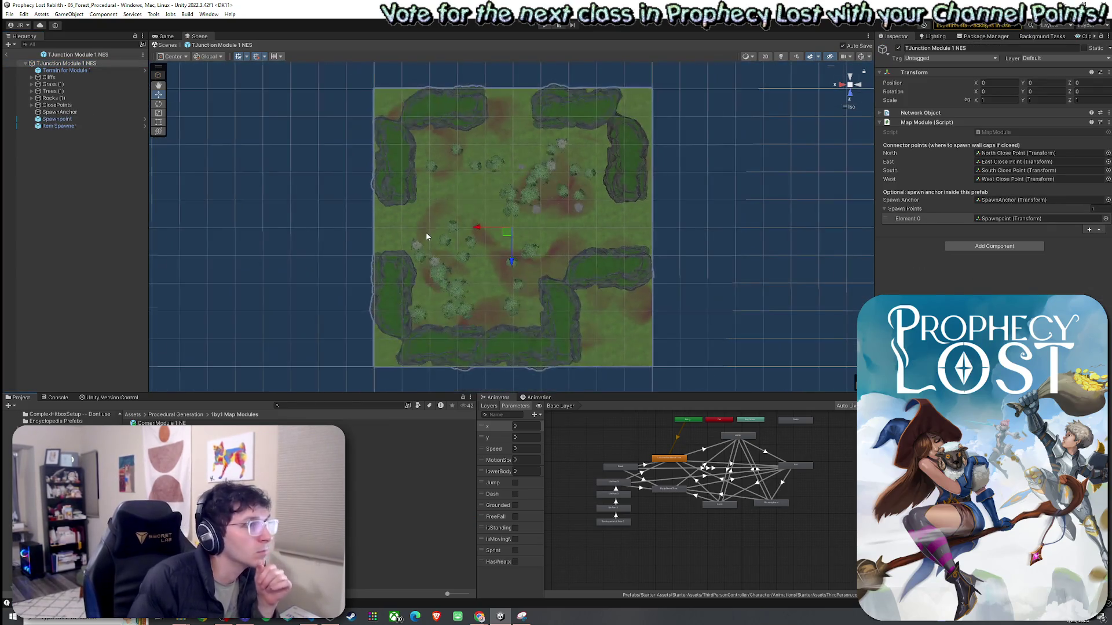
click(90, 71)
shift+click(87, 125)
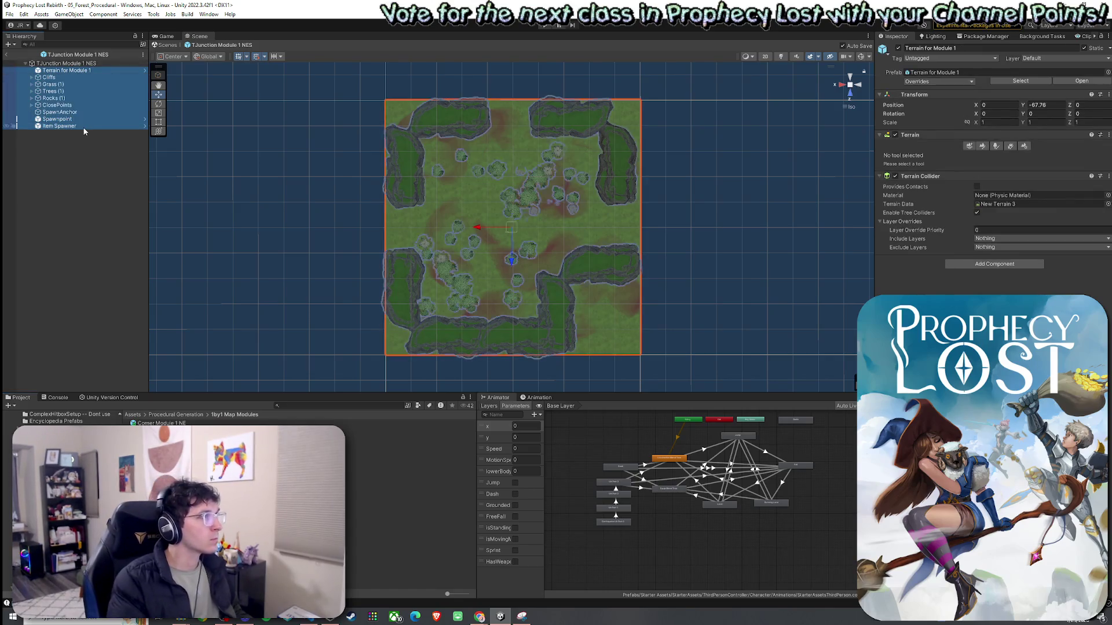
Rotate the NES module's cliffs, vegetation and spawners around its centre, excluding ClosePoints and Terrain
ctrl+click(58, 105)
ctrl+click(64, 71)
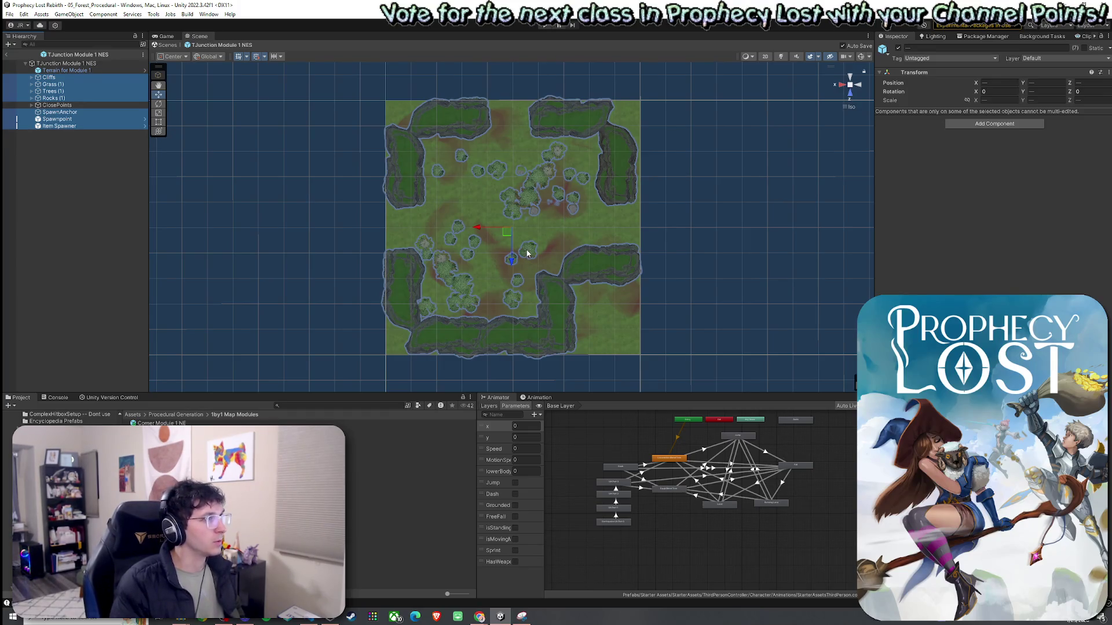
key(e)
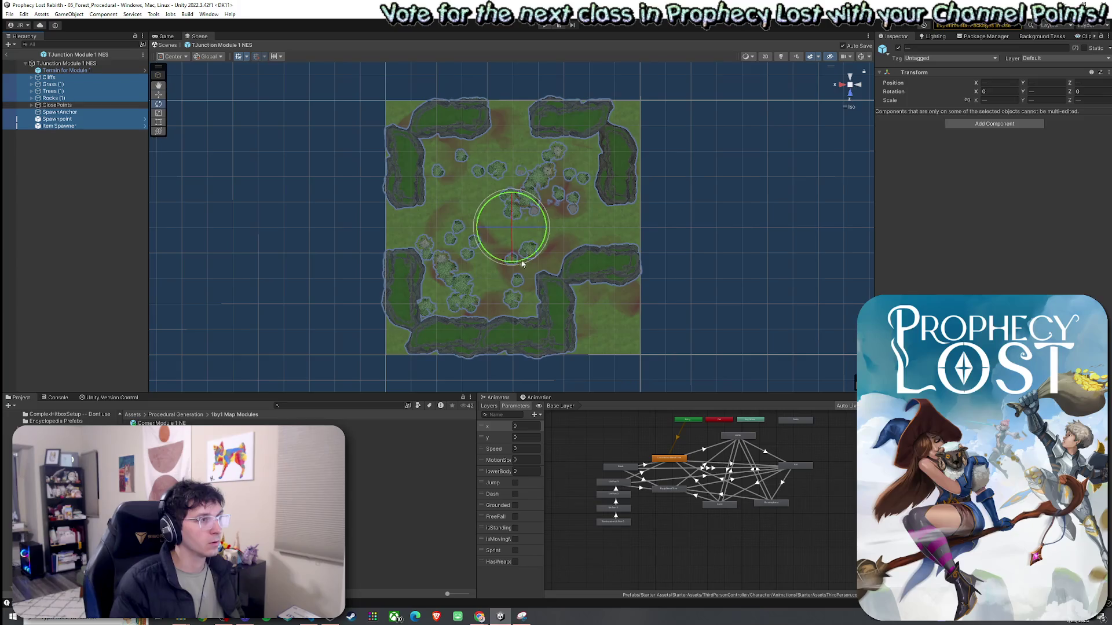
mouse_move(523, 253)
mouse_down()
mouse_move(659, 271)
mouse_move(412, 262)
mouse_up()
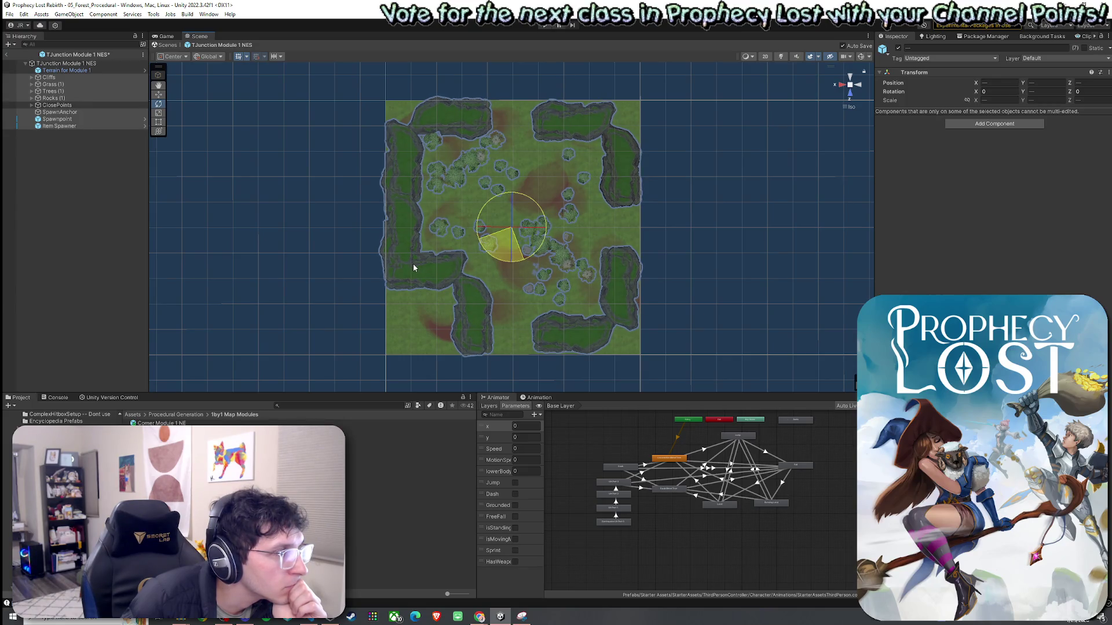
drag(414, 267, 413, 268)
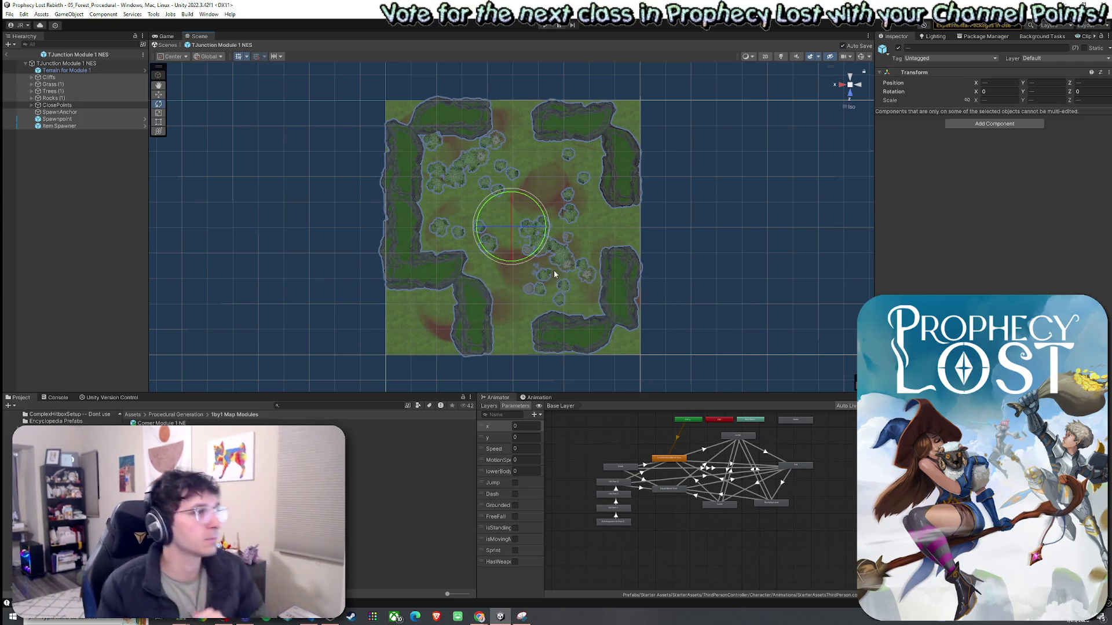
click(31, 104)
click(70, 118)
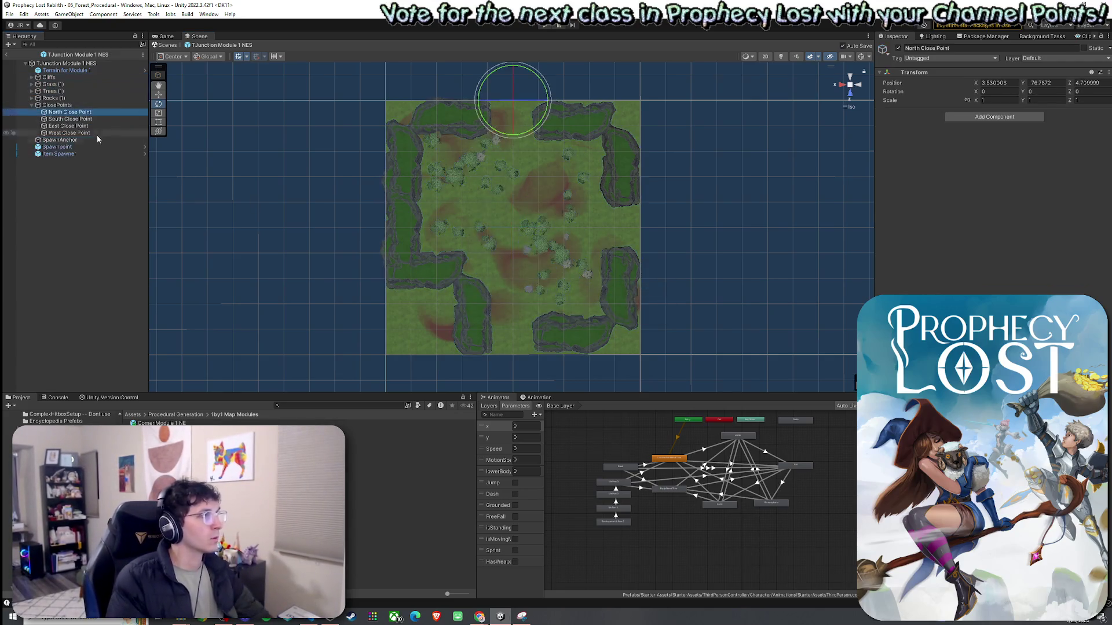
key(Down)
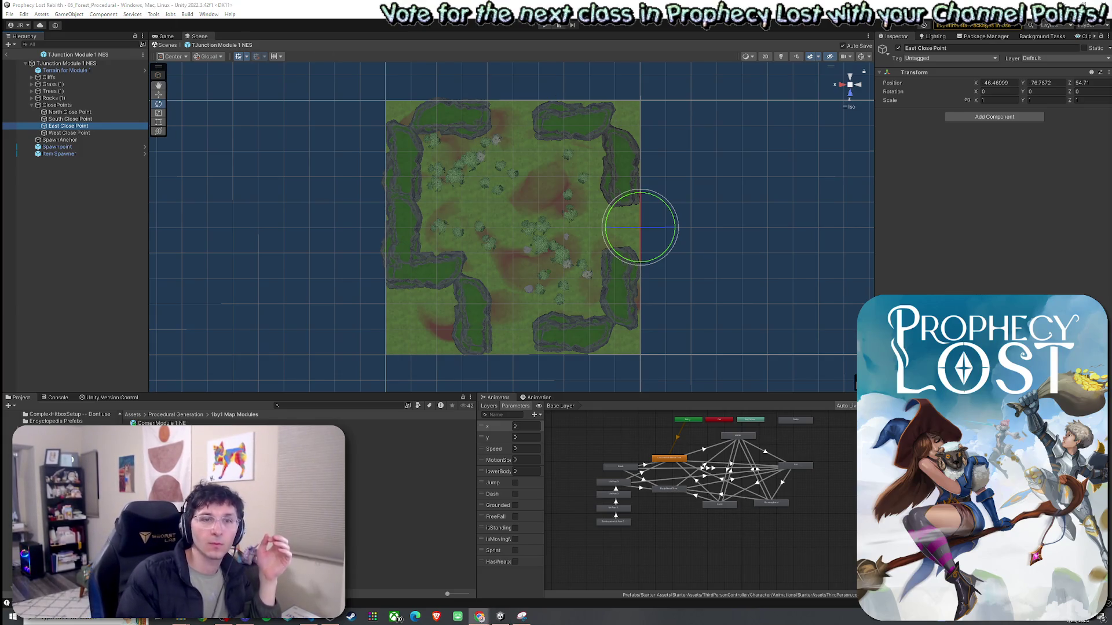
key(alt+Tab)
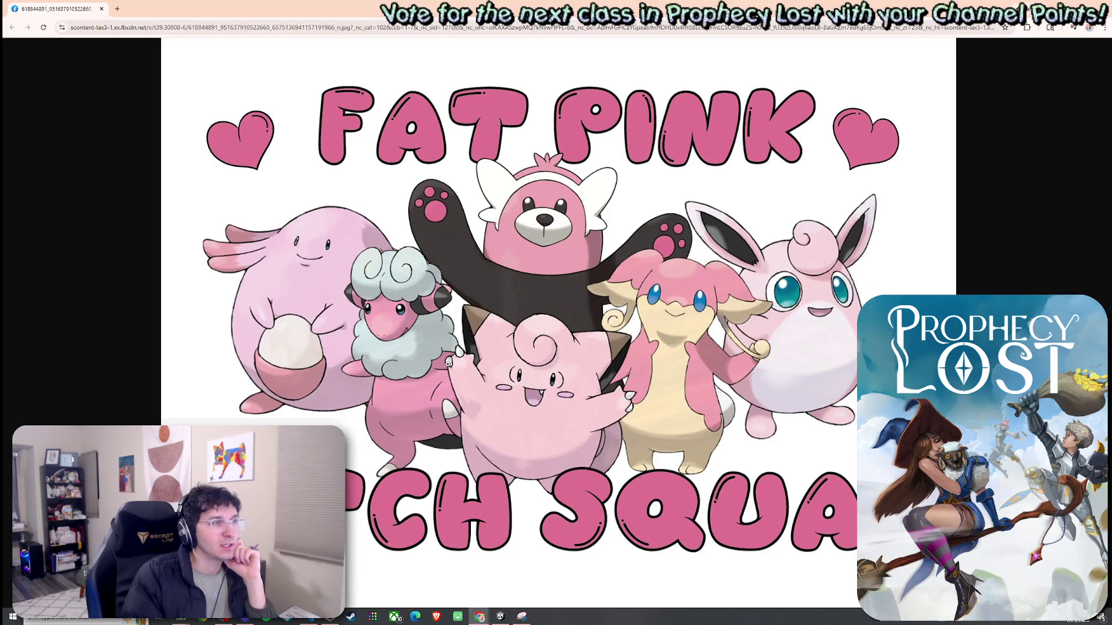
key(alt+Tab)
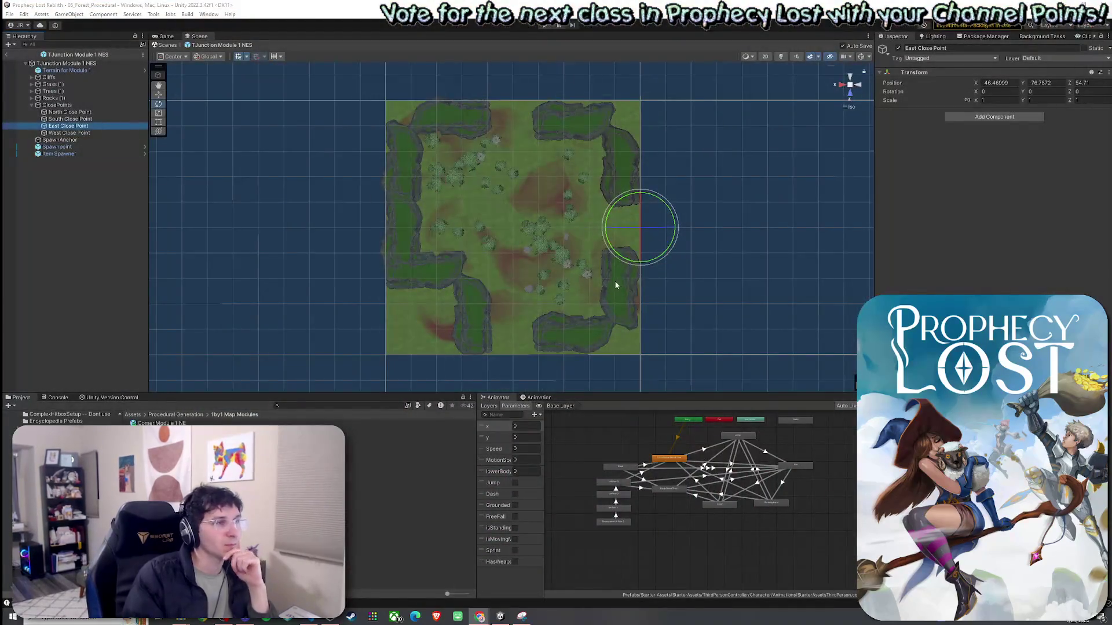
Inspect the NES module's North, South, East and West close points
click(82, 112)
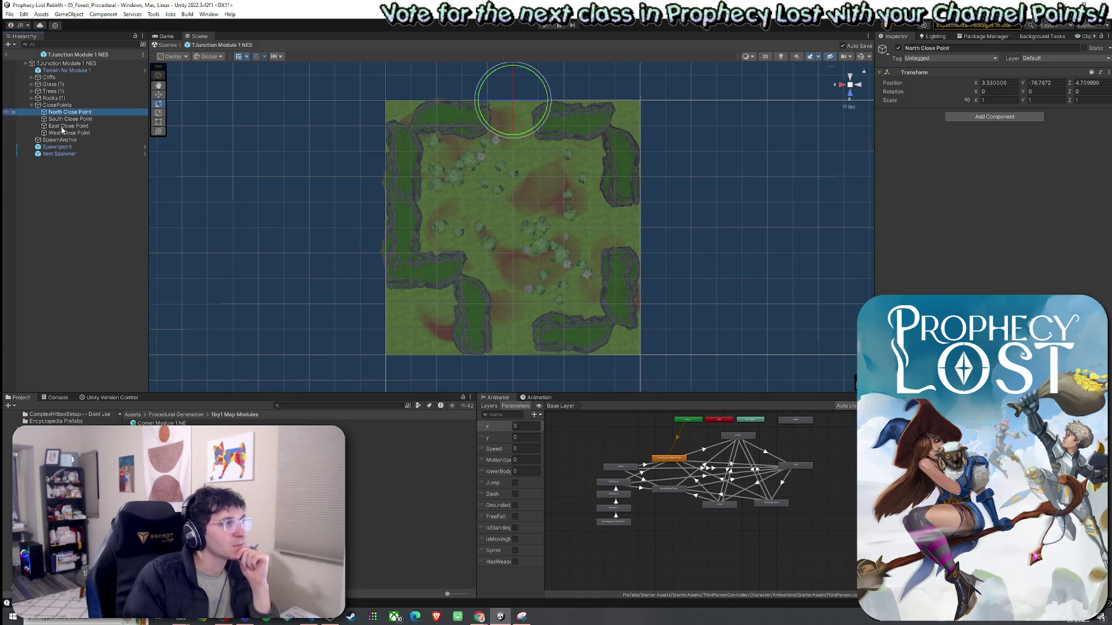
click(65, 119)
click(67, 126)
click(69, 133)
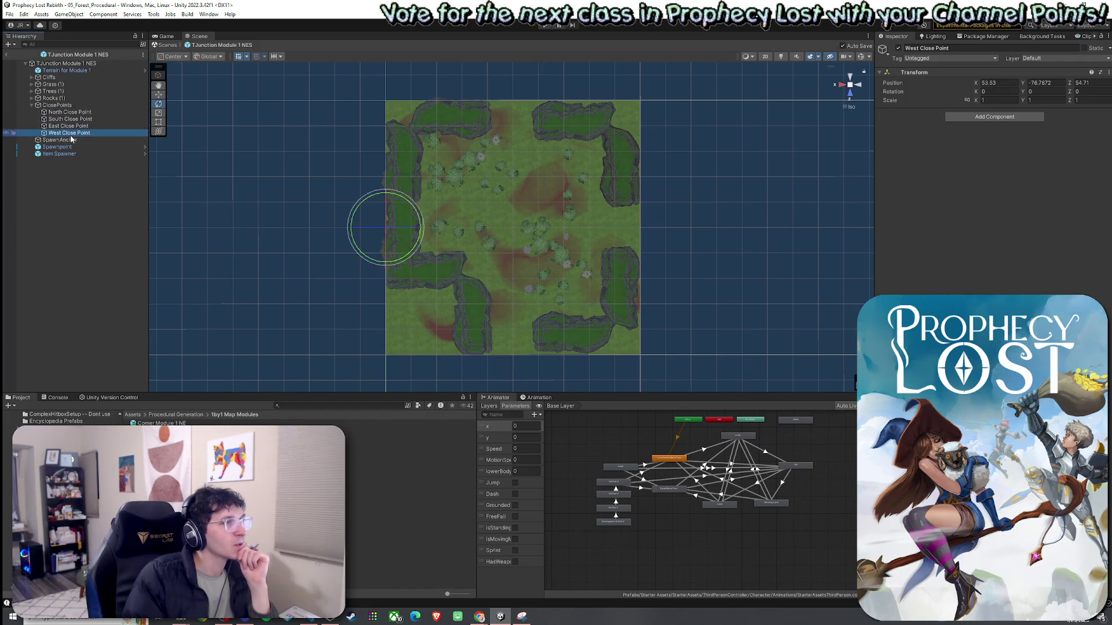
Exit Prefab Mode and select the TJunction Module 1 NEW prefab asset
click(6, 55)
click(10, 14)
key(Escape)
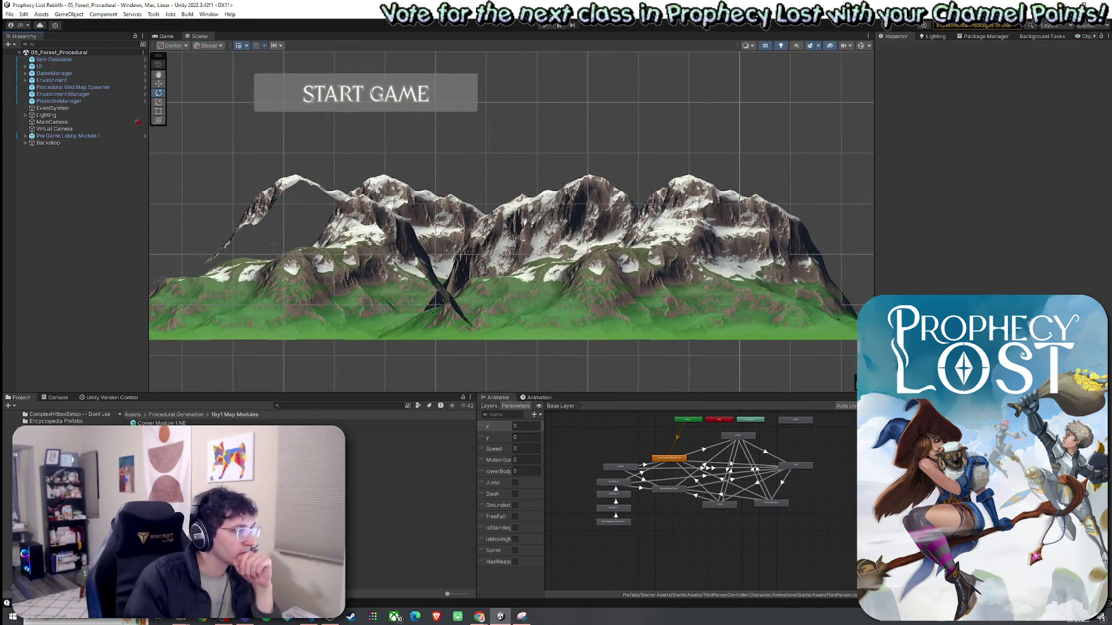
click(405, 527)
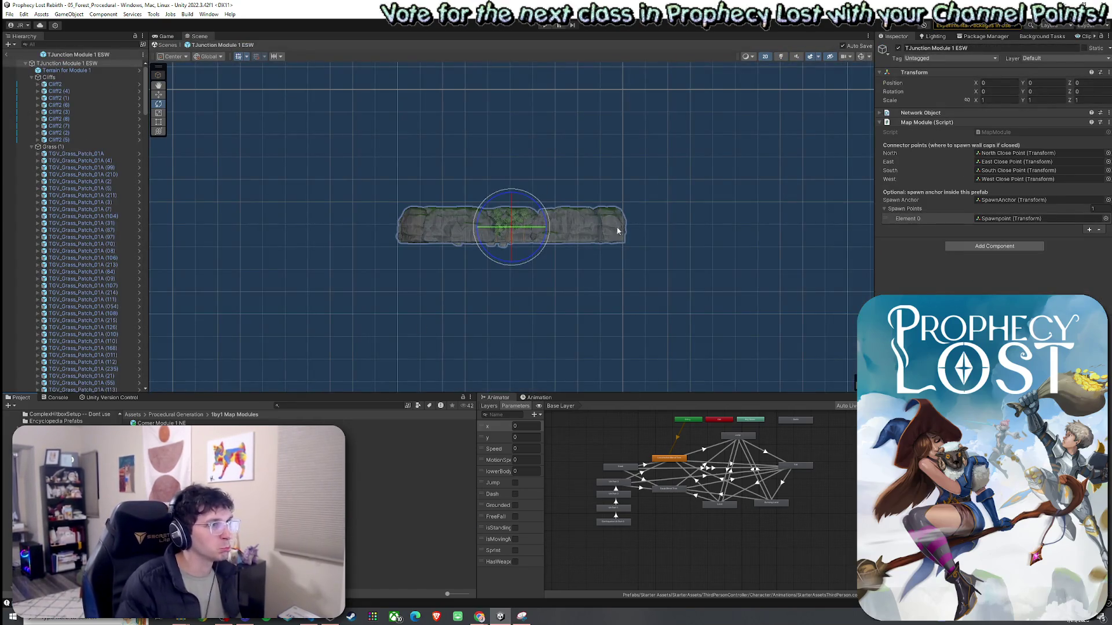
Switch the Scene view to 3D and collapse the Cliffs, Grass, Trees and Rocks groups
click(765, 56)
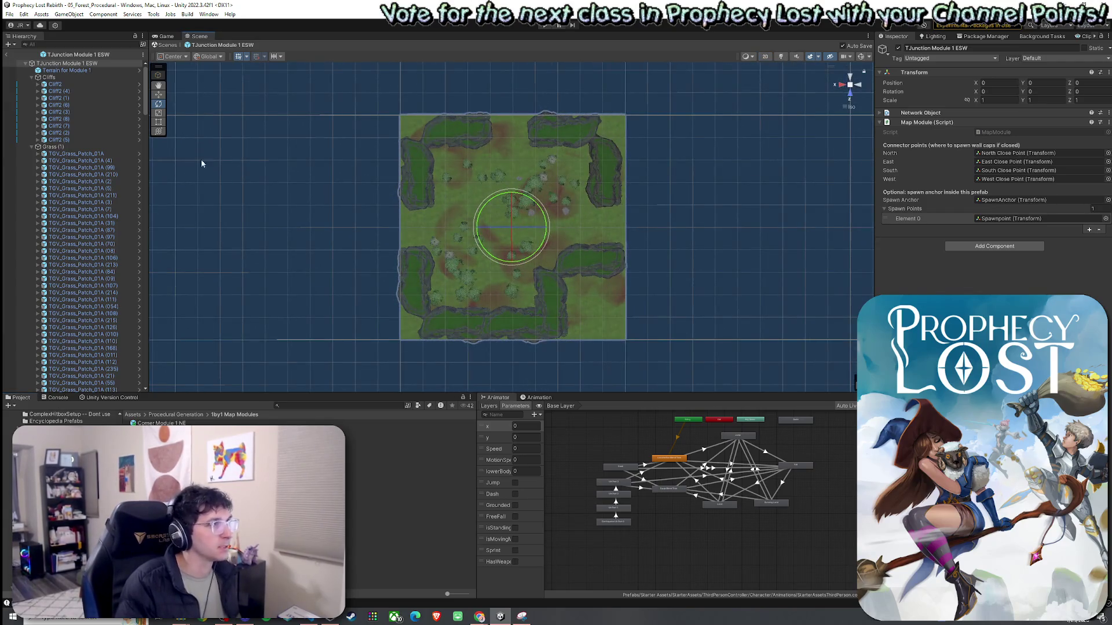
click(31, 77)
click(32, 84)
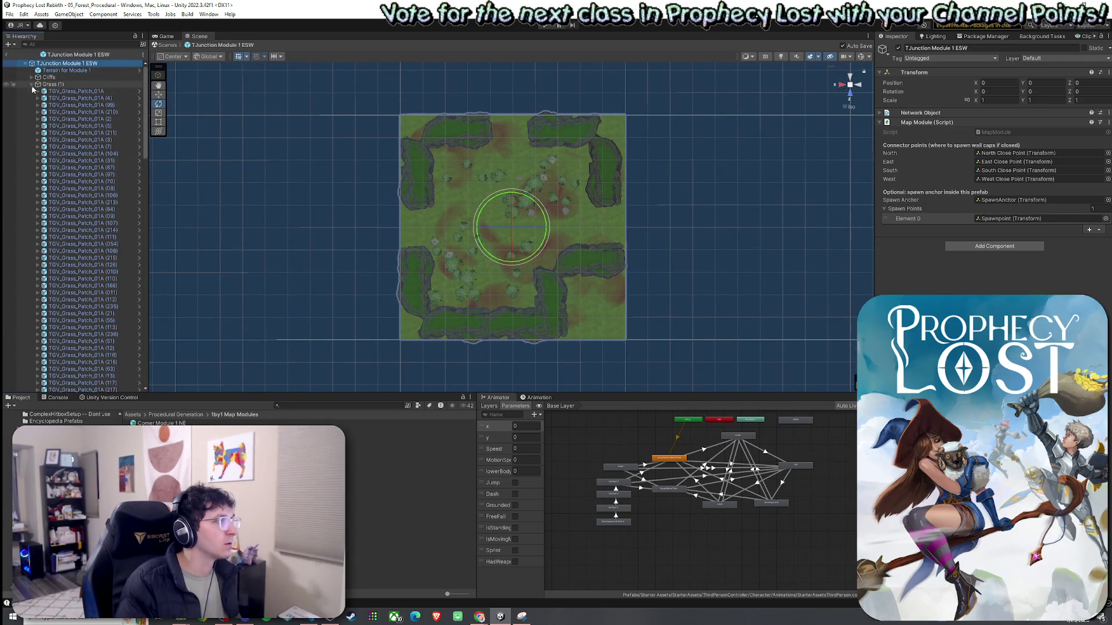
click(32, 91)
click(32, 91)
Check the ESW module's North, South, East and West close points
click(32, 98)
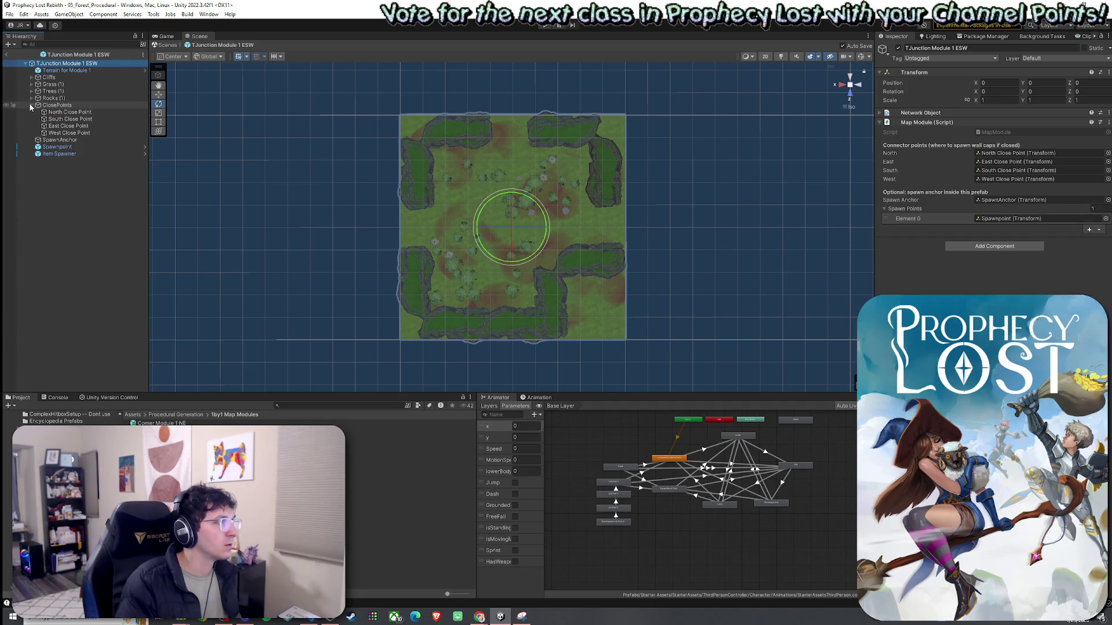
click(63, 111)
click(68, 119)
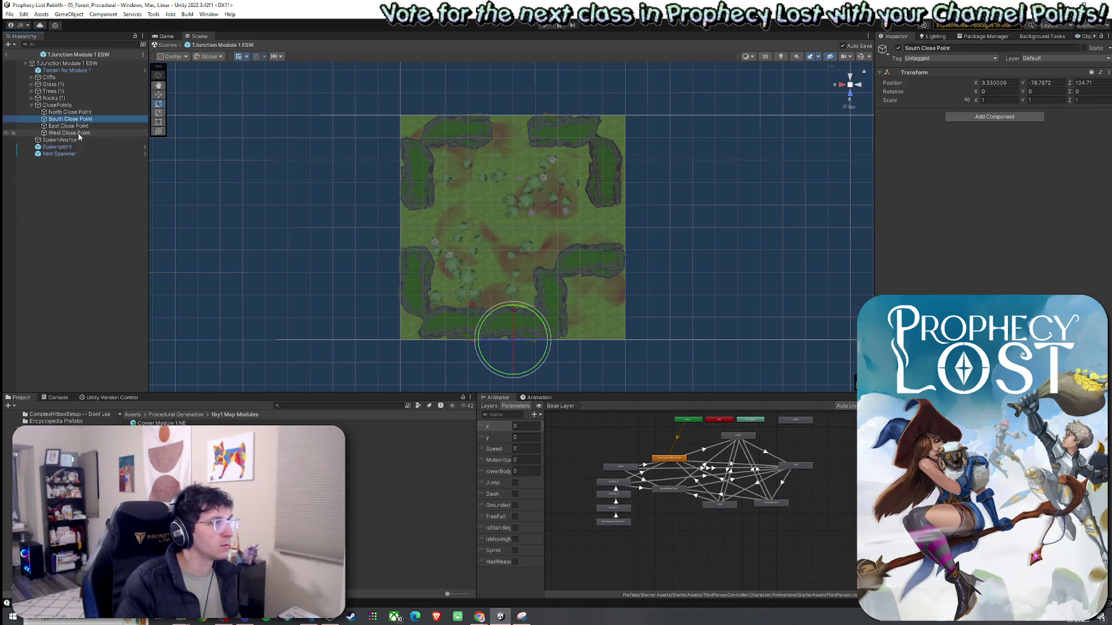
click(74, 127)
click(78, 133)
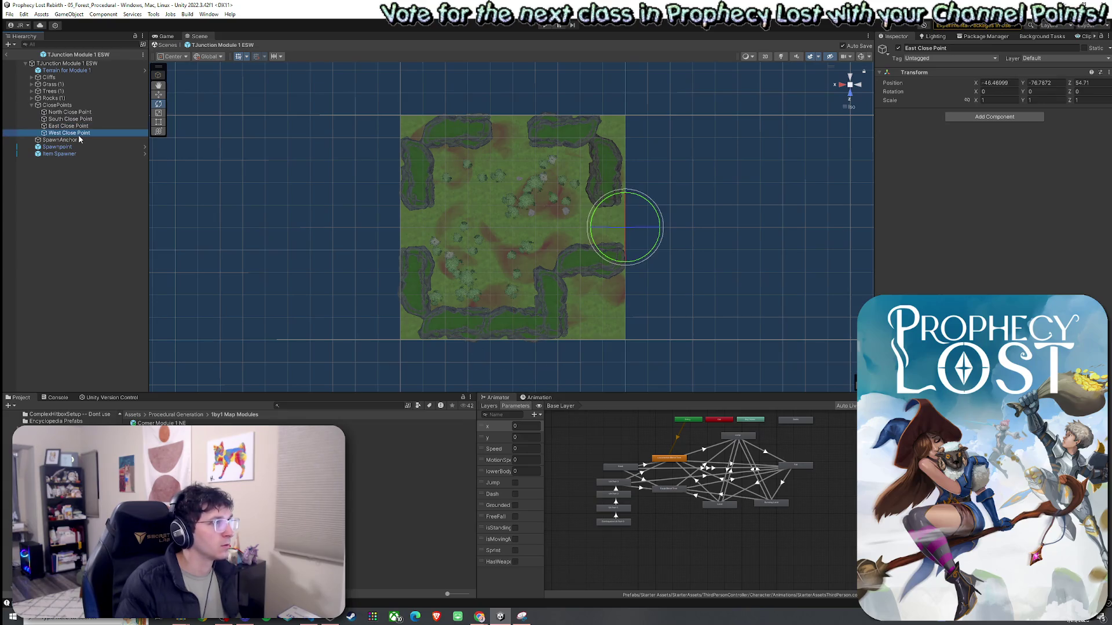
click(32, 106)
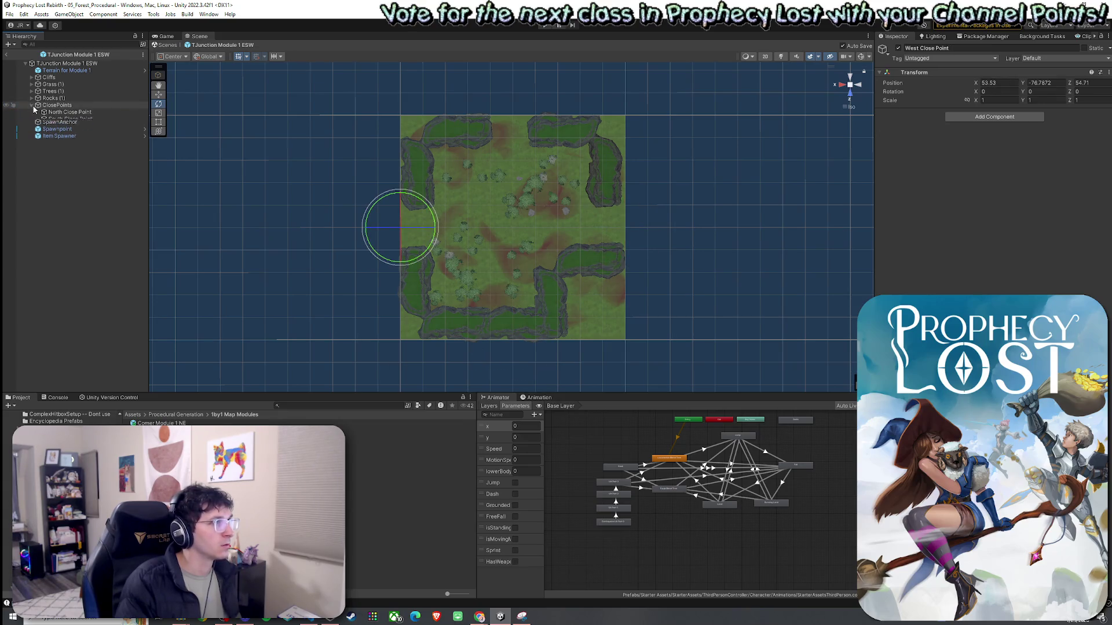
Select Cliffs through Item Spawner, leaving out ClosePoints and Terrain
click(64, 70)
shift+click(63, 126)
ctrl+click(58, 105)
ctrl+click(64, 70)
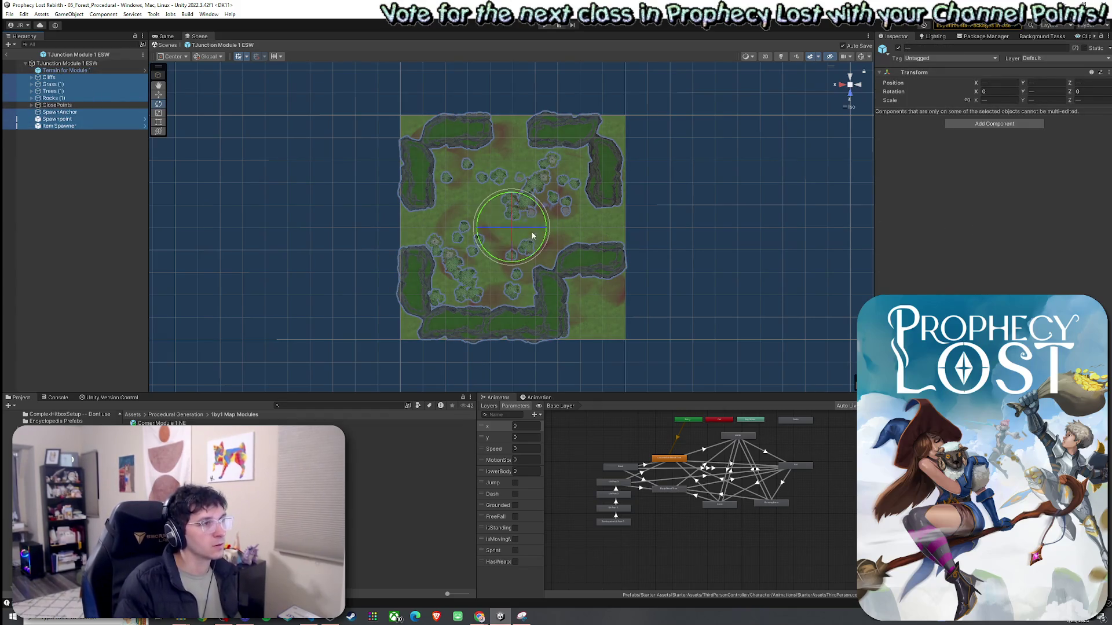
Rotate the selected ESW module pieces around the module centre on the Y axis
mouse_move(533, 205)
mouse_down()
mouse_move(621, 272)
mouse_move(668, 373)
mouse_up()
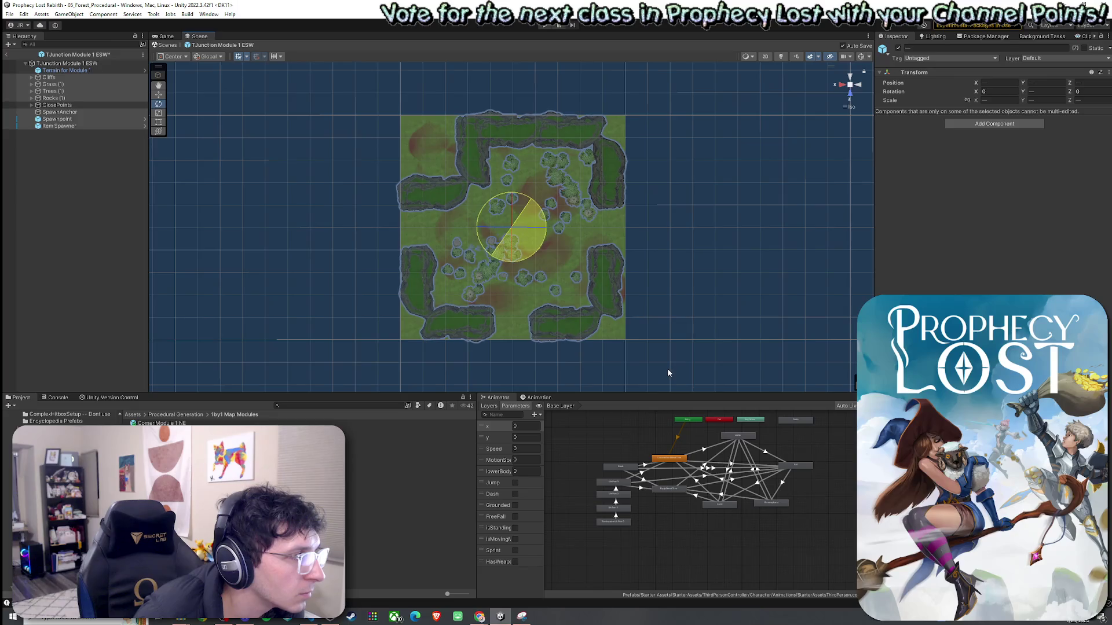
drag(667, 373, 668, 372)
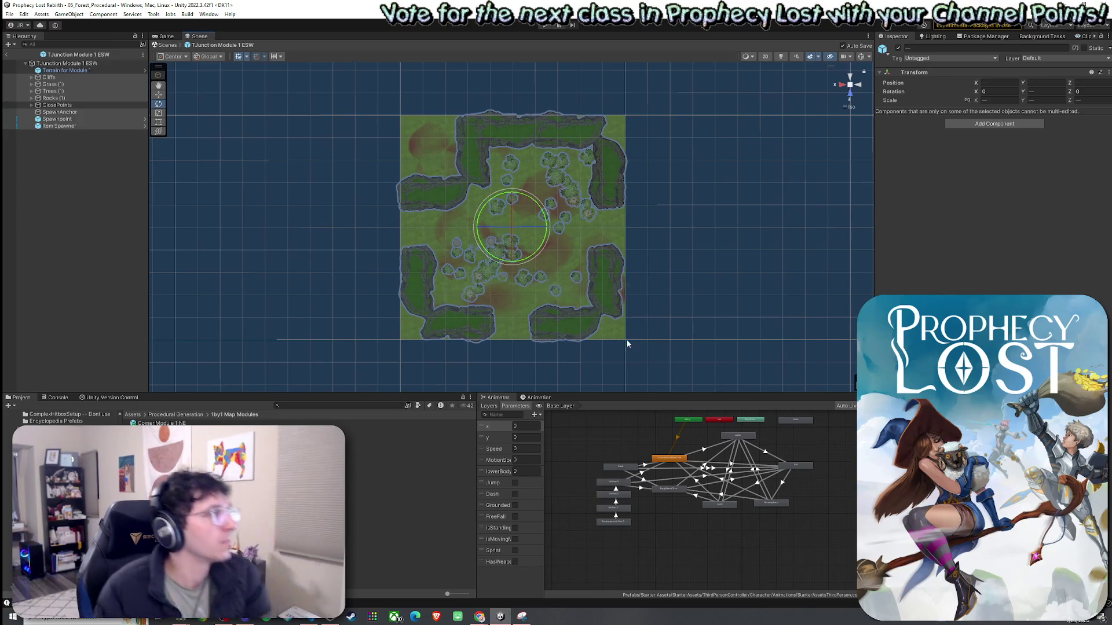
click(31, 105)
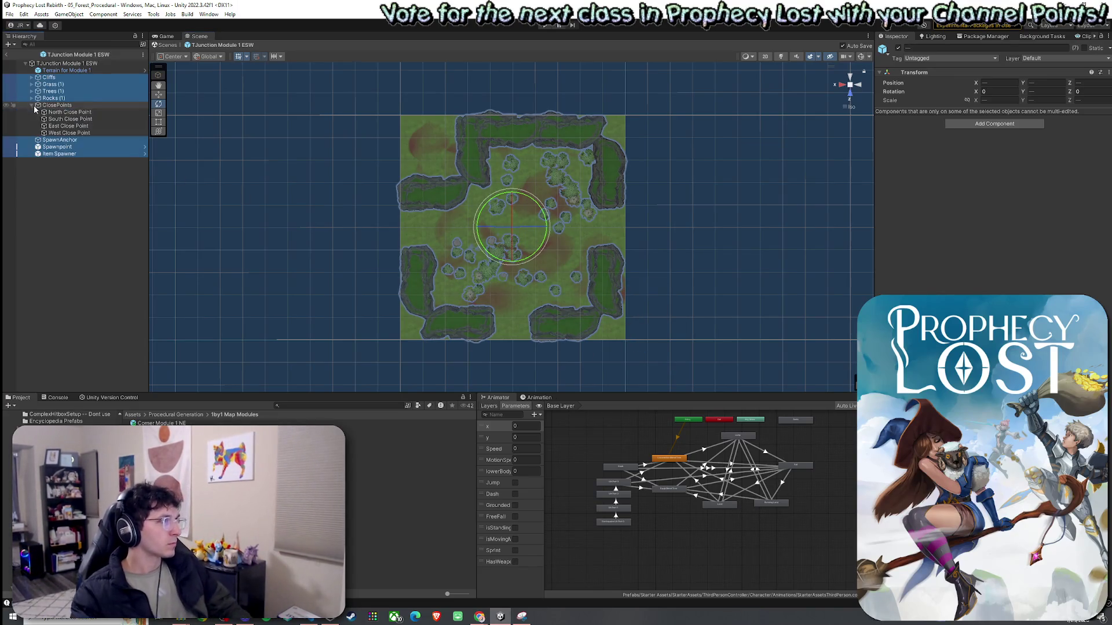
Verify the West, East and South close points and the SpawnAnchor after rotation
click(70, 132)
click(68, 125)
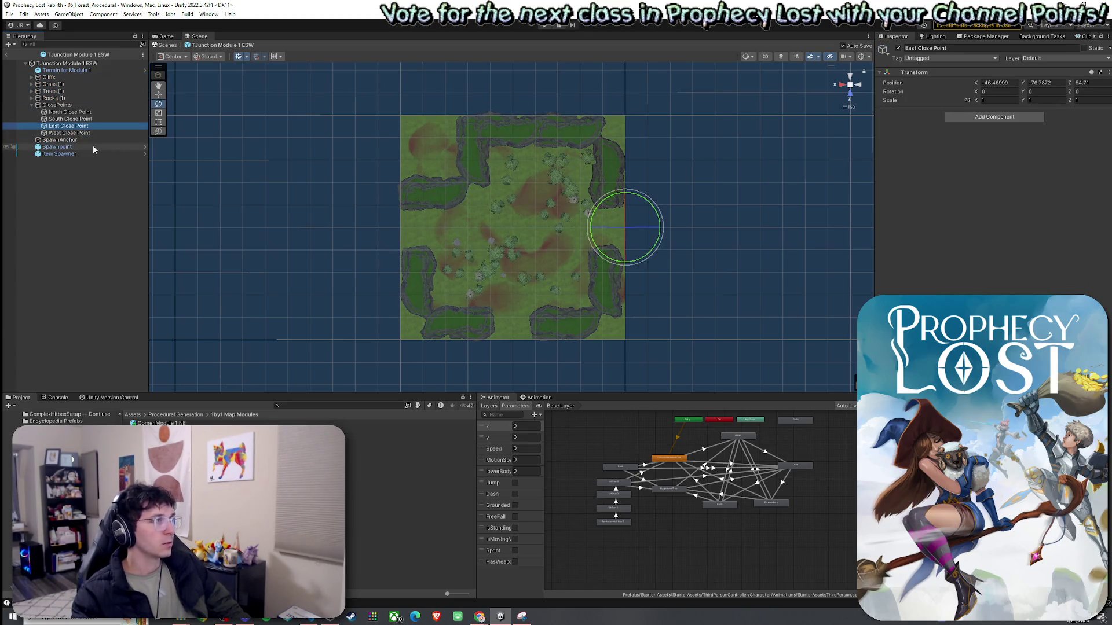
key(Up)
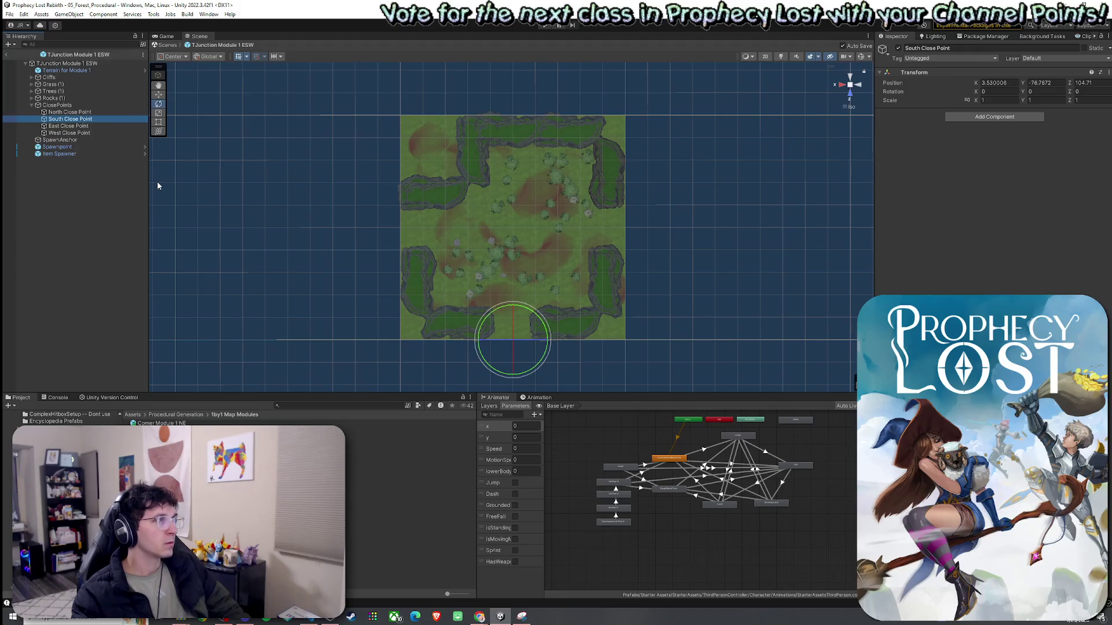
click(58, 127)
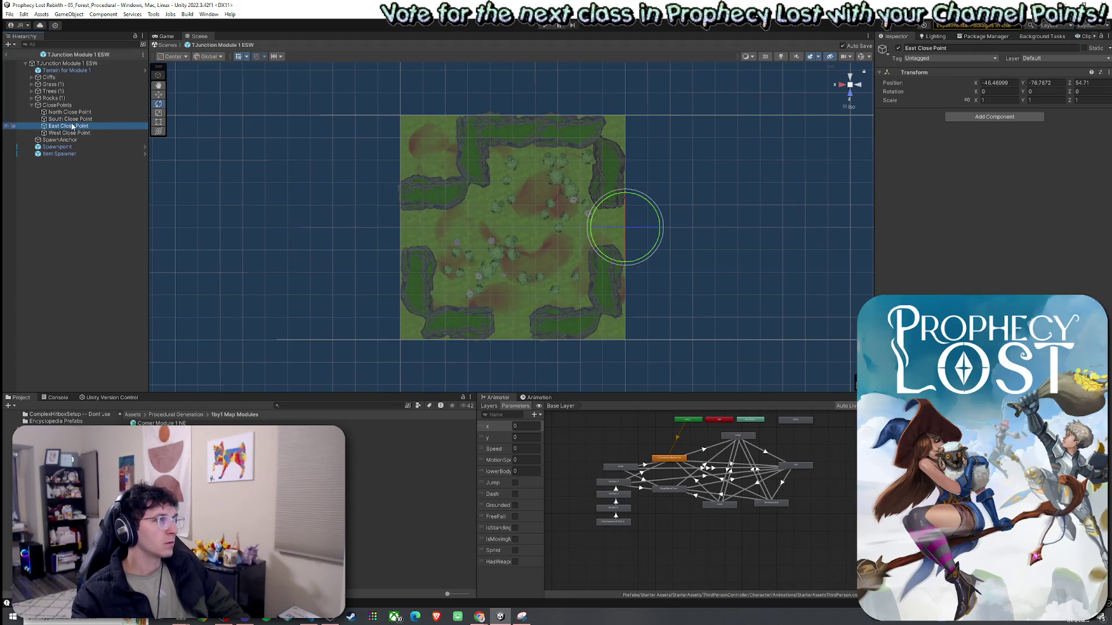
click(70, 119)
click(75, 134)
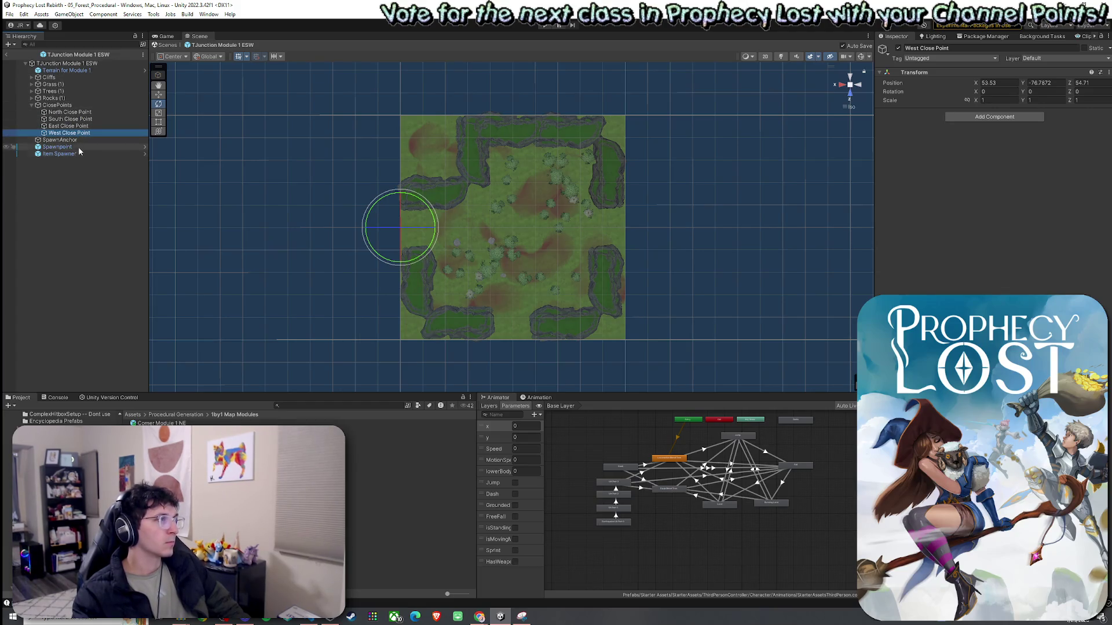
click(78, 141)
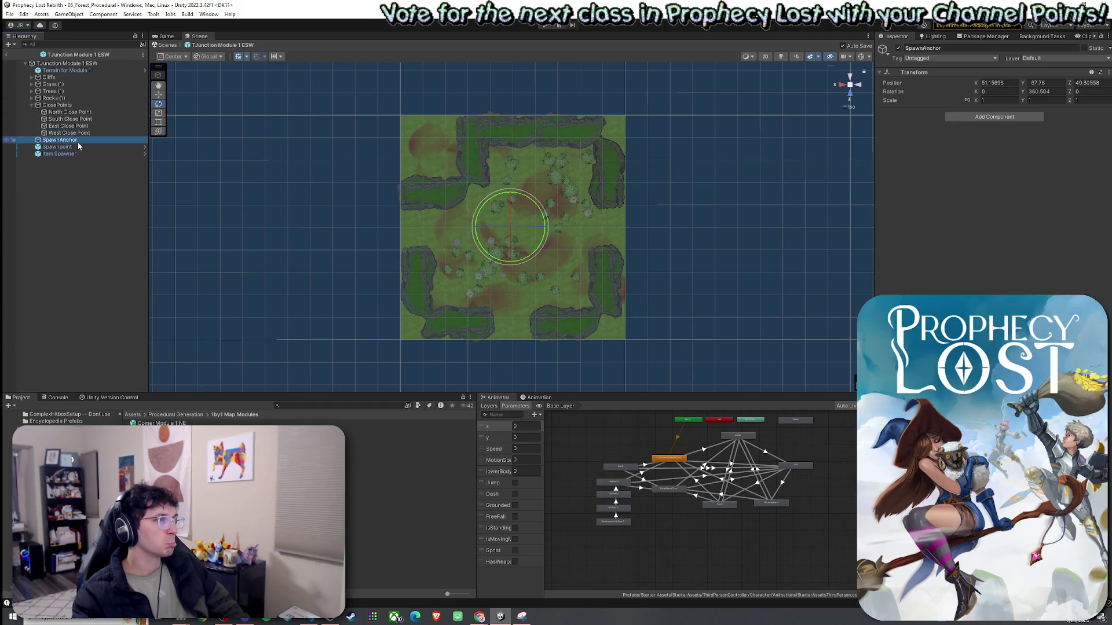
Select the TJunction Module 1 NEW prefab asset in the Project window
click(8, 44)
key(Escape)
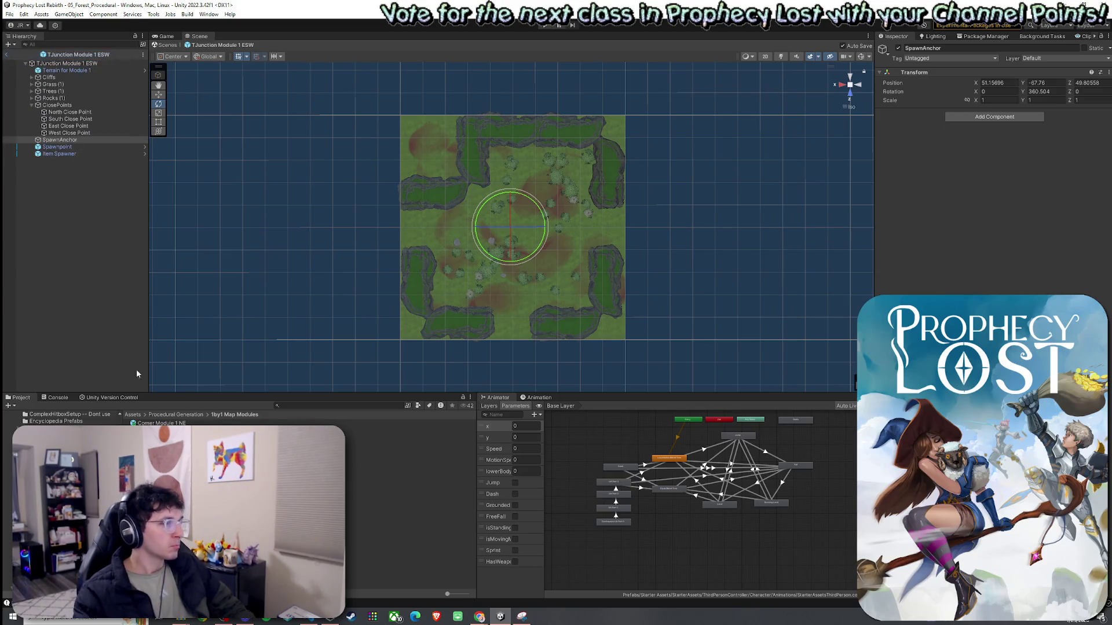
click(406, 534)
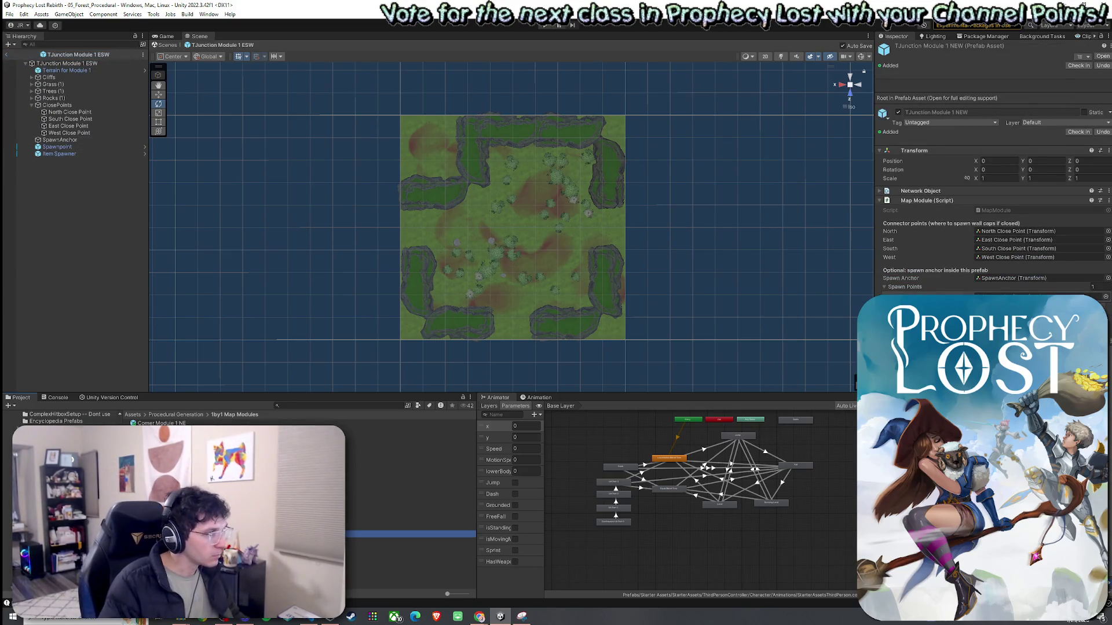
Duplicate TJunction Module 1 NEW and rename the copy to 'TJunction Module 1 NSW'
key(ctrl+d)
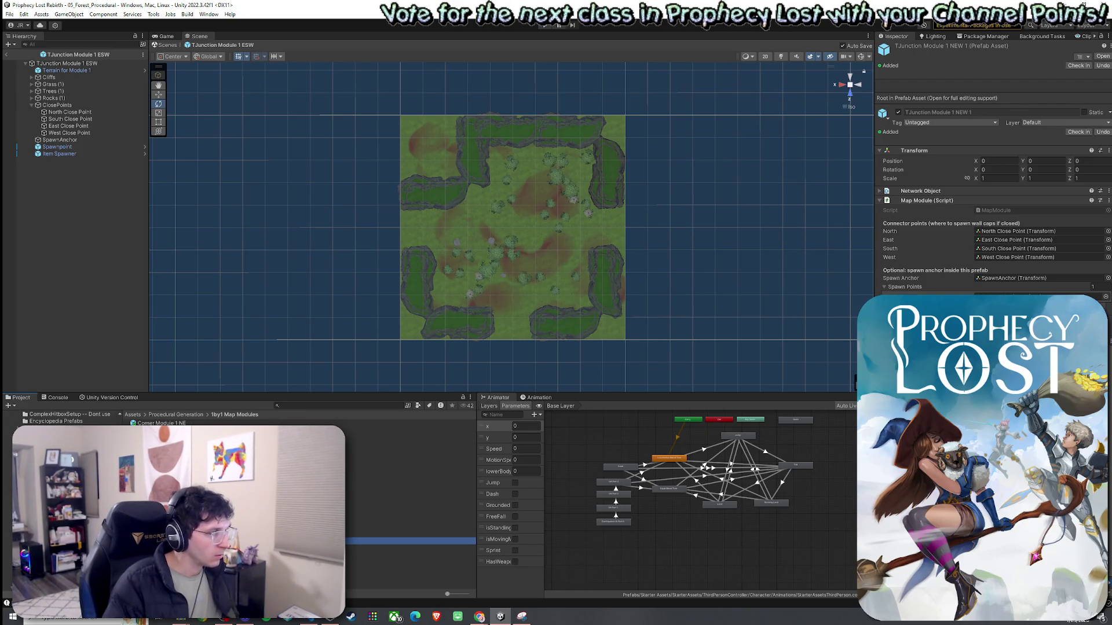
key(F2)
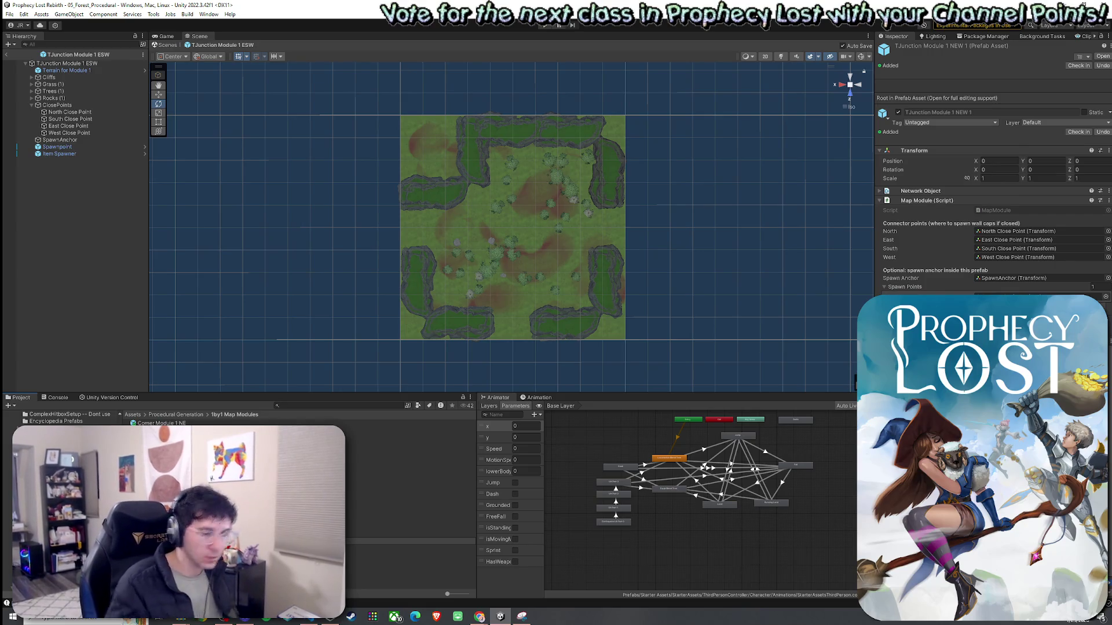
key(Return)
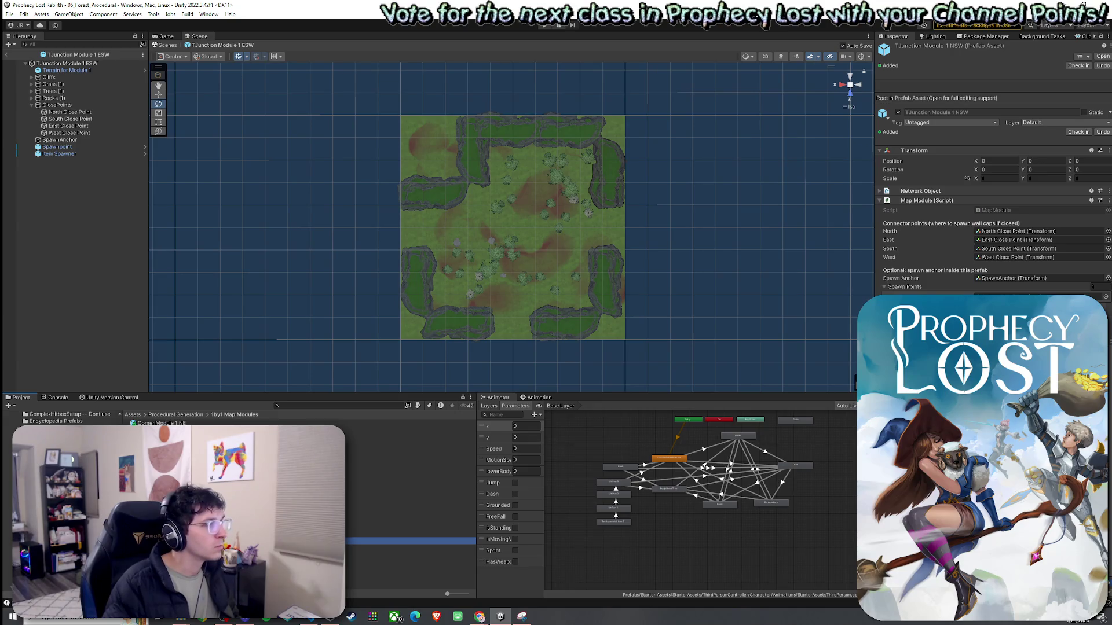
Open the TJunction Module 1 NSW prefab and collapse the Trees and Rocks groups
double_click(324, 542)
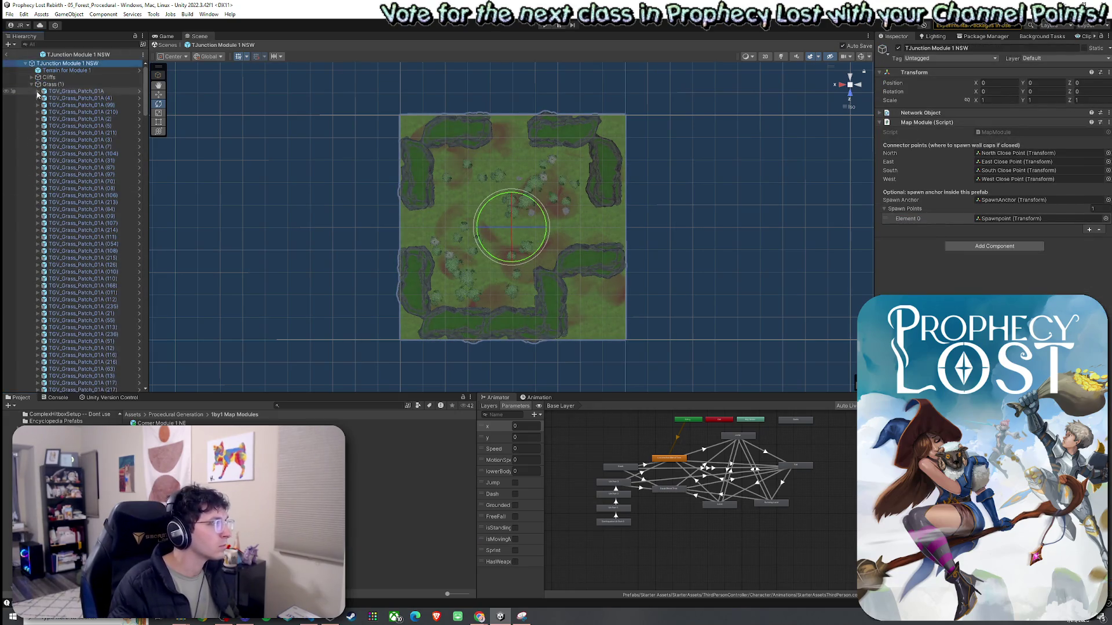
click(32, 91)
click(32, 98)
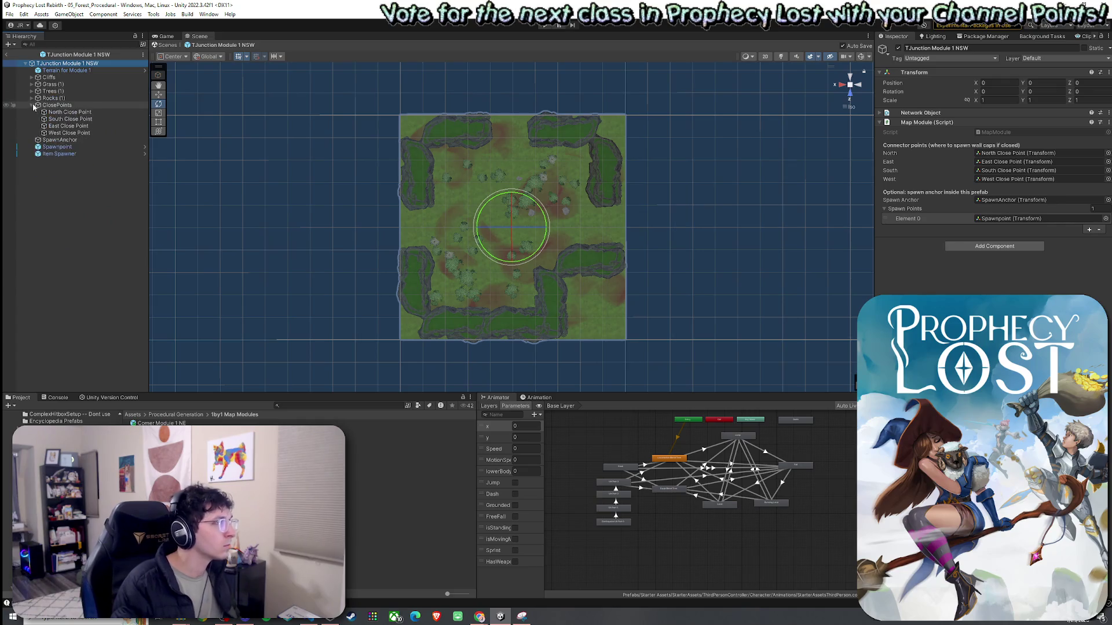
Check the positions of the North, South, East and West close points
click(57, 112)
click(65, 119)
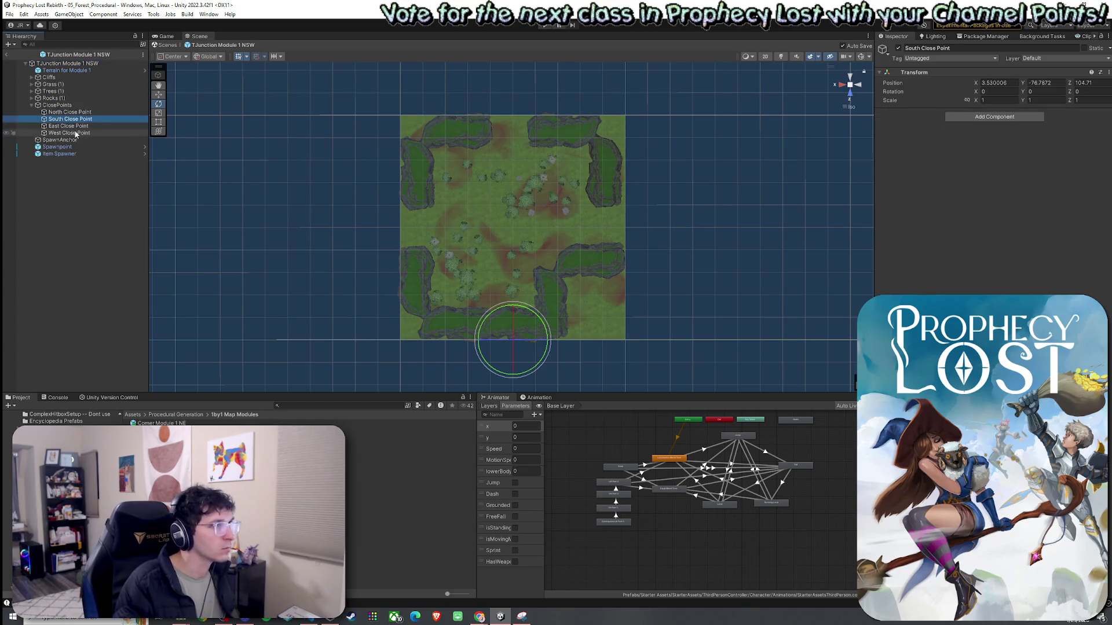
click(75, 126)
click(75, 134)
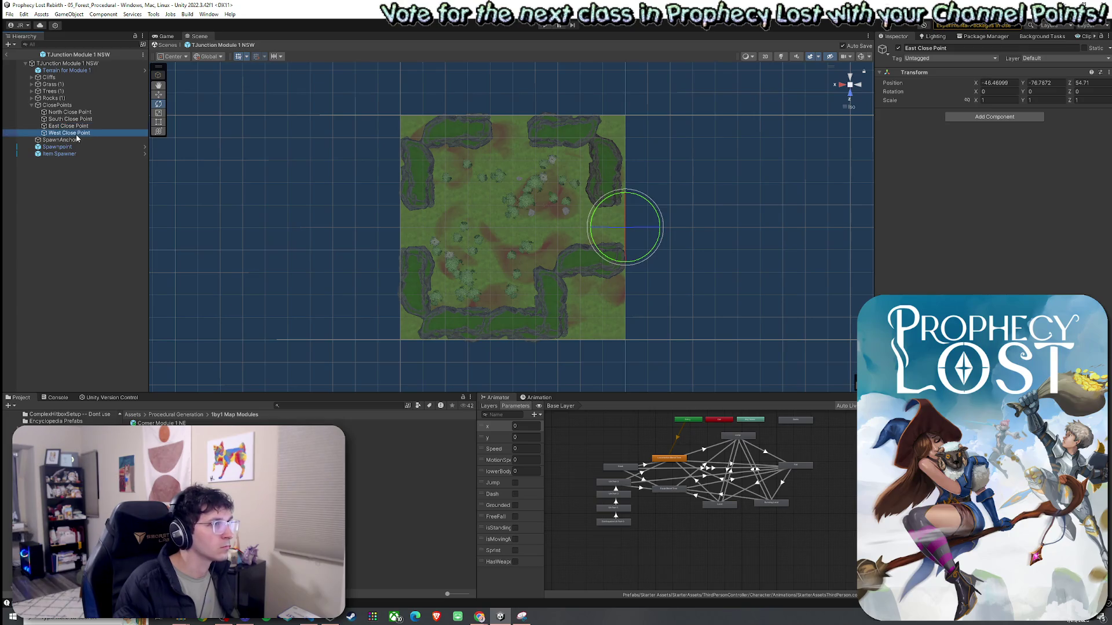
click(32, 105)
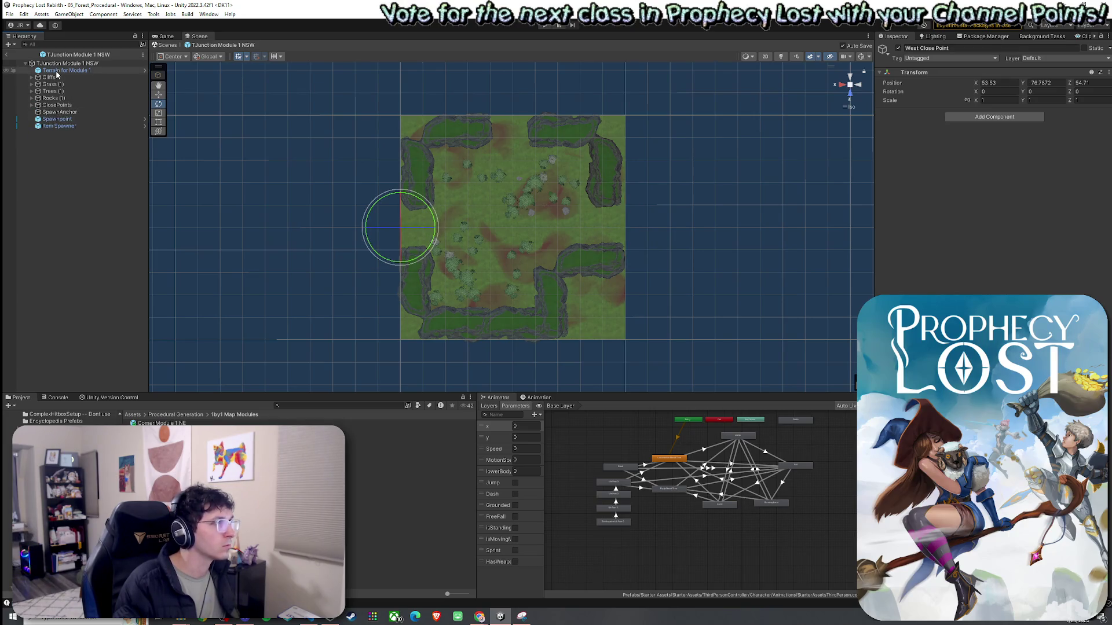
click(32, 105)
click(64, 125)
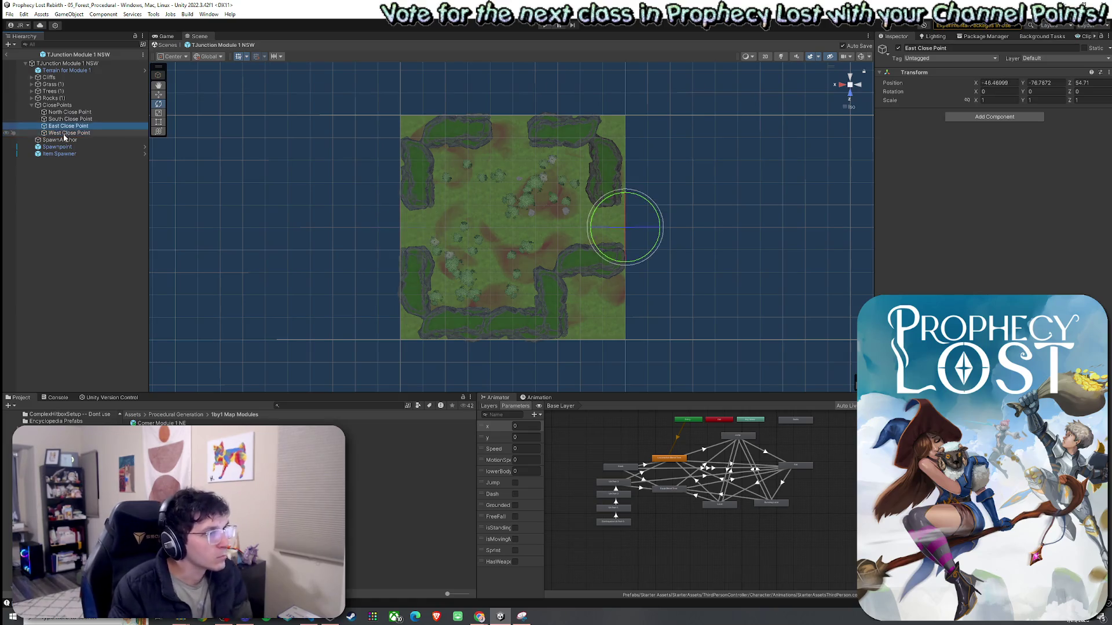
click(67, 133)
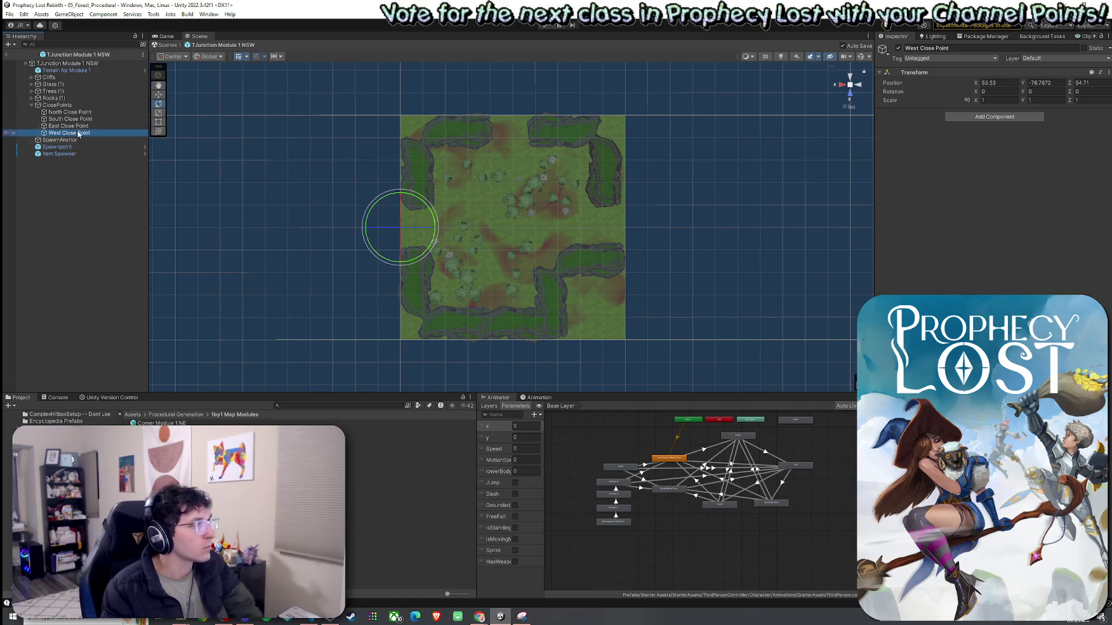
Collapse ClosePoints and select all nine module children from Terrain to Item Spawner
click(32, 105)
click(32, 105)
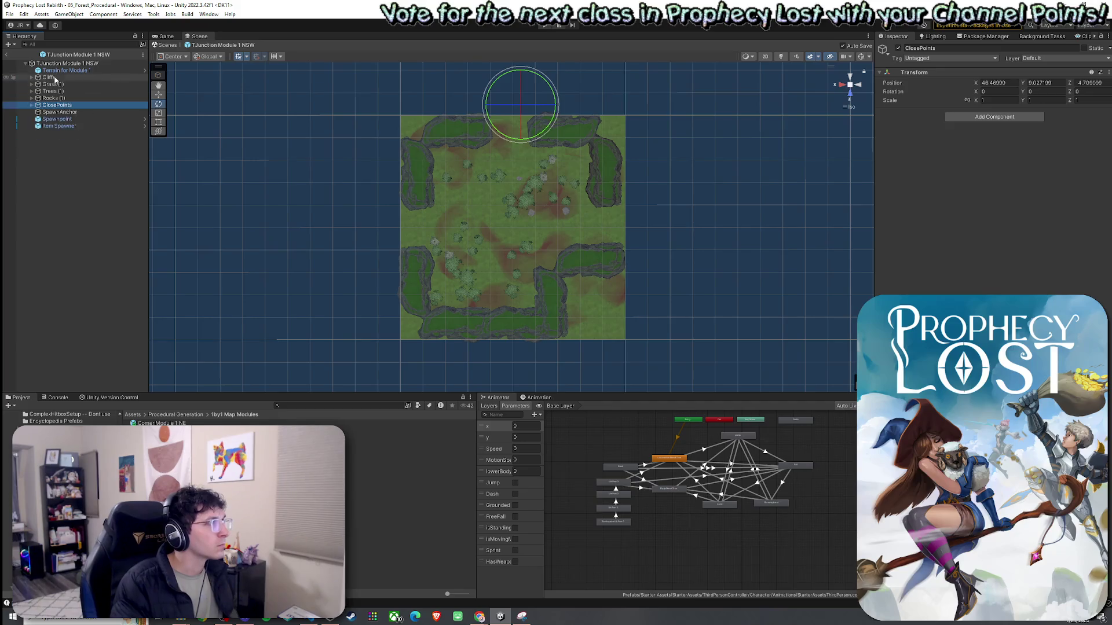
click(64, 70)
shift+click(58, 126)
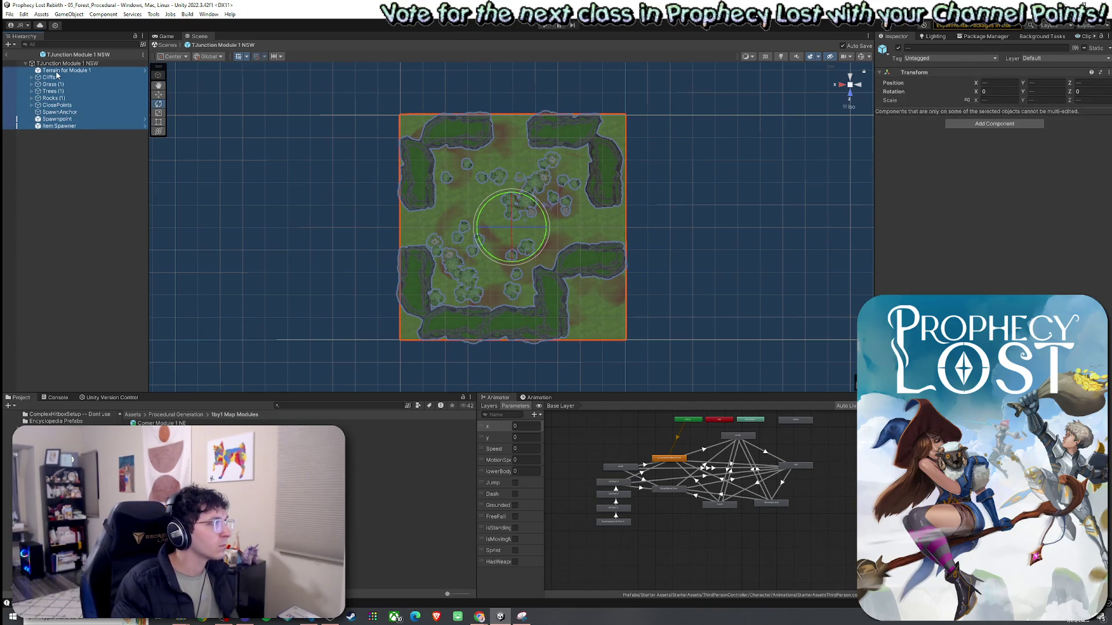
Exclude Terrain and SpawnAnchor, then rotate the NSW module's contents a quarter turn
ctrl+click(56, 71)
ctrl+click(60, 113)
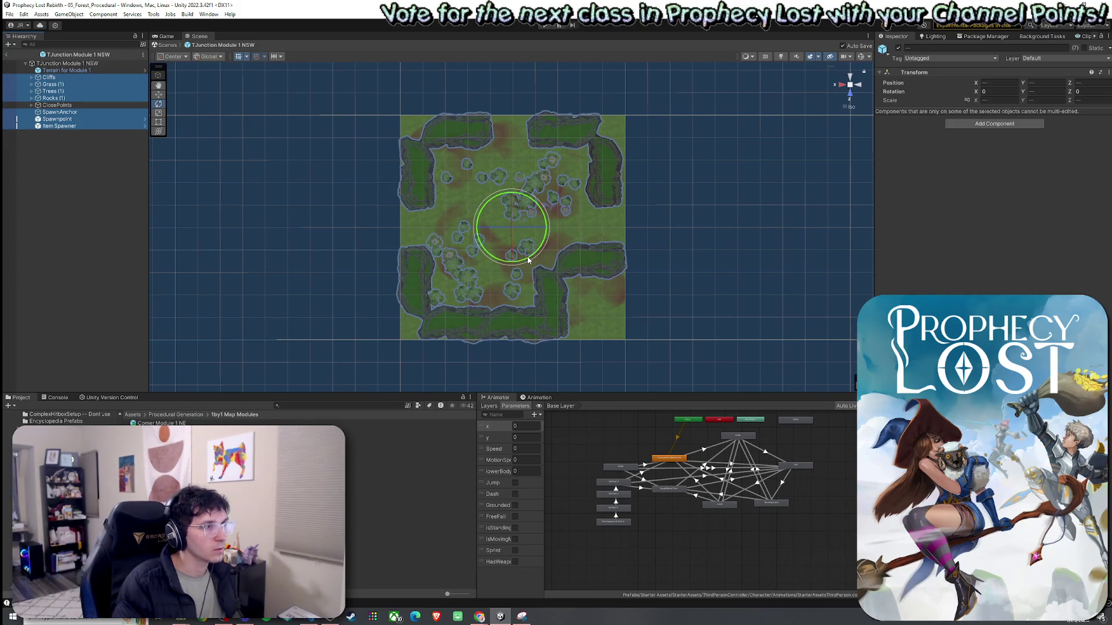
drag(531, 260, 422, 286)
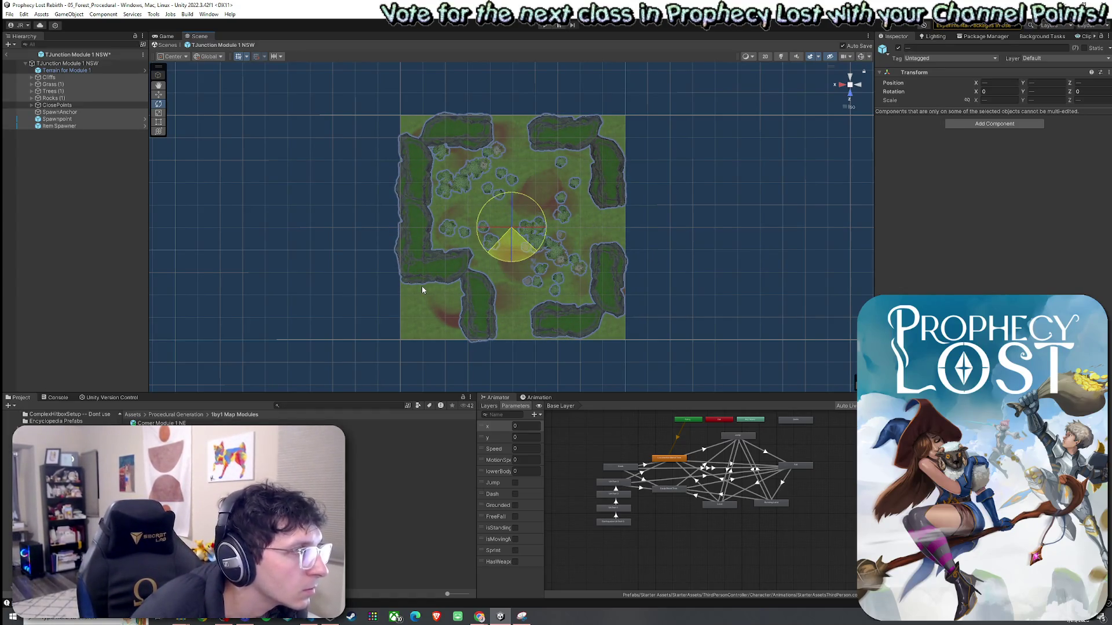
drag(422, 286, 424, 286)
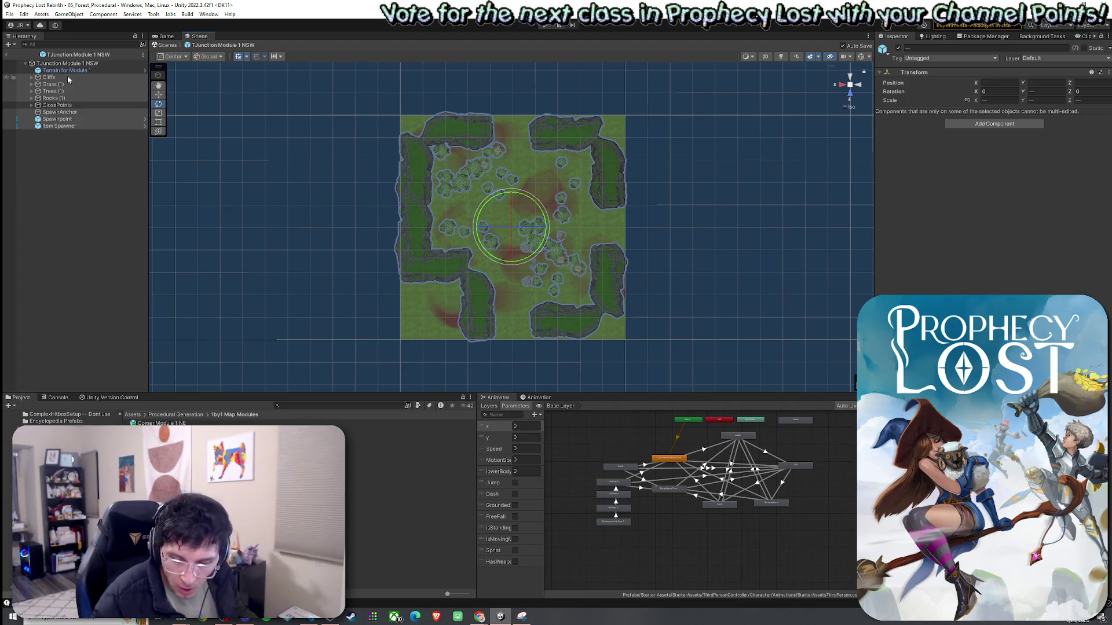
Check where the South, East and West close points now sit
click(37, 105)
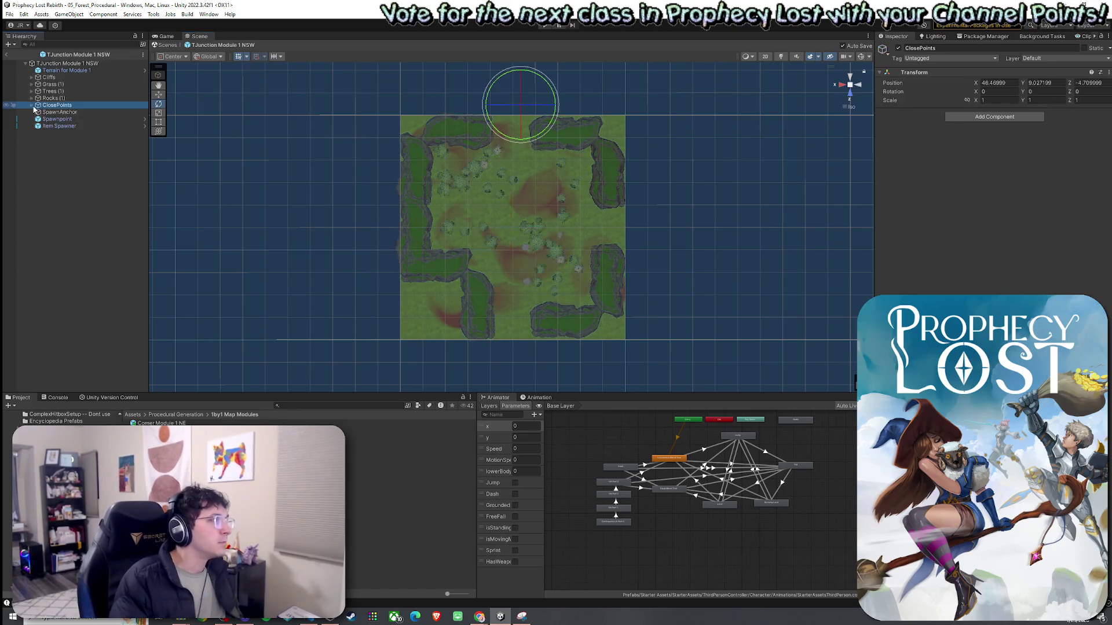
click(67, 119)
click(65, 126)
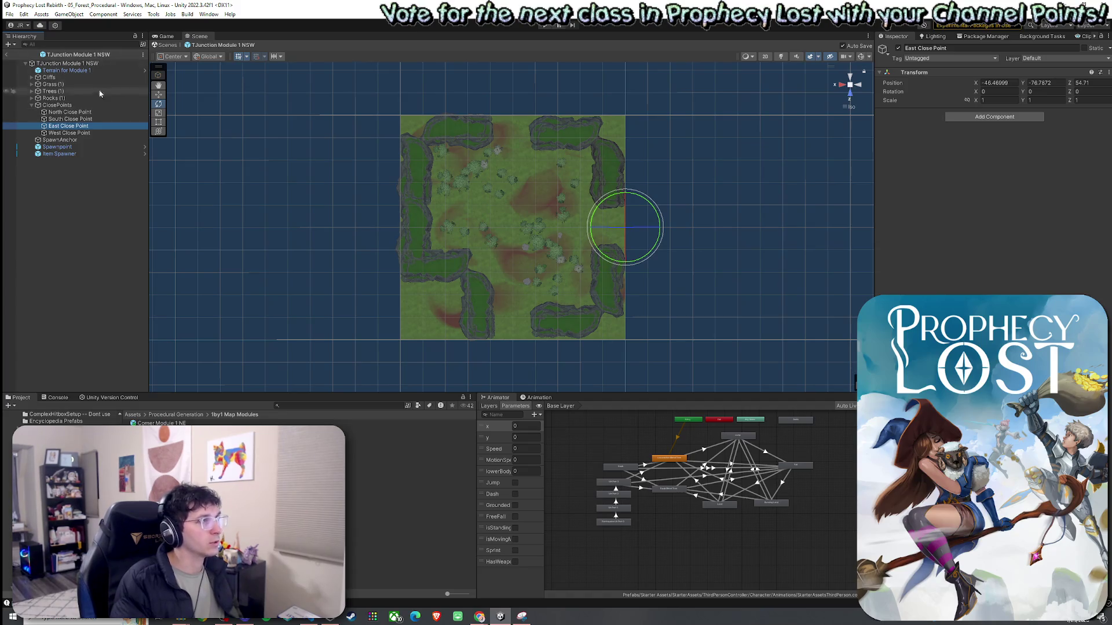
click(69, 112)
click(70, 119)
click(79, 134)
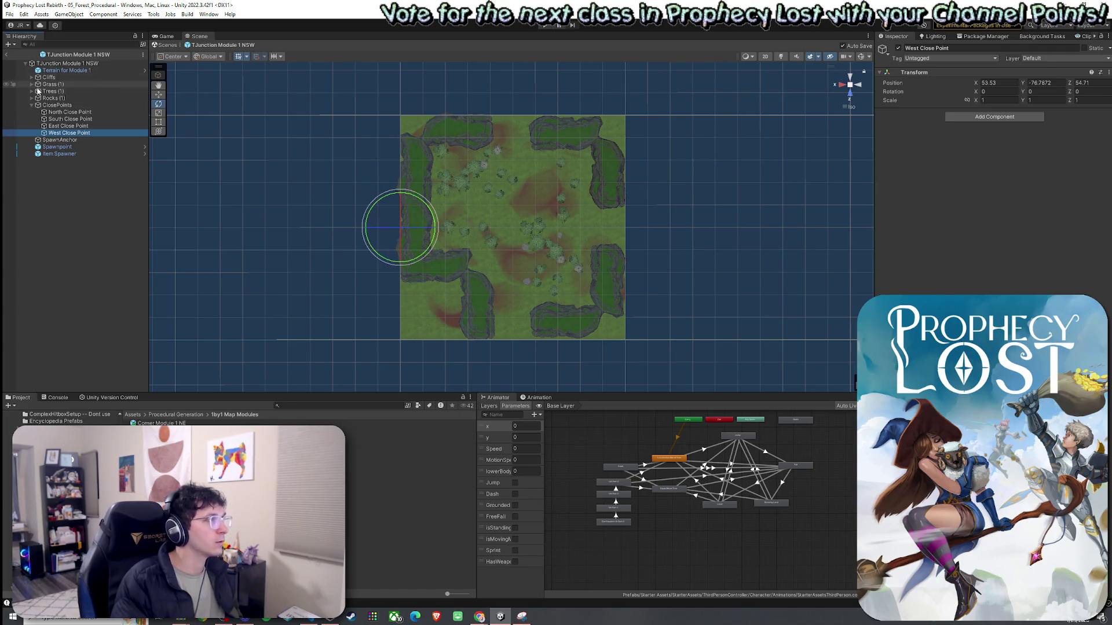
click(32, 105)
Reselect the contents minus ClosePoints and Terrain and rotate them into the final orientation
click(58, 70)
shift+click(66, 127)
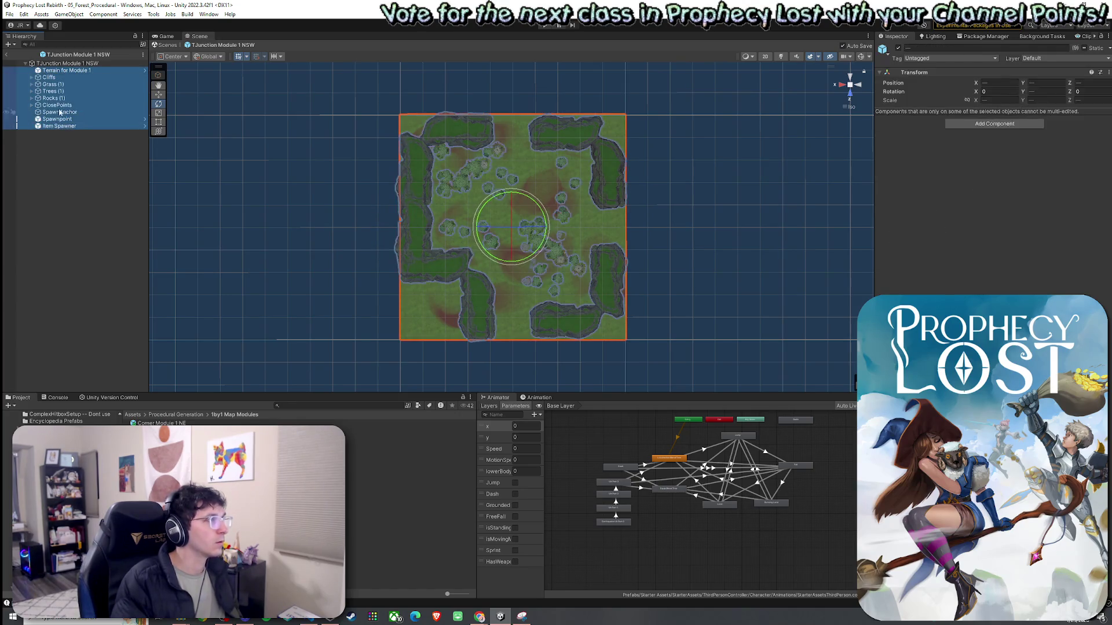
ctrl+click(52, 105)
ctrl+click(58, 70)
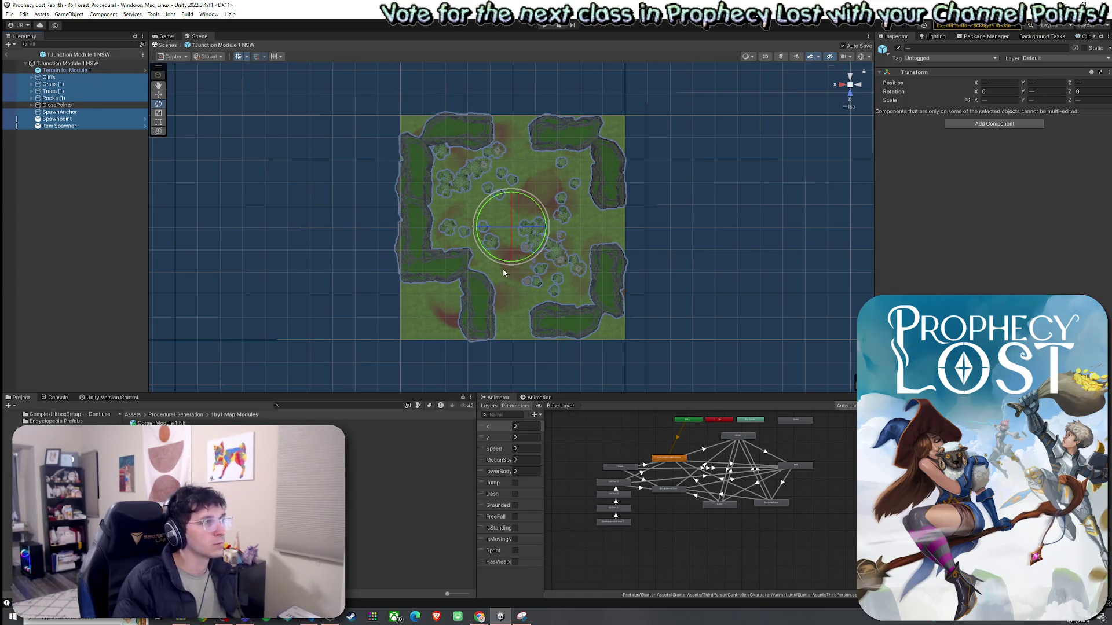
mouse_move(516, 262)
mouse_down()
mouse_move(783, 286)
mouse_move(707, 312)
mouse_up()
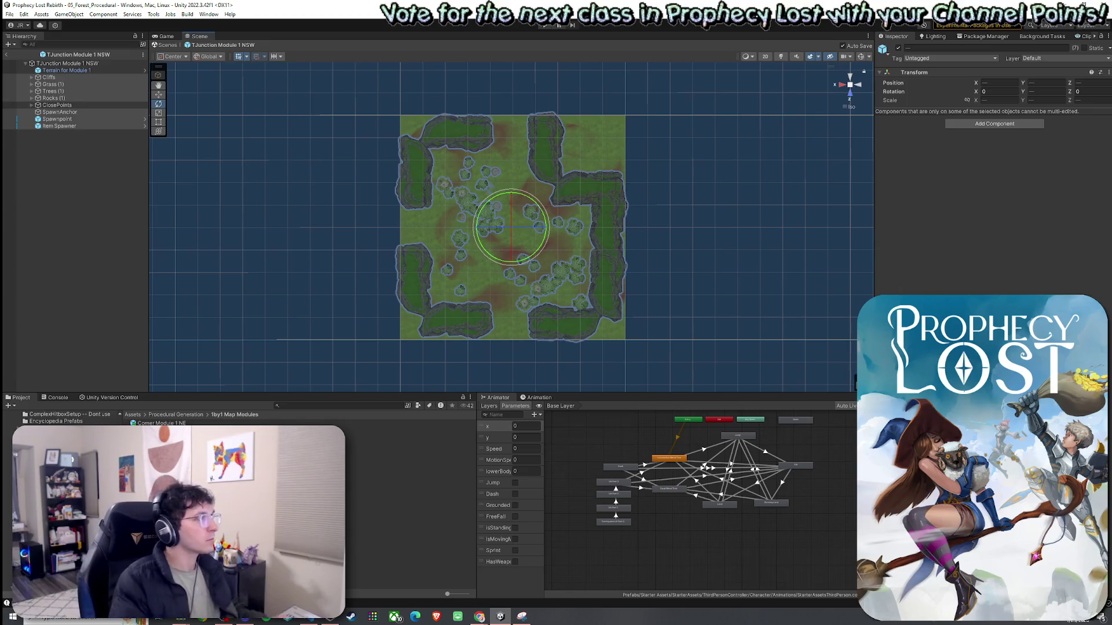
click(9, 14)
click(23, 55)
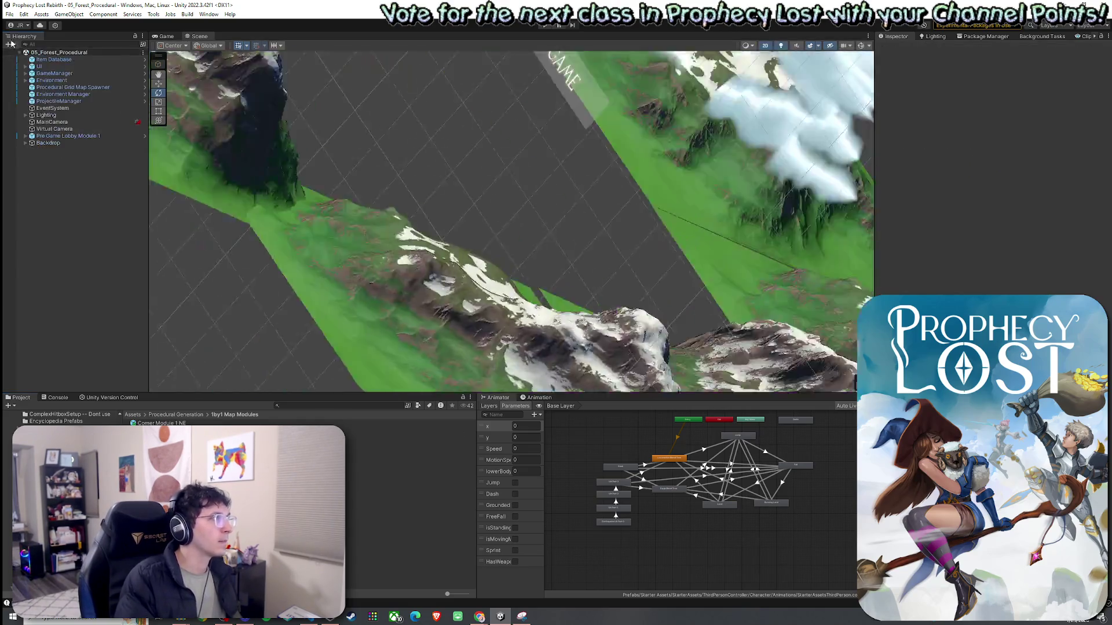
Return to the main scene, save it, and open the Cross Module 1 prefab
click(10, 14)
click(40, 56)
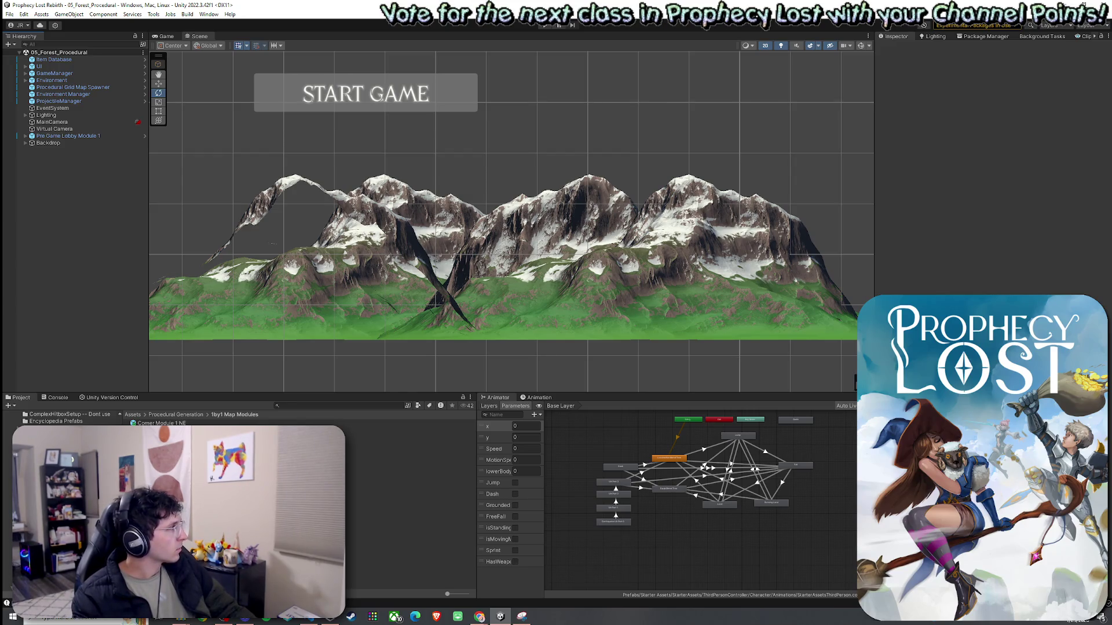
click(405, 450)
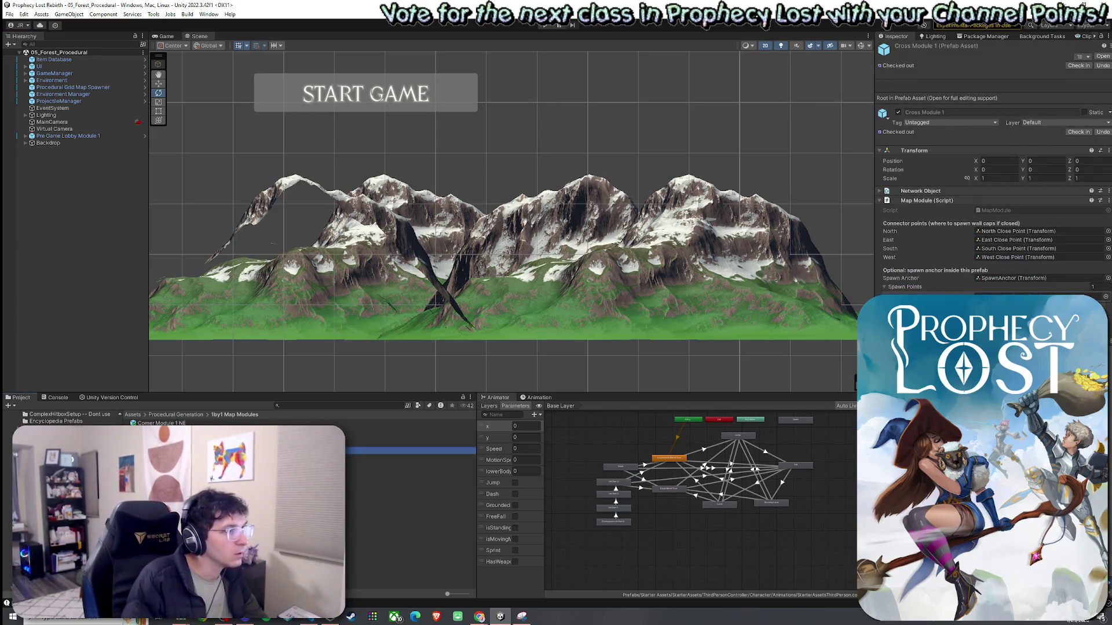
key(Return)
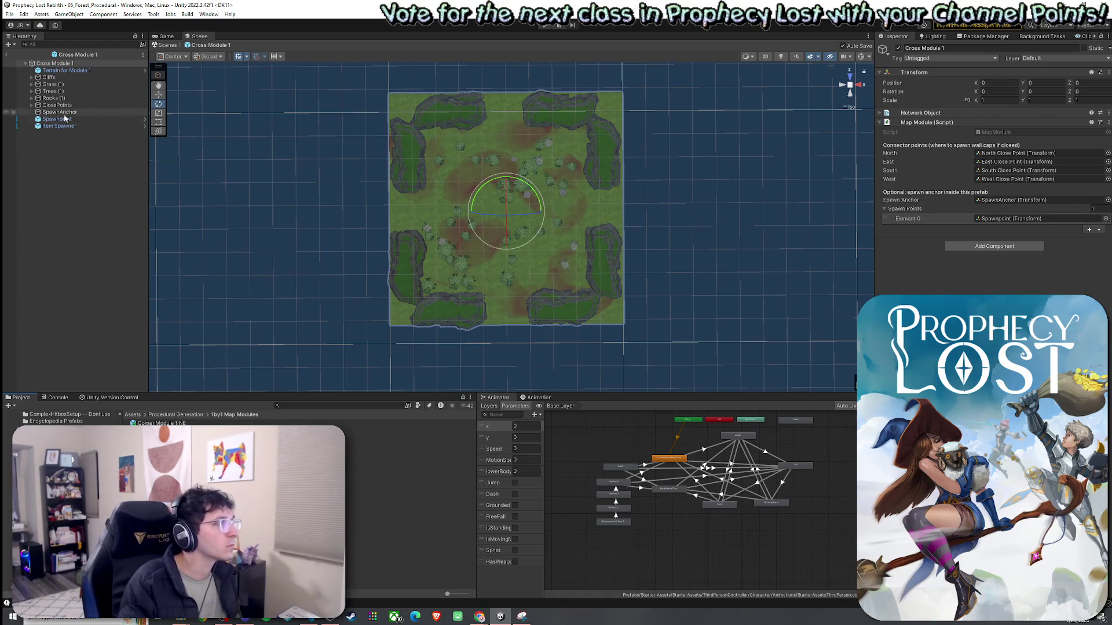
Move Cross Module 1's North Close Point onto the terrain's north edge
click(60, 112)
drag(434, 249, 442, 242)
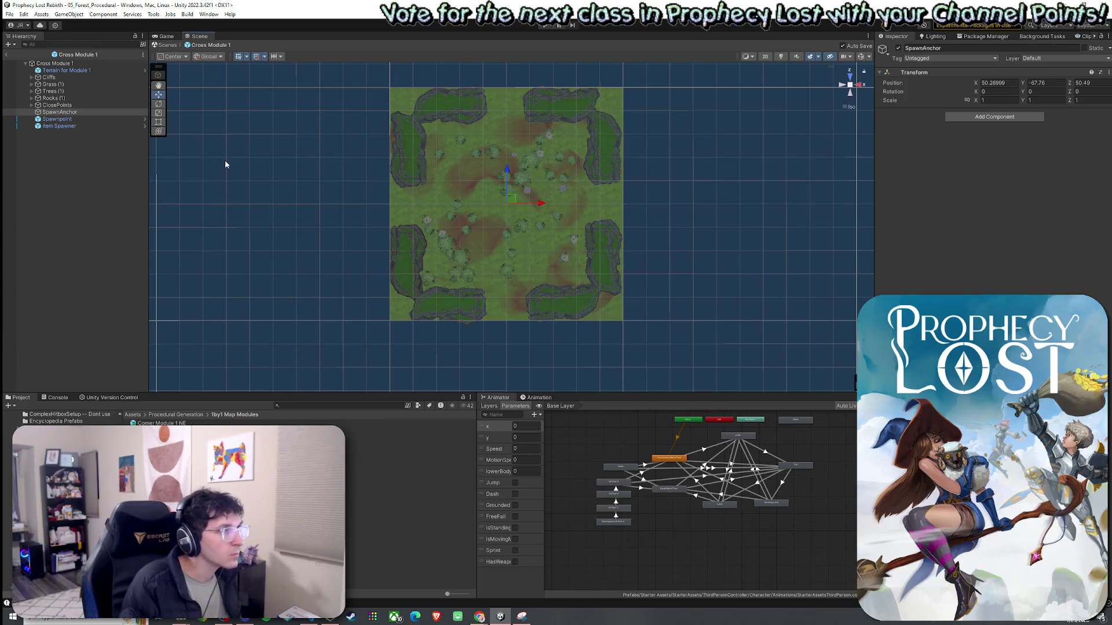
click(32, 105)
click(56, 113)
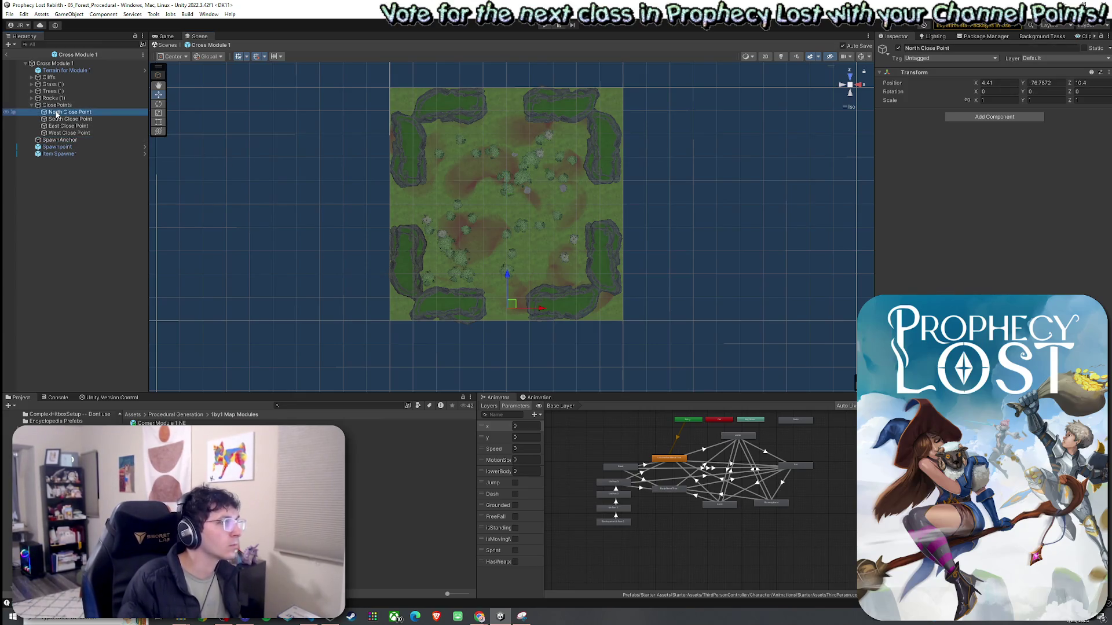
mouse_move(464, 265)
mouse_down()
mouse_move(700, 214)
mouse_move(731, 221)
mouse_up()
scroll(698, 225, up, 2)
mouse_move(639, 208)
mouse_down()
mouse_move(636, 198)
mouse_move(615, 203)
mouse_up()
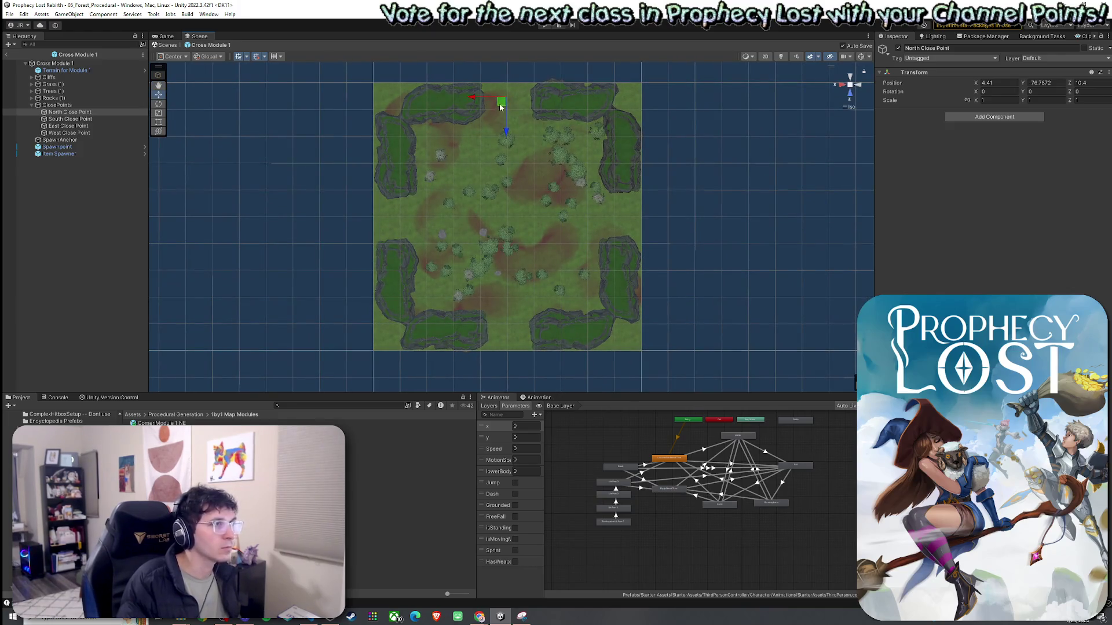
drag(501, 107, 503, 87)
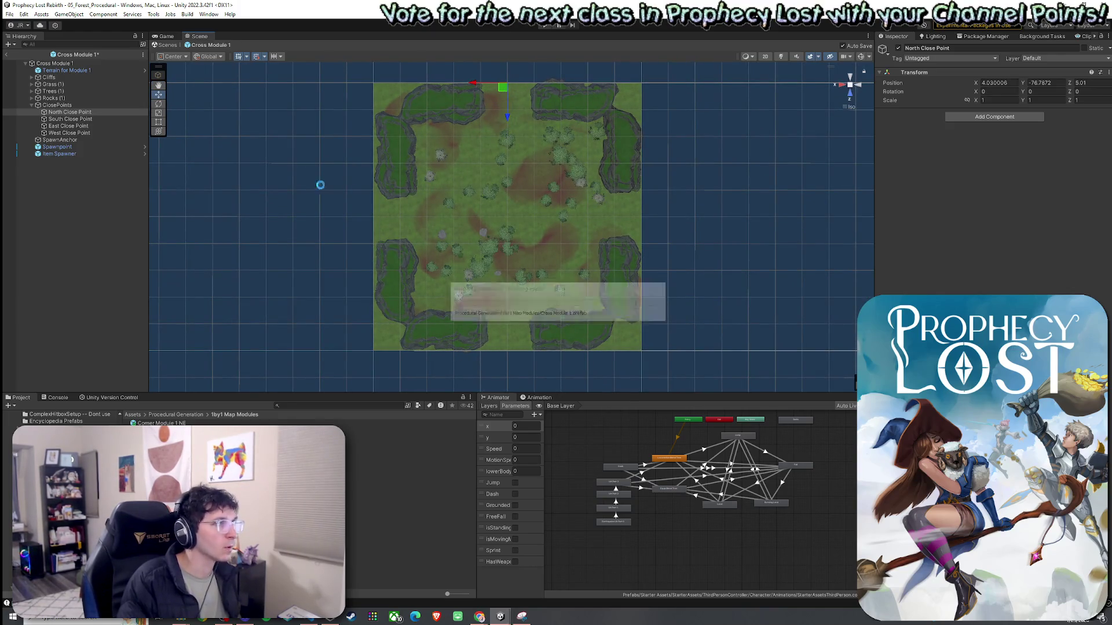
Move the South, East and West close points onto their terrain edges and check the SpawnAnchor
click(70, 119)
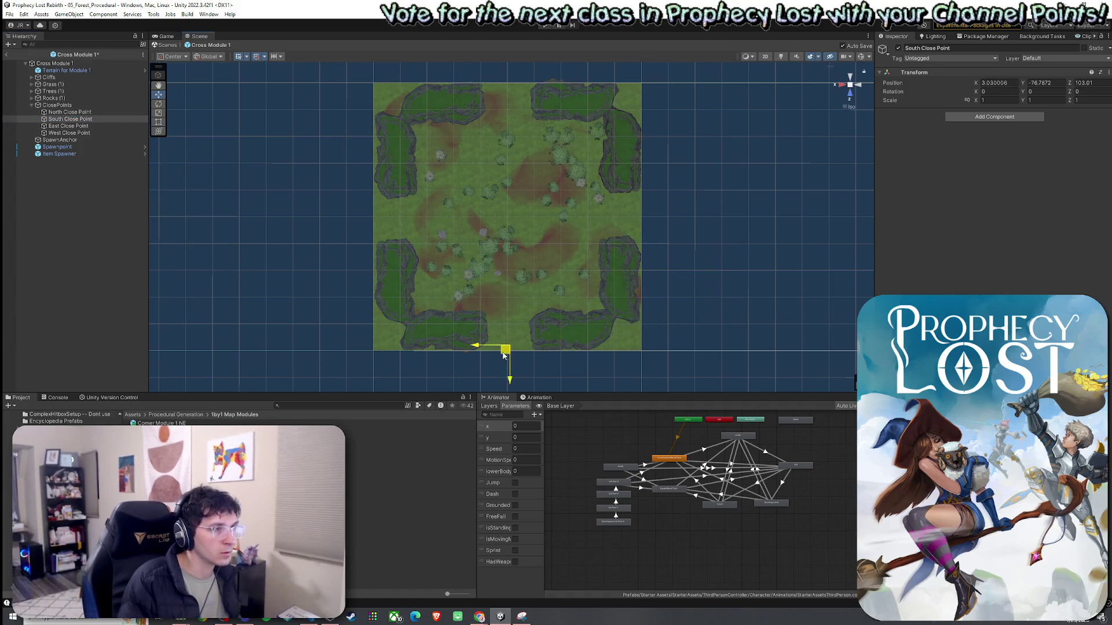
drag(503, 355, 501, 360)
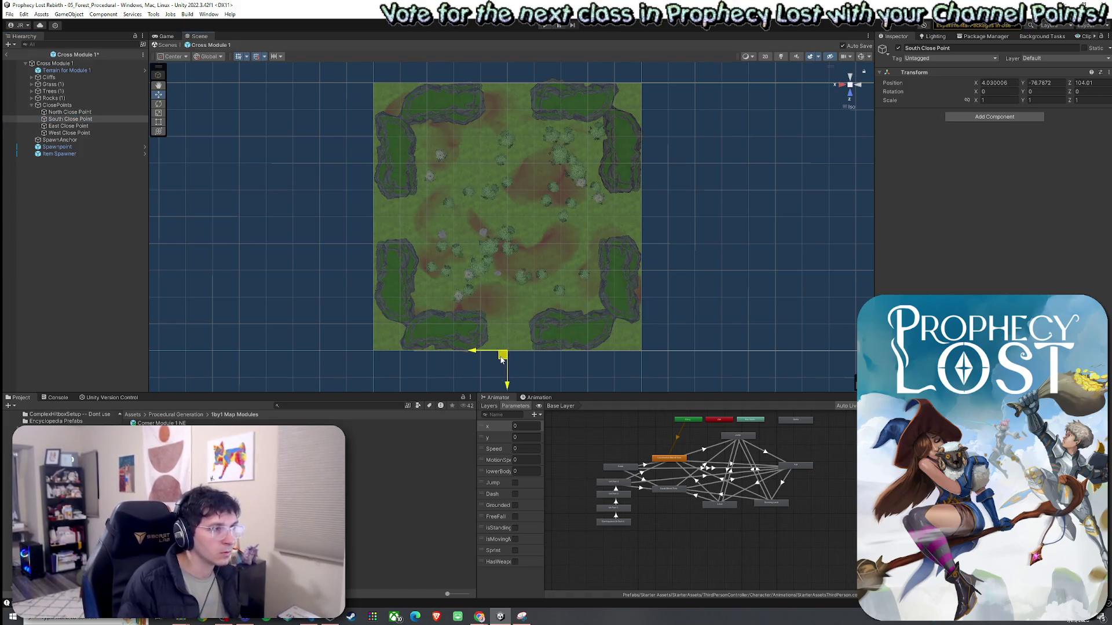
click(92, 126)
drag(381, 223, 635, 229)
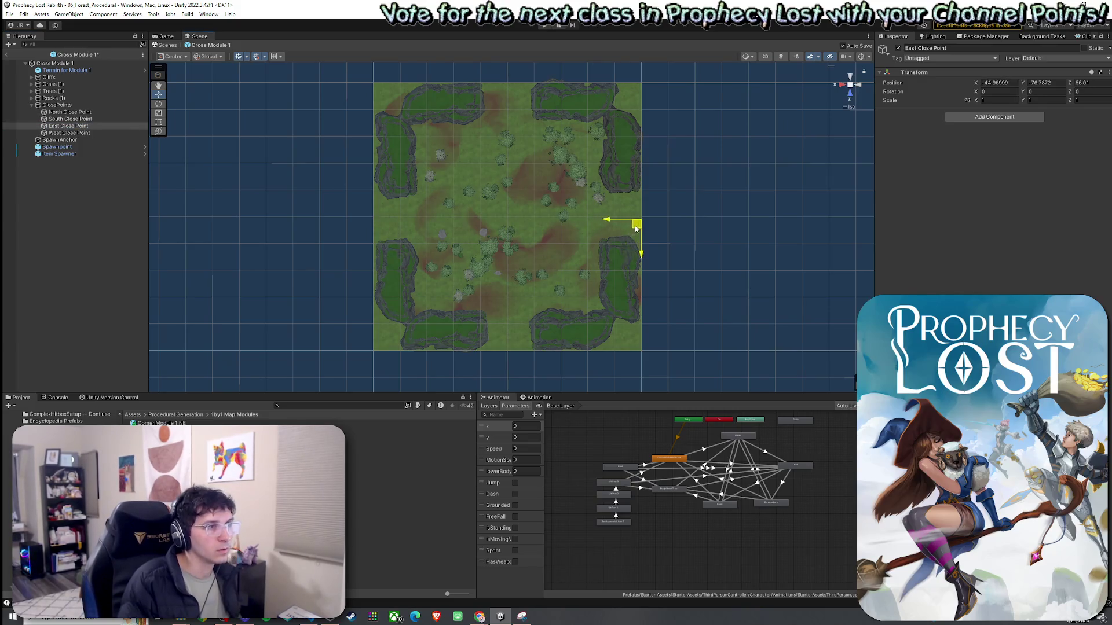
click(93, 133)
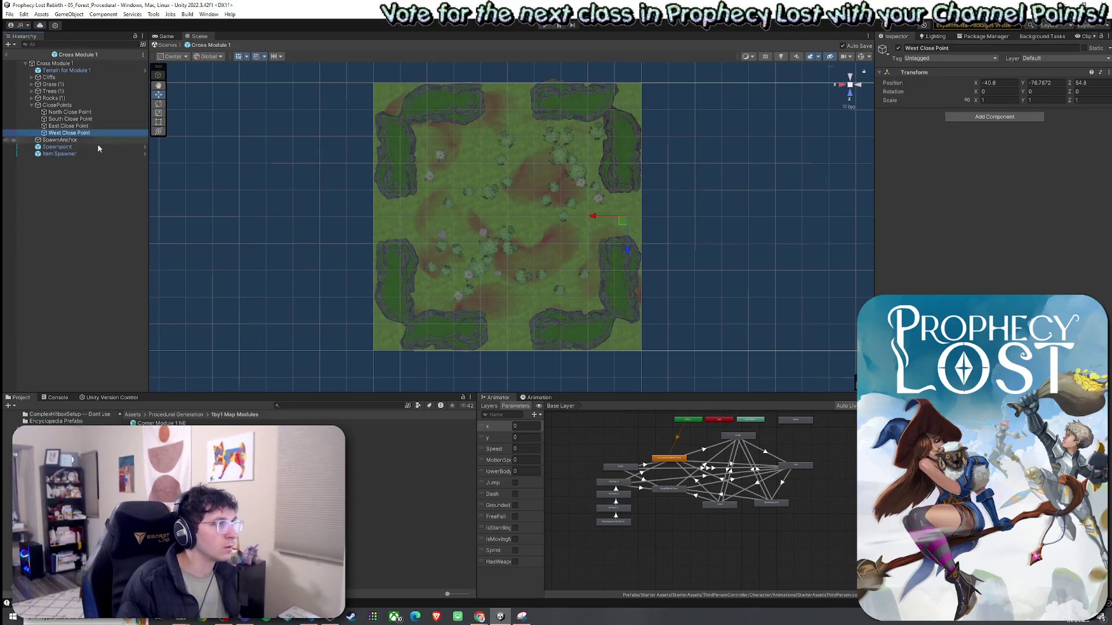
drag(621, 221, 372, 222)
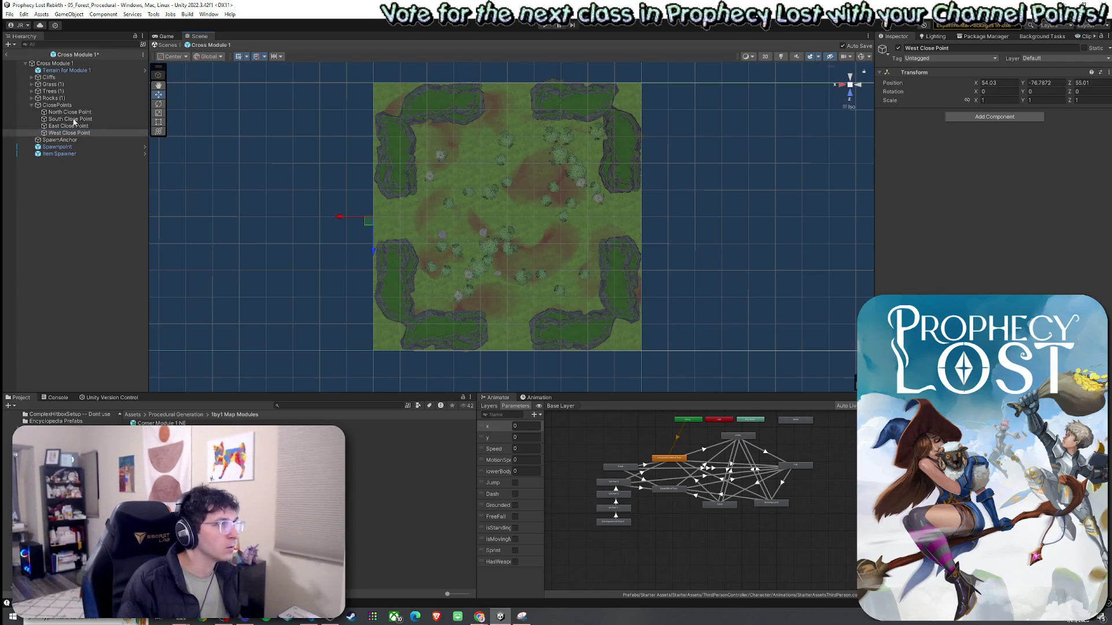
click(72, 140)
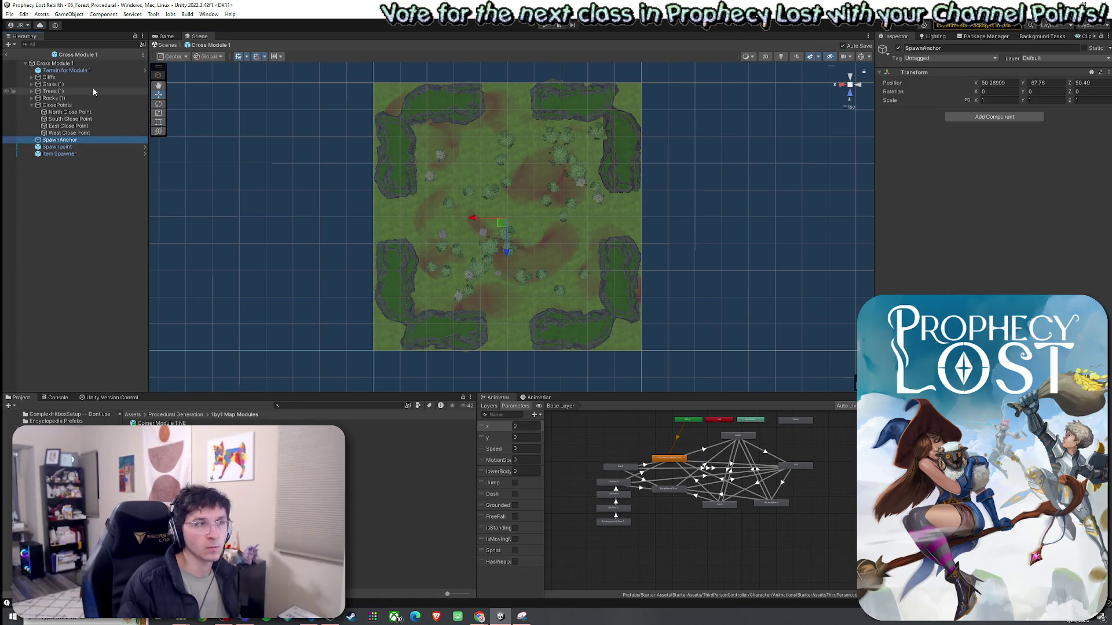
click(10, 14)
click(35, 55)
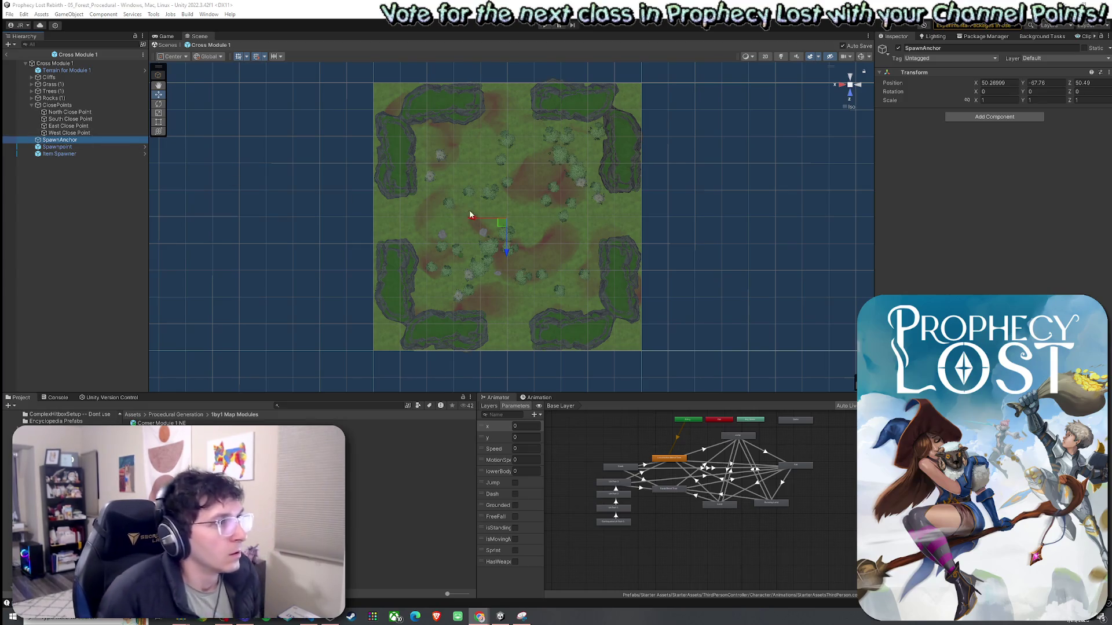
click(96, 112)
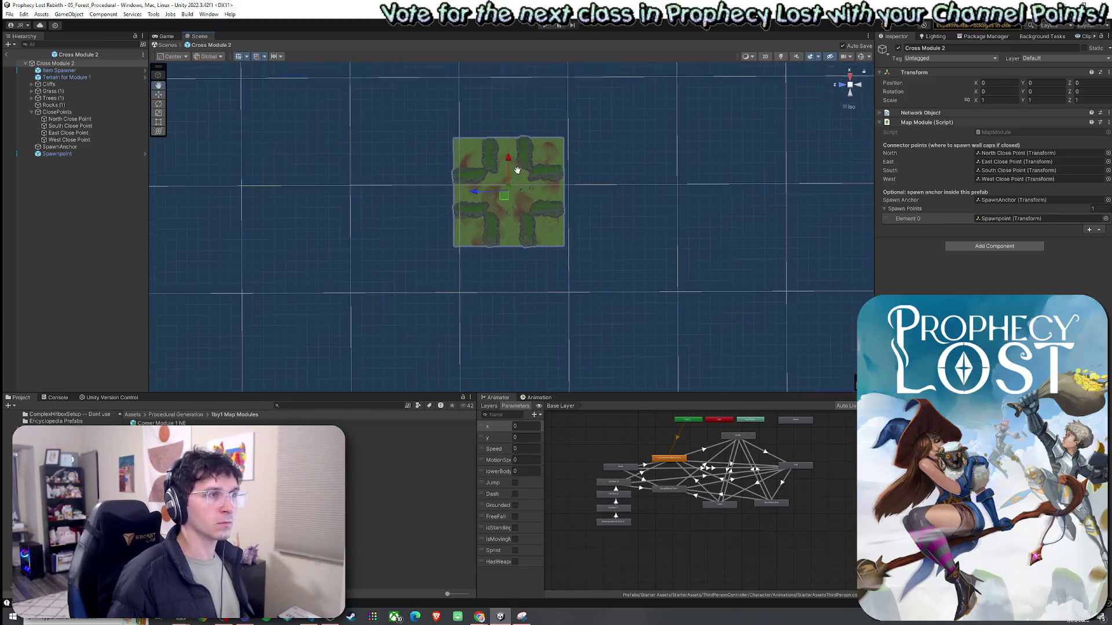
scroll(518, 174, up, 3)
drag(493, 207, 484, 180)
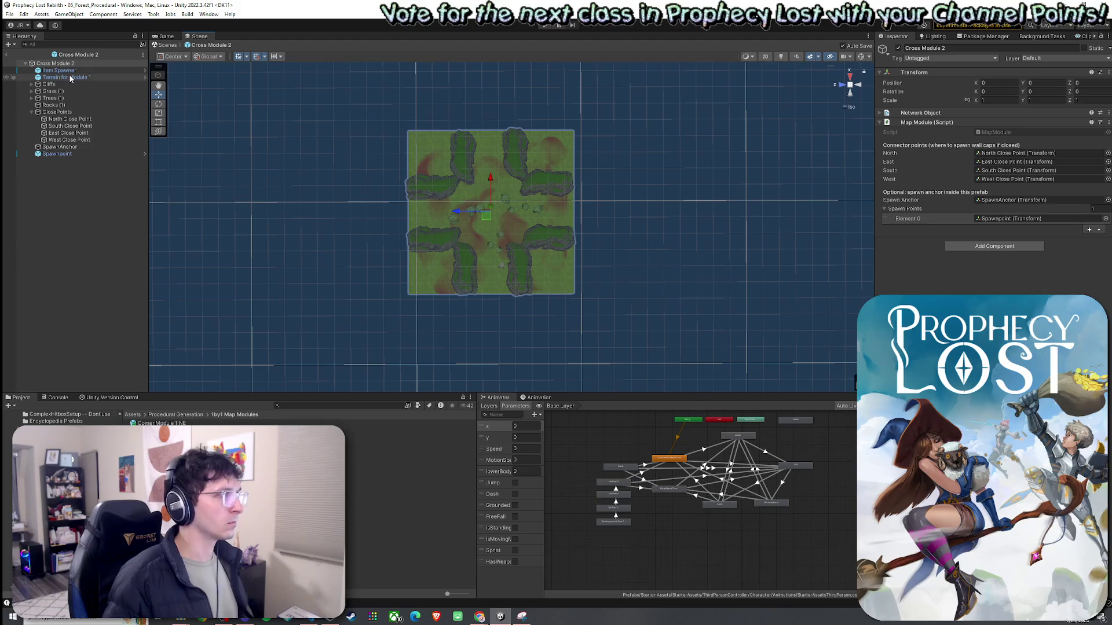
click(67, 78)
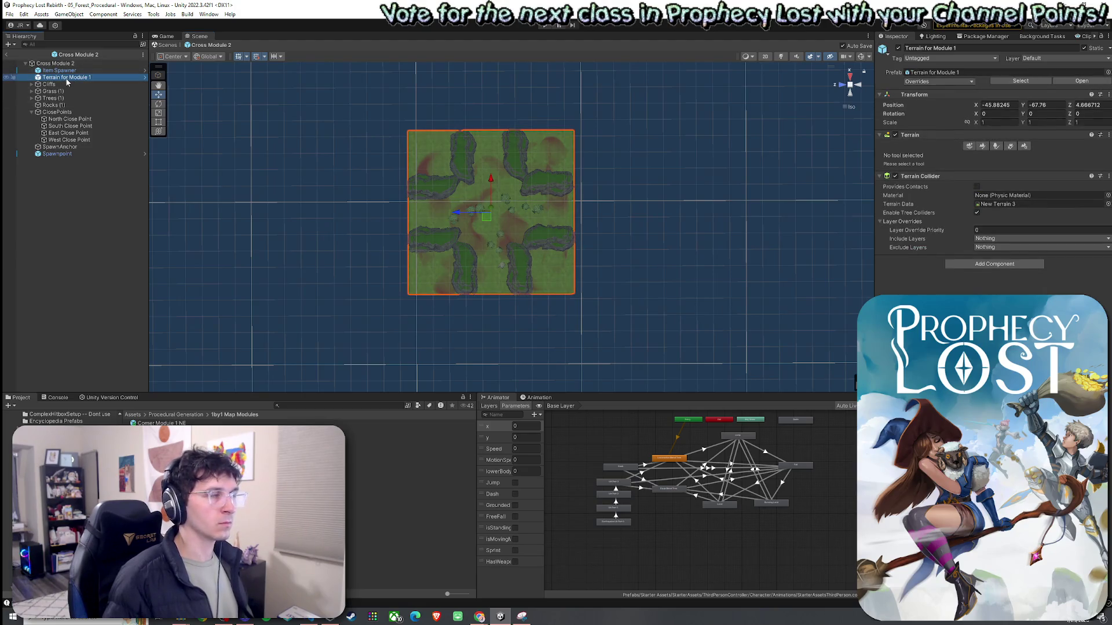
click(64, 64)
scroll(437, 232, up, 4)
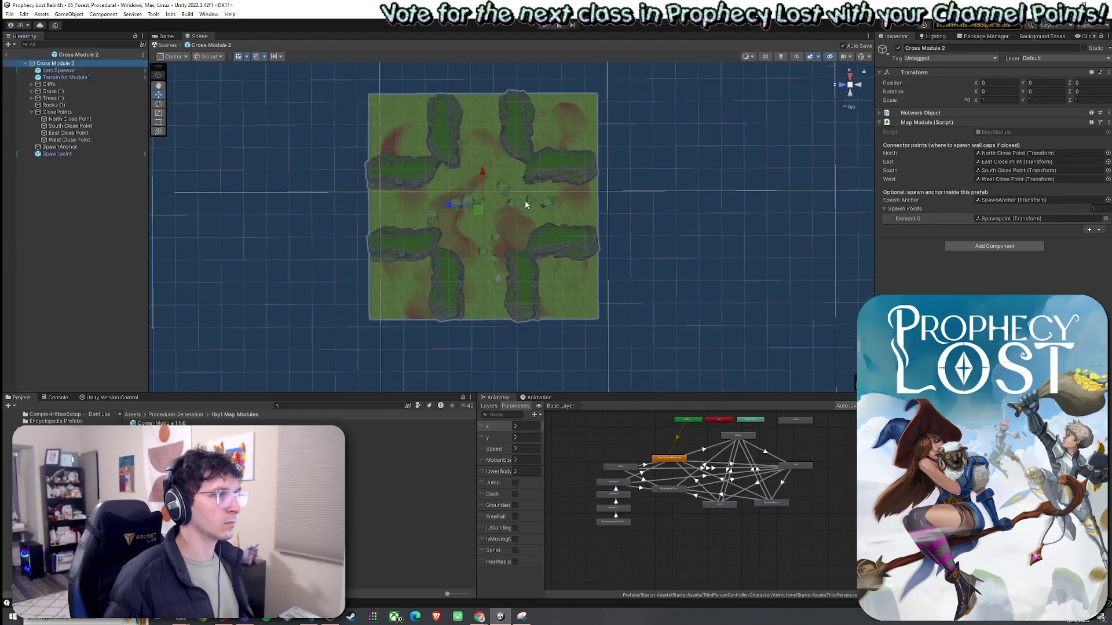
scroll(437, 232, down, 2)
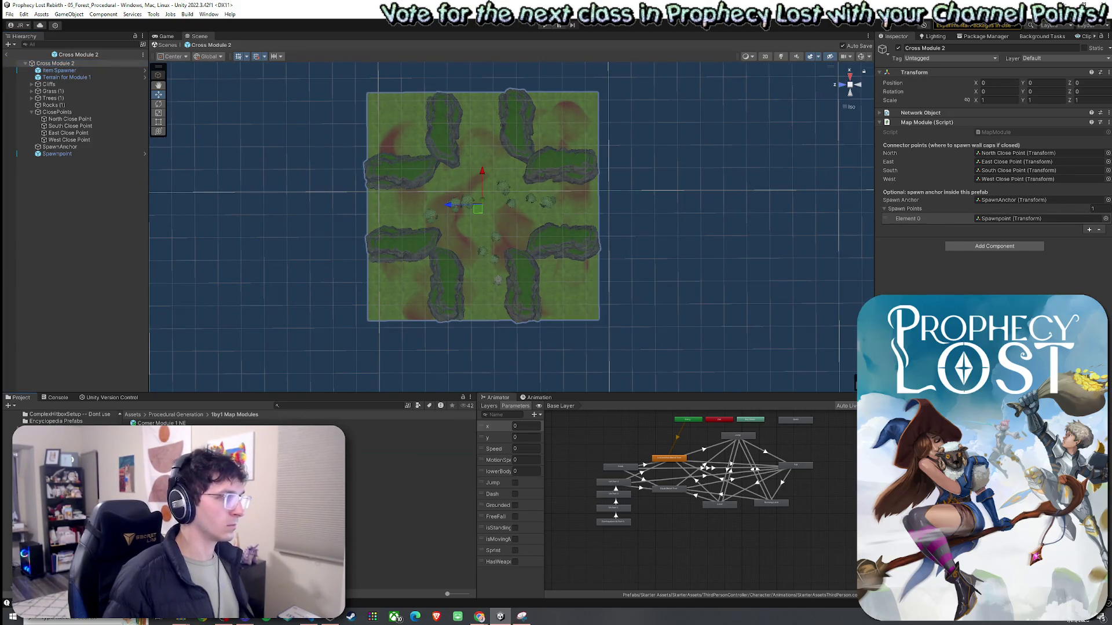
double_click(405, 451)
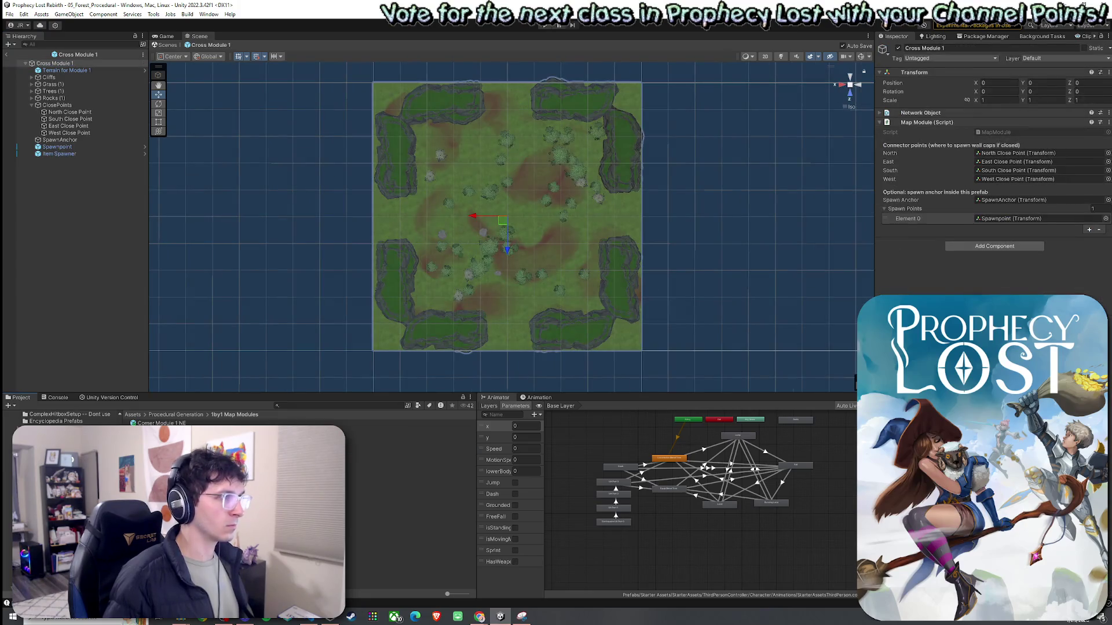
click(84, 71)
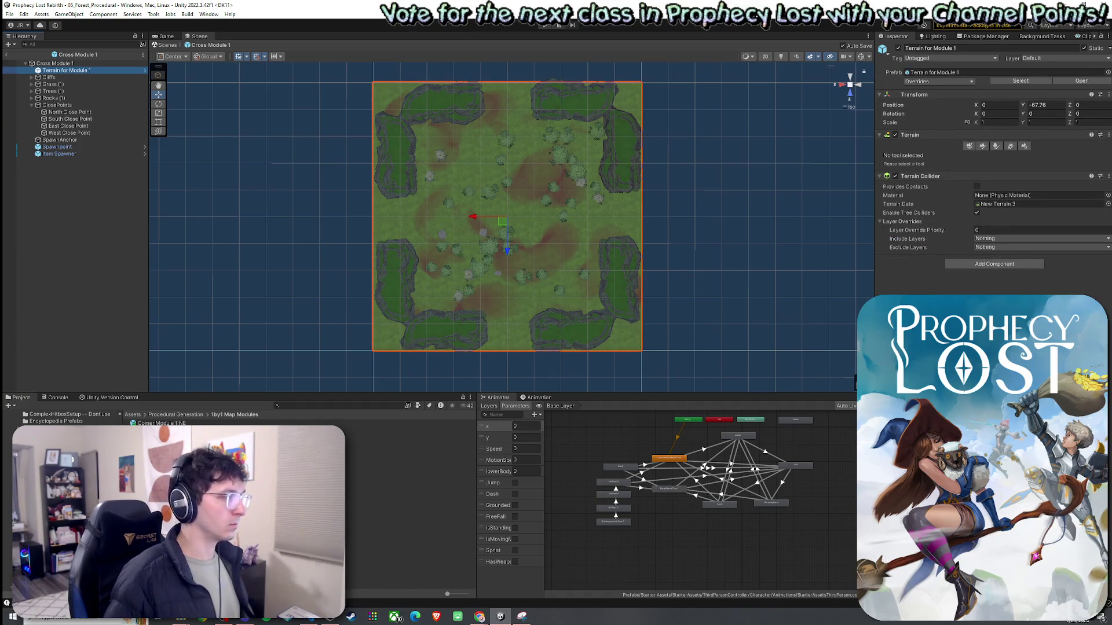
click(6, 54)
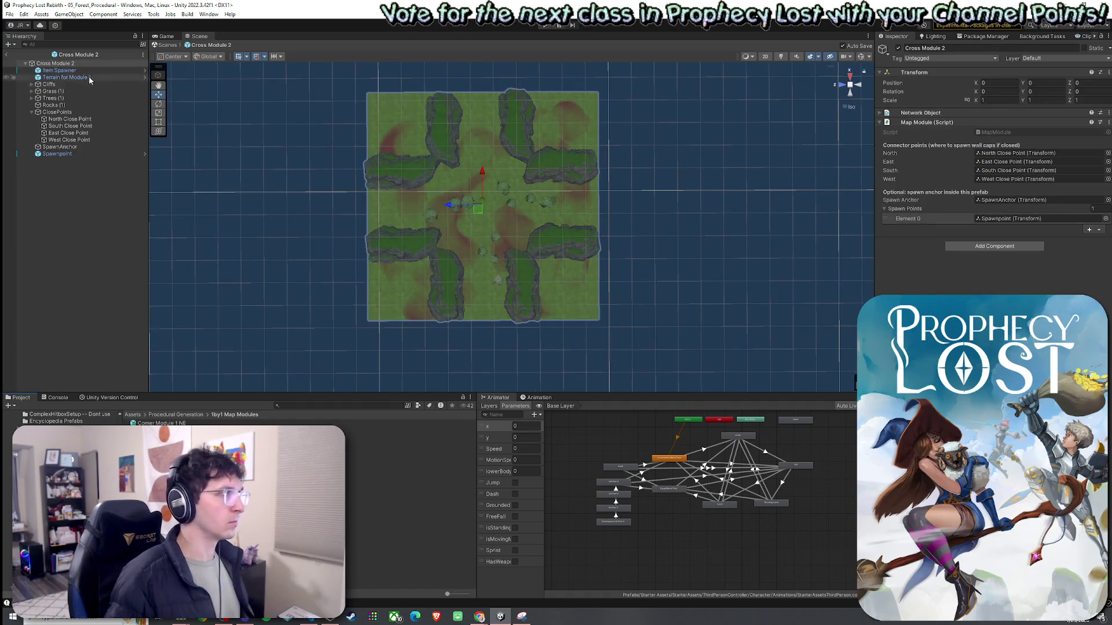
click(88, 76)
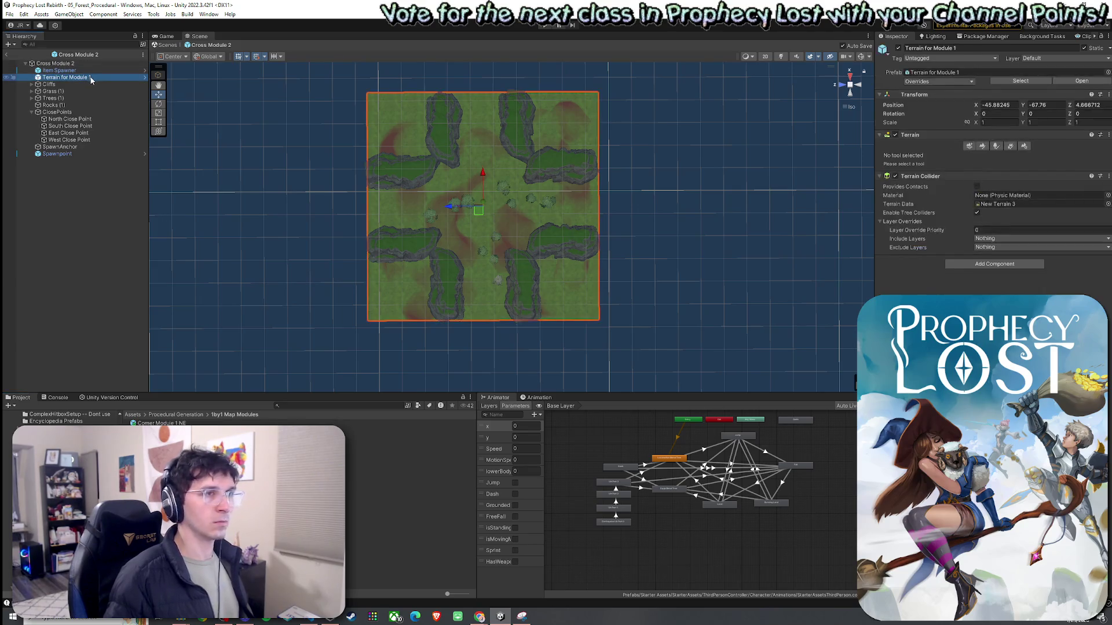
Set the Cross Module 2 terrain's Position X and Z to 0
double_click(996, 105)
text(0)
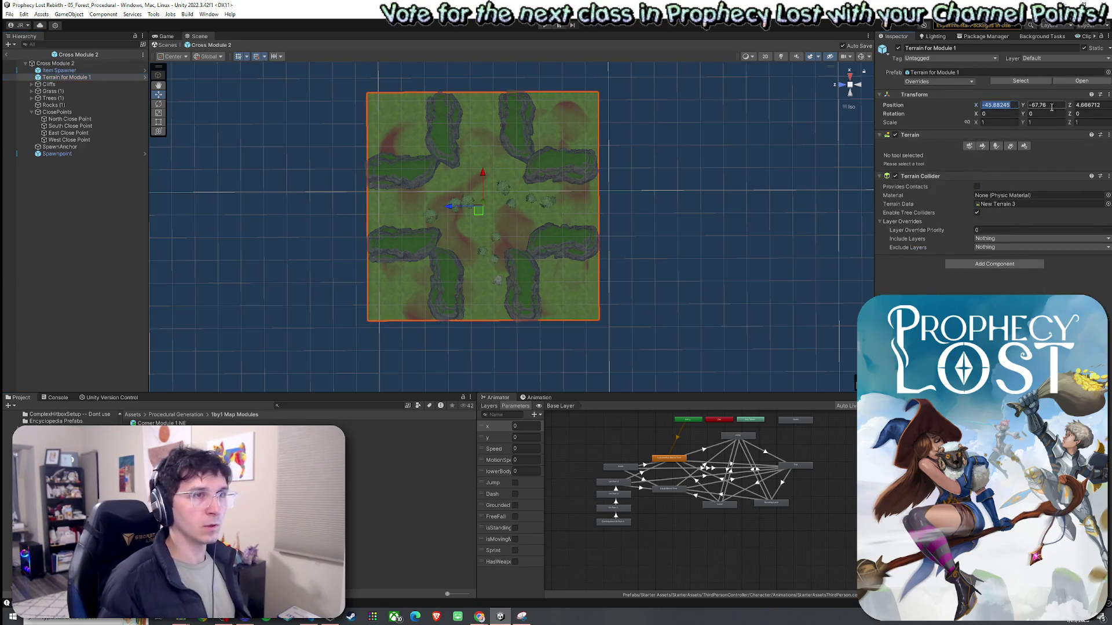
key(Tab)
key(Tab)
text(0)
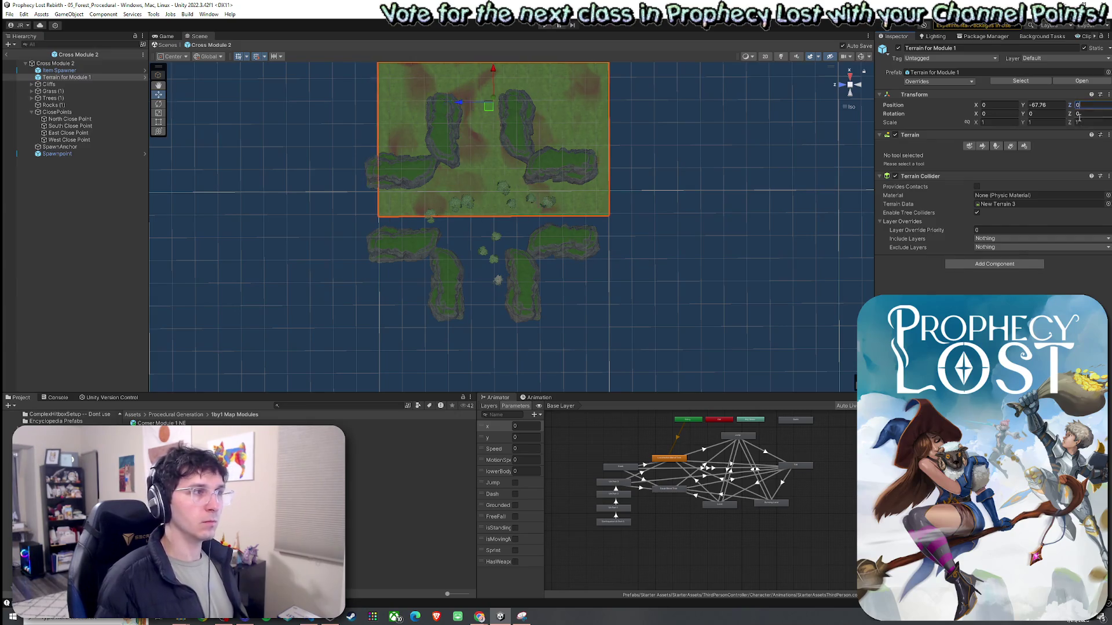
drag(685, 168, 683, 189)
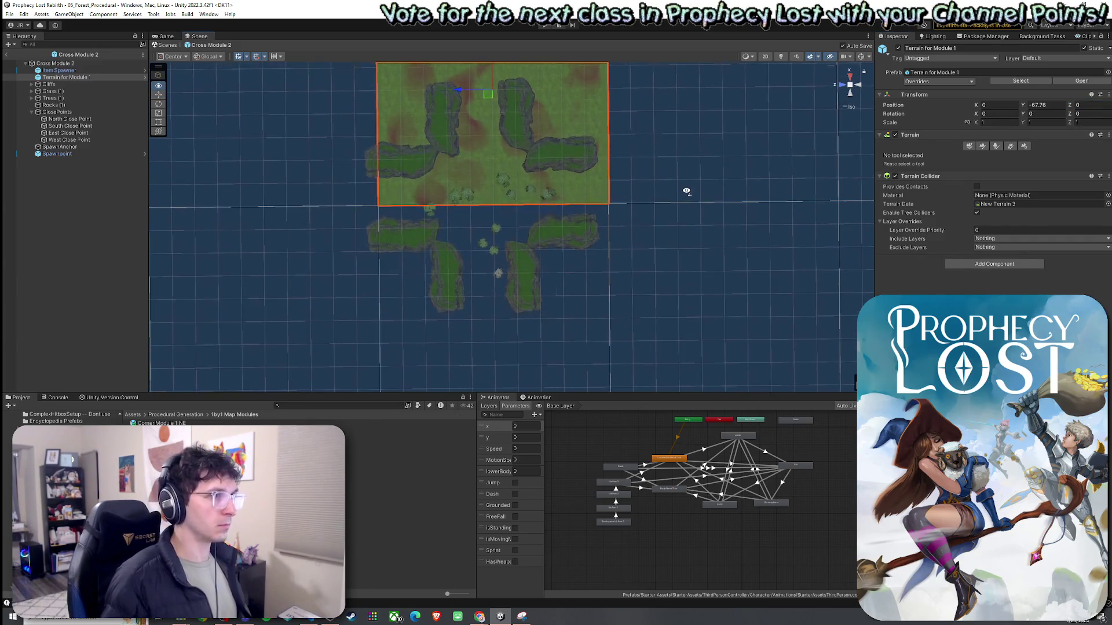
mouse_move(587, 138)
mouse_down()
mouse_move(612, 127)
mouse_move(575, 206)
mouse_up()
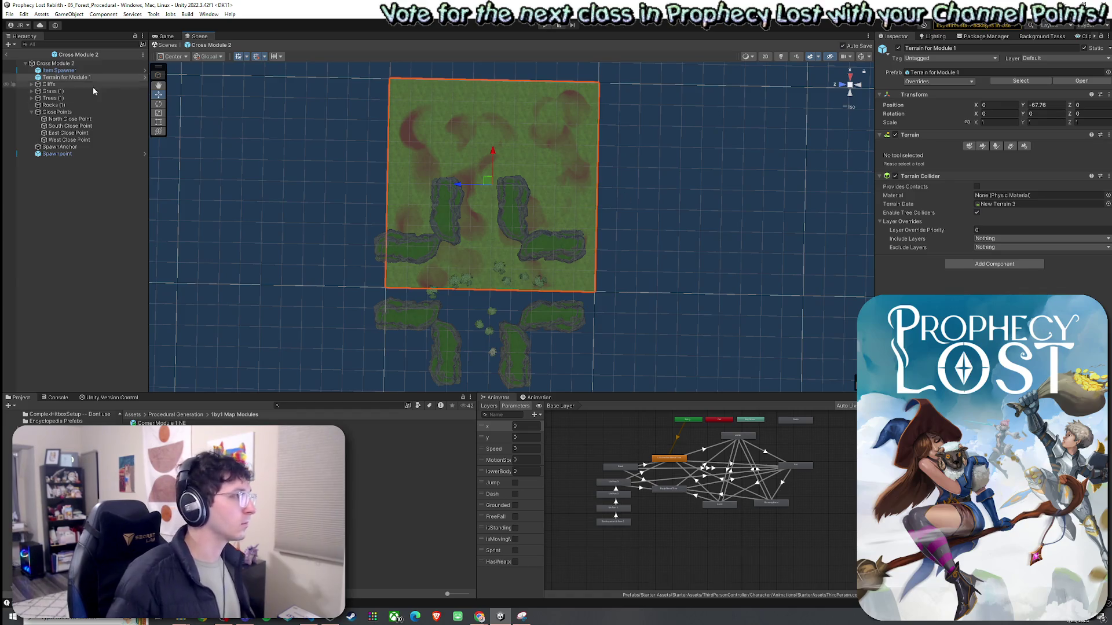
Move all children except the terrain onto the terrain square and save the prefab
click(82, 69)
key(ctrl+a)
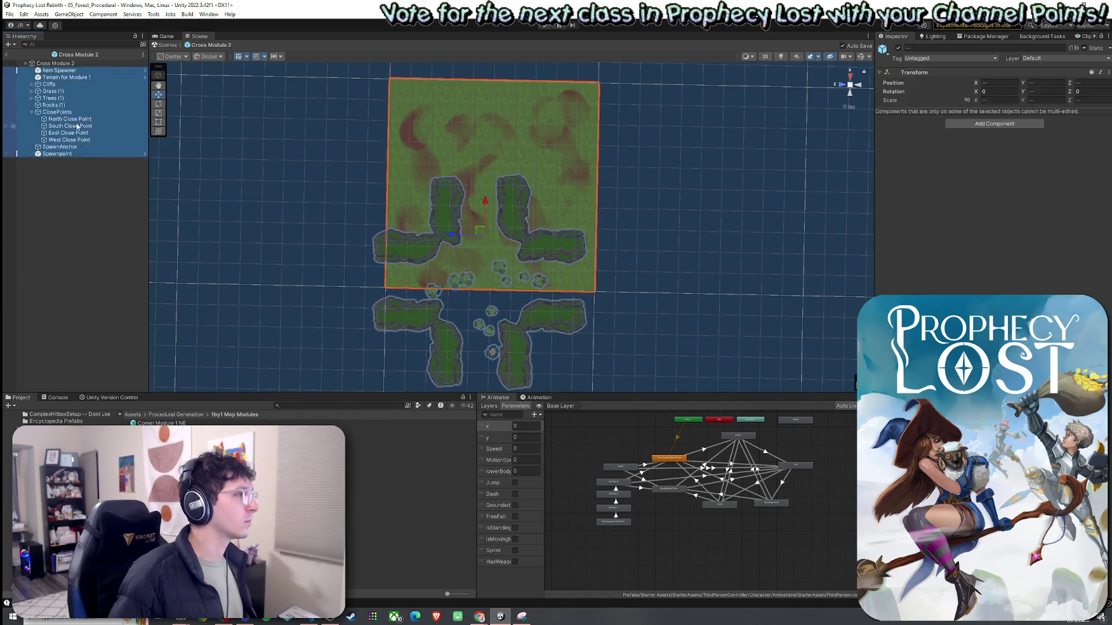
ctrl+click(64, 78)
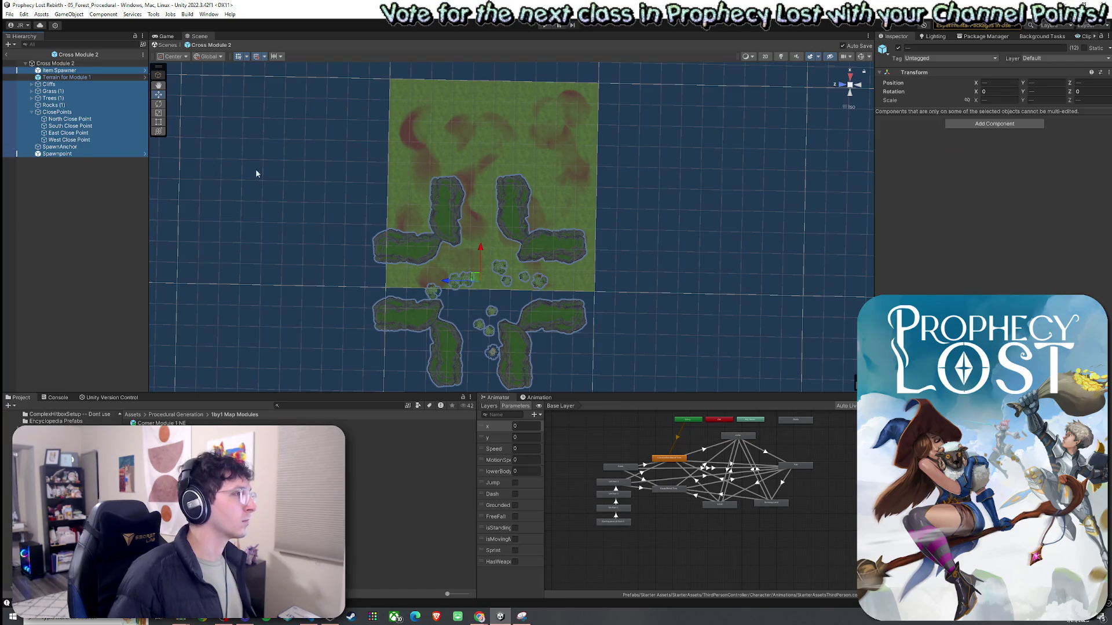
drag(478, 281, 490, 188)
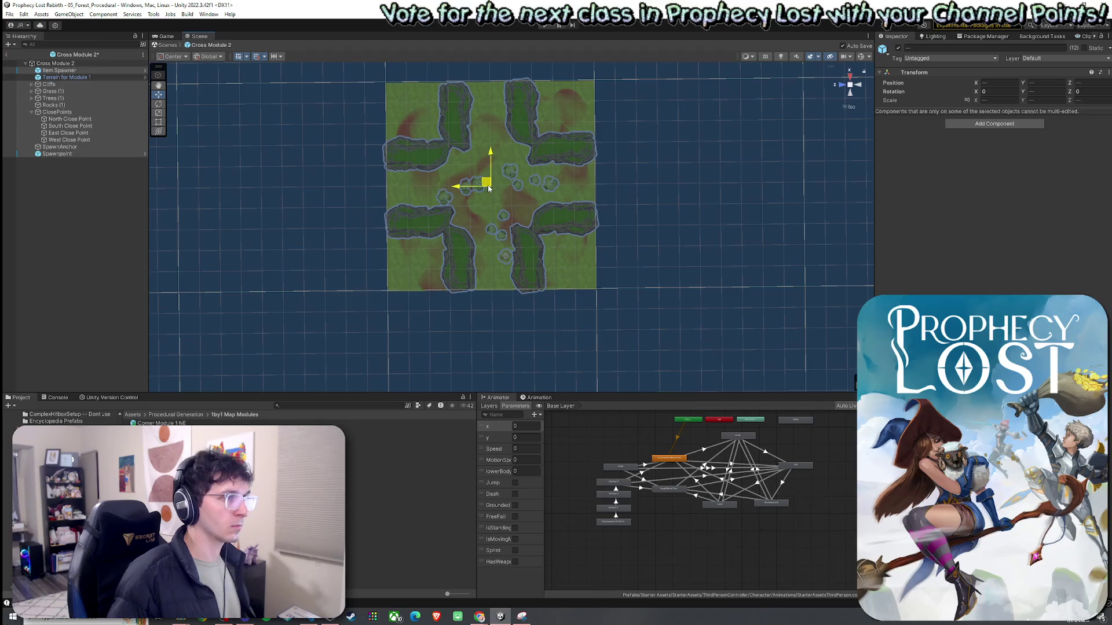
drag(489, 187, 488, 187)
key(ctrl+s)
Clear the selection and select the North Close Point, now at X 4.41, Z 10.4
scroll(492, 191, up, 4)
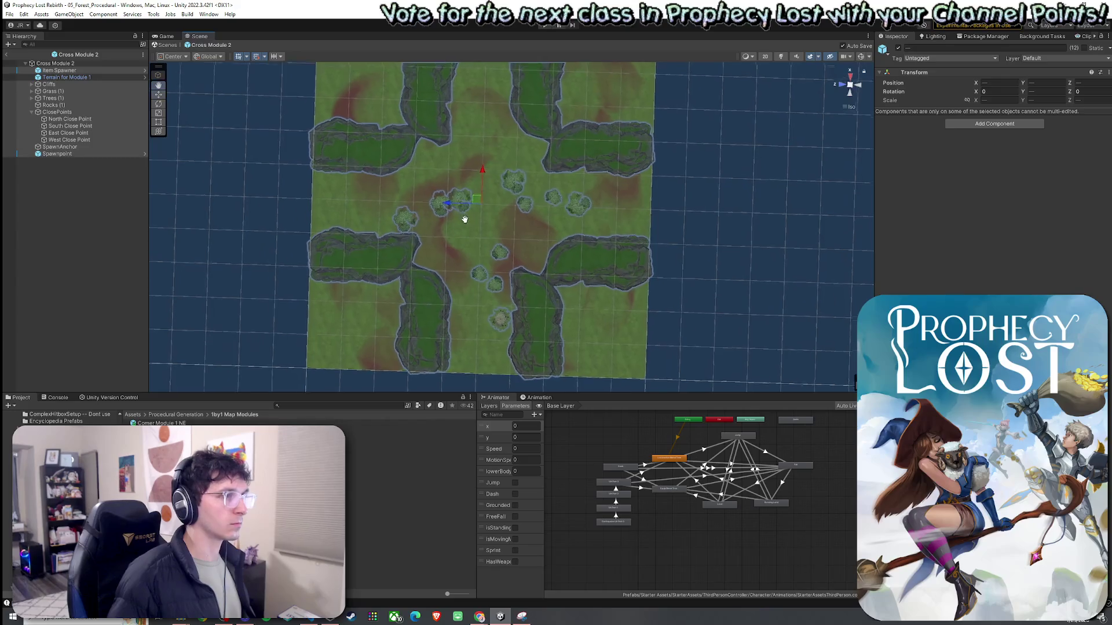
scroll(467, 220, down, 3)
scroll(476, 221, up, 1)
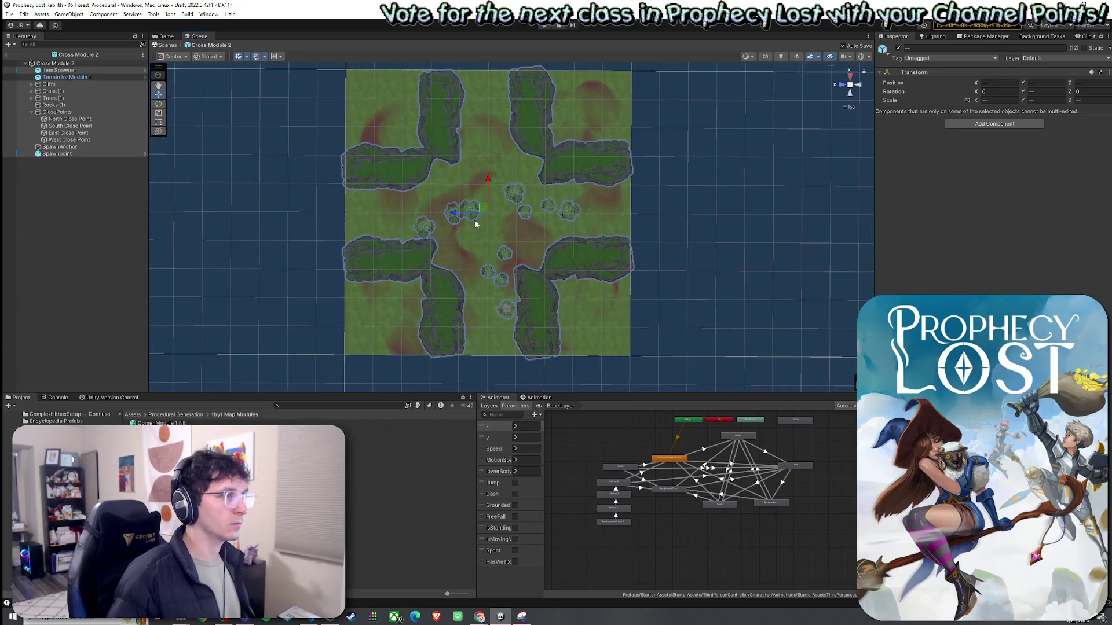
click(112, 169)
click(69, 119)
Move Cross Module 2's South and East Close Points out to the tile's south and east edges
mouse_move(555, 255)
mouse_down()
mouse_move(775, 260)
mouse_move(726, 241)
mouse_up()
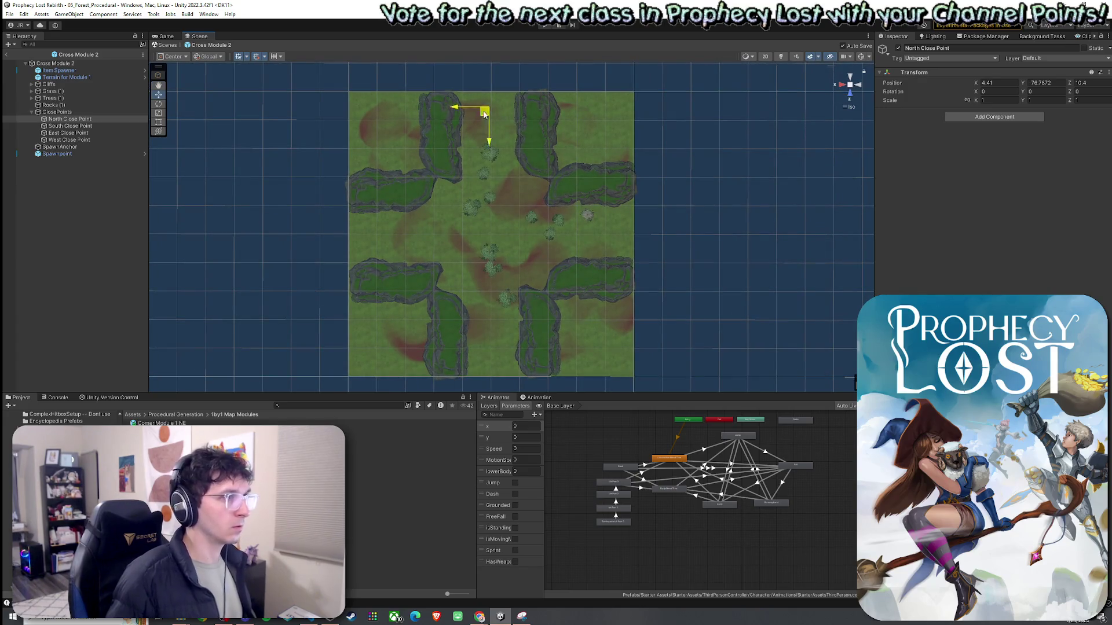
click(70, 126)
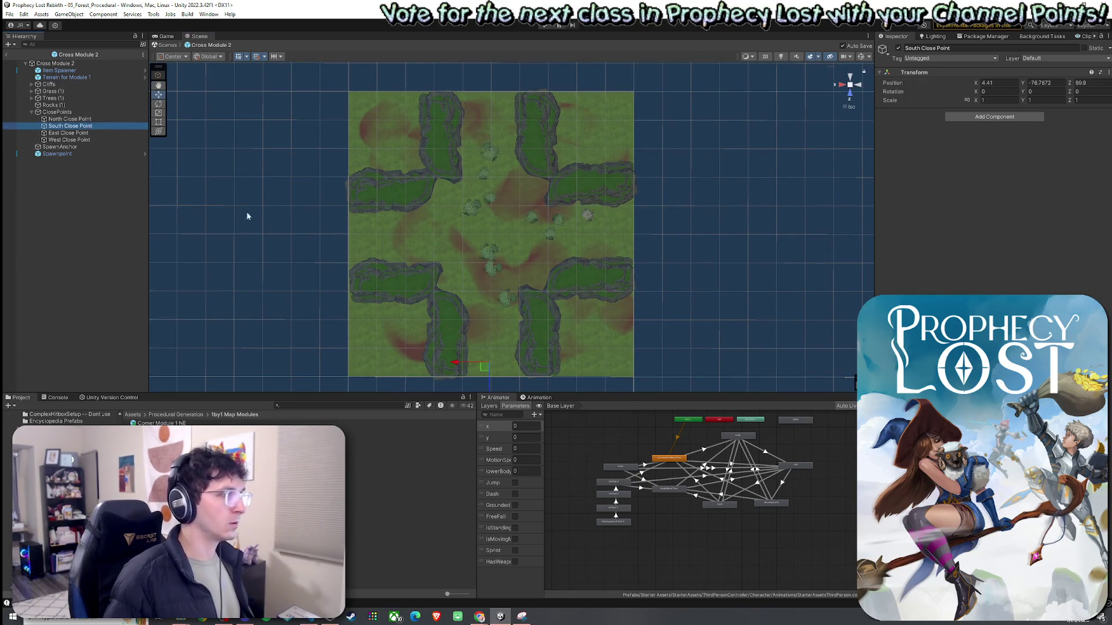
drag(484, 368, 485, 383)
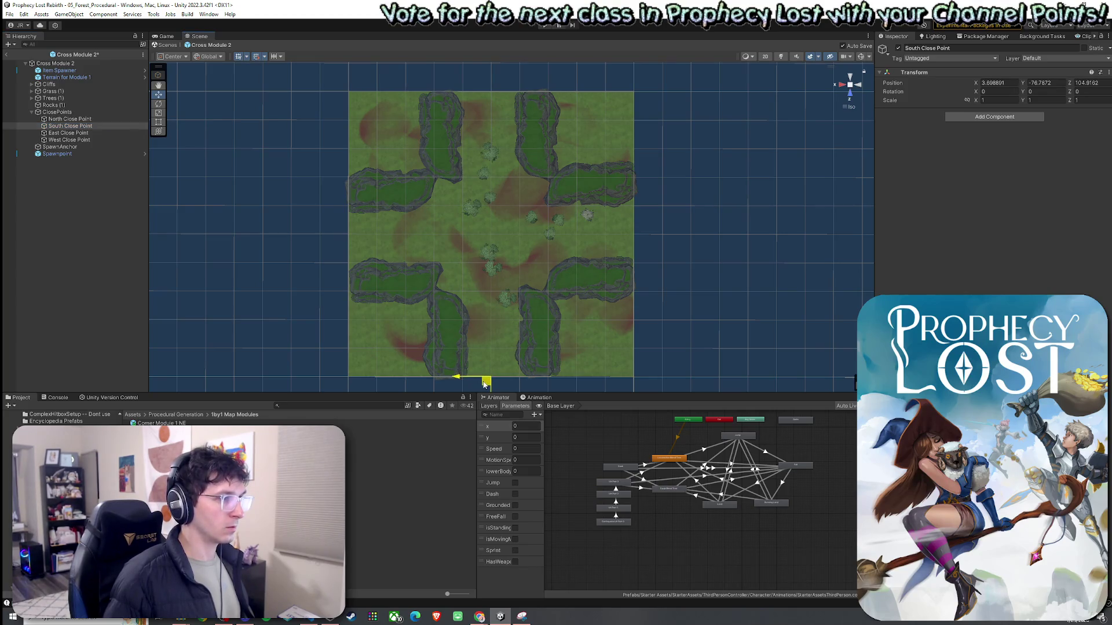
click(68, 132)
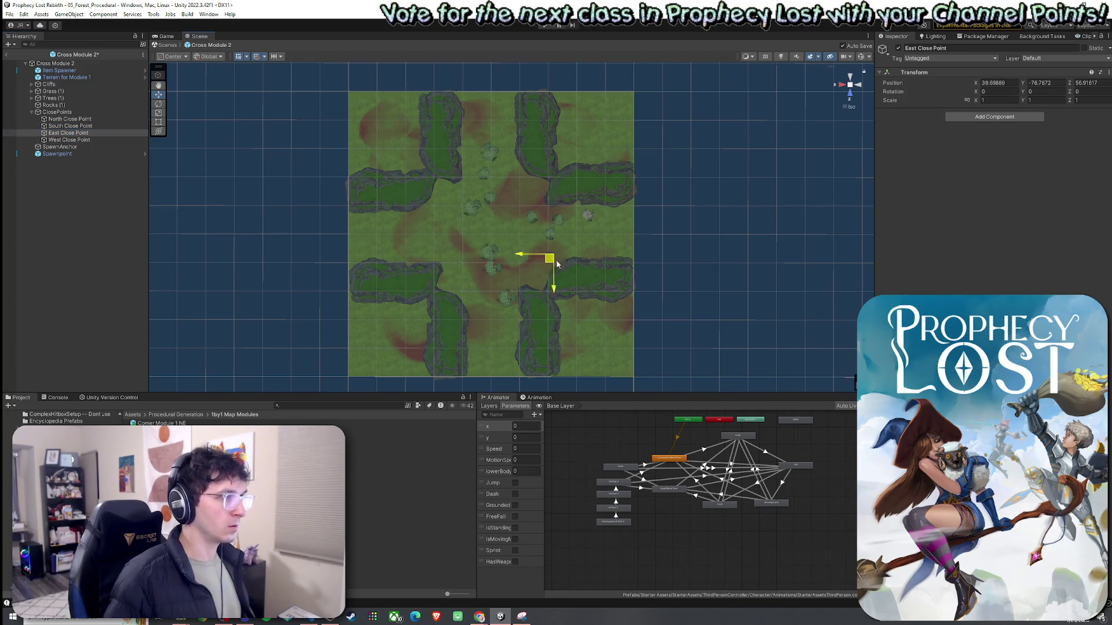
mouse_move(557, 265)
mouse_down()
mouse_move(629, 242)
mouse_move(443, 253)
mouse_move(345, 238)
mouse_up()
Snap SpawnAnchor to X 50, Z 50 and review the close points down to West Close Point
click(81, 140)
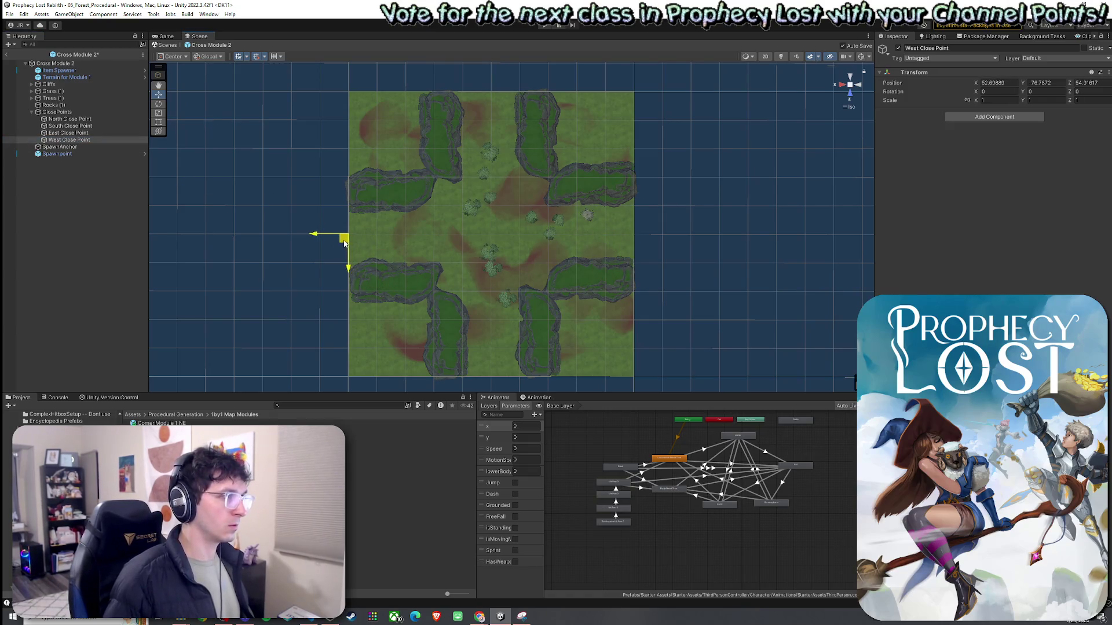
click(79, 147)
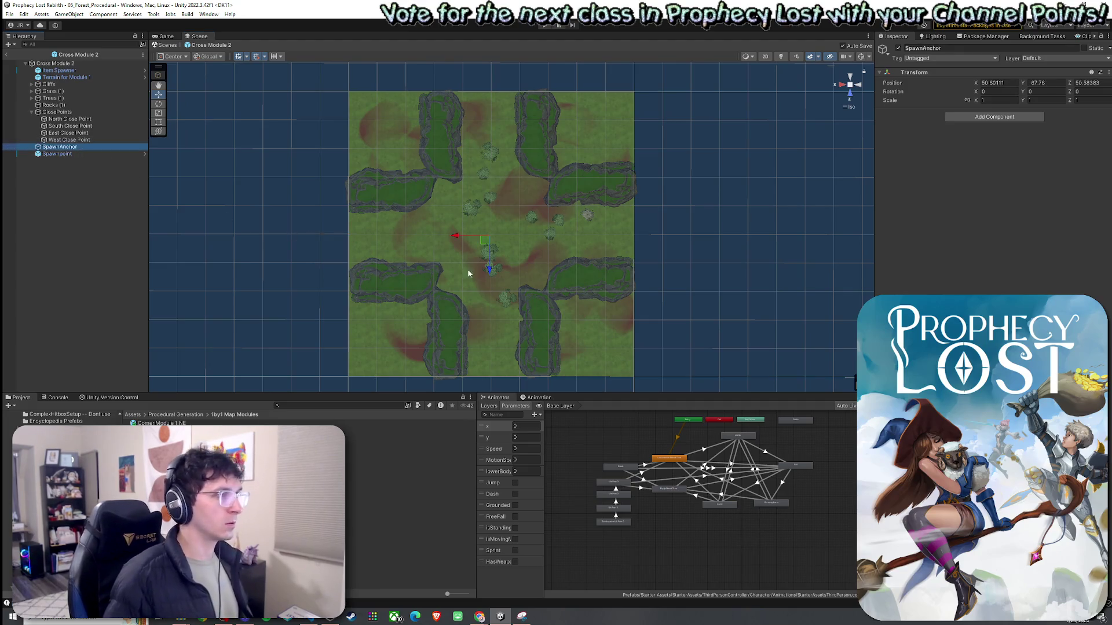
drag(486, 244, 488, 242)
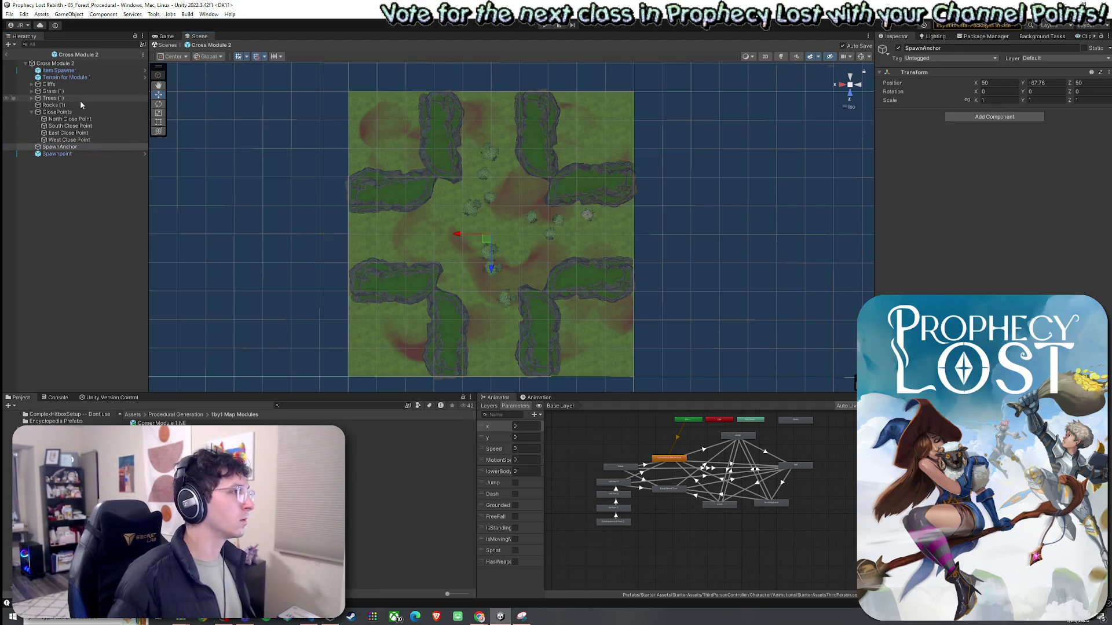
click(64, 120)
key(Down)
key(Down)
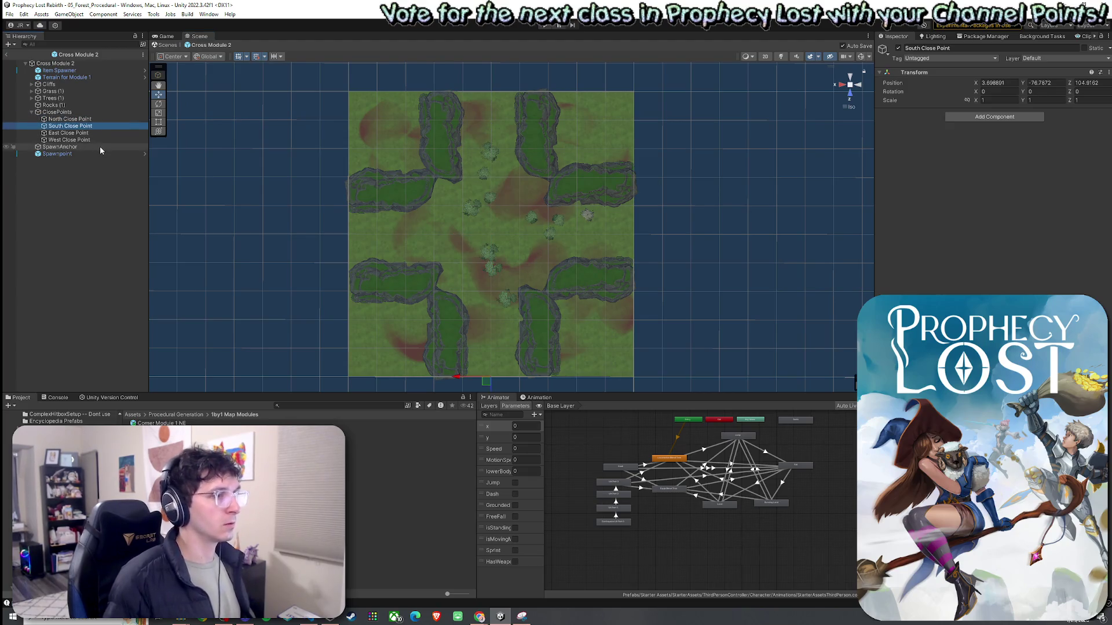
key(Down)
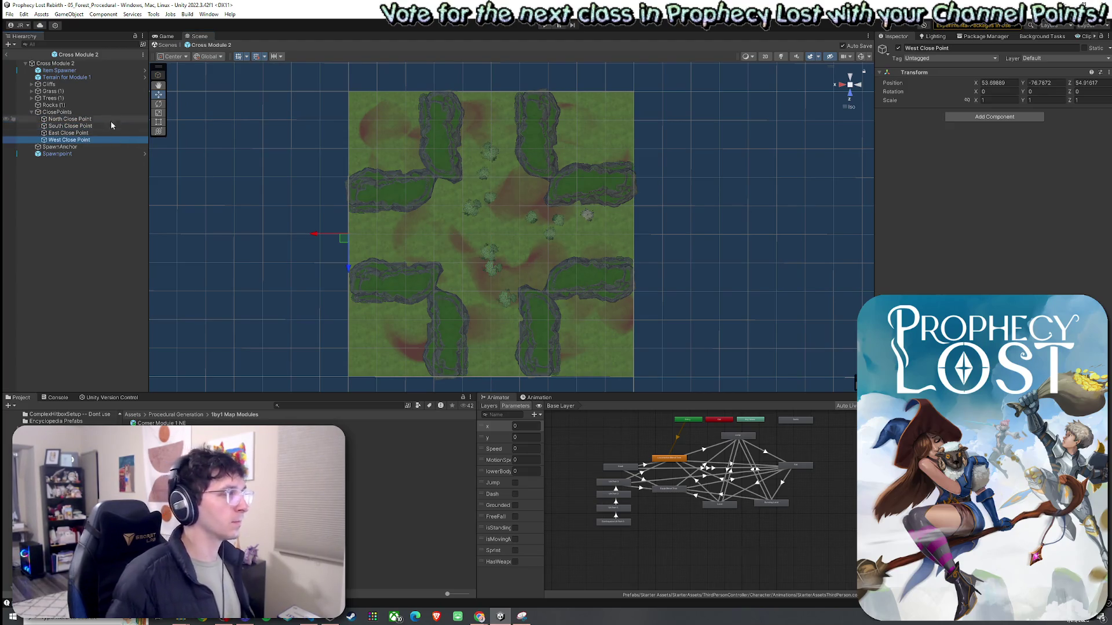
Exit Prefab Mode back to the 05_Forest_Procedural scene
click(9, 14)
click(7, 55)
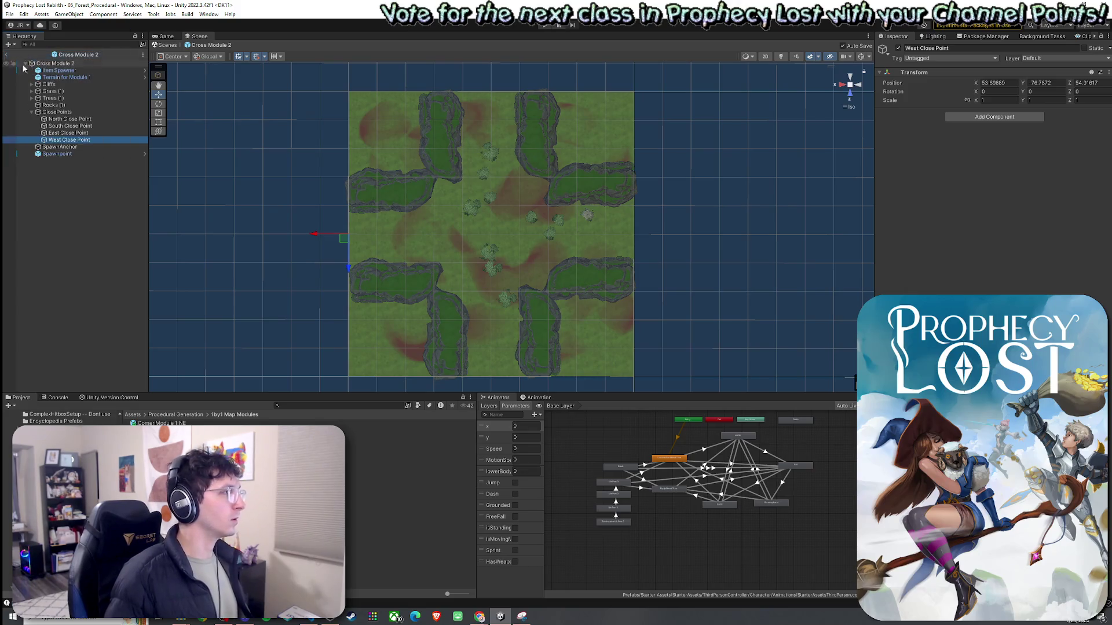
click(7, 56)
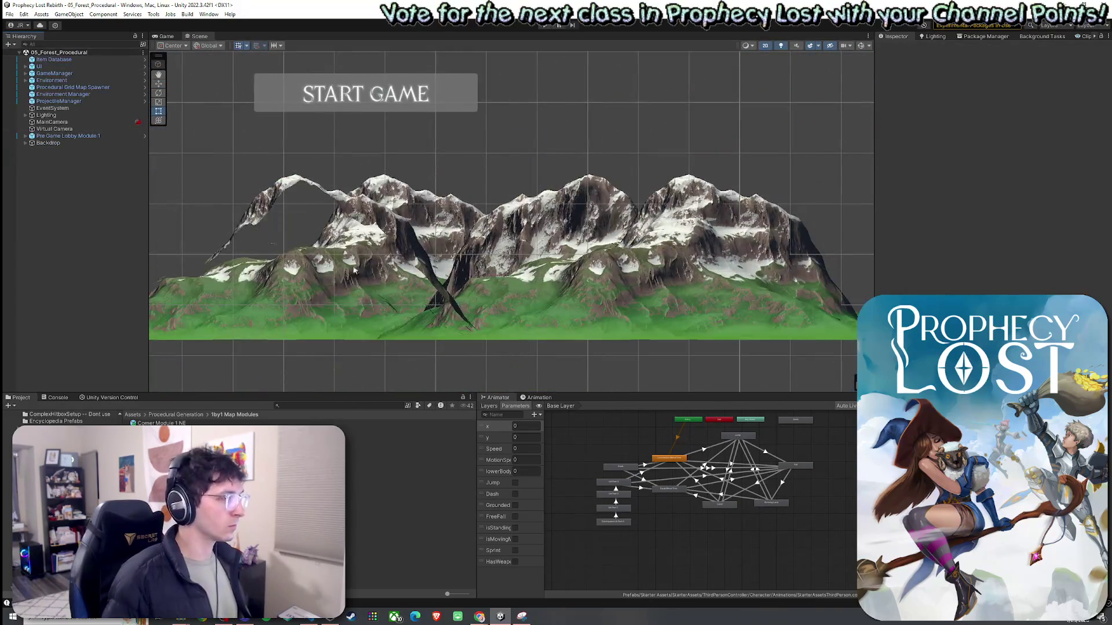
Open the Cross Module 3 prefab and set its terrain's Position X and Z to 0
double_click(367, 529)
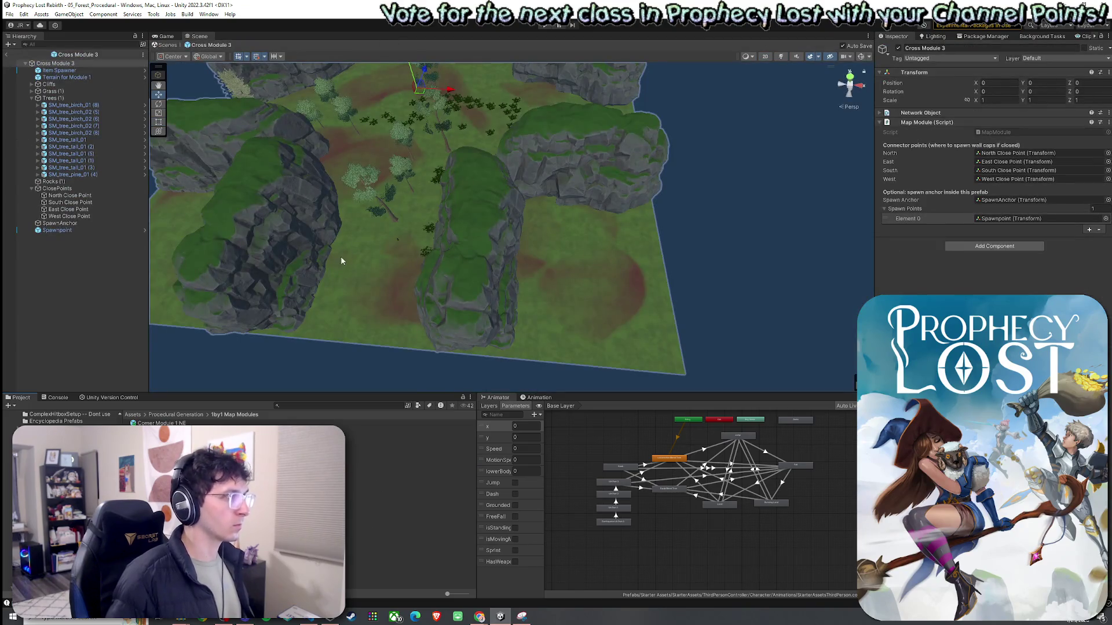
scroll(347, 260, down, 10)
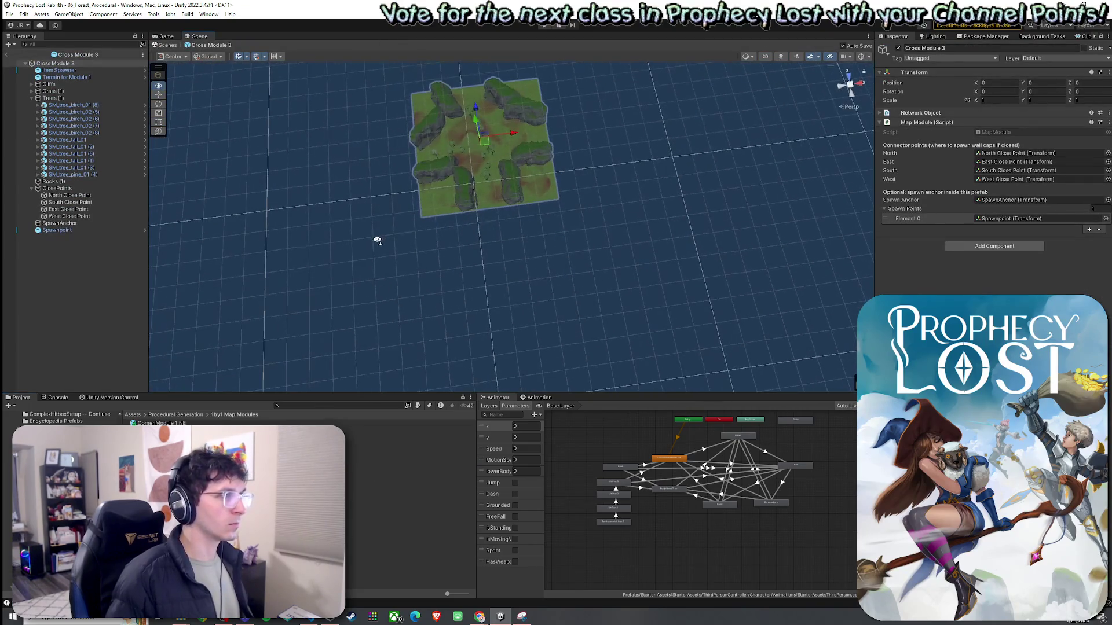
click(87, 77)
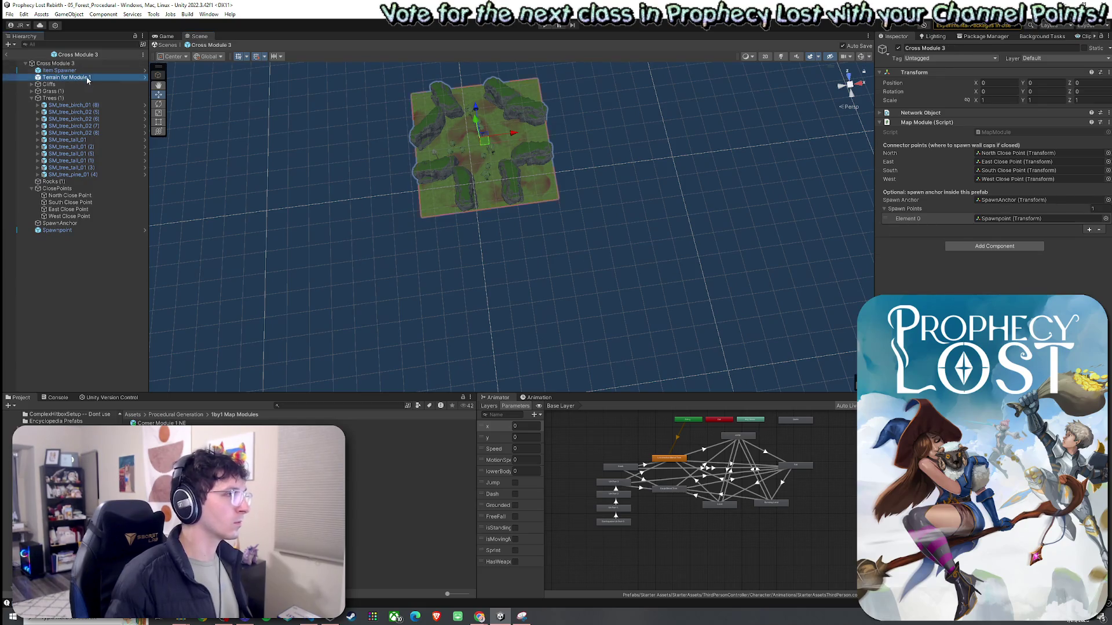
click(1014, 105)
text(0)
key(Tab)
key(Tab)
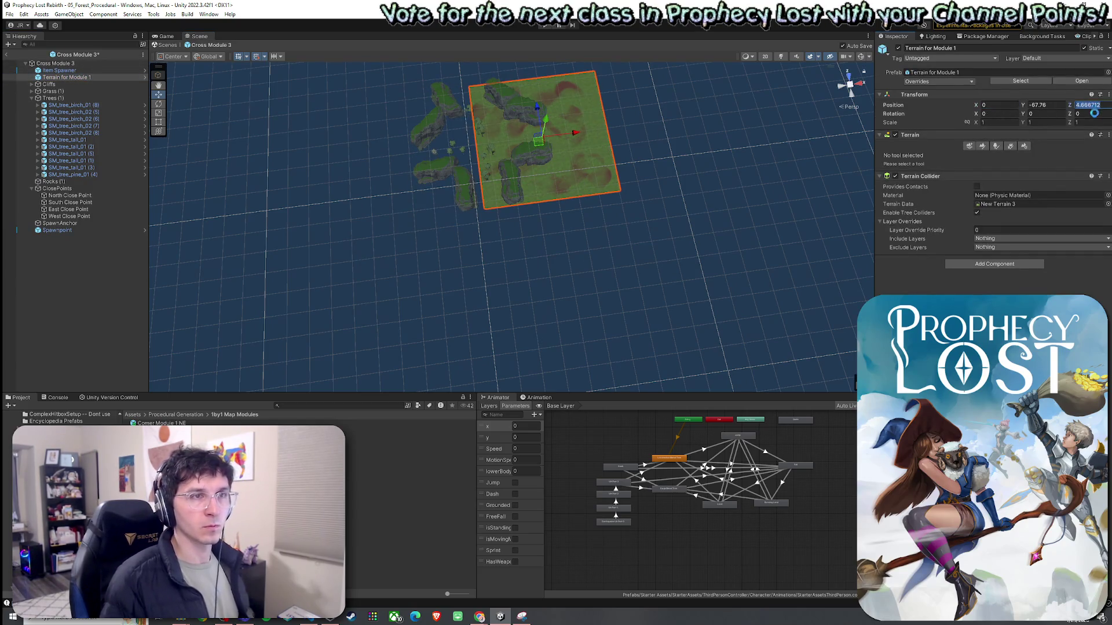
text(0)
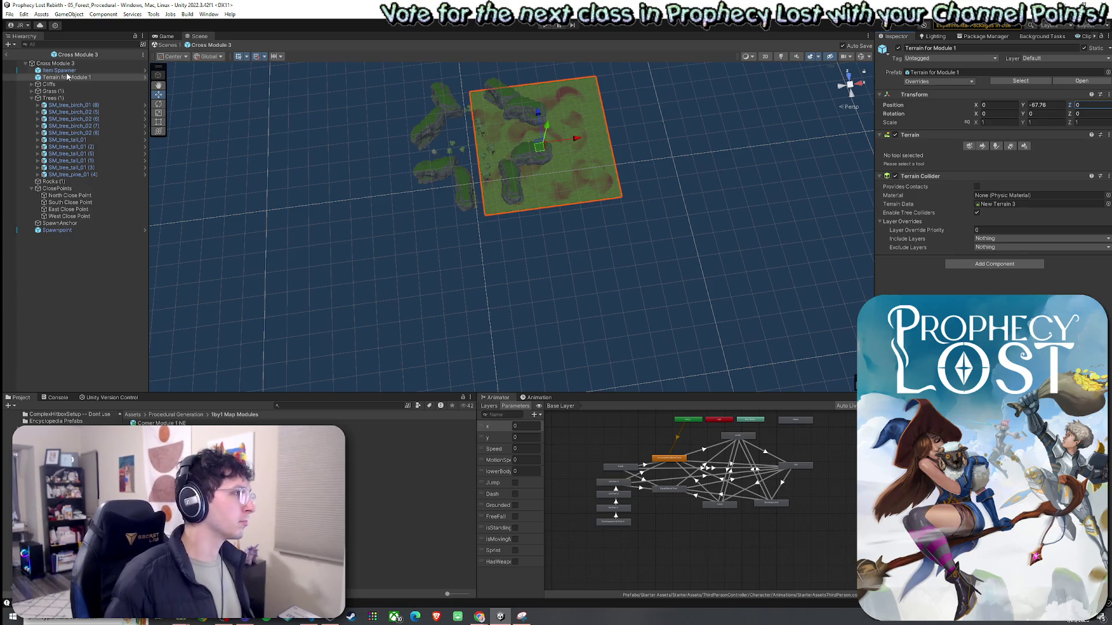
Select all child objects except the terrain and orbit to a top-down view of the tile
key(ctrl+a)
ctrl+click(68, 77)
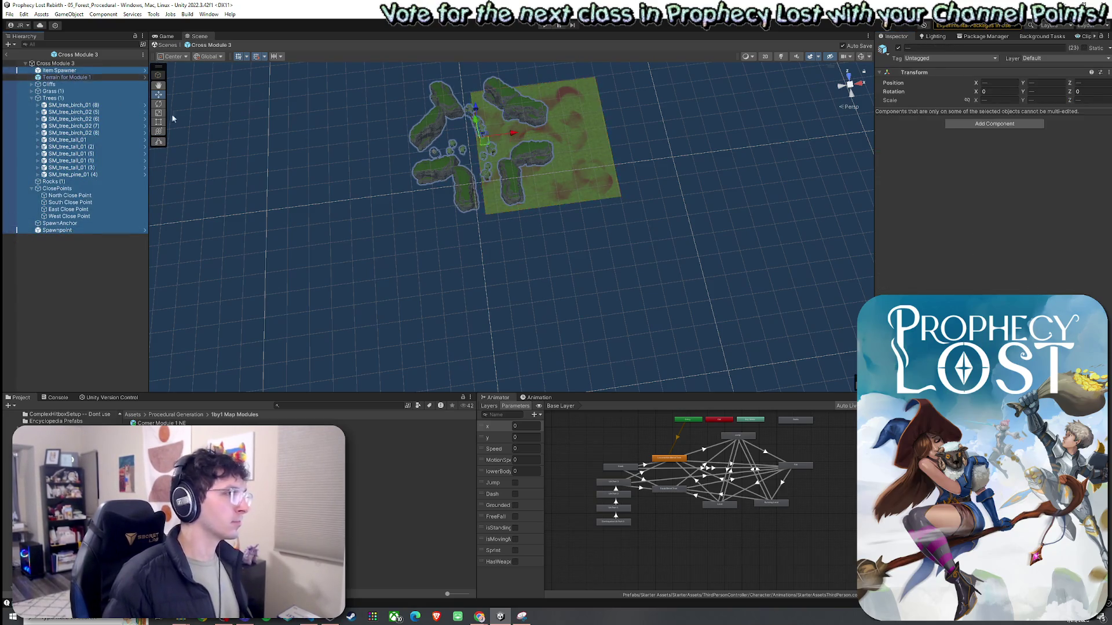
mouse_move(767, 126)
alt+mouse_down()
mouse_move(538, 197)
mouse_move(524, 182)
mouse_move(548, 185)
alt+mouse_up()
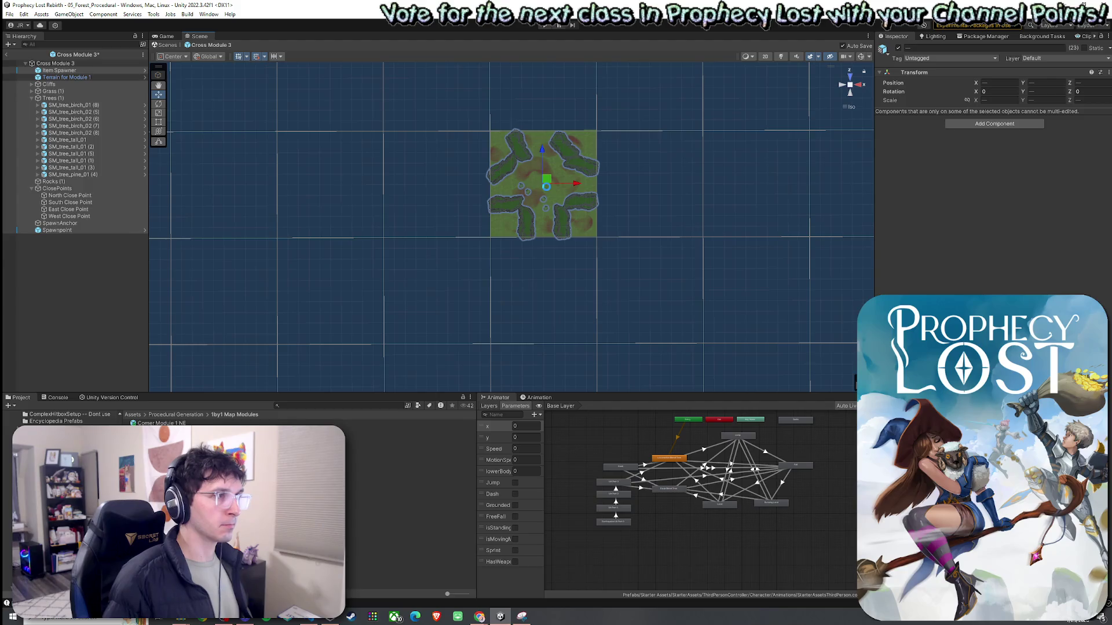
Save Cross Module 3 and look over the props on the terrain tile in perspective
key(ctrl+s)
scroll(546, 176, up, 5)
mouse_move(506, 199)
mouse_down()
mouse_move(473, 235)
mouse_move(503, 209)
mouse_up()
key(ctrl+s)
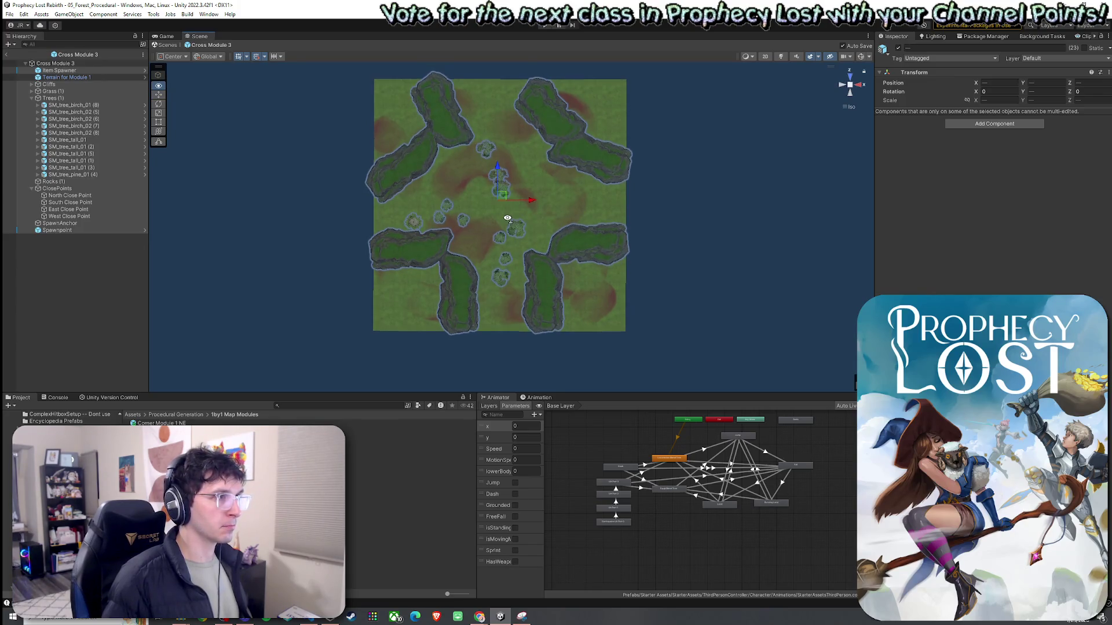
scroll(509, 224, down, 2)
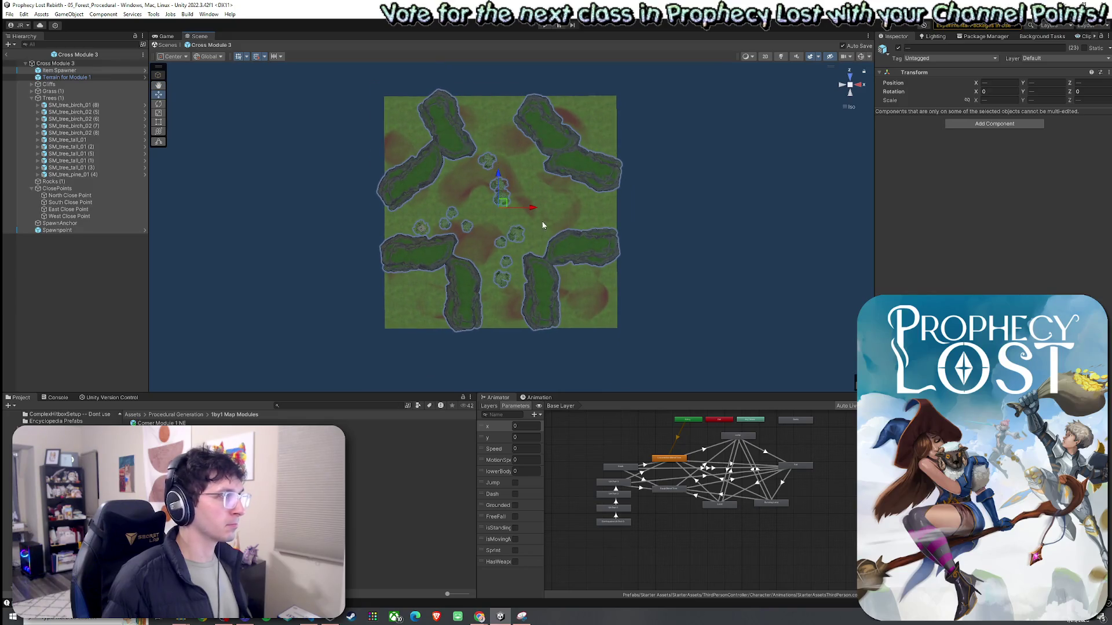
click(642, 240)
mouse_move(643, 241)
mouse_down()
mouse_move(637, 201)
mouse_move(650, 254)
mouse_up()
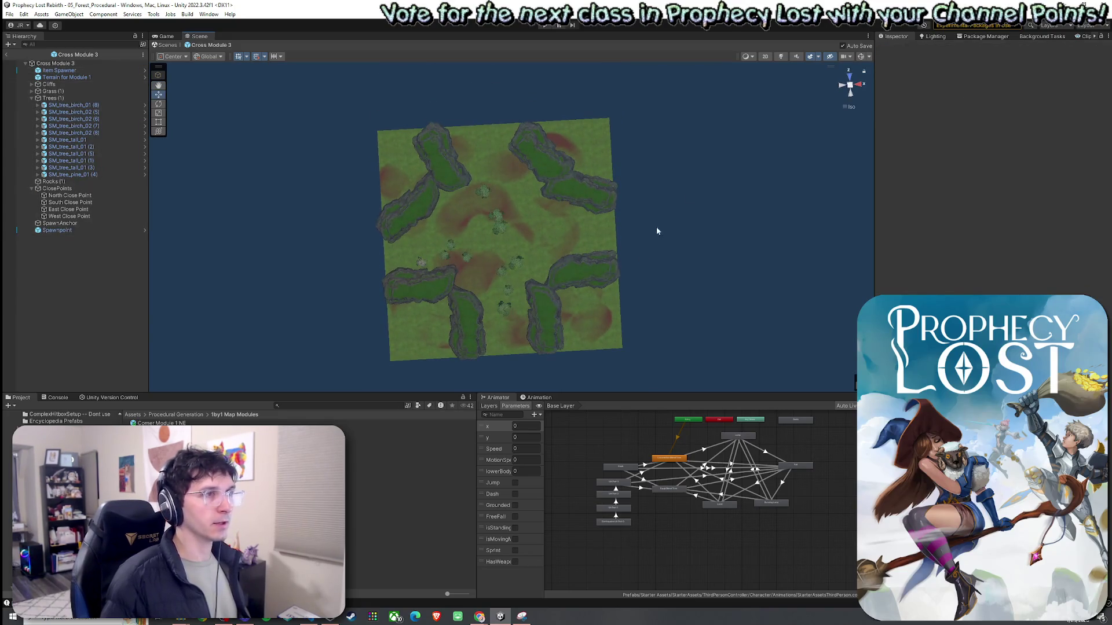
Select all props and undo/redo to compare arrangements, returning to the saved layout
key(ctrl+a)
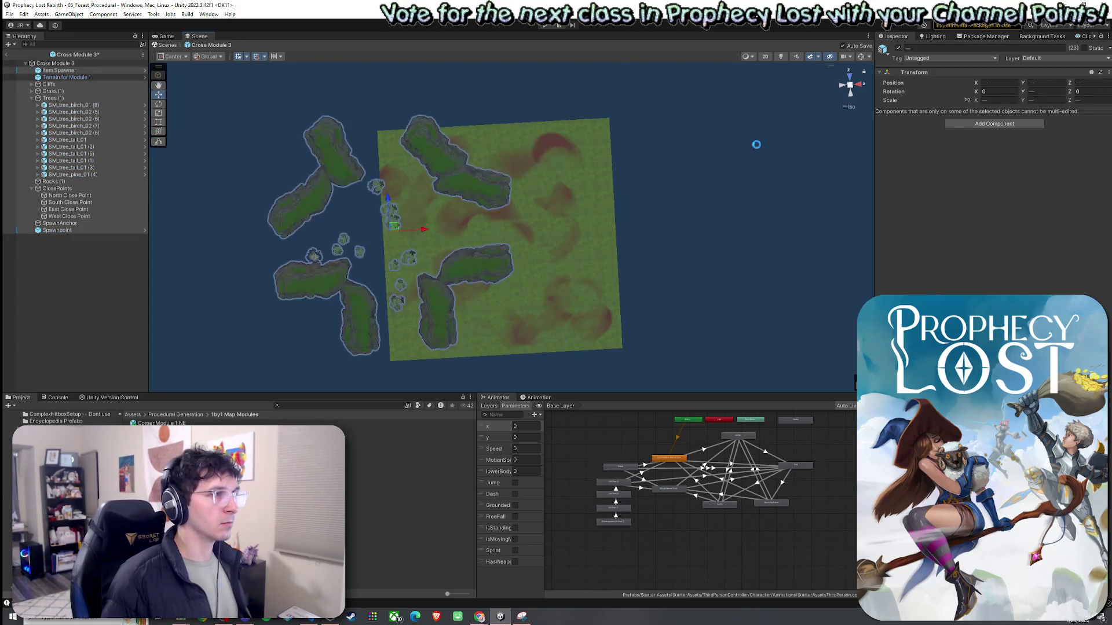
key(ctrl+z)
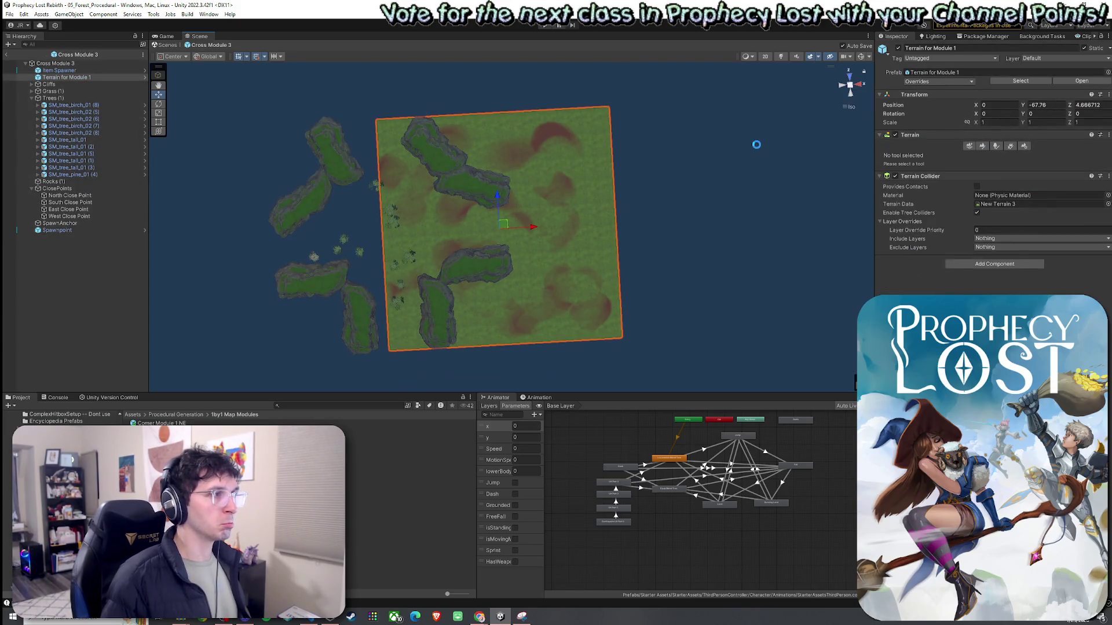
key(ctrl+y)
key(ctrl+z)
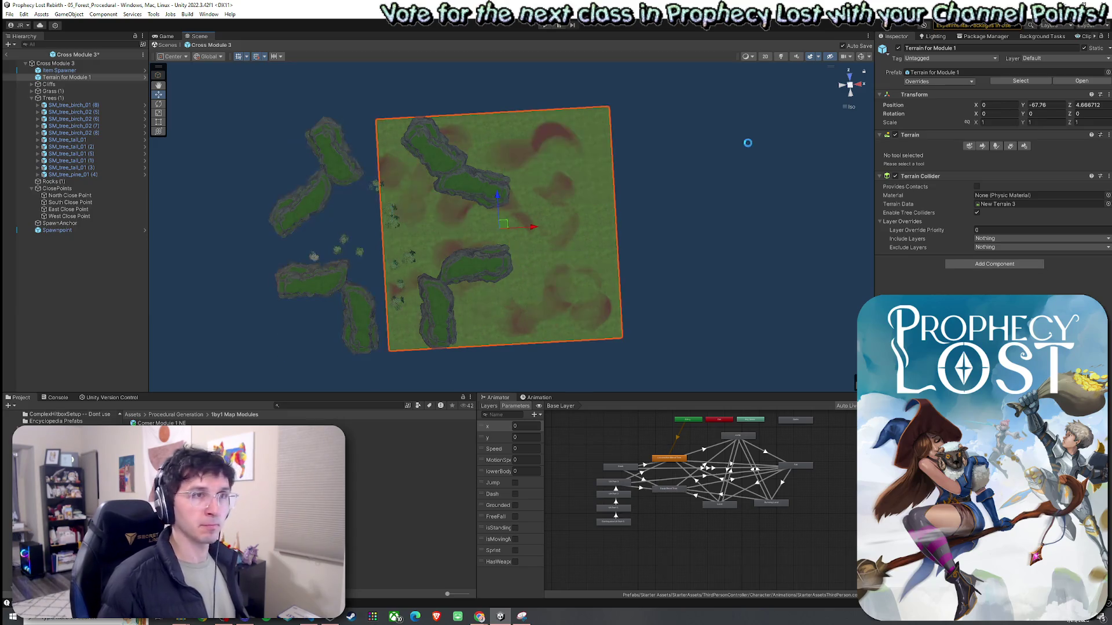
key(ctrl+z)
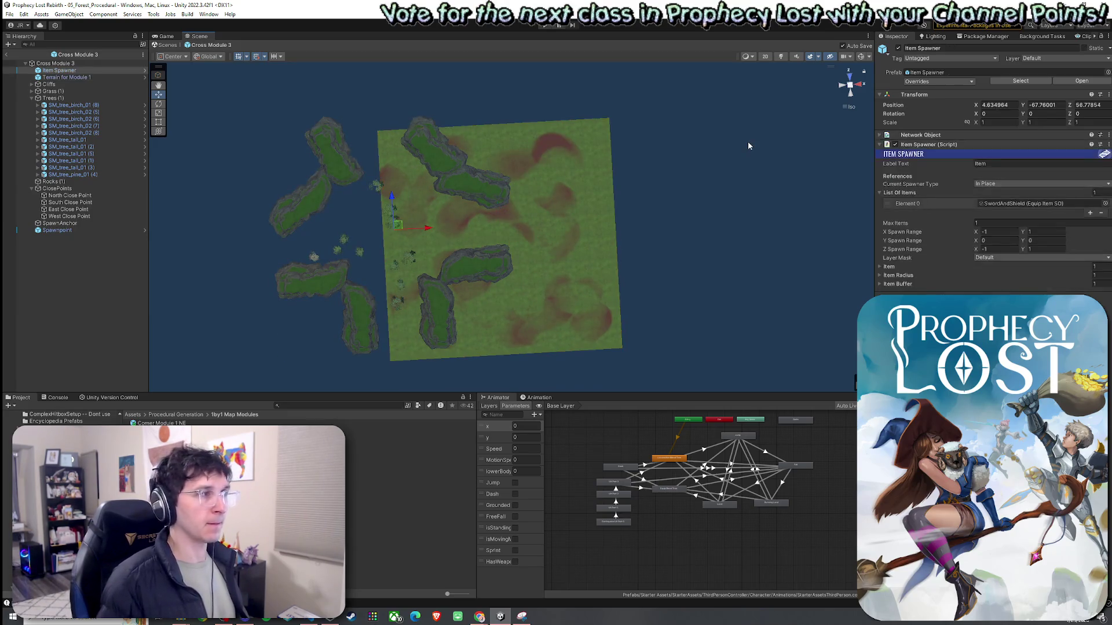
key(ctrl+z)
key(ctrl+z)
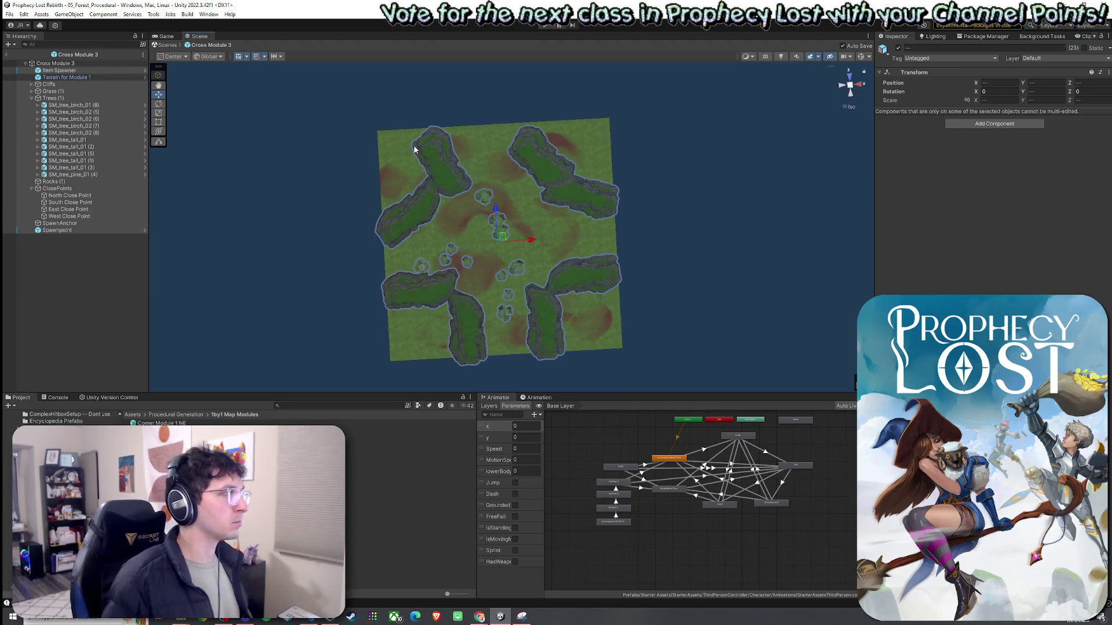
Move the scene grid to the selection's handle and view the tile from above
click(262, 58)
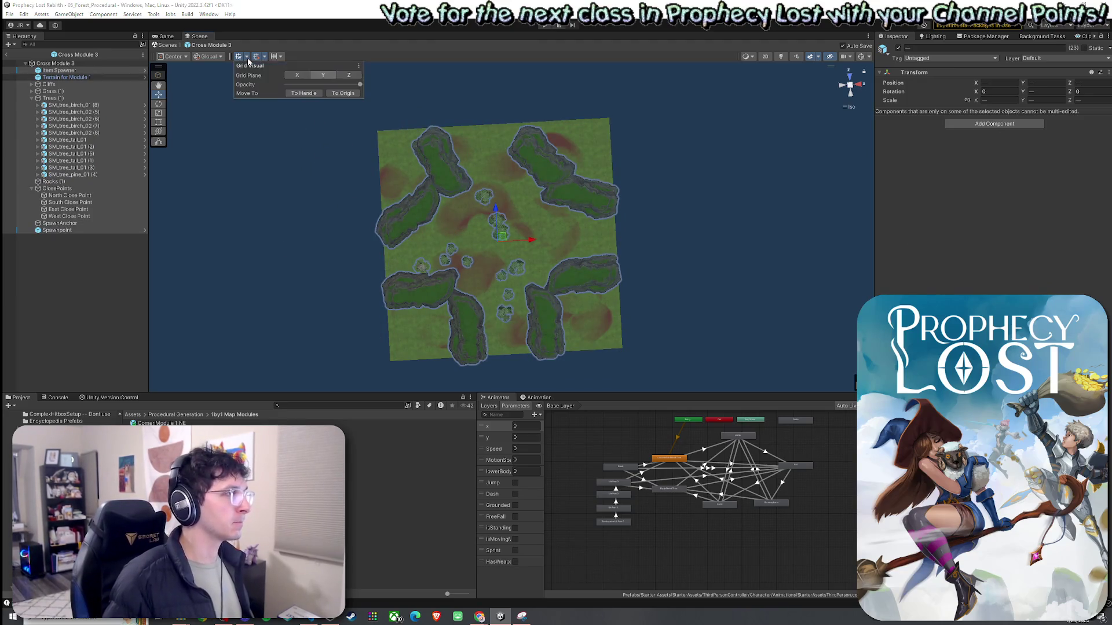
click(313, 94)
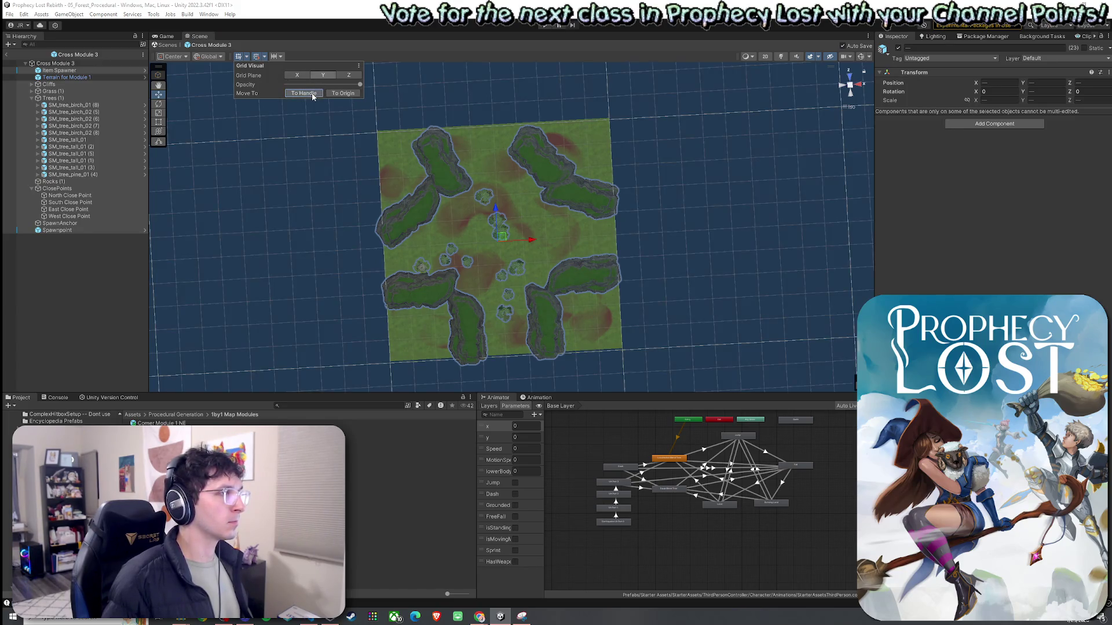
drag(313, 96, 401, 120)
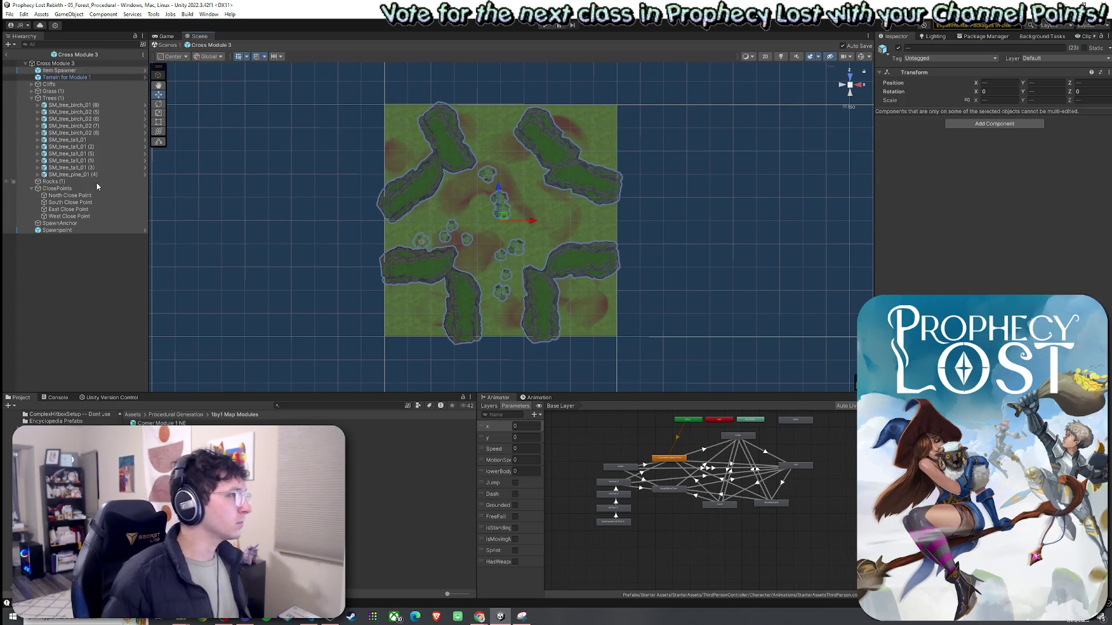
Collapse the Trees group and move North Close Point to the tile's top edge
click(106, 241)
click(67, 79)
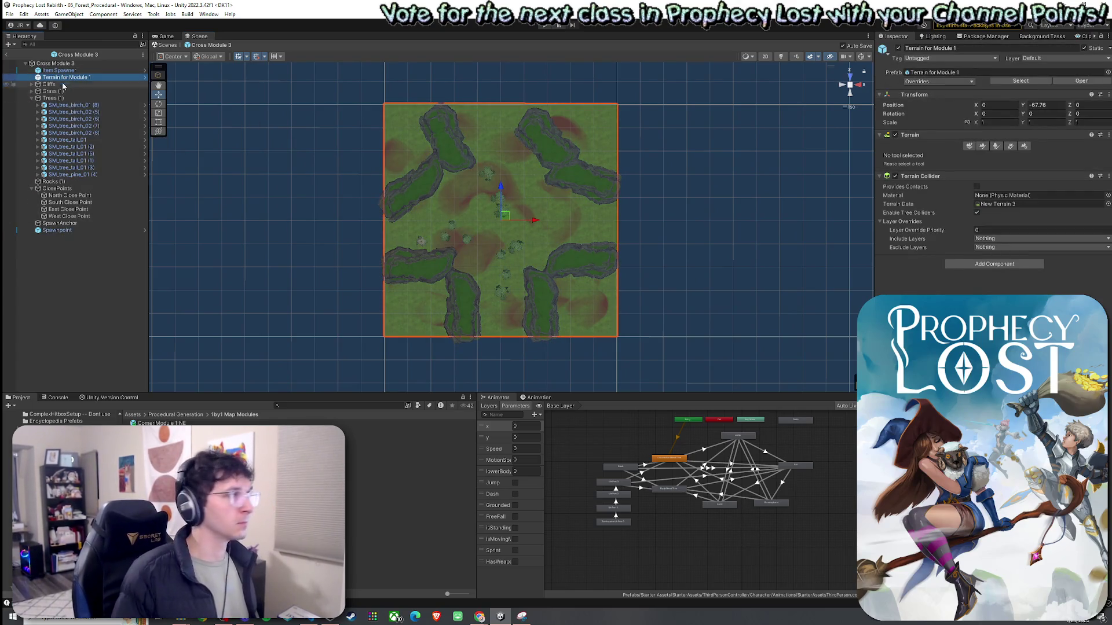
click(55, 63)
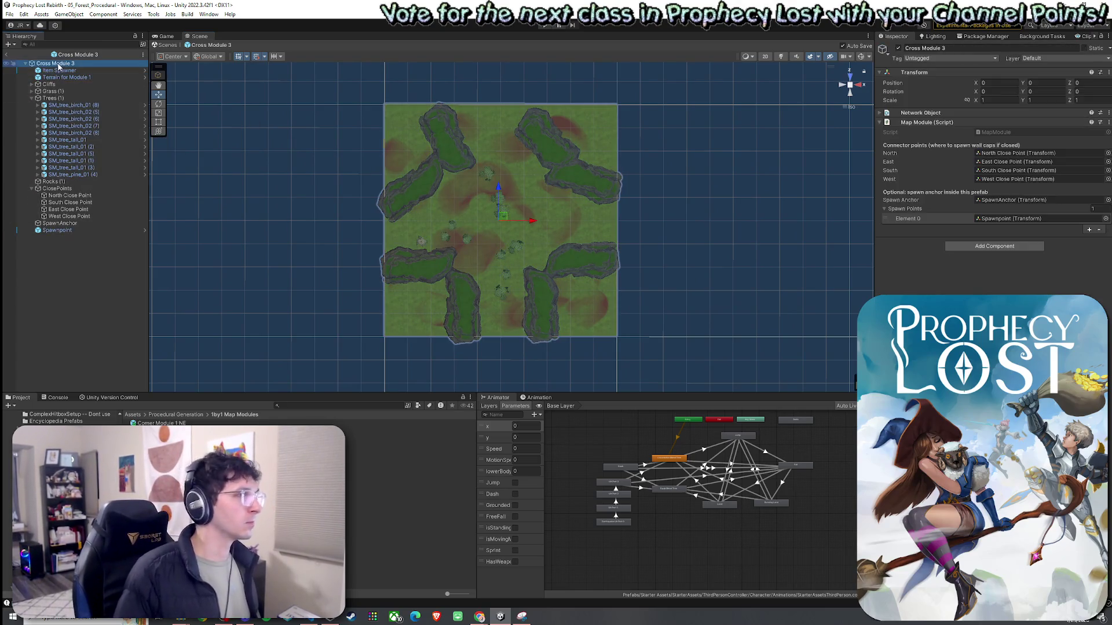
click(31, 98)
click(60, 119)
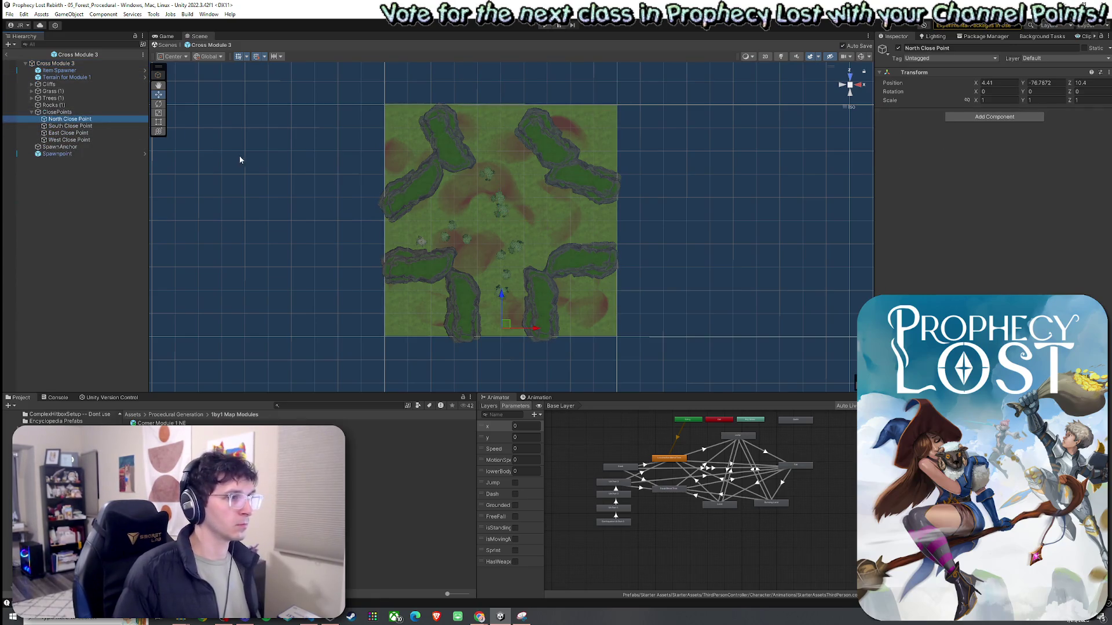
mouse_move(238, 155)
mouse_down()
mouse_move(516, 166)
mouse_move(740, 156)
mouse_move(699, 148)
mouse_up()
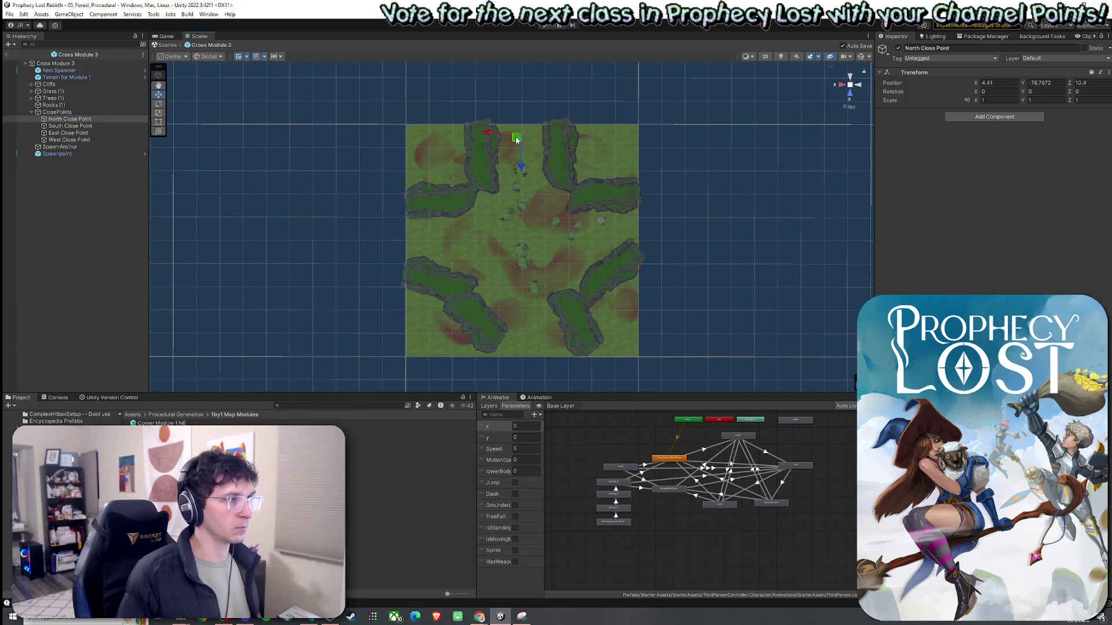
drag(516, 139, 517, 129)
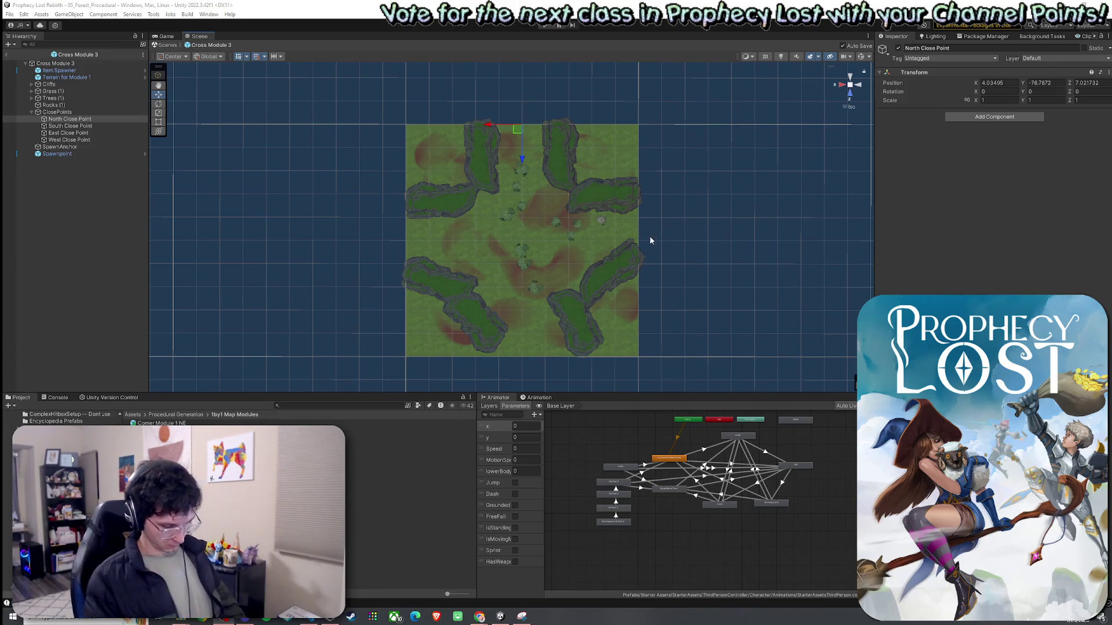
Move South and East Close Points to the tile's bottom and right edges
click(95, 126)
drag(510, 352, 511, 367)
click(69, 133)
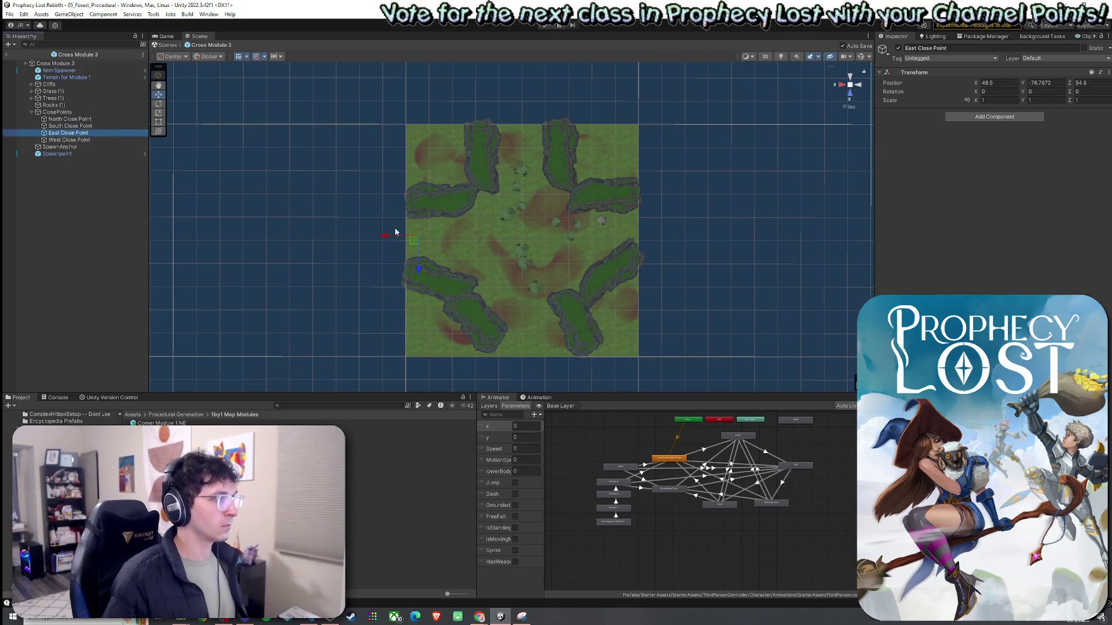
mouse_move(418, 251)
mouse_down()
mouse_move(602, 268)
mouse_move(631, 253)
mouse_up()
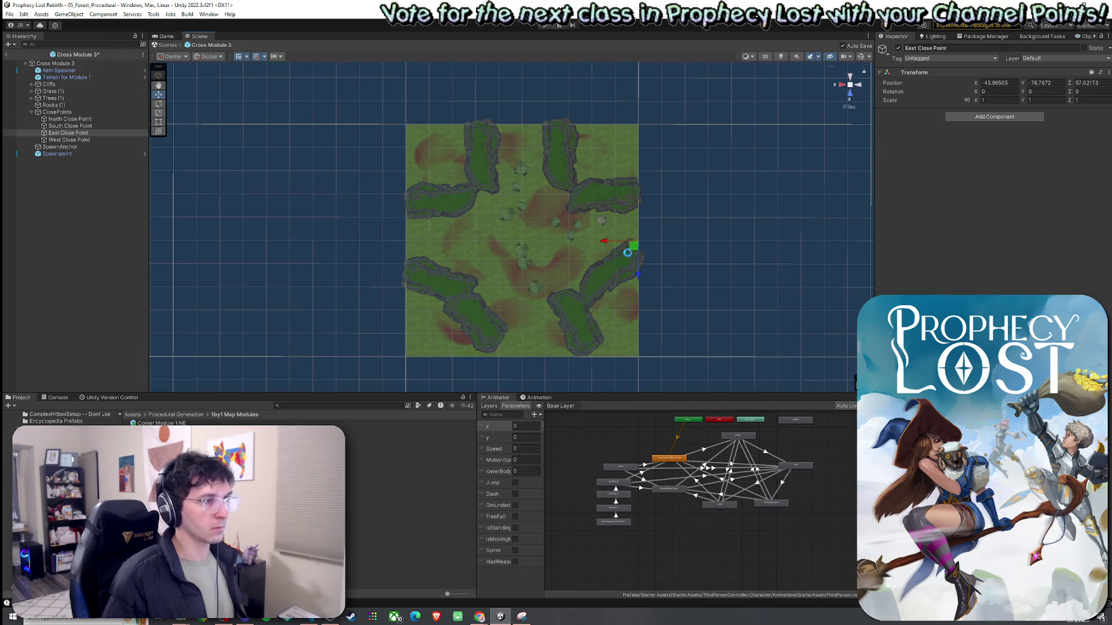
Rotate the lower-right cliff toward the centre and save the module
click(618, 276)
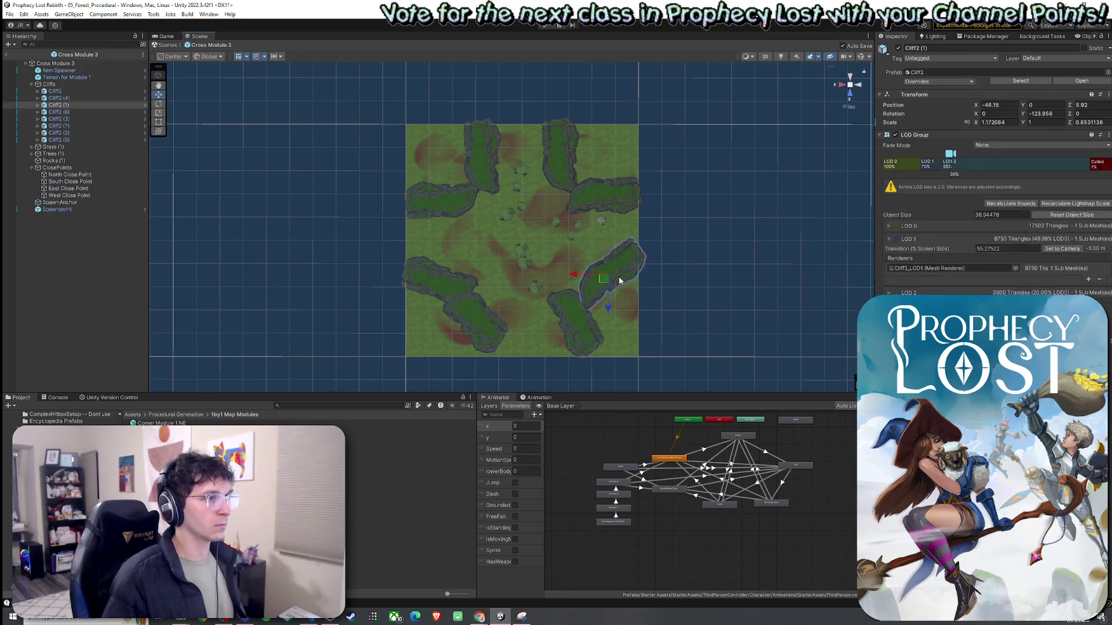
key(e)
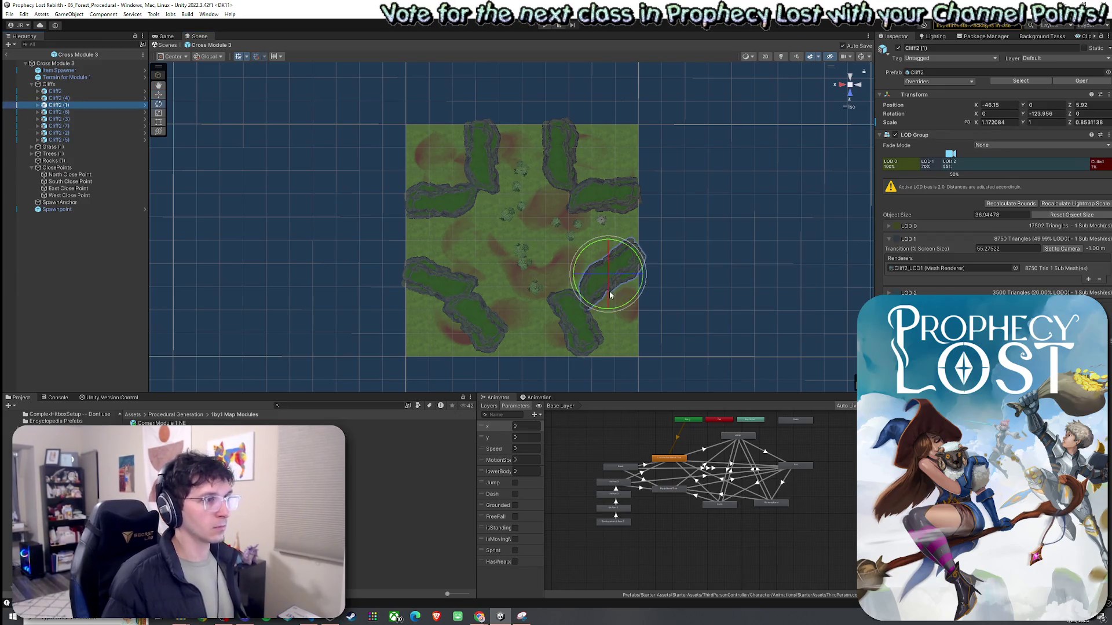
mouse_move(609, 290)
mouse_down()
mouse_move(597, 307)
mouse_move(592, 282)
mouse_up()
key(w)
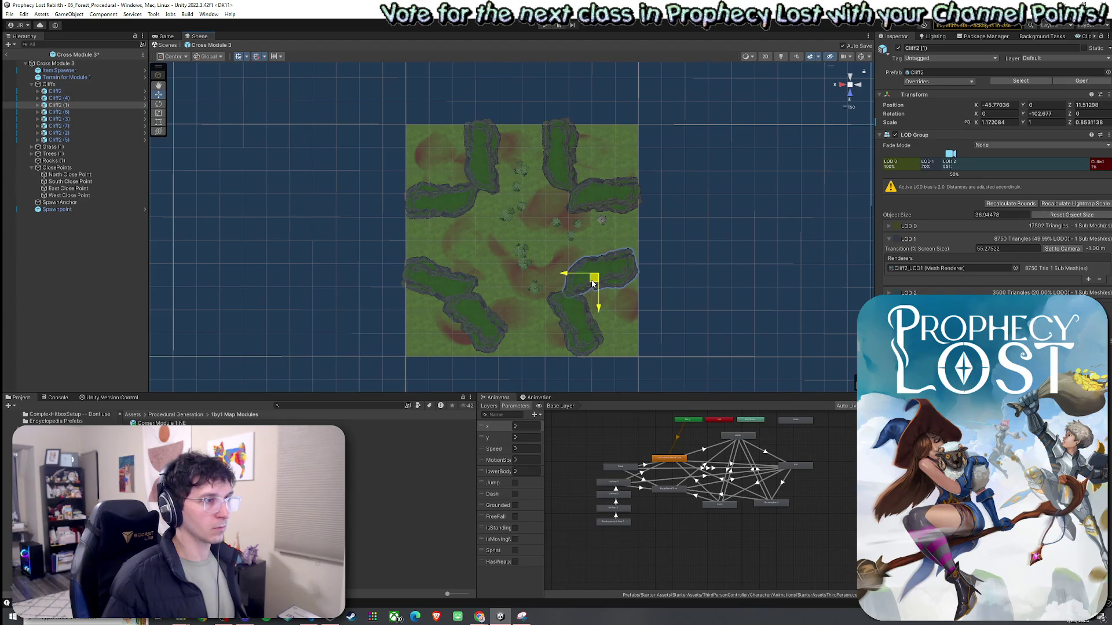
key(ctrl+s)
Slightly rotate the upper-right cliff and the lower-right cliff again
click(606, 199)
key(r)
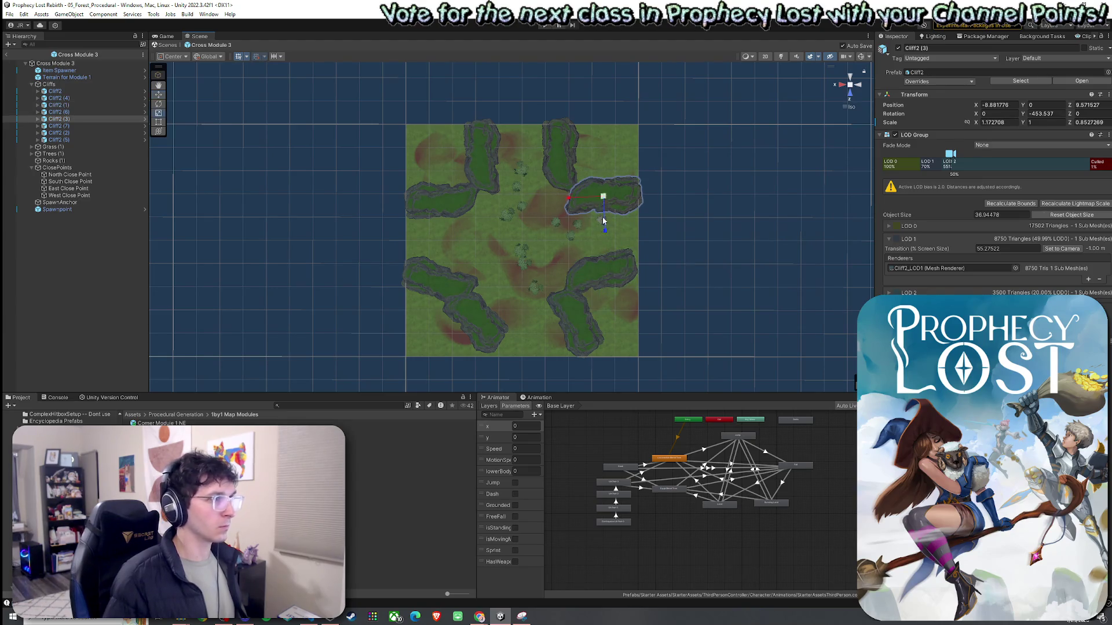
key(e)
drag(606, 233, 593, 231)
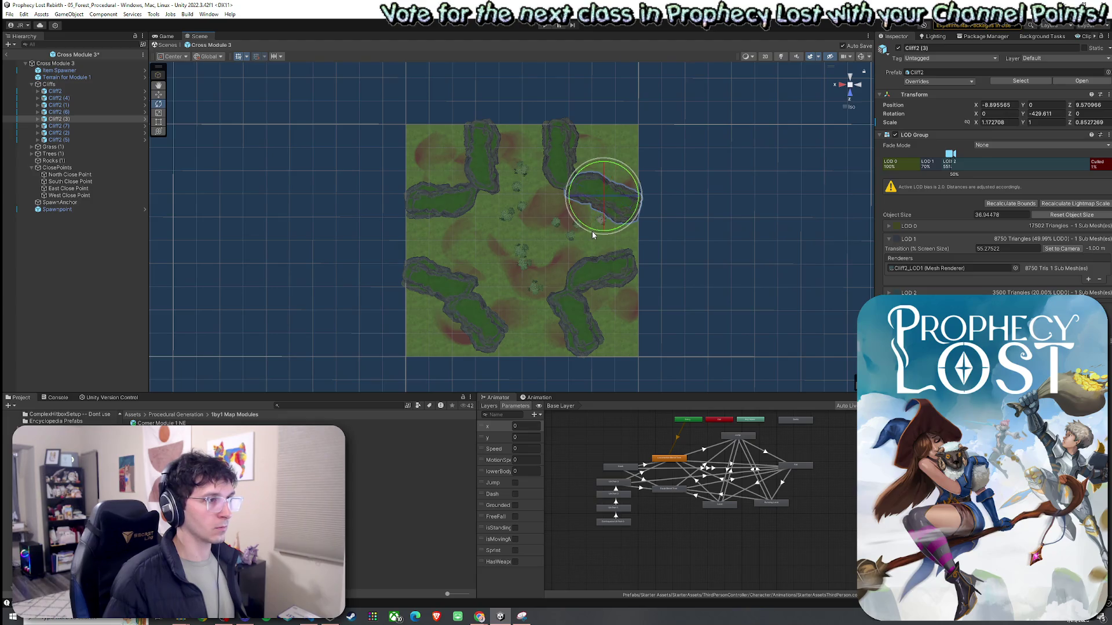
click(616, 280)
drag(617, 306, 599, 279)
key(w)
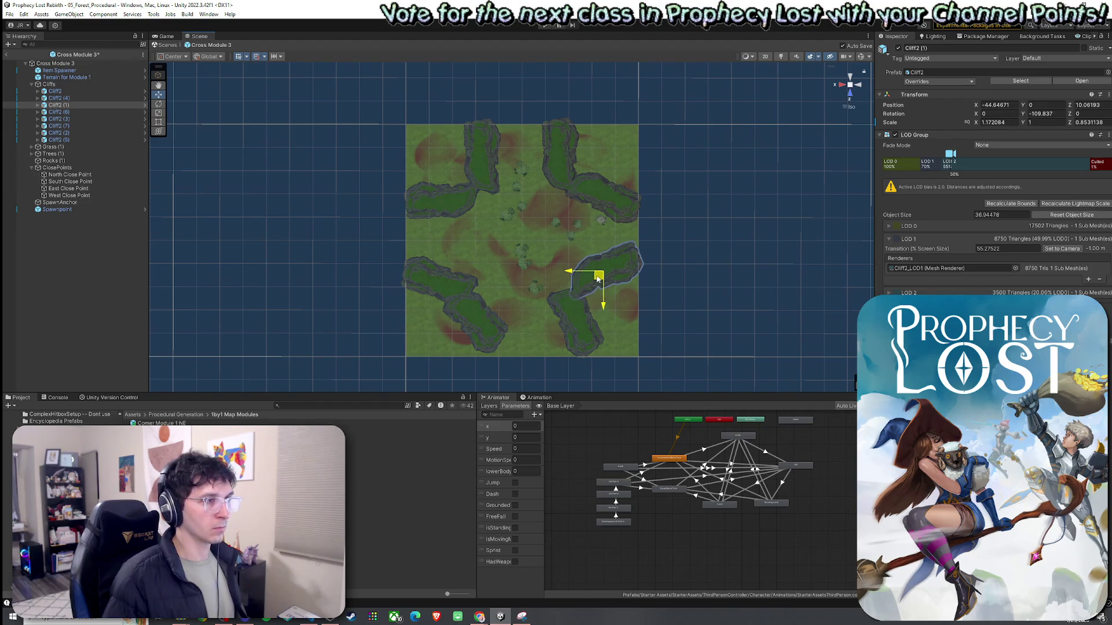
Nudge the northeast cliff slightly inward and save the prefab
click(608, 203)
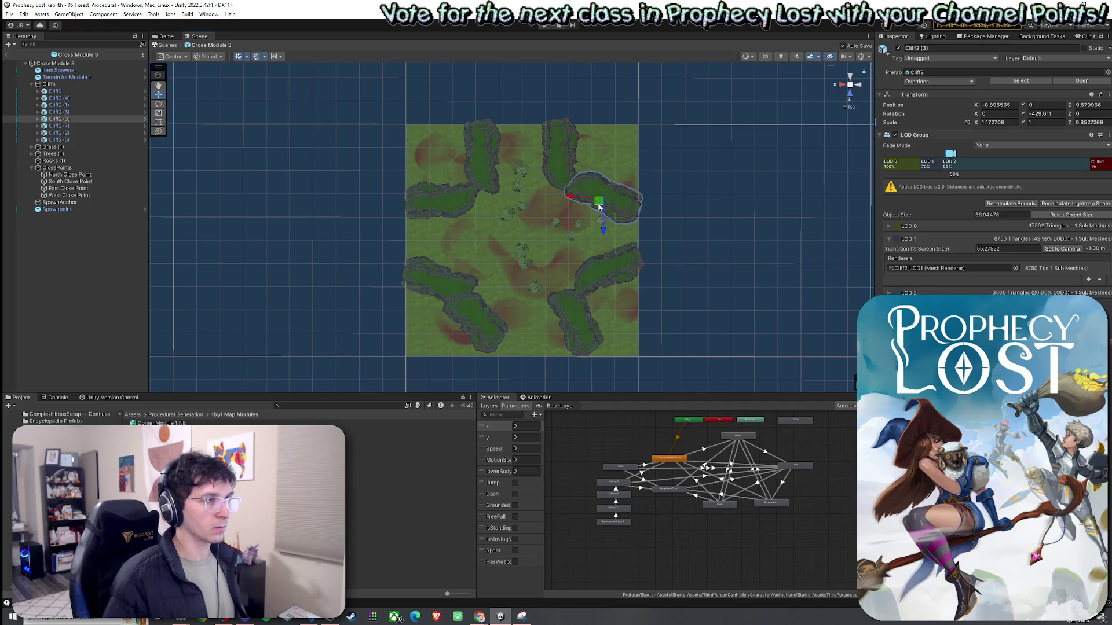
drag(598, 207, 604, 210)
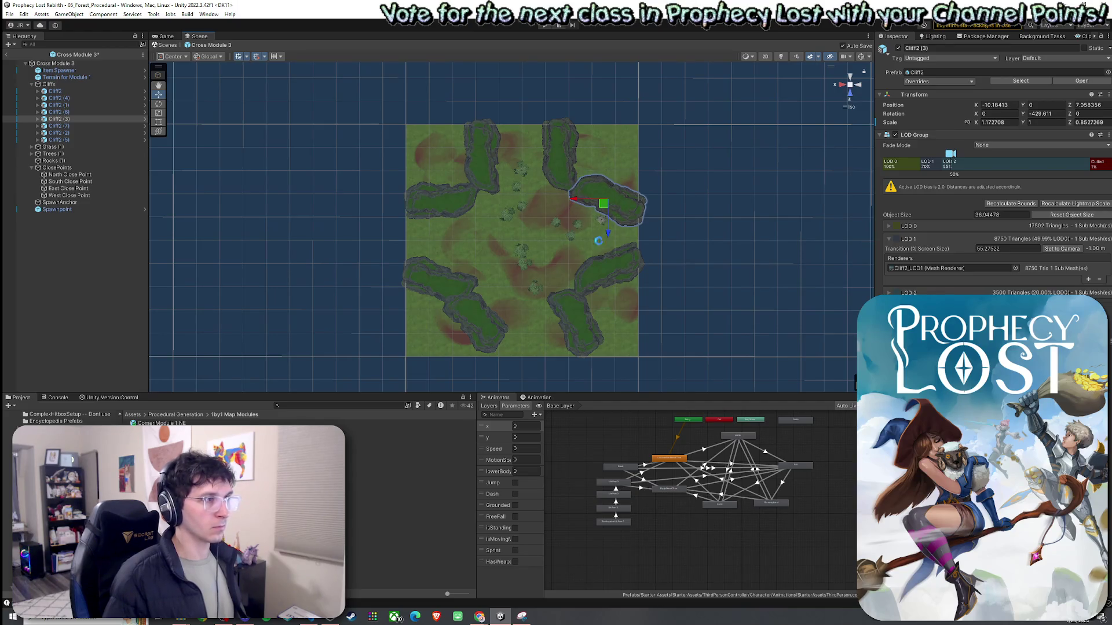
key(ctrl+s)
click(685, 255)
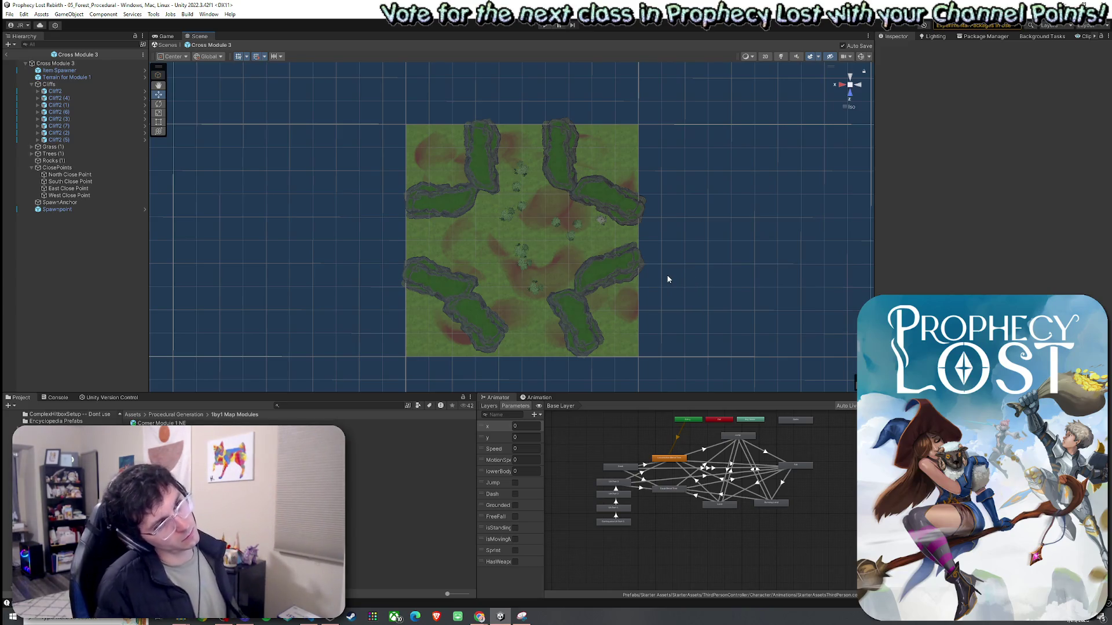
Nudge the east cliff along Z and the northeast cliff left and down, saving each
click(611, 290)
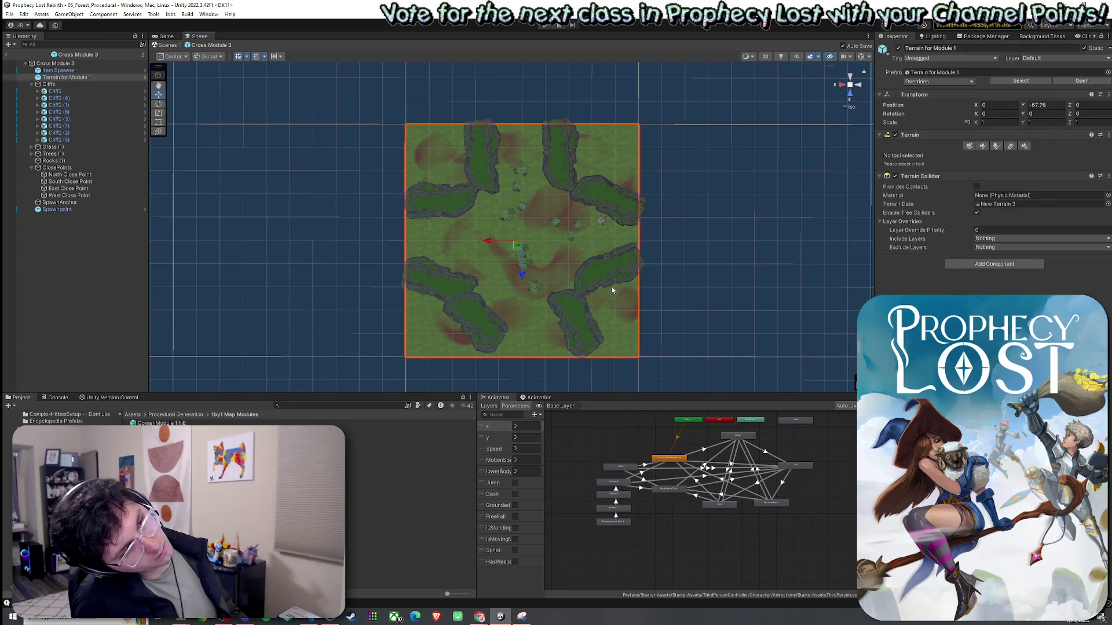
click(603, 276)
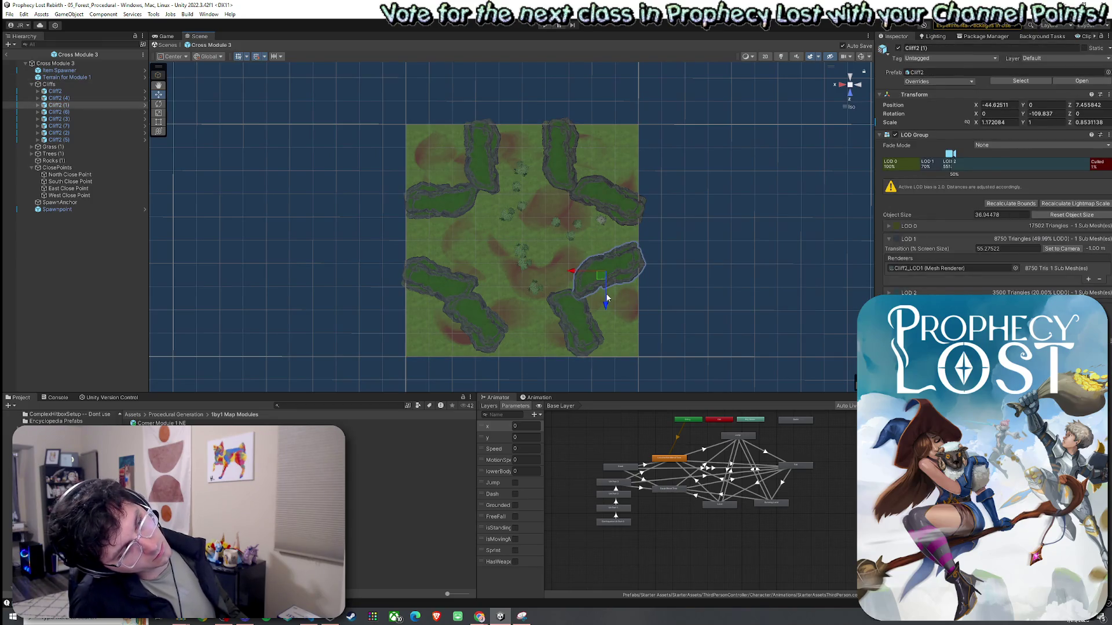
drag(607, 298, 607, 301)
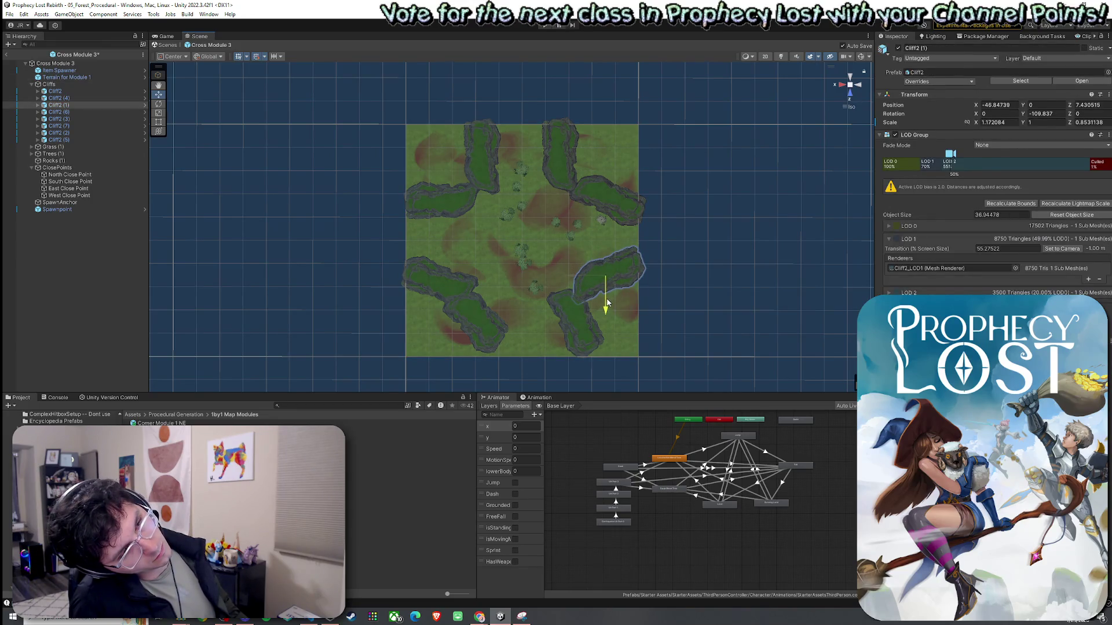
key(ctrl+s)
click(613, 201)
drag(603, 204, 601, 209)
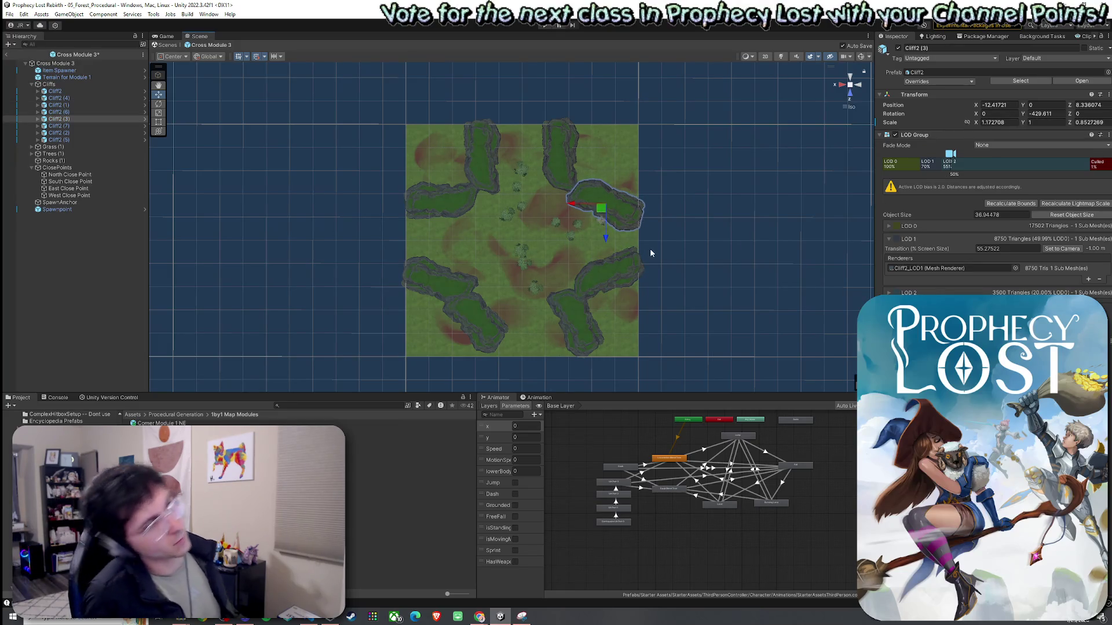
key(ctrl+s)
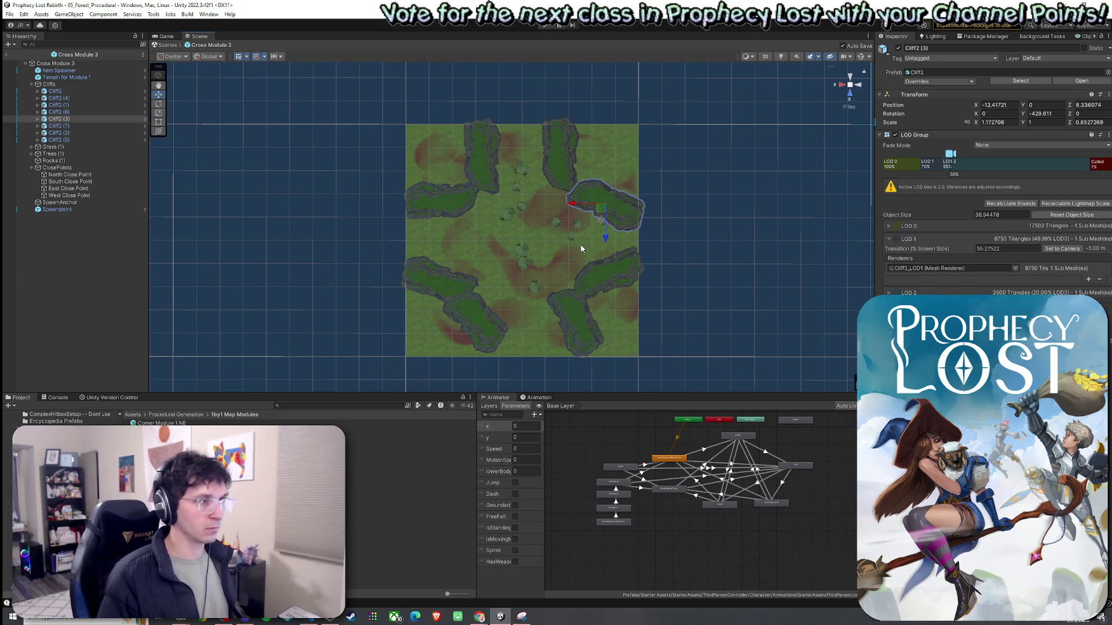
Move Cross Module 3's West Close Point to the terrain's west edge and save
click(70, 181)
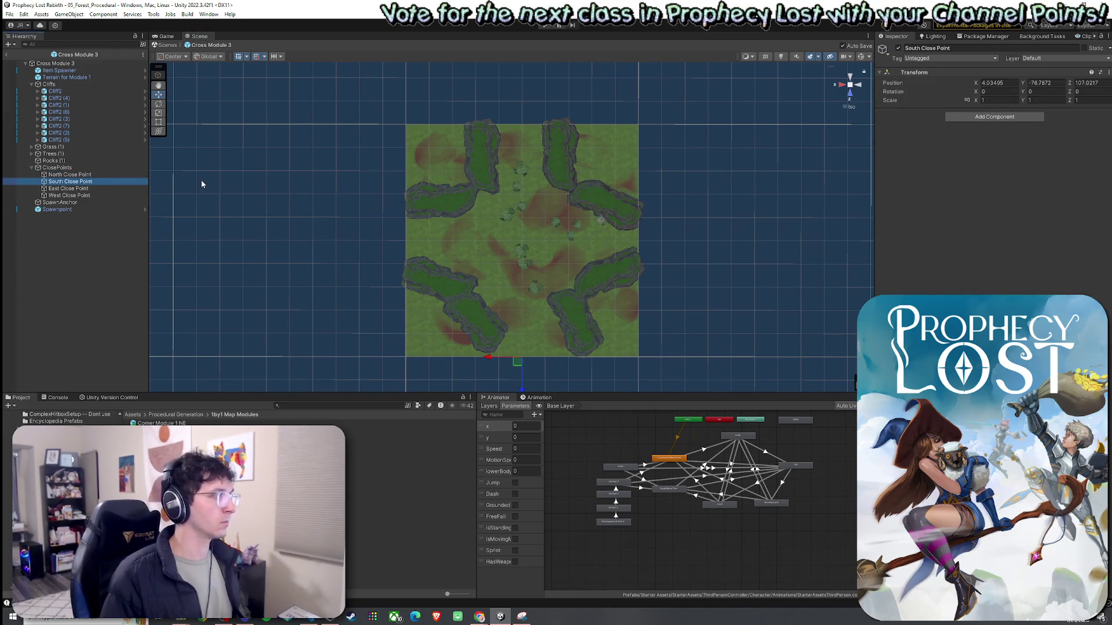
key(Down)
key(Down)
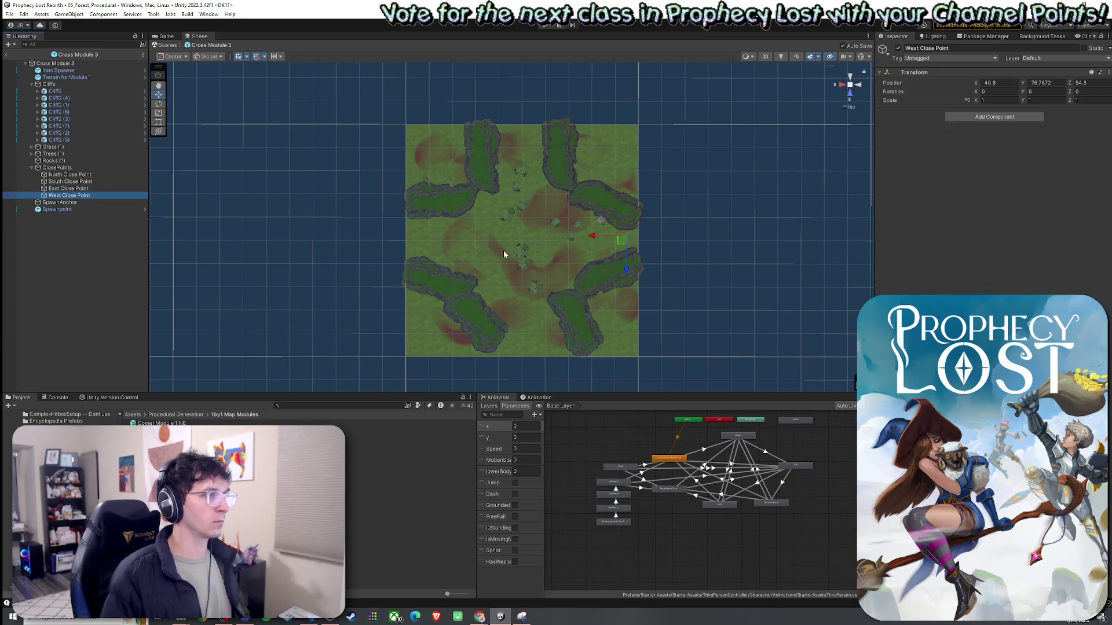
drag(621, 240, 404, 251)
key(ctrl+s)
Snap SpawnAnchor to the module centre at 50, 50
click(78, 174)
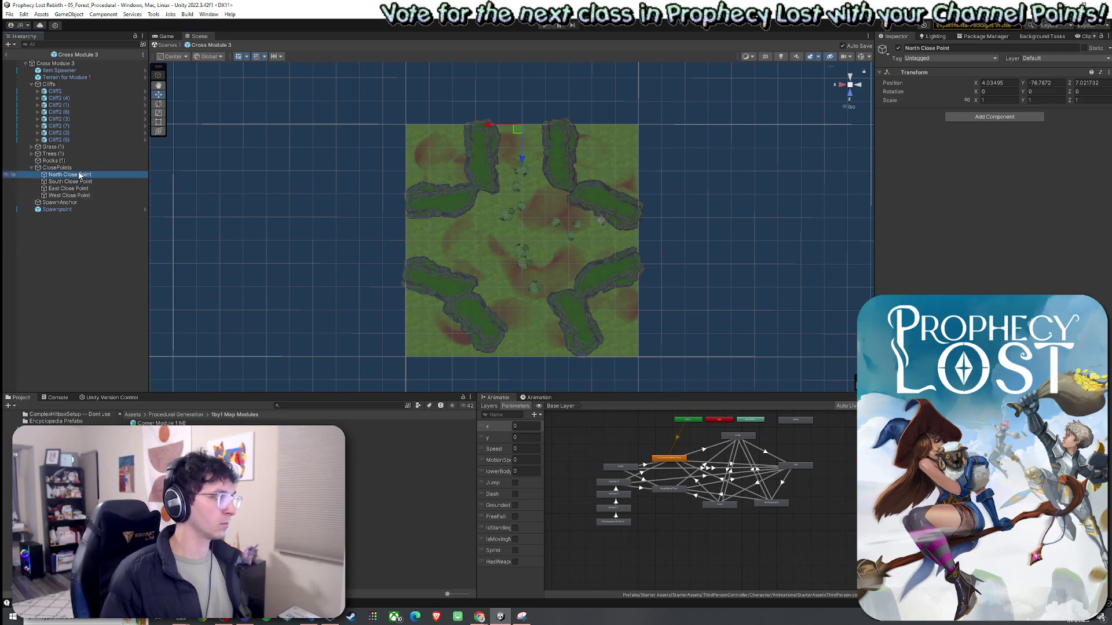
key(Down)
key(Down)
key(Down)
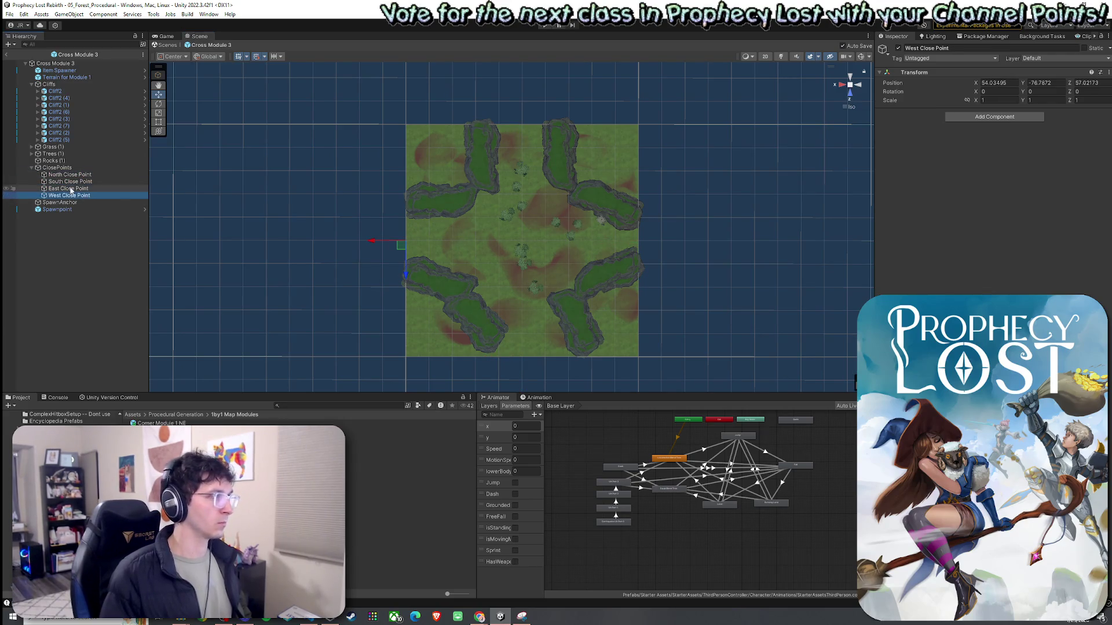
click(74, 203)
drag(515, 242, 515, 245)
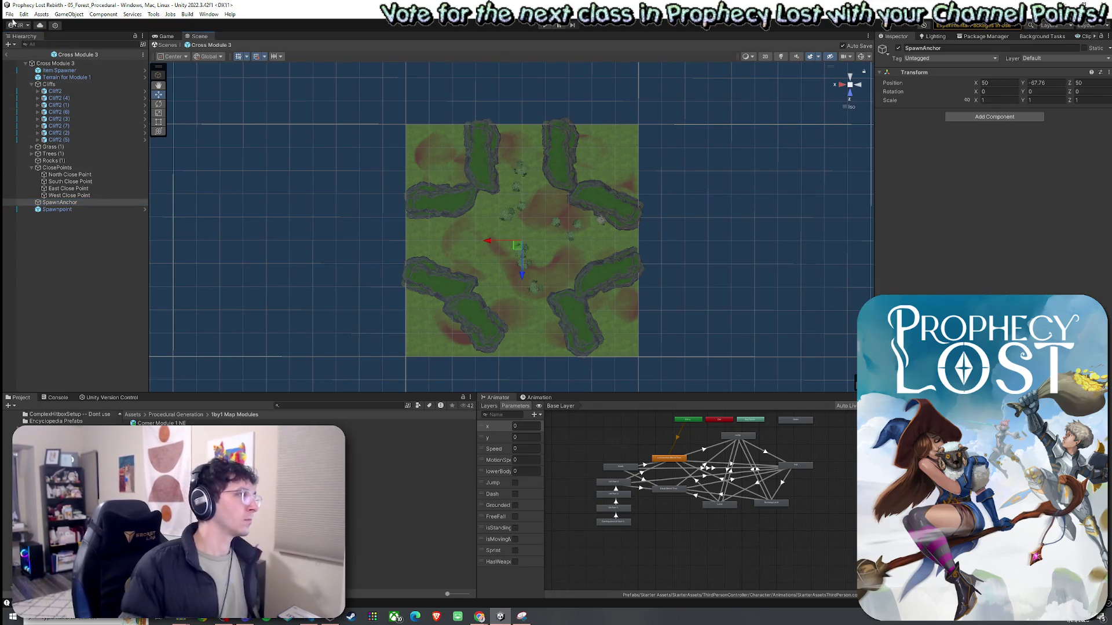
Check each close point's placement, then open the Cross Module 4 prefab
click(72, 175)
key(Down)
key(Down)
key(Down)
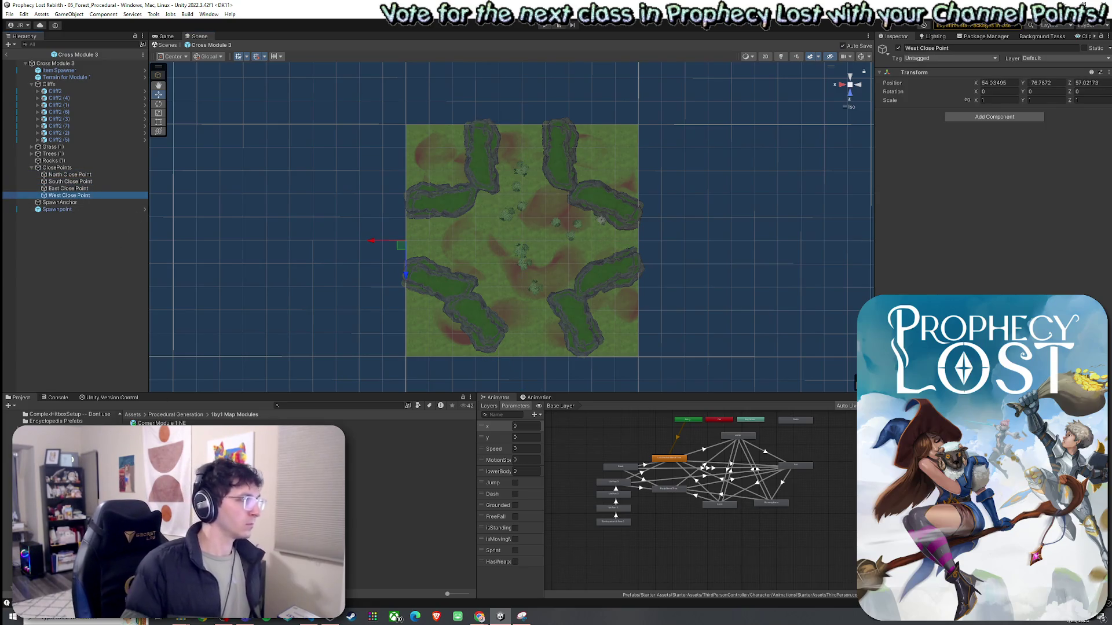
click(848, 106)
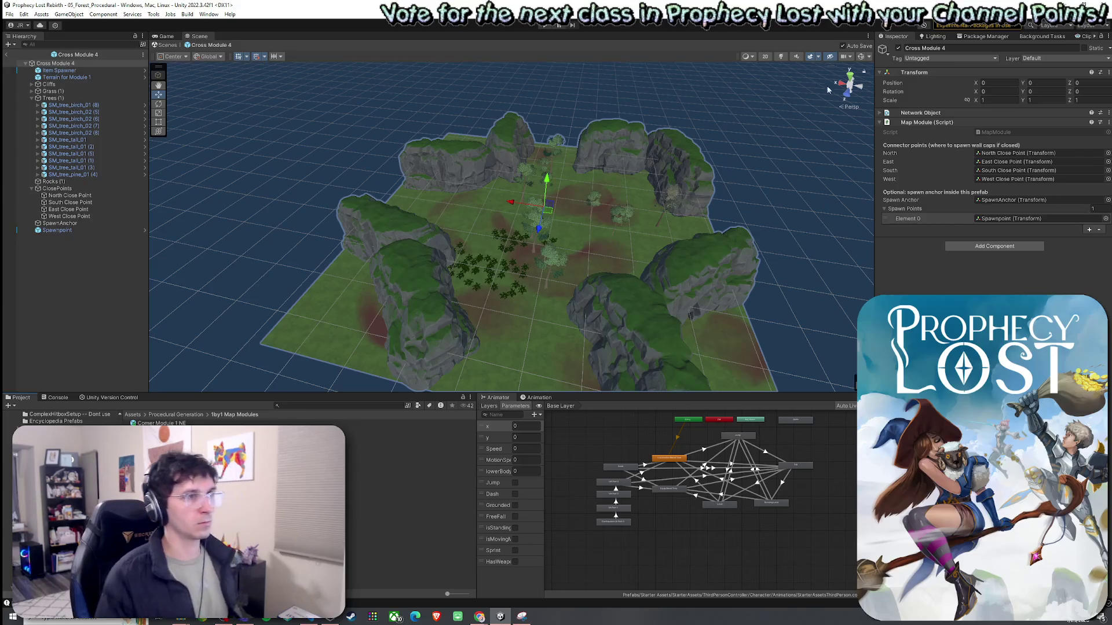
Set Cross Module 4's Terrain for Module 1 Position X and Z to 0
click(848, 108)
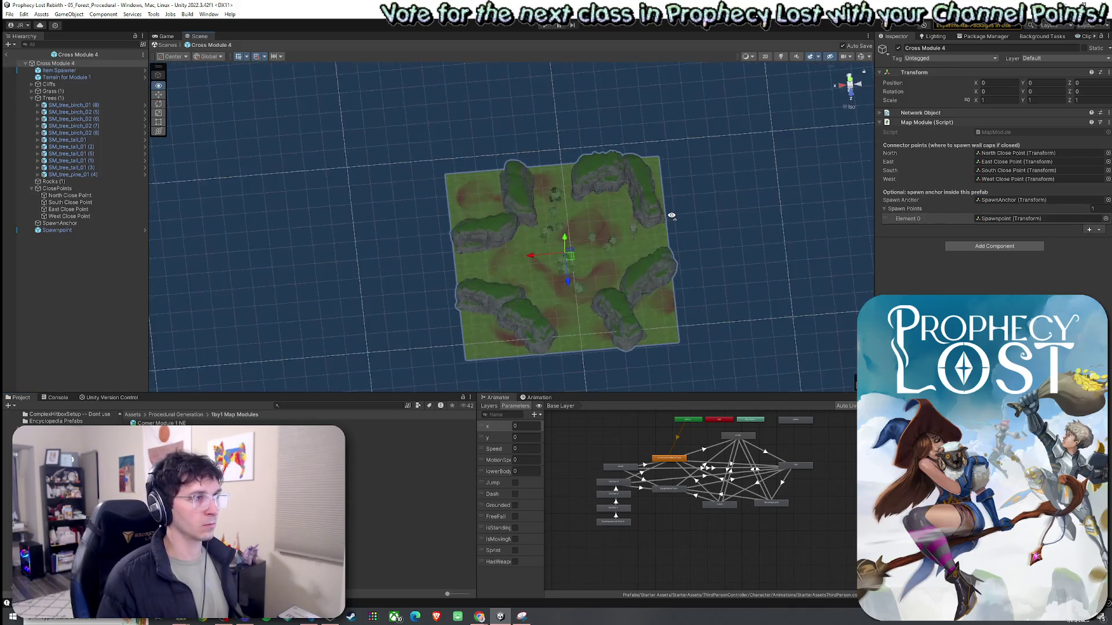
click(65, 77)
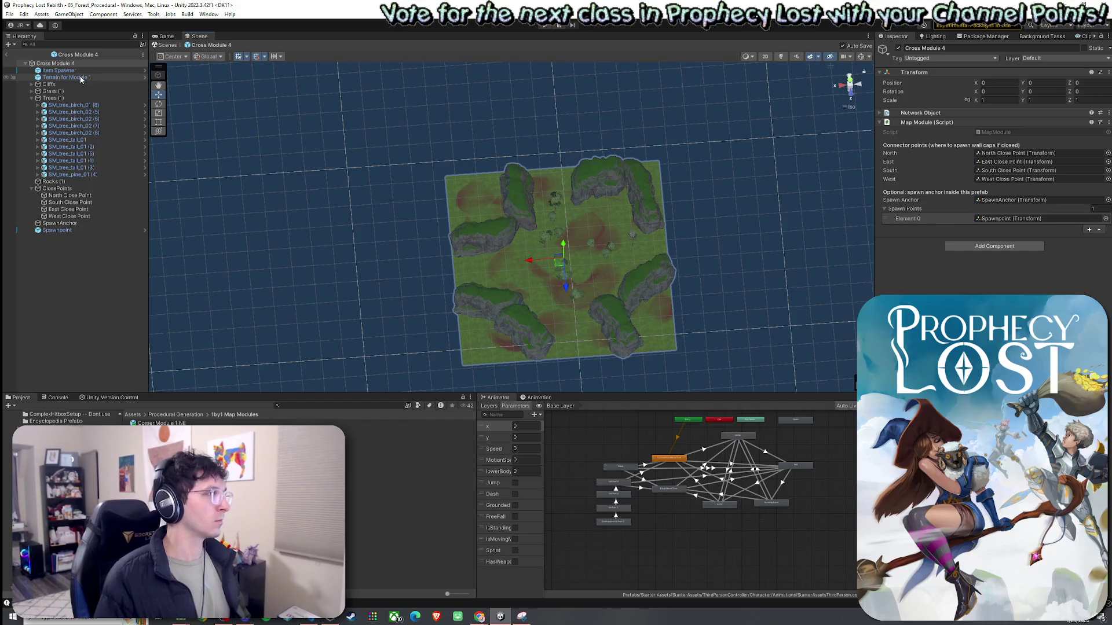
double_click(996, 104)
text(0)
key(Return)
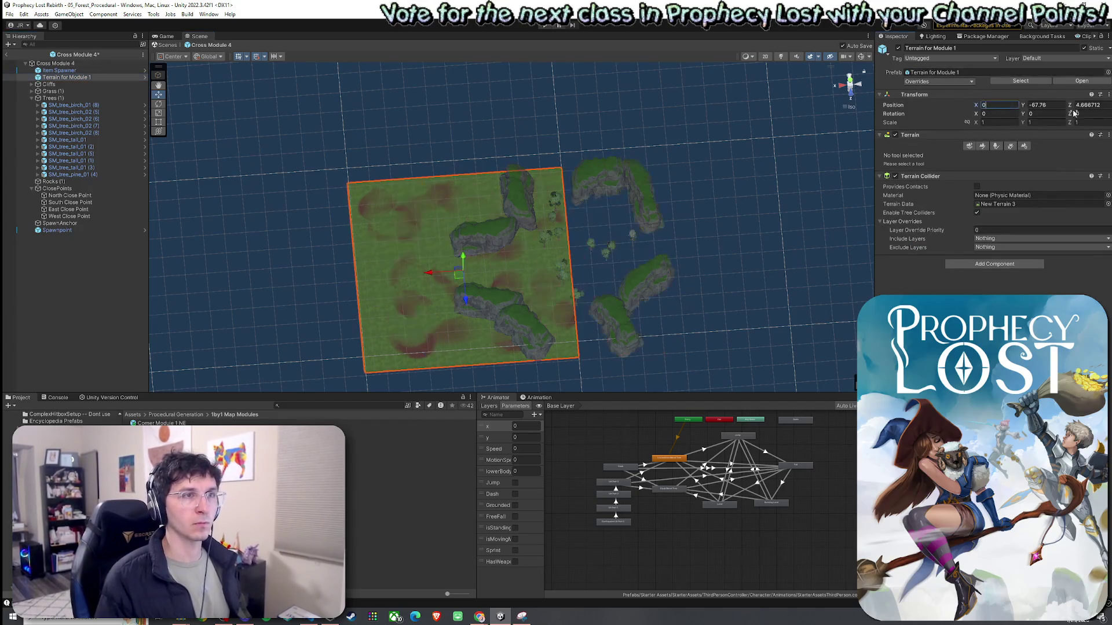
click(1089, 105)
text(0)
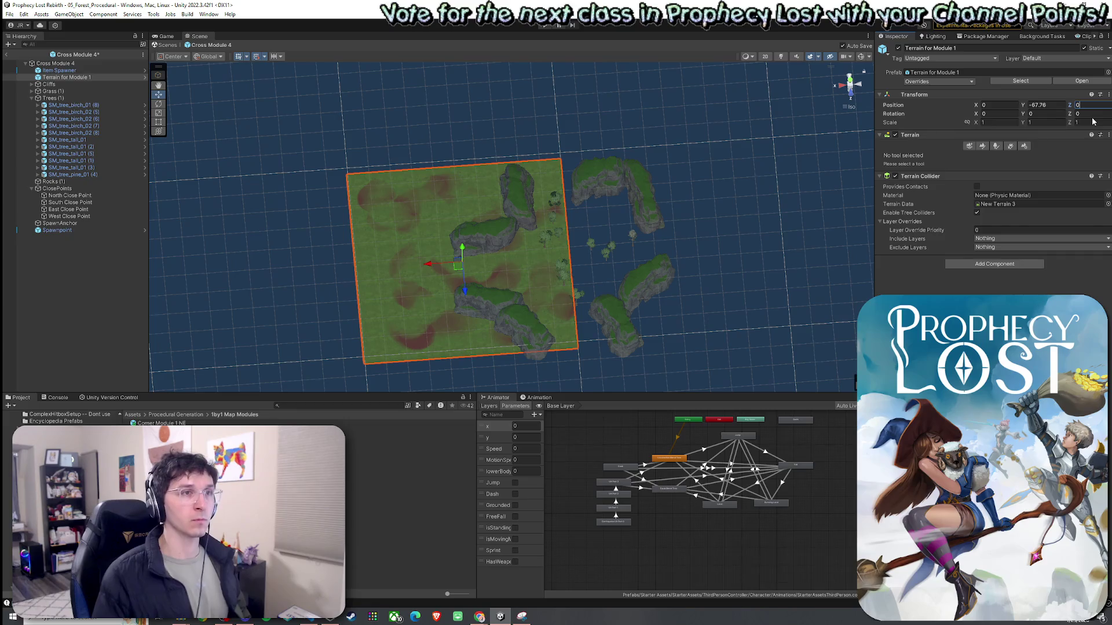
Select the cliffs, trees and markers without the terrain and drag them onto it
mouse_move(603, 229)
mouse_down()
mouse_move(584, 276)
mouse_move(579, 240)
mouse_move(602, 136)
mouse_move(613, 166)
mouse_up()
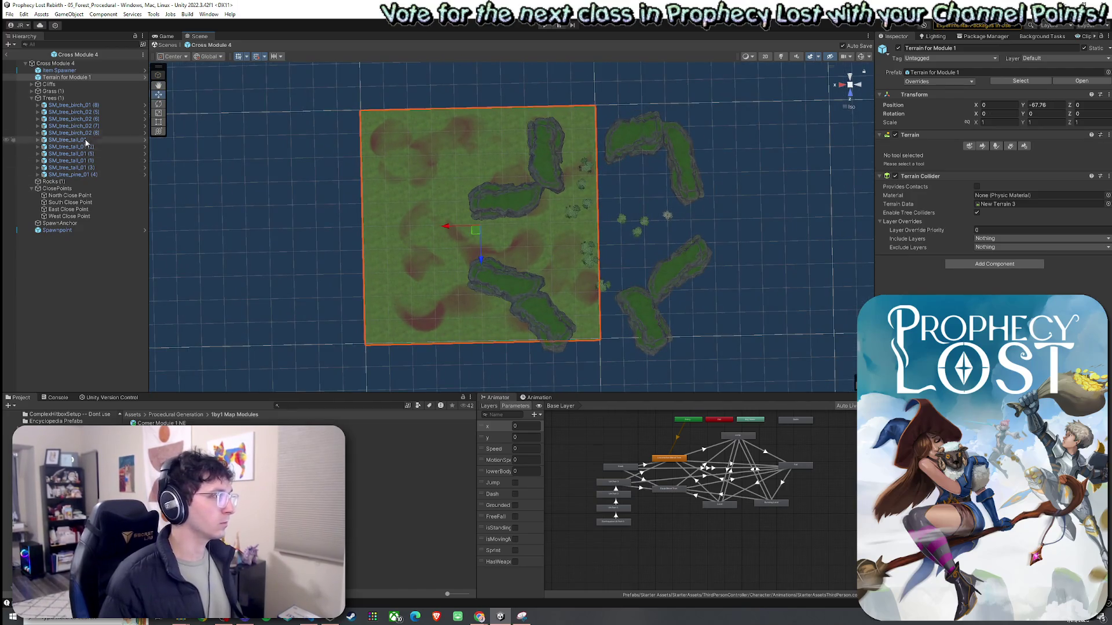
click(57, 230)
shift+click(59, 70)
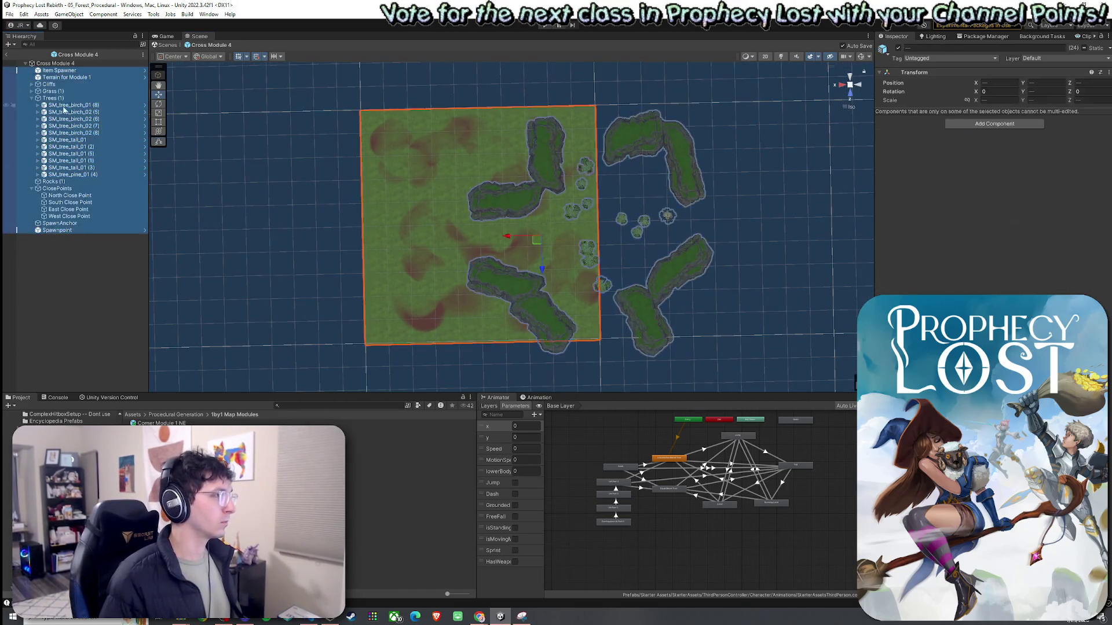
ctrl+click(58, 78)
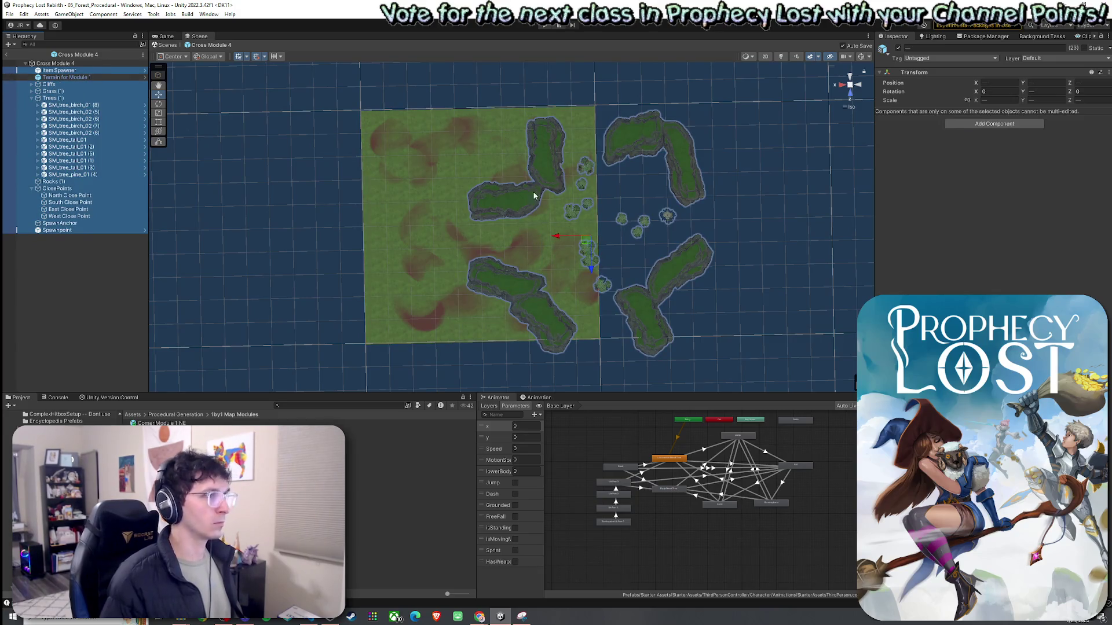
mouse_move(585, 248)
mouse_down()
mouse_move(490, 248)
mouse_move(469, 233)
mouse_move(474, 249)
mouse_up()
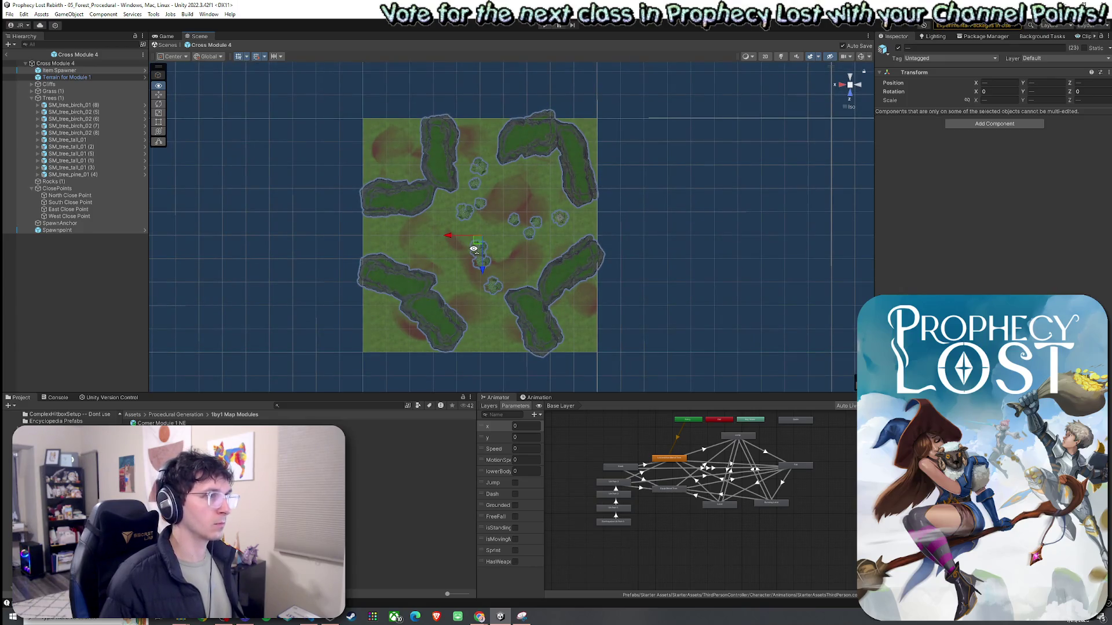
drag(474, 249, 474, 252)
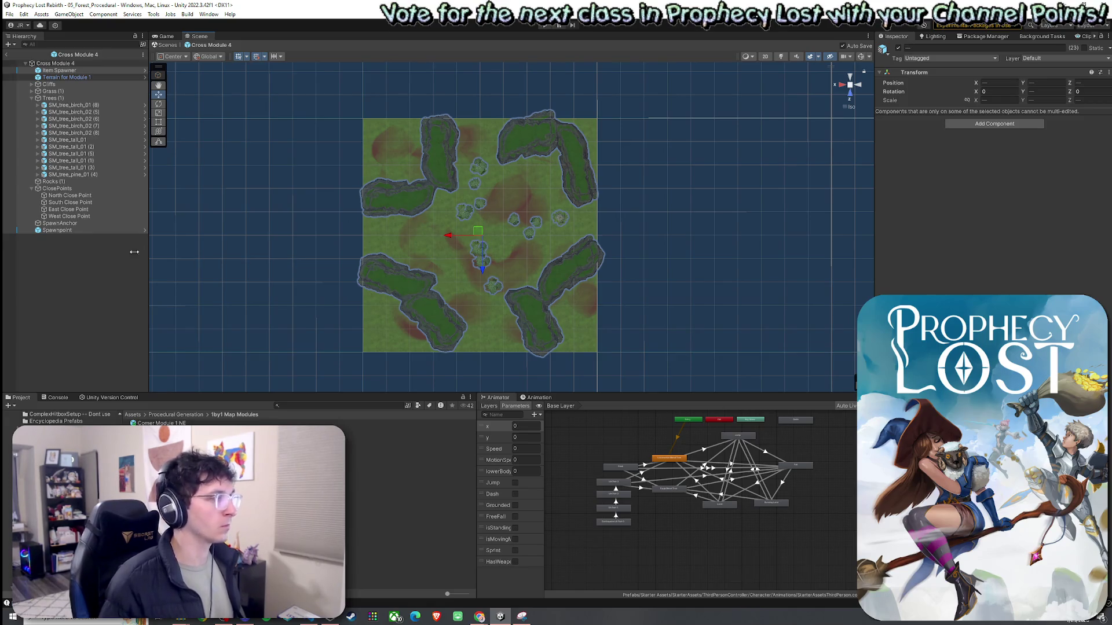
Move Cross Module 4's North Close Point onto the terrain's north edge
click(92, 261)
click(69, 195)
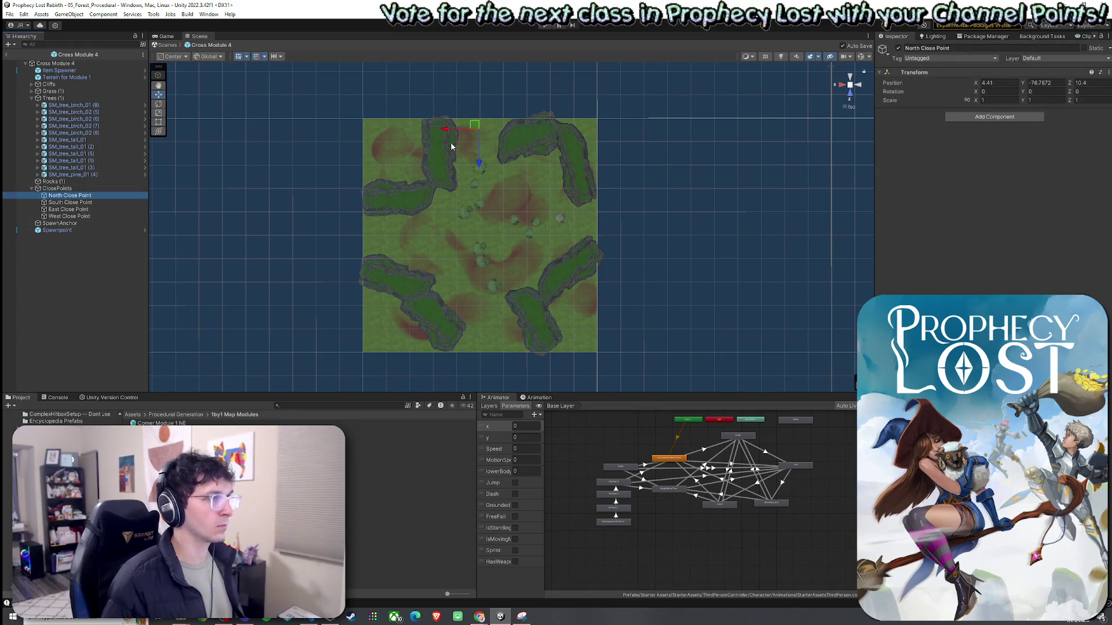
mouse_move(475, 126)
mouse_down()
mouse_move(469, 167)
mouse_move(471, 141)
mouse_up()
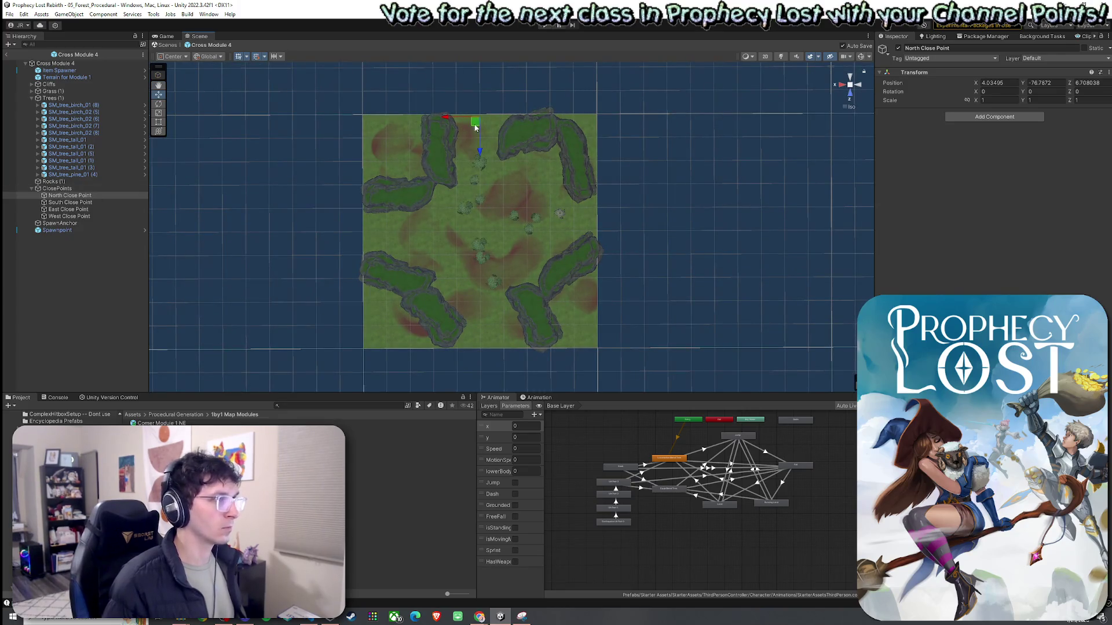
drag(479, 145, 479, 142)
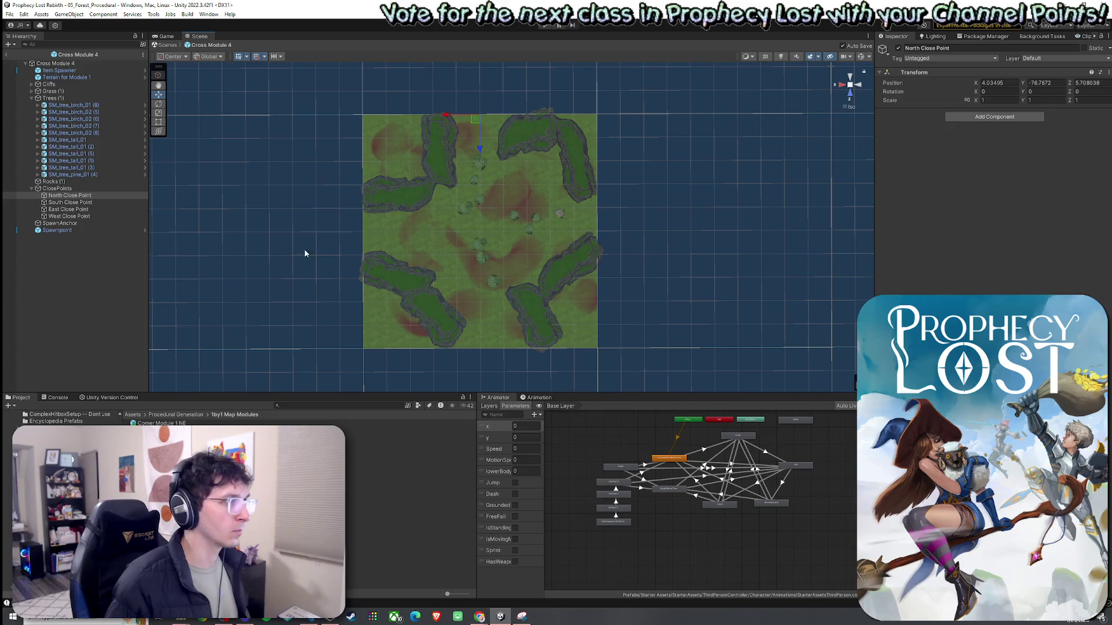
Place the South, East and West Close Points on their matching terrain edges
click(70, 202)
drag(471, 342, 475, 359)
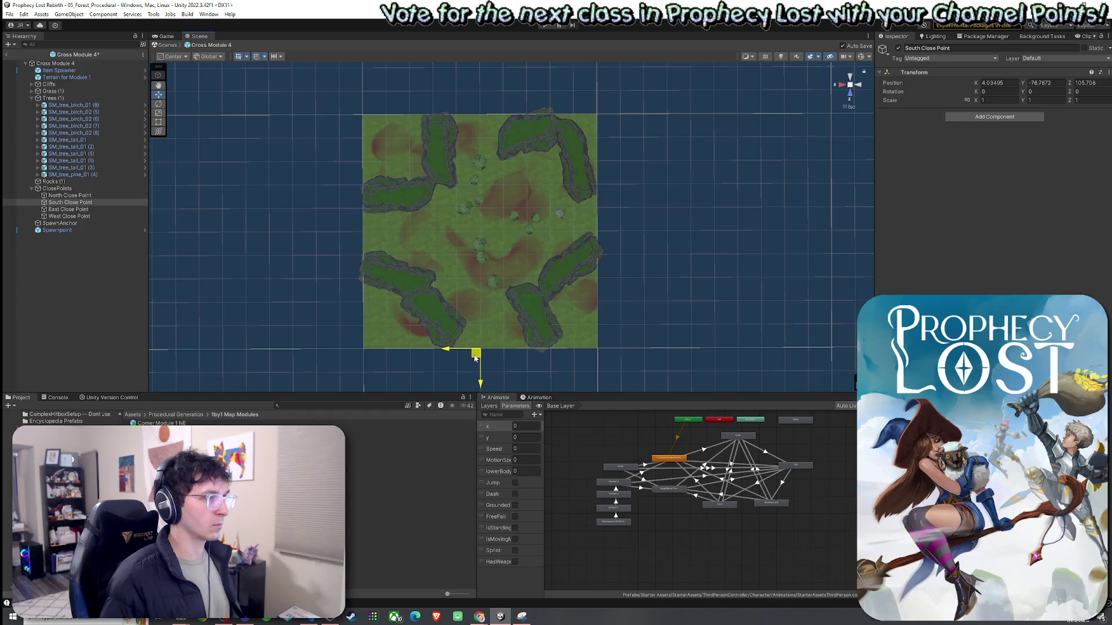
click(391, 255)
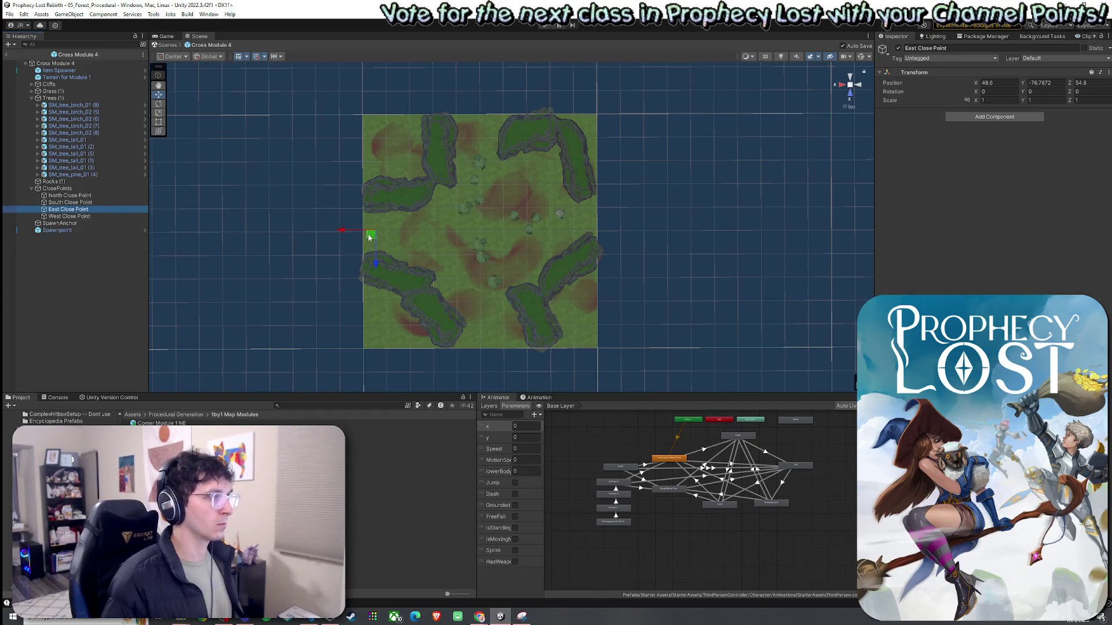
mouse_move(368, 238)
mouse_down()
mouse_move(589, 240)
mouse_move(364, 245)
mouse_up()
click(81, 217)
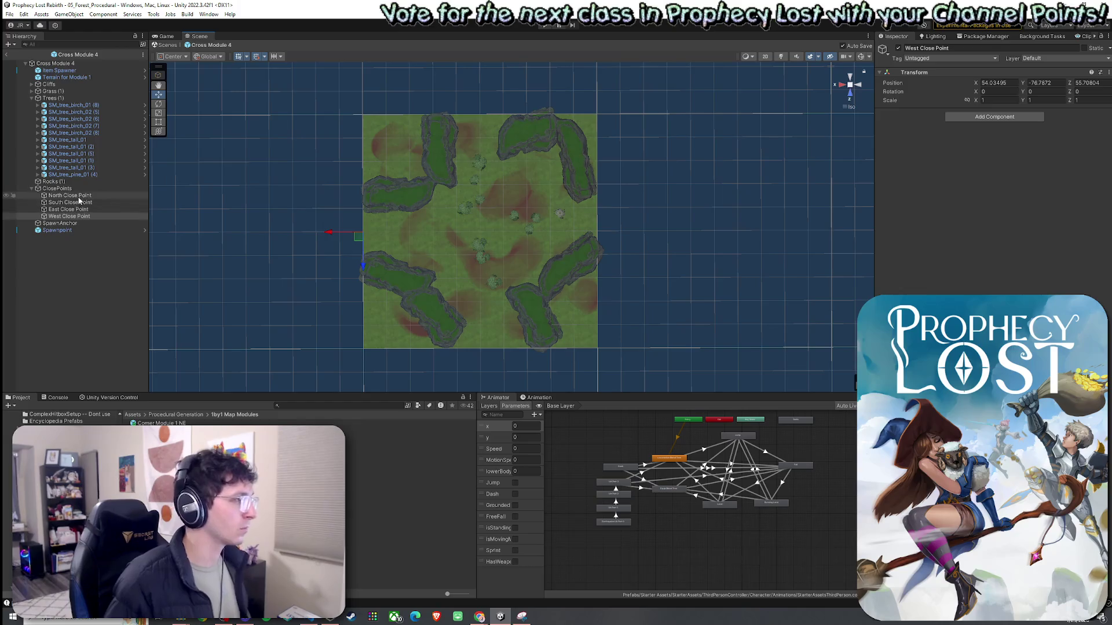
click(69, 216)
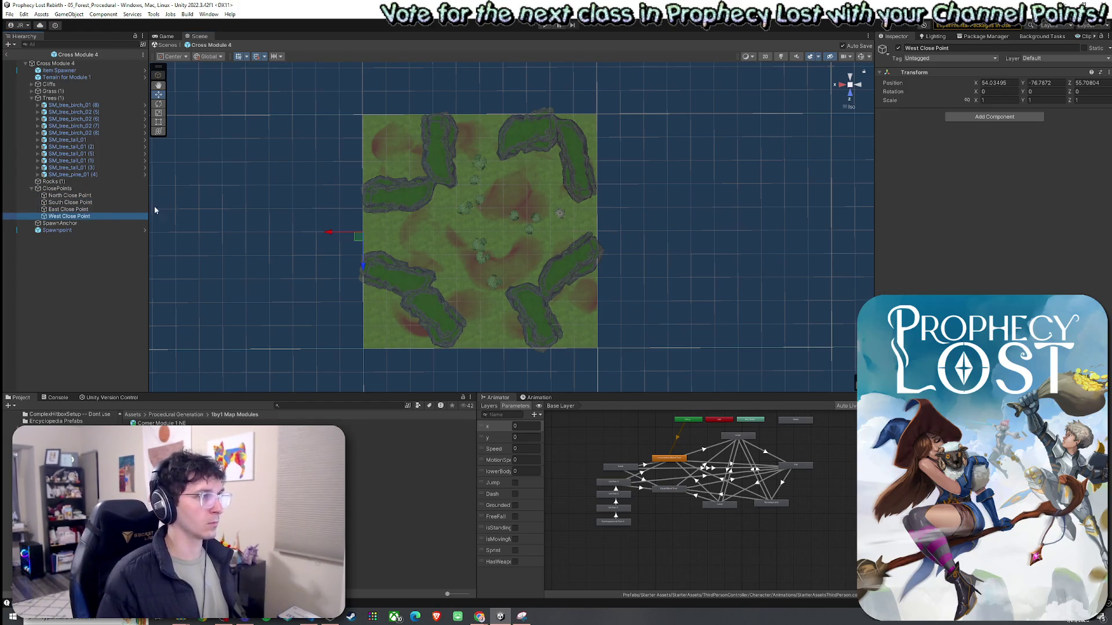
Turn the lower-right cliff horizontal, reposition it, and save the prefab
click(570, 264)
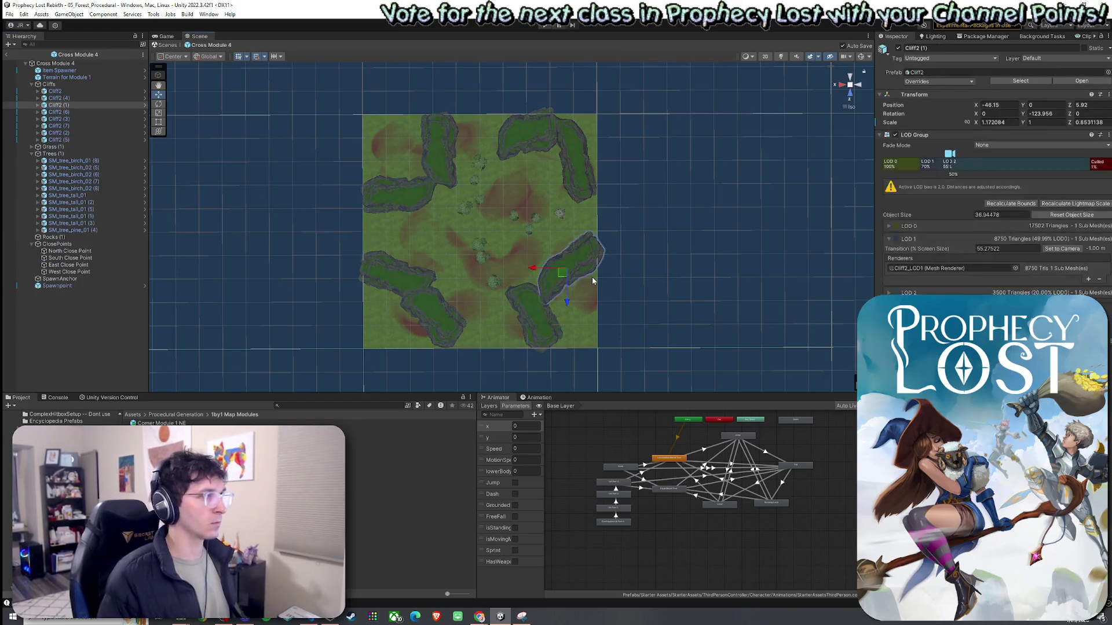
key(e)
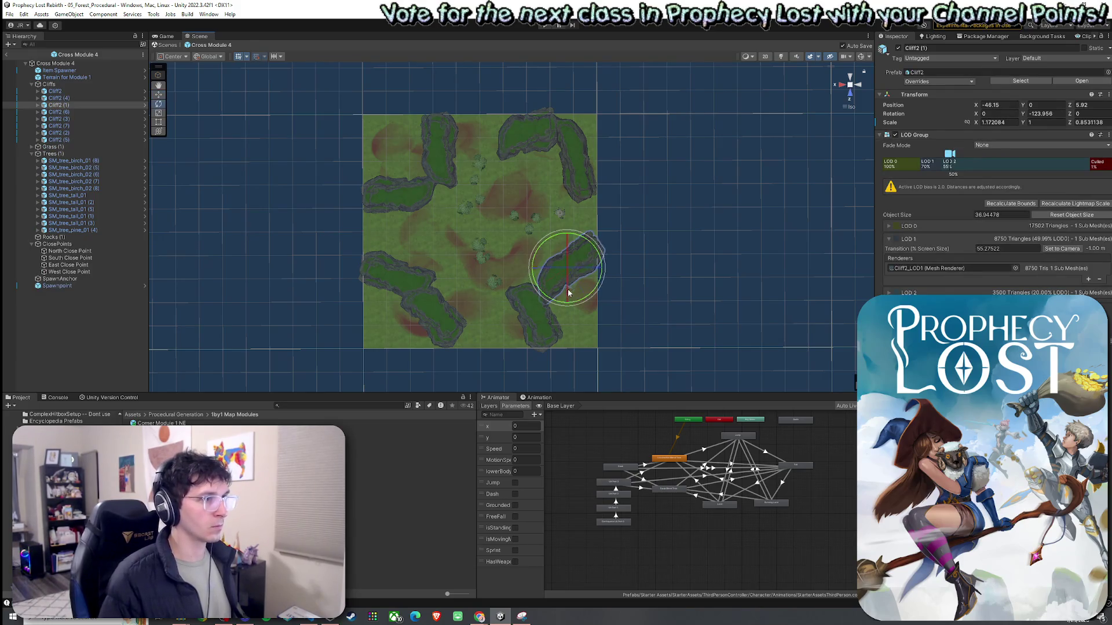
mouse_move(567, 277)
mouse_down()
mouse_move(551, 290)
mouse_move(568, 283)
mouse_move(550, 286)
mouse_move(560, 288)
mouse_up()
key(w)
key(ctrl+s)
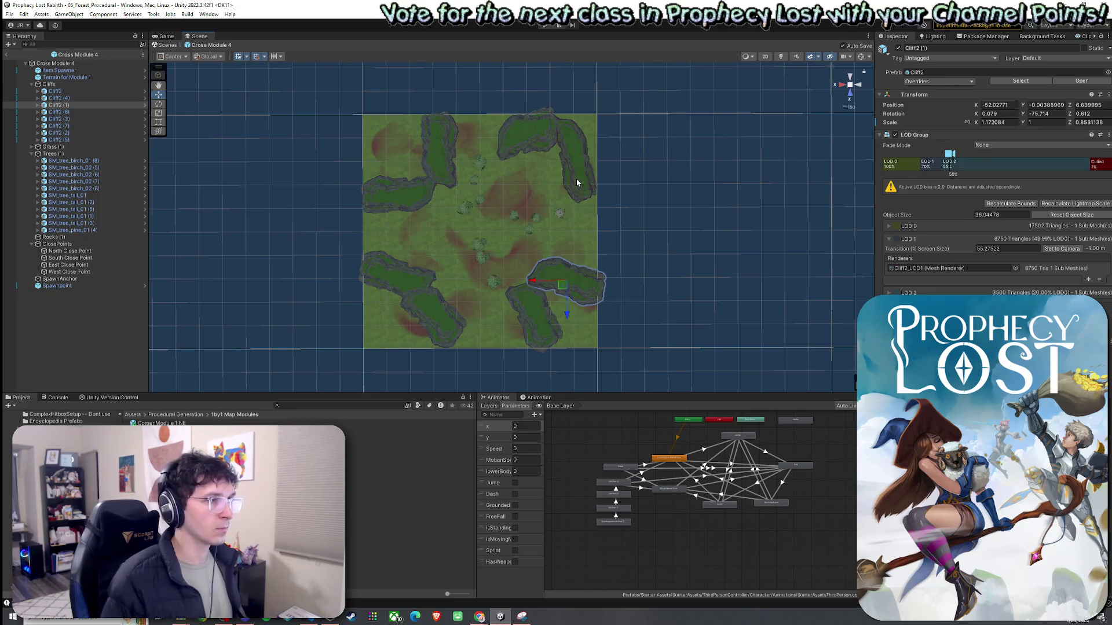
Re-angle the top-right cliff slightly and save the prefab
click(577, 181)
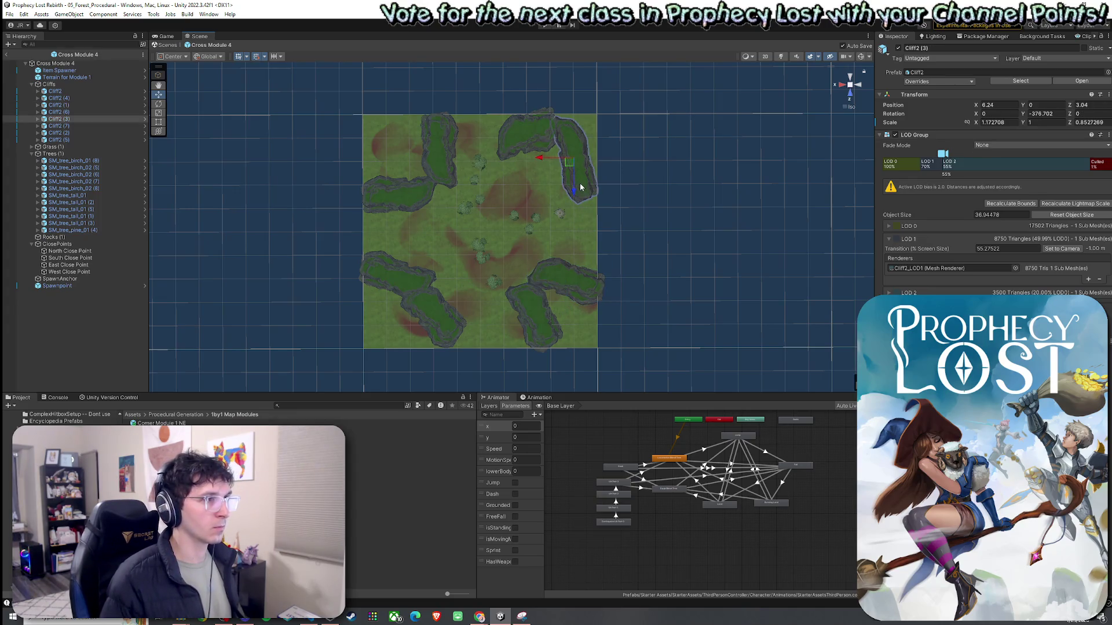
key(e)
drag(576, 186, 578, 193)
key(ctrl+s)
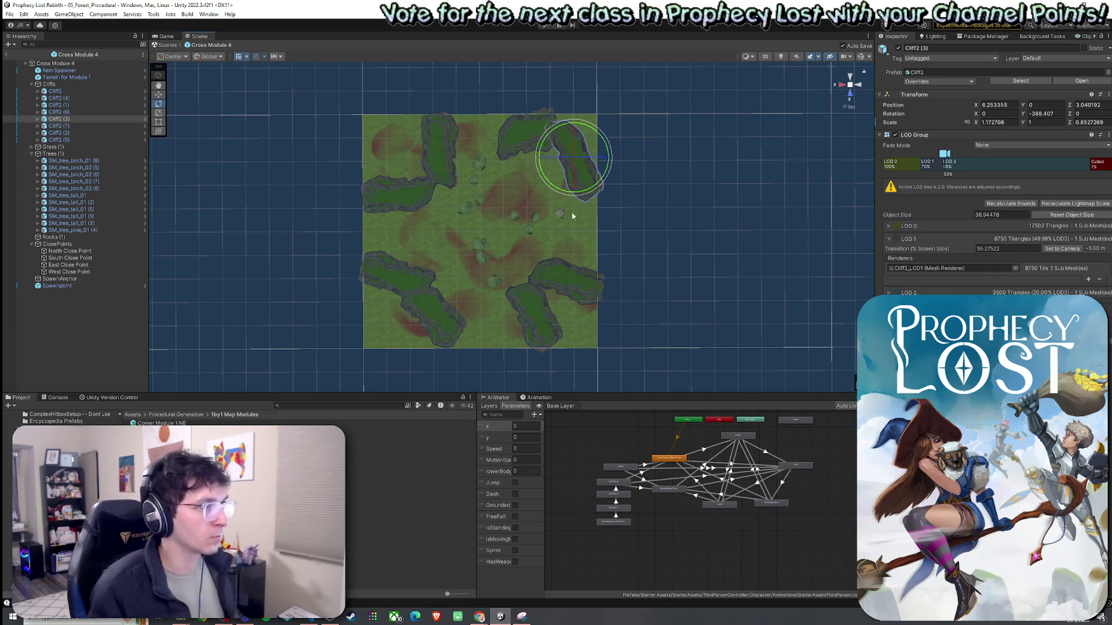
click(69, 251)
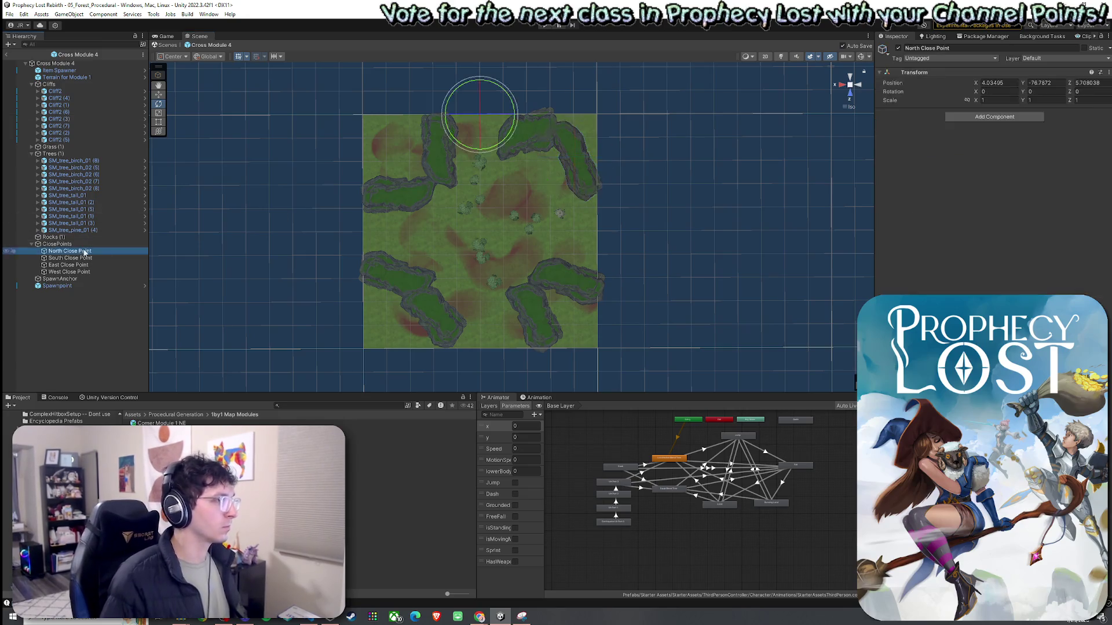
key(Down)
key(Down)
key(Down)
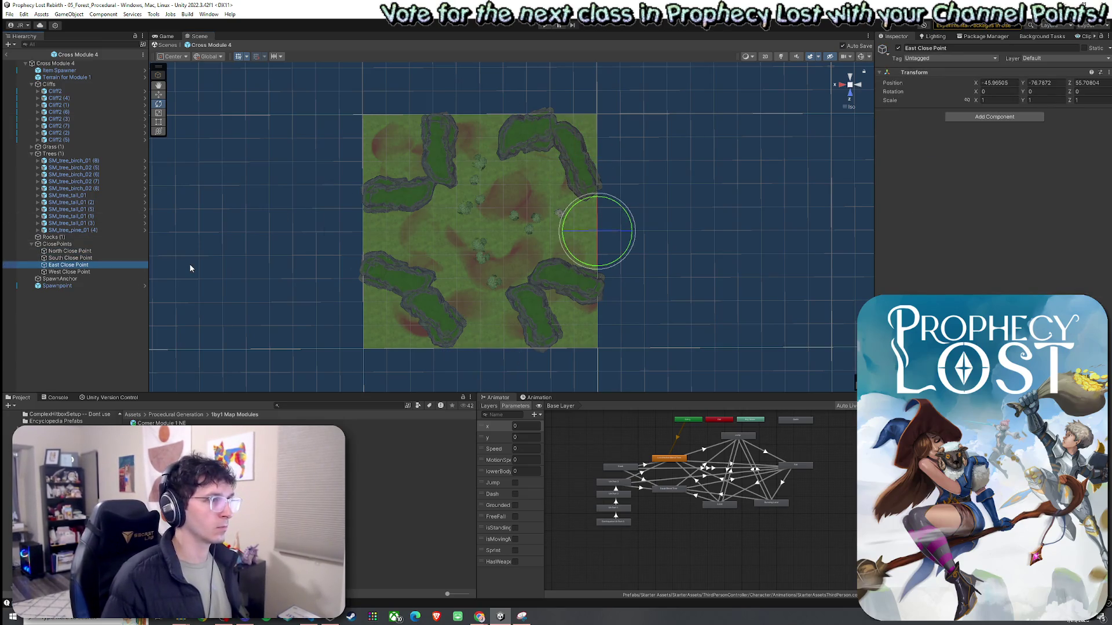
click(9, 14)
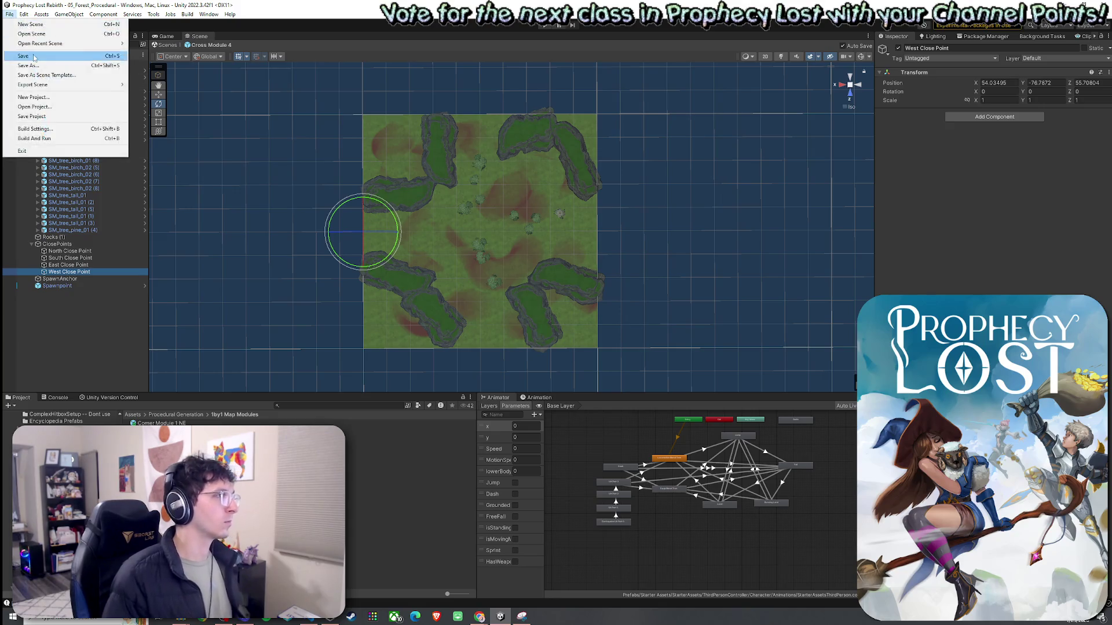
click(132, 6)
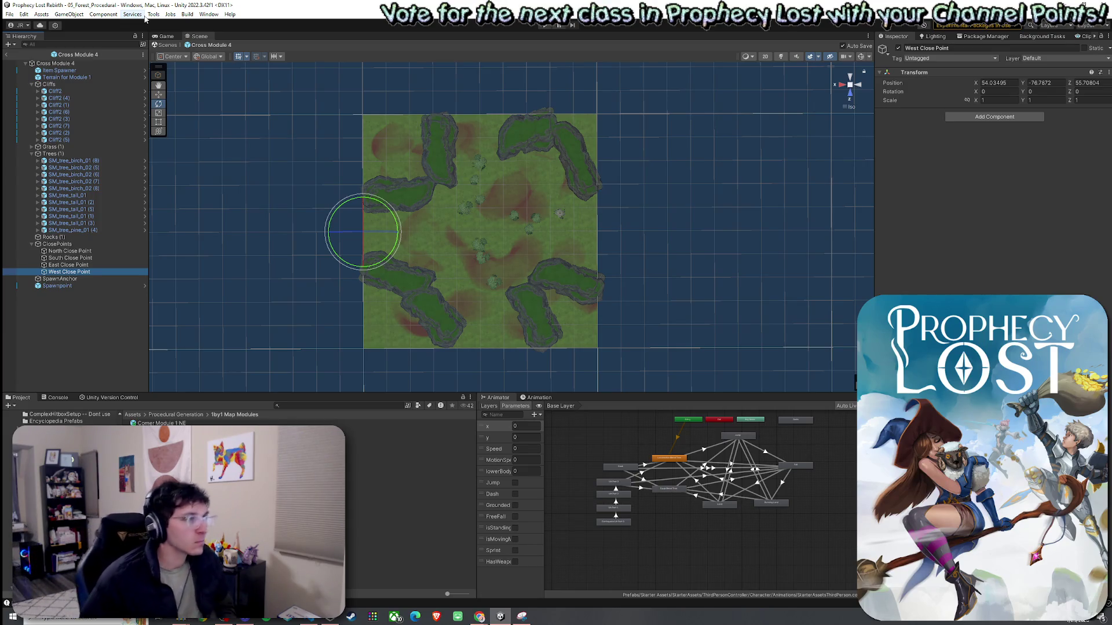
Check Cross Module 4's SpawnAnchor and step through its close points
click(60, 279)
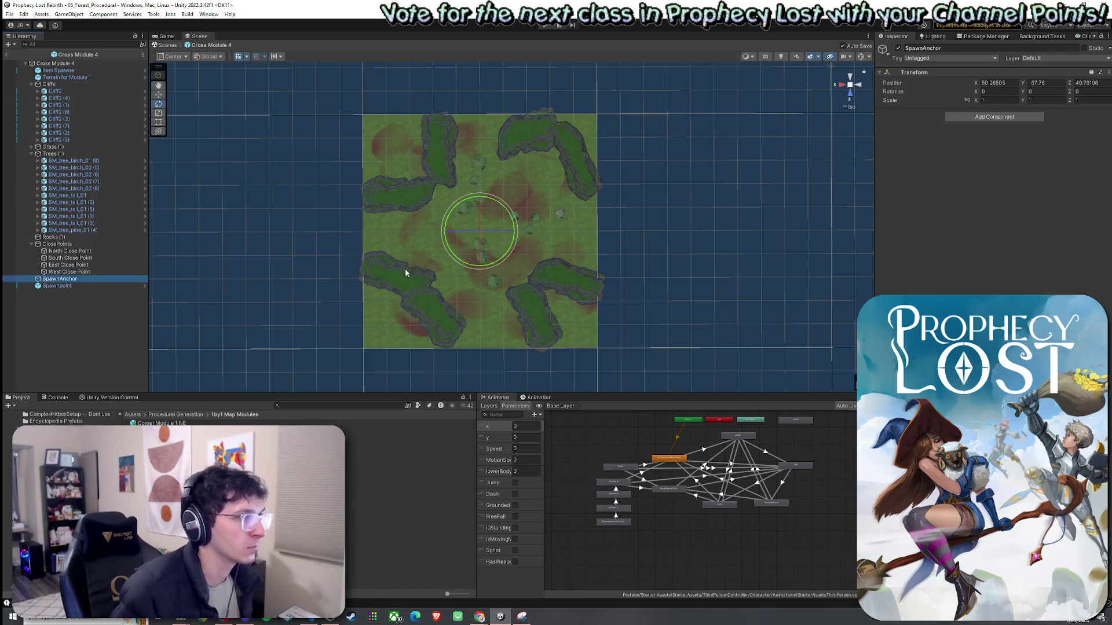
key(w)
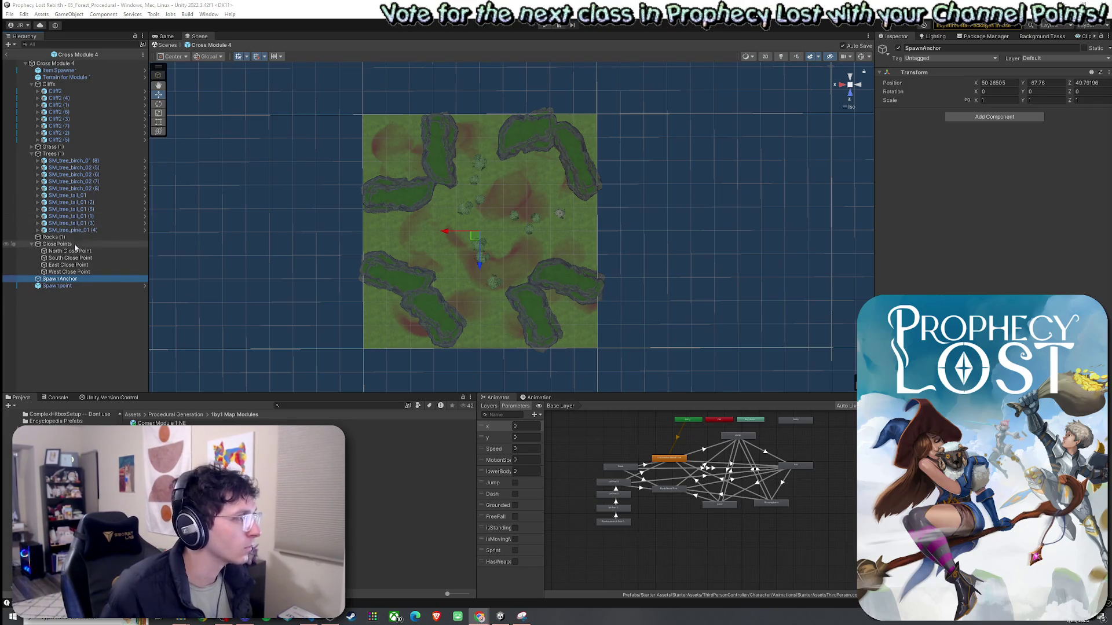
click(102, 251)
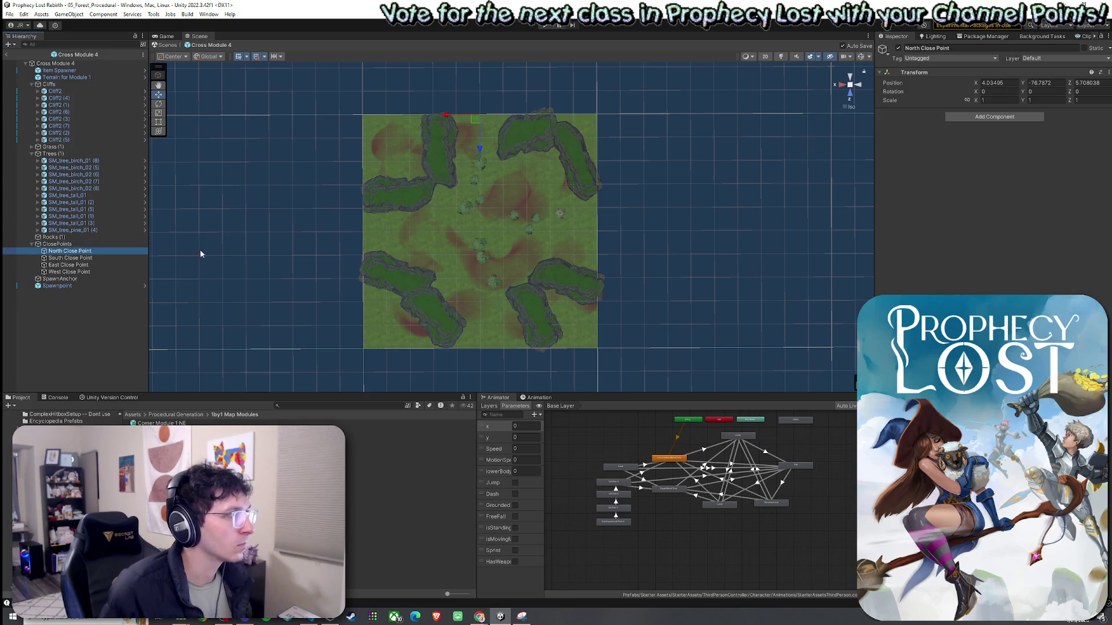
click(73, 244)
click(78, 251)
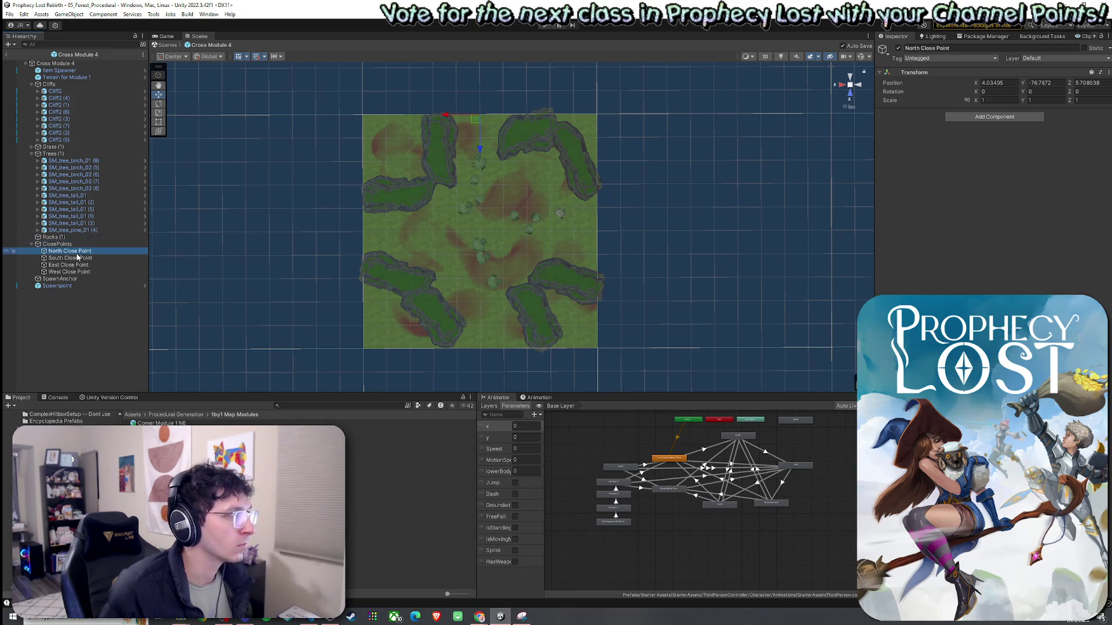
key(Down)
key(Down)
key(Down)
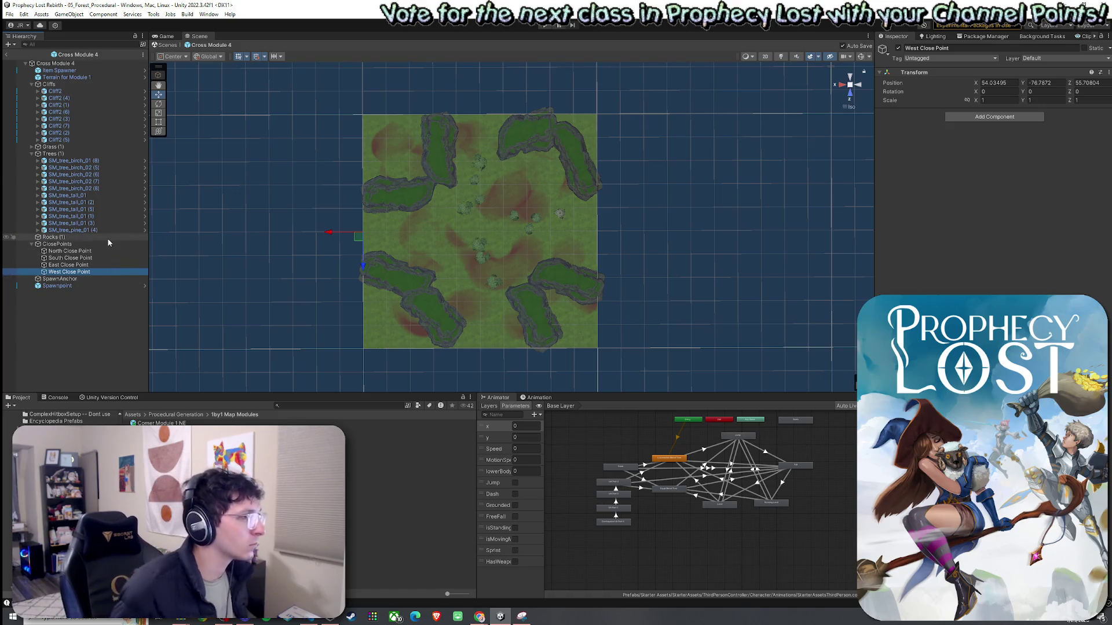
Exit prefab mode to the scene and bring up Procedural Grid Map Spawner's options
click(88, 279)
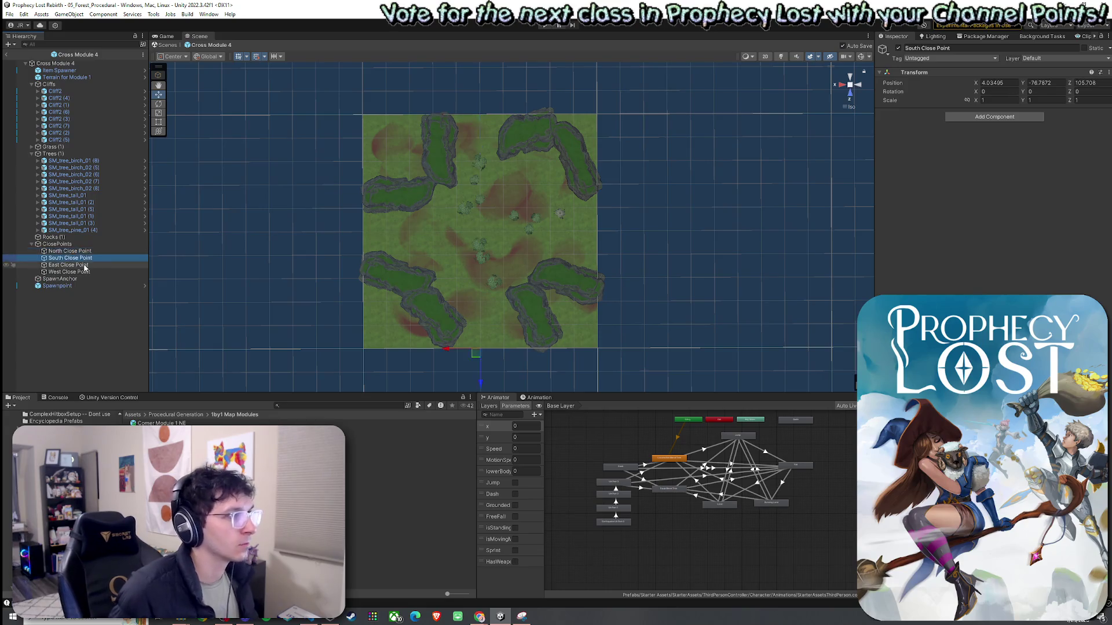
click(91, 272)
click(6, 54)
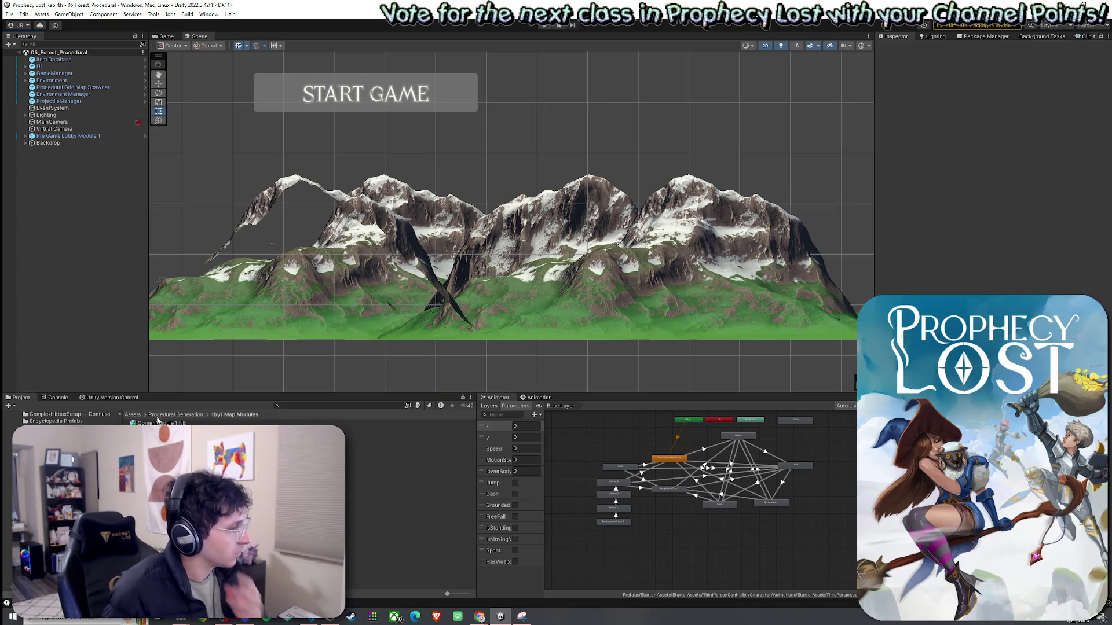
right_click(55, 88)
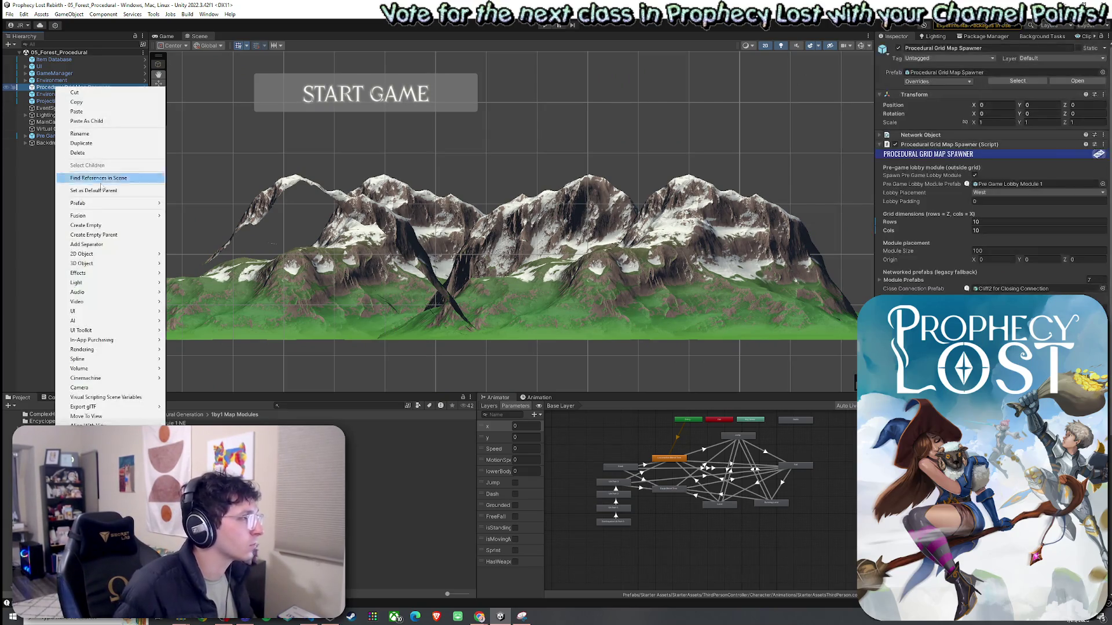
Open the Procedural Grid Map Spawner prefab asset to edit its settings
mouse_move(111, 204)
click(192, 225)
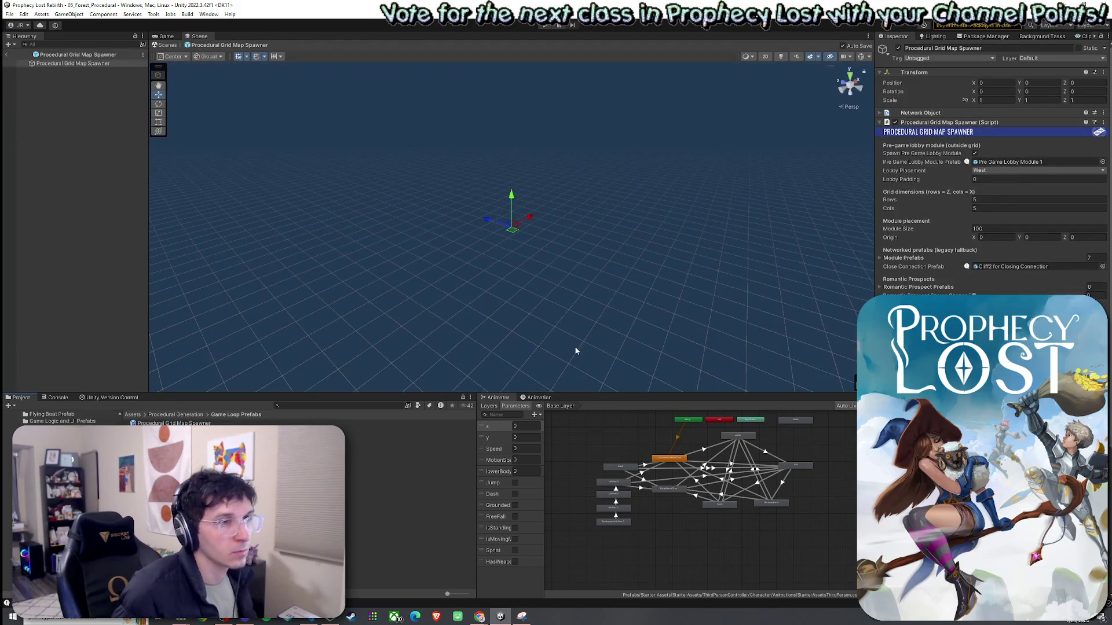
scroll(993, 168, down, 2)
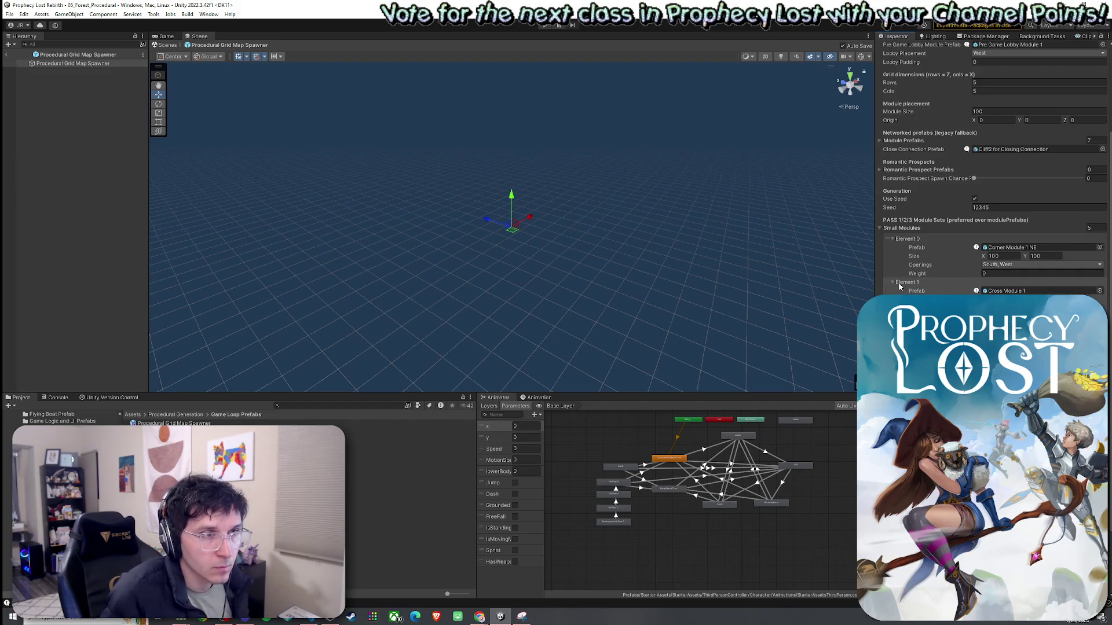
Delete Small Modules entries, starting with Corner Module 1 NE, leaving two
click(923, 249)
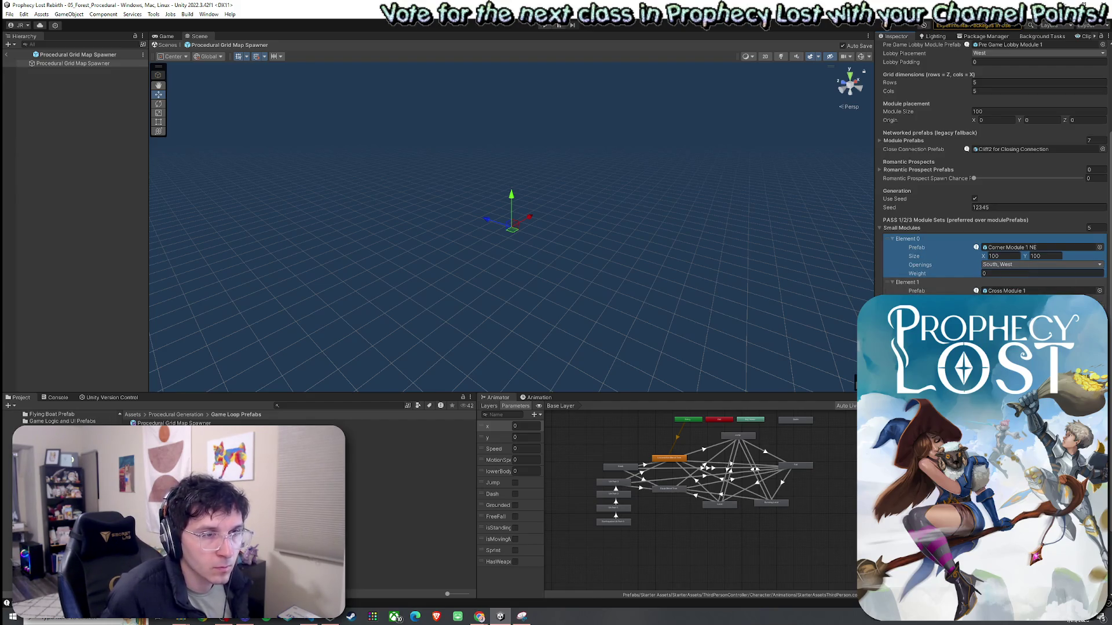
key(Delete)
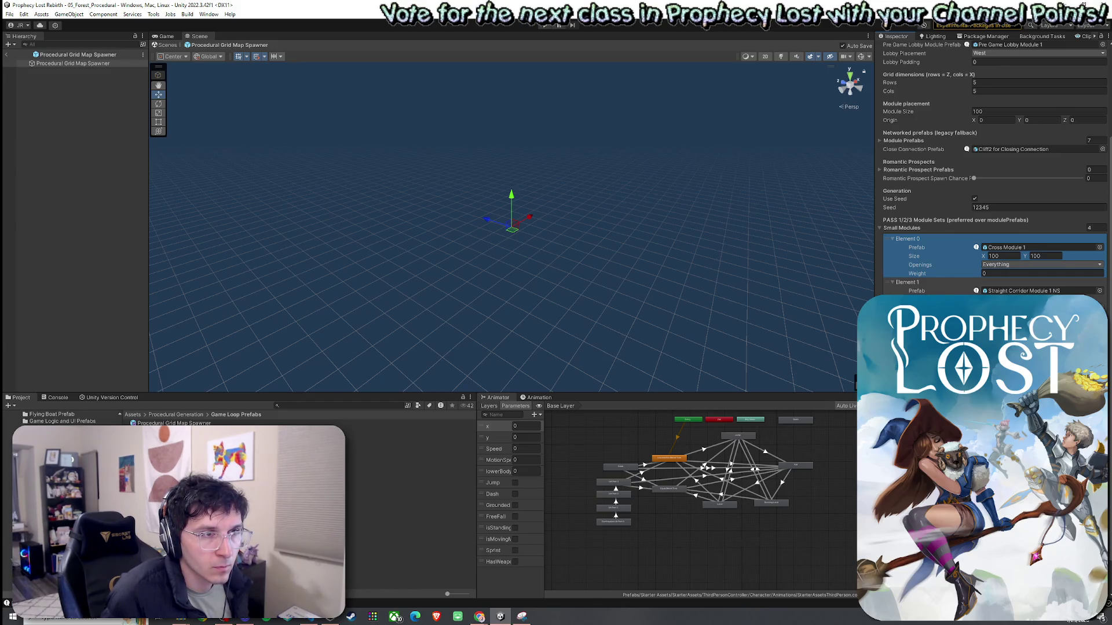
key(Delete)
key(Delete)
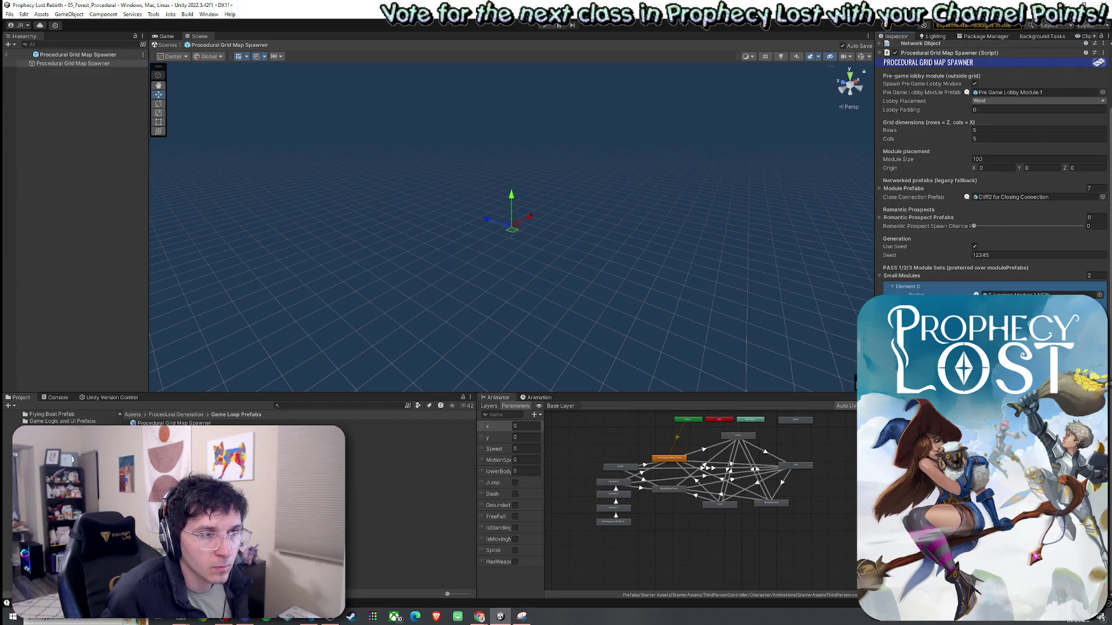
scroll(993, 173, up, 2)
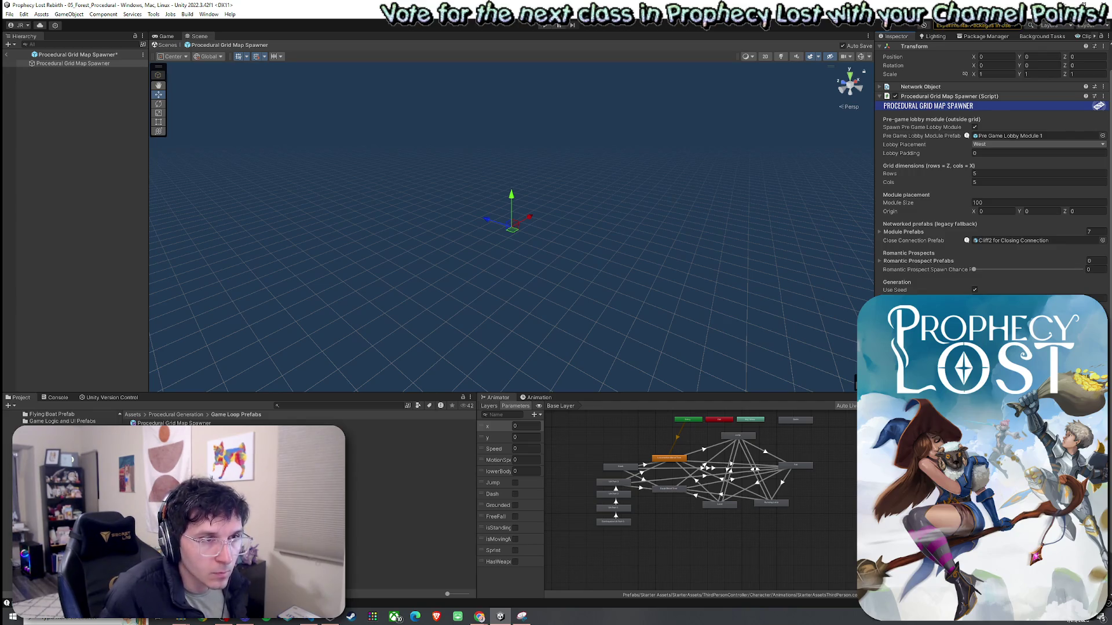
Search module prefabs for 'Dead End Mod' and choose the Dead End Module 1 E variant
click(1102, 241)
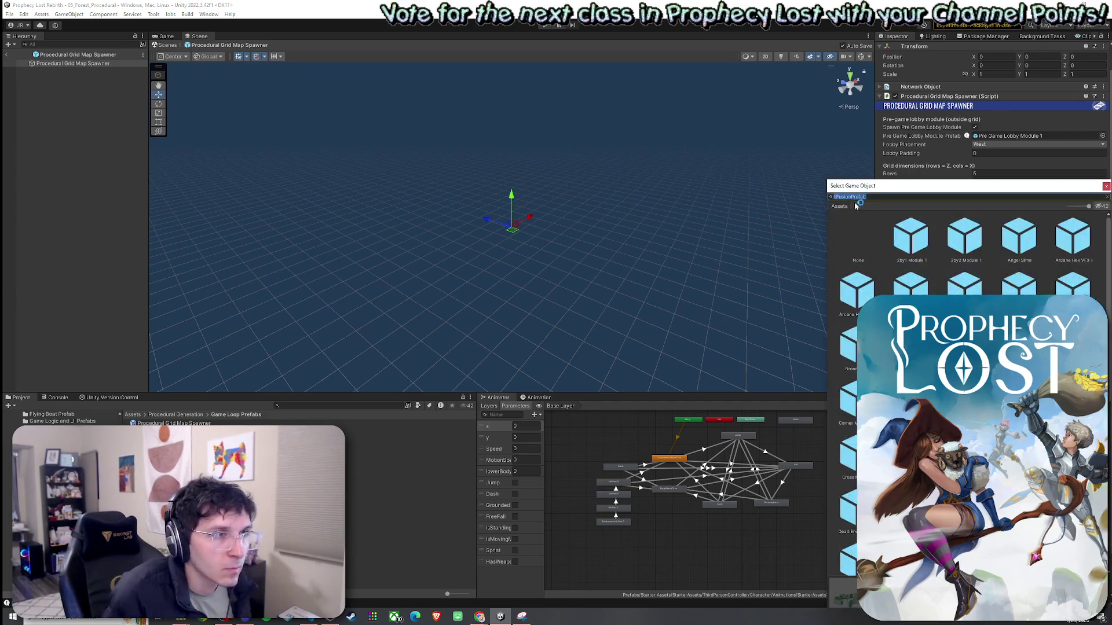
text(Dead End)
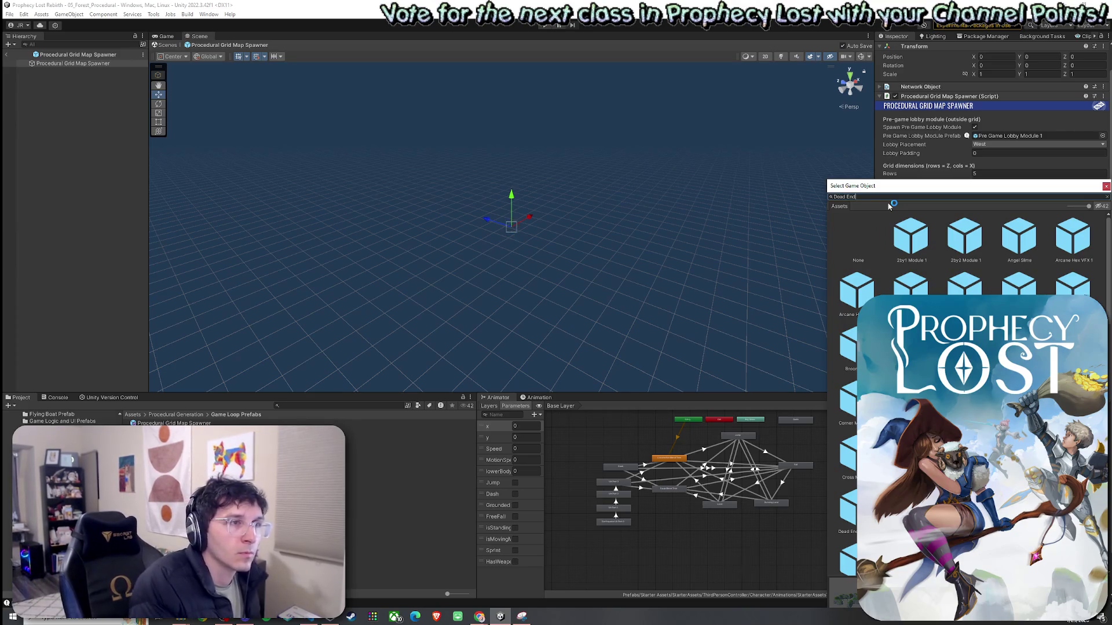
text( Mod)
drag(965, 193, 757, 162)
click(798, 208)
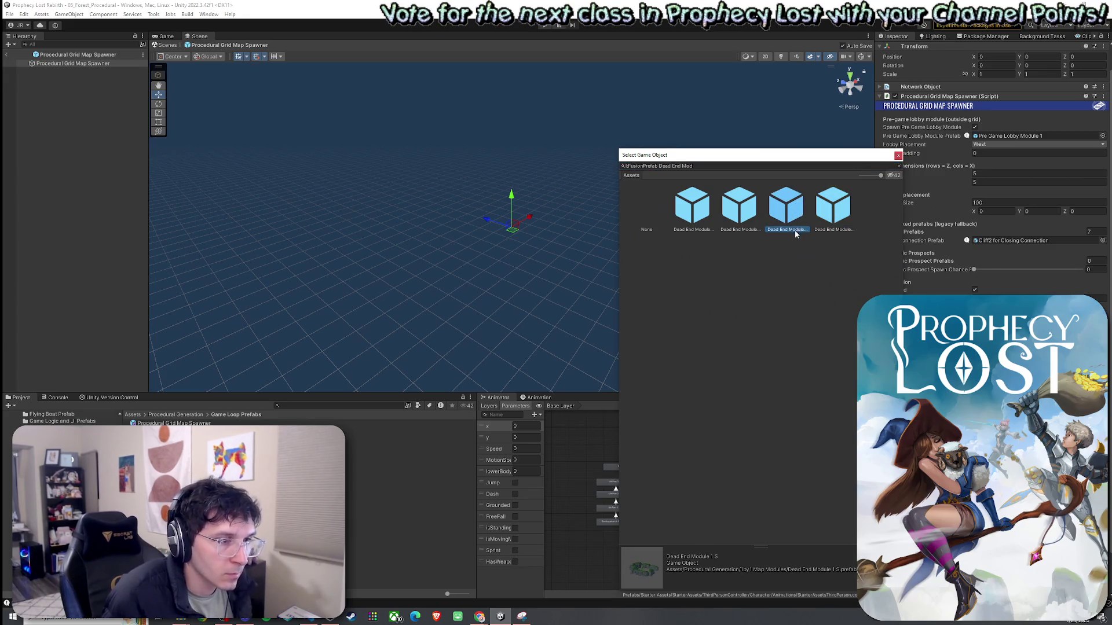
key(Left)
key(Left)
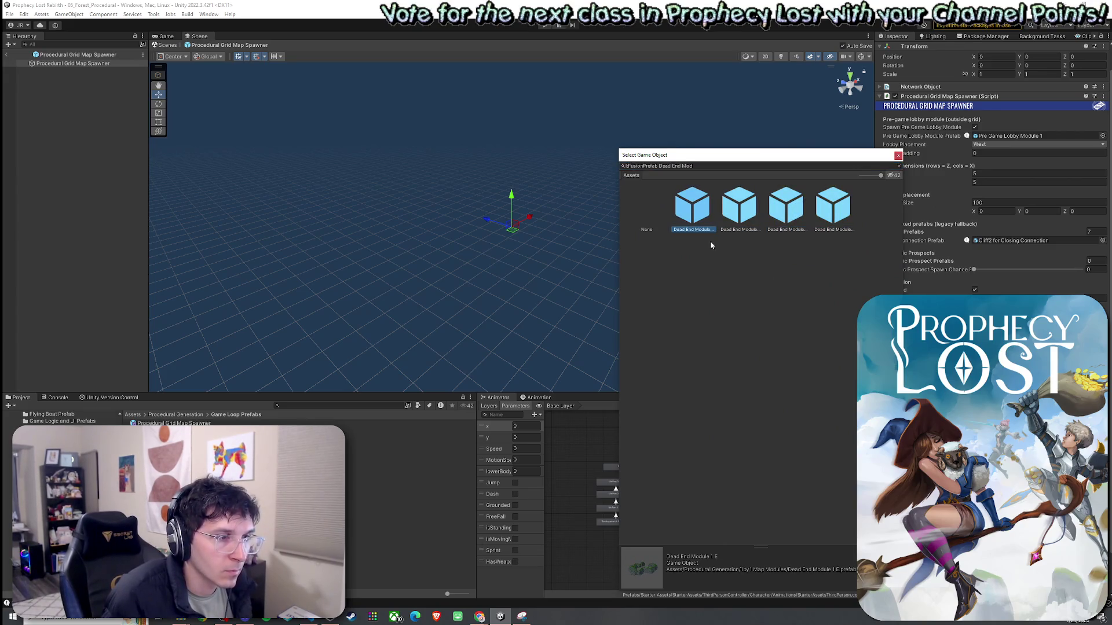
key(Return)
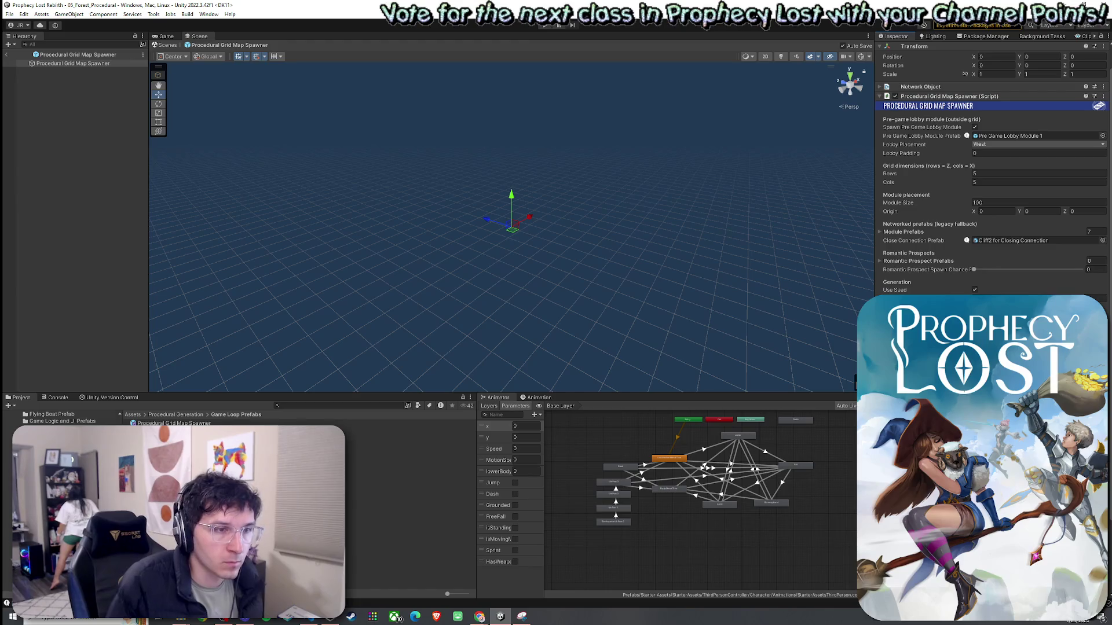
Search the prefab picker for 'Dead N', then close it without assigning anything
click(1102, 241)
text(Dead S)
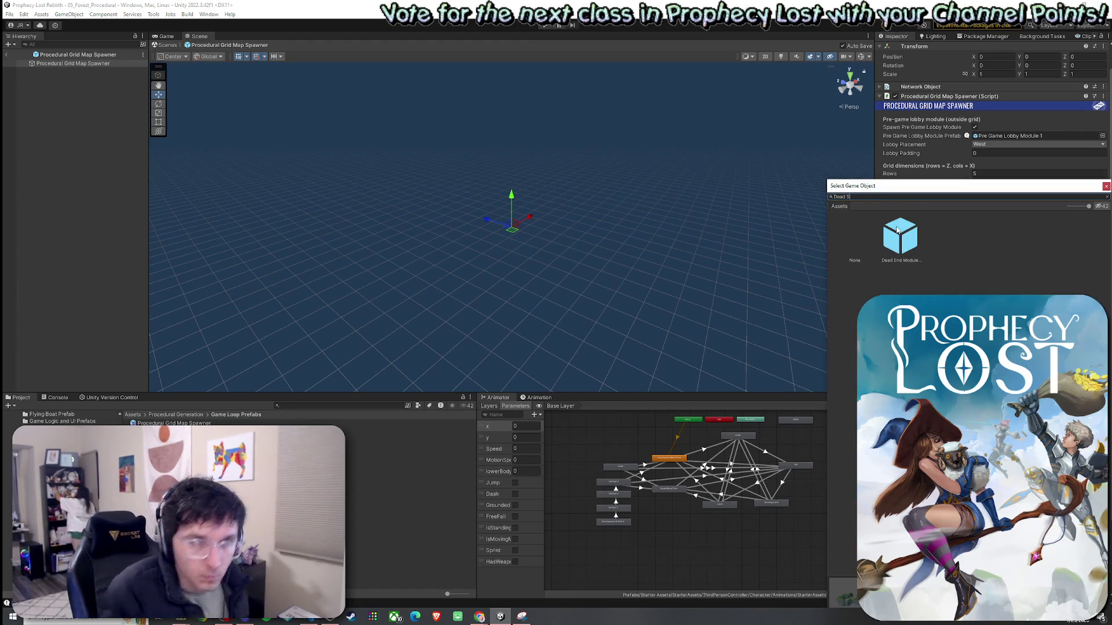
key(BackSpace)
text(N)
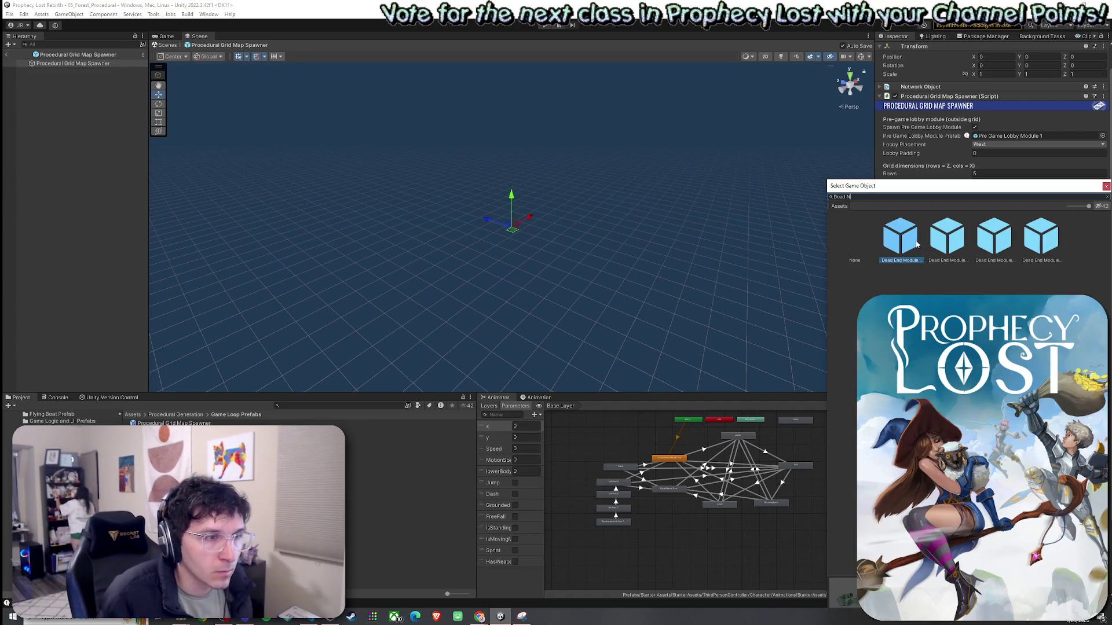
key(Escape)
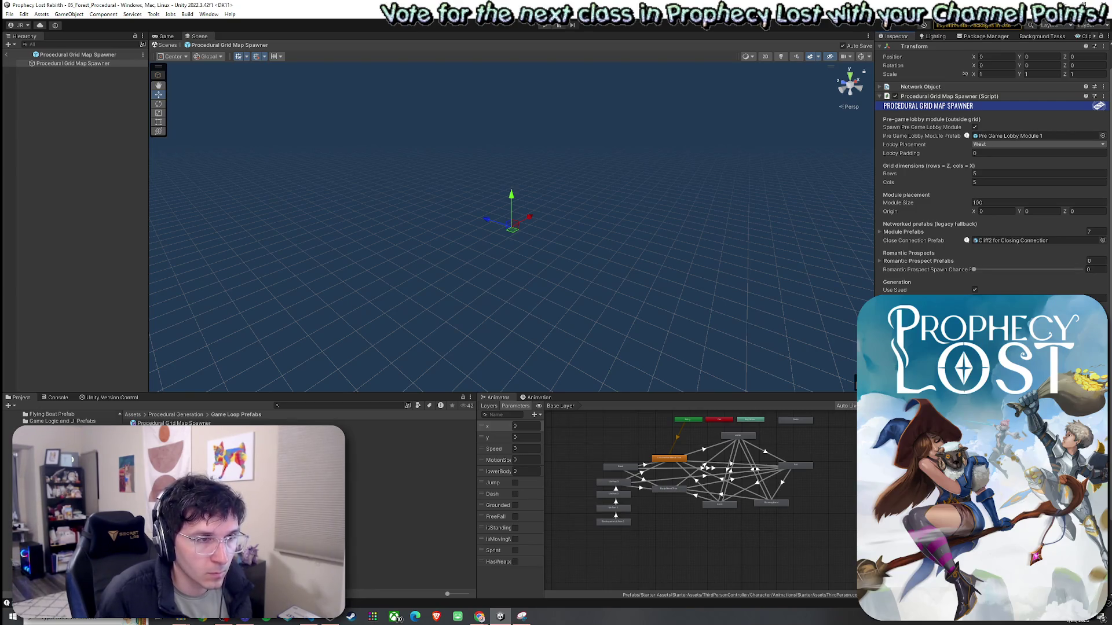
Set Small Modules size to 4, then assign a 'Dead End S' module and a Straight Corridor prefab
scroll(993, 174, down, 3)
text(4)
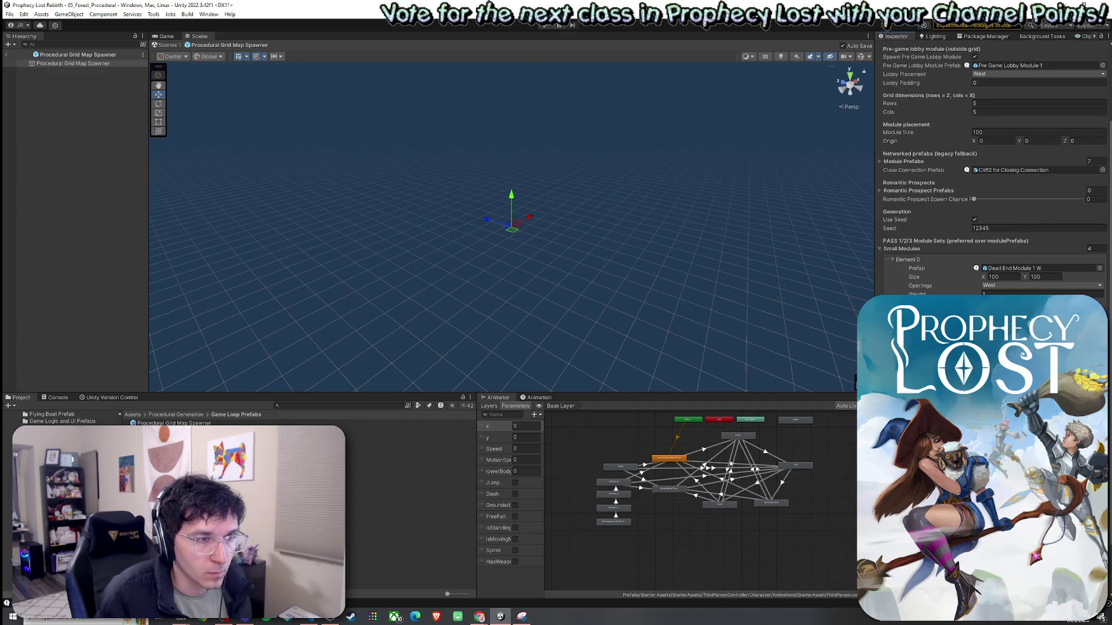
click(1099, 268)
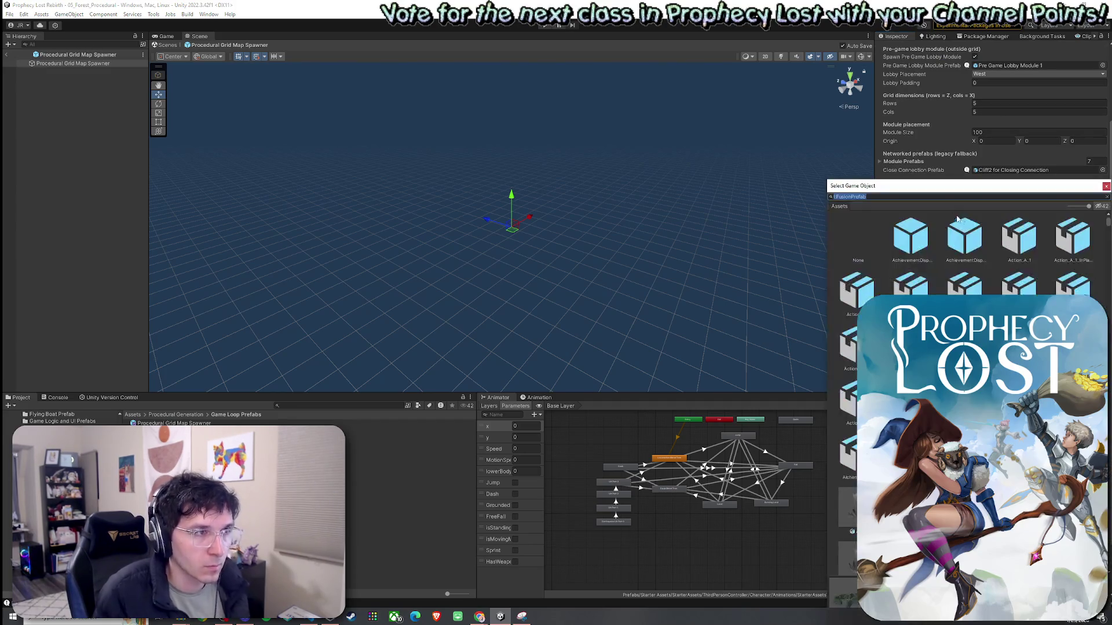
text(Dead End )
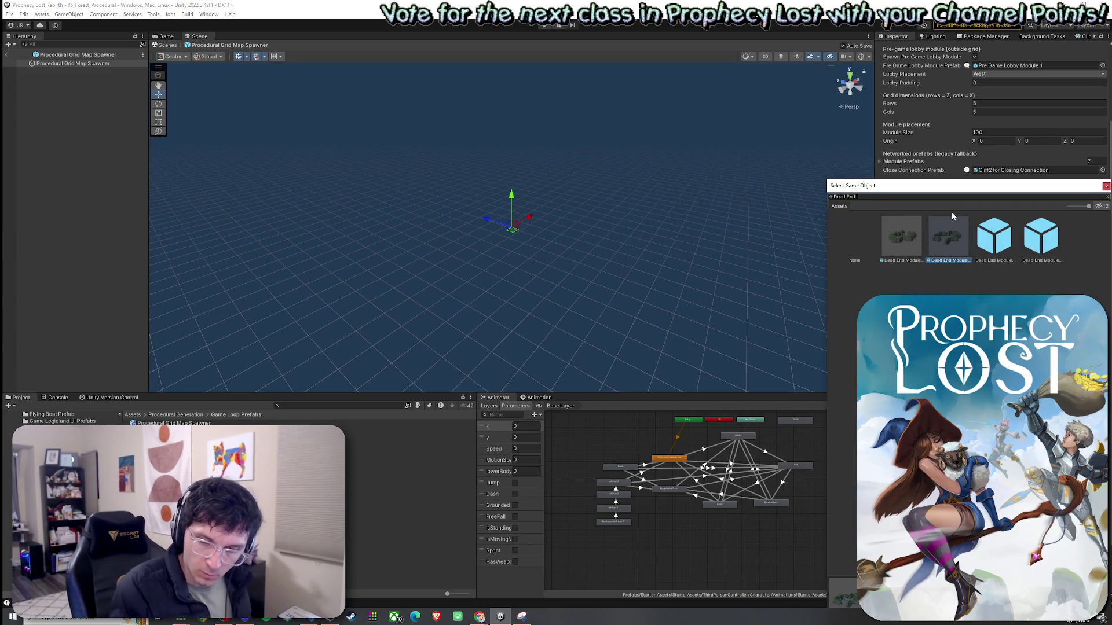
text(S)
double_click(915, 246)
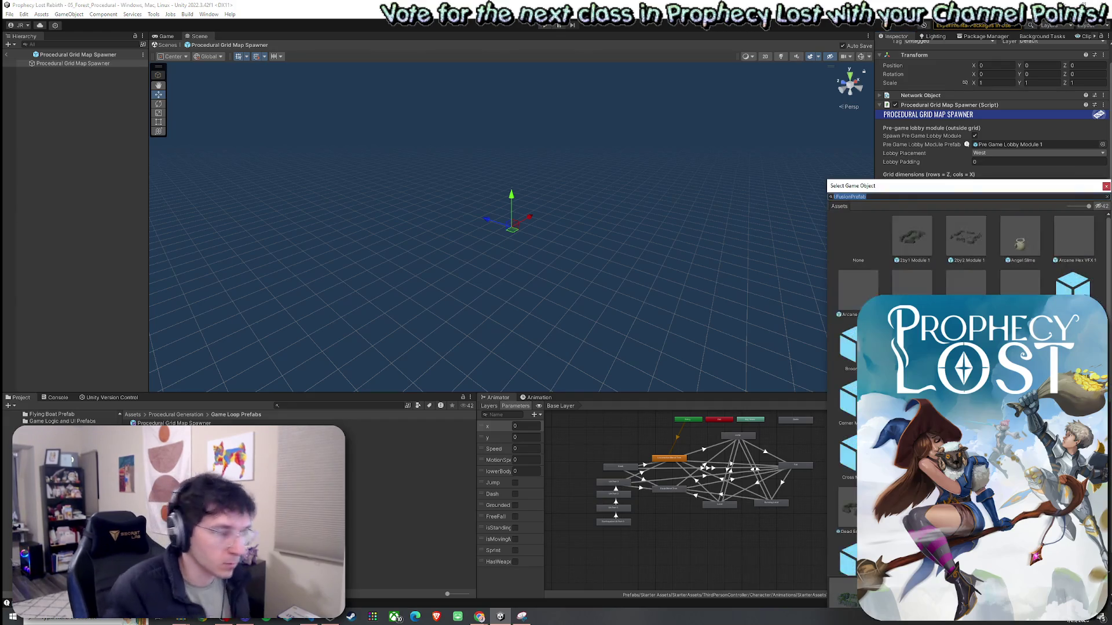
text(Straight Co)
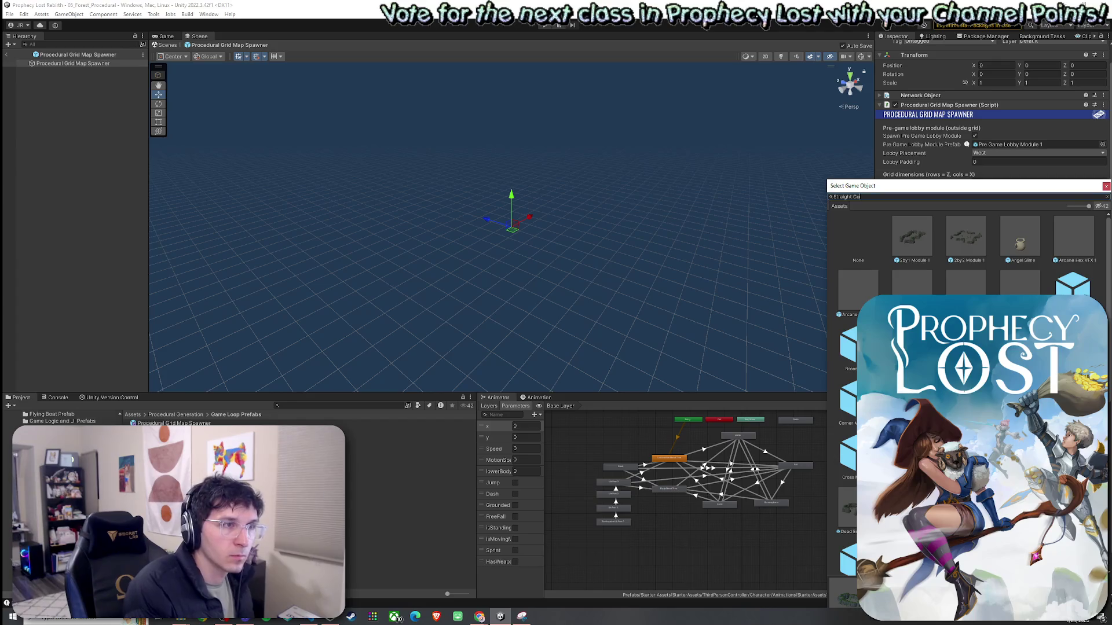
text(rr)
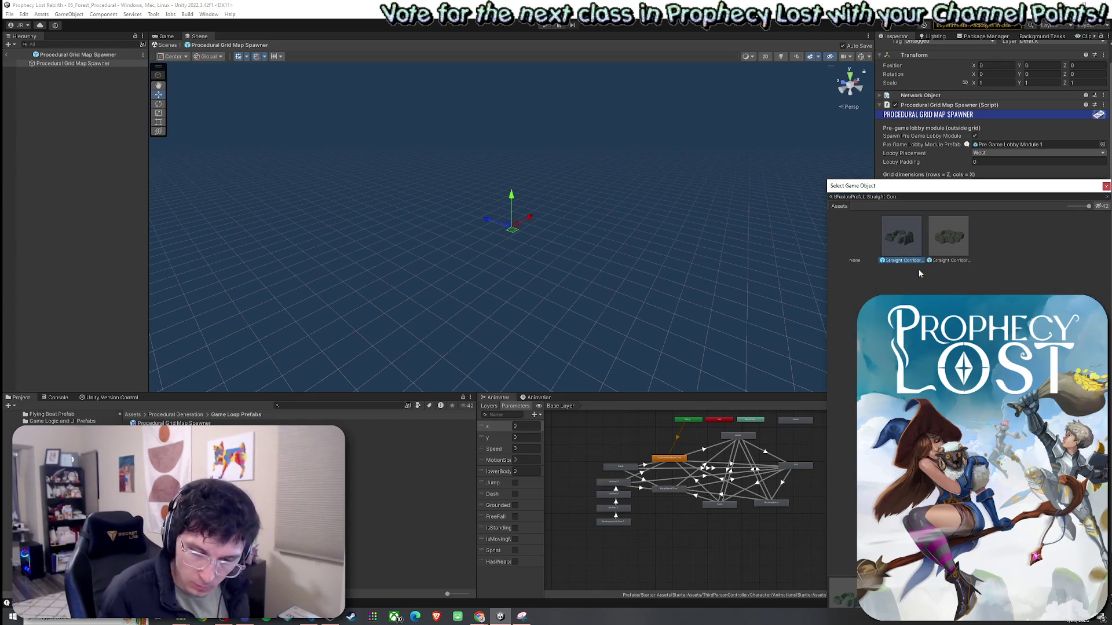
double_click(948, 243)
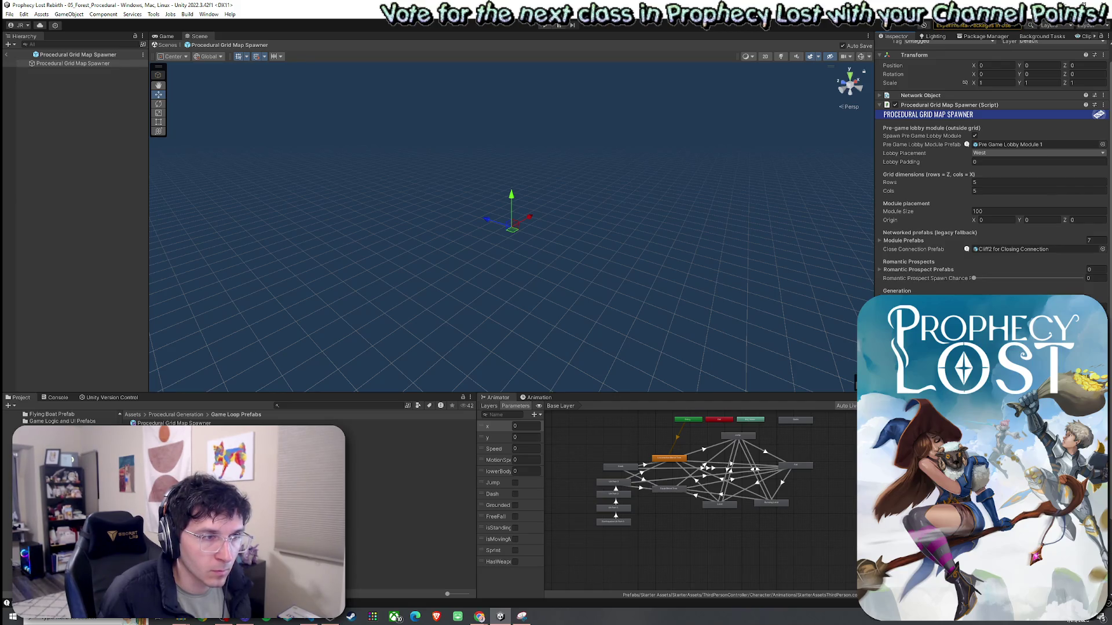
Dismiss an 'EW' picker search, then assign the first 'Corner' Module prefab to the entry
click(1102, 249)
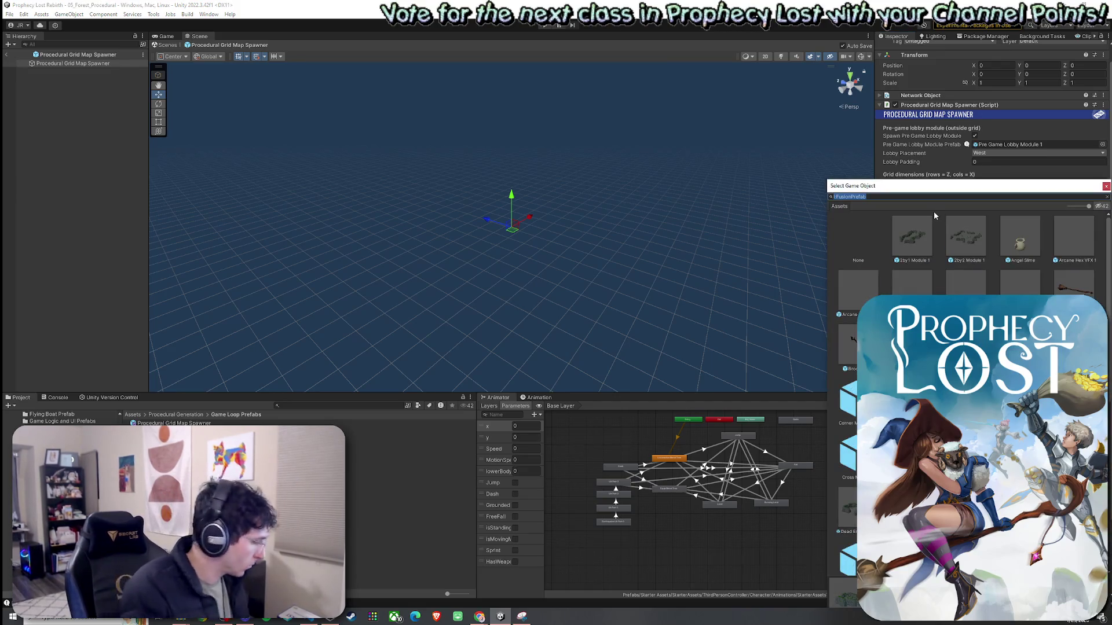
text( EW)
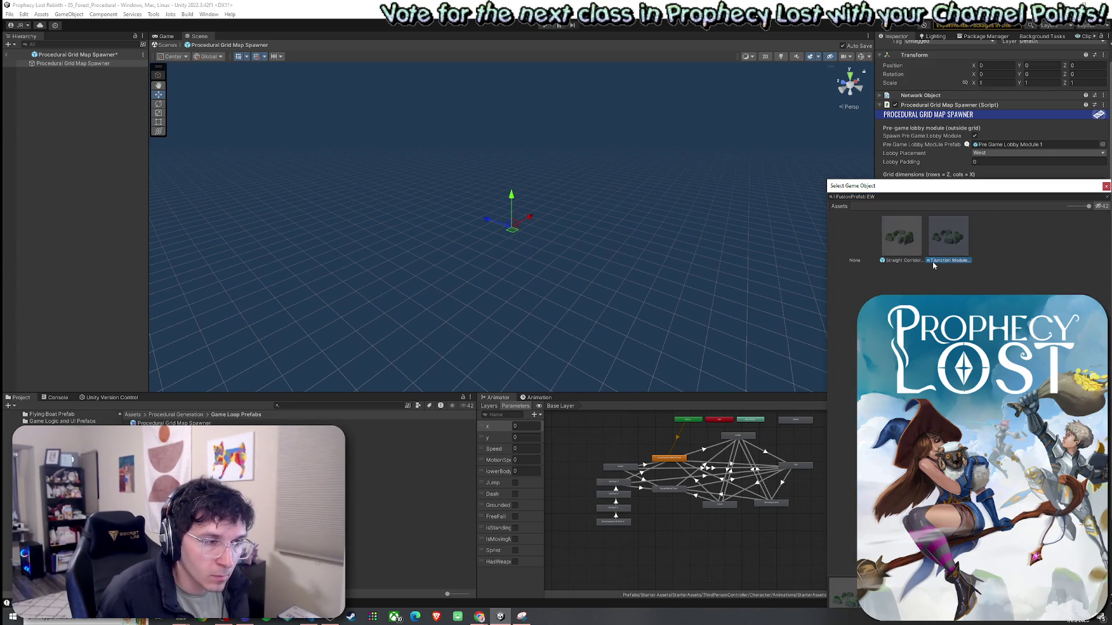
key(Escape)
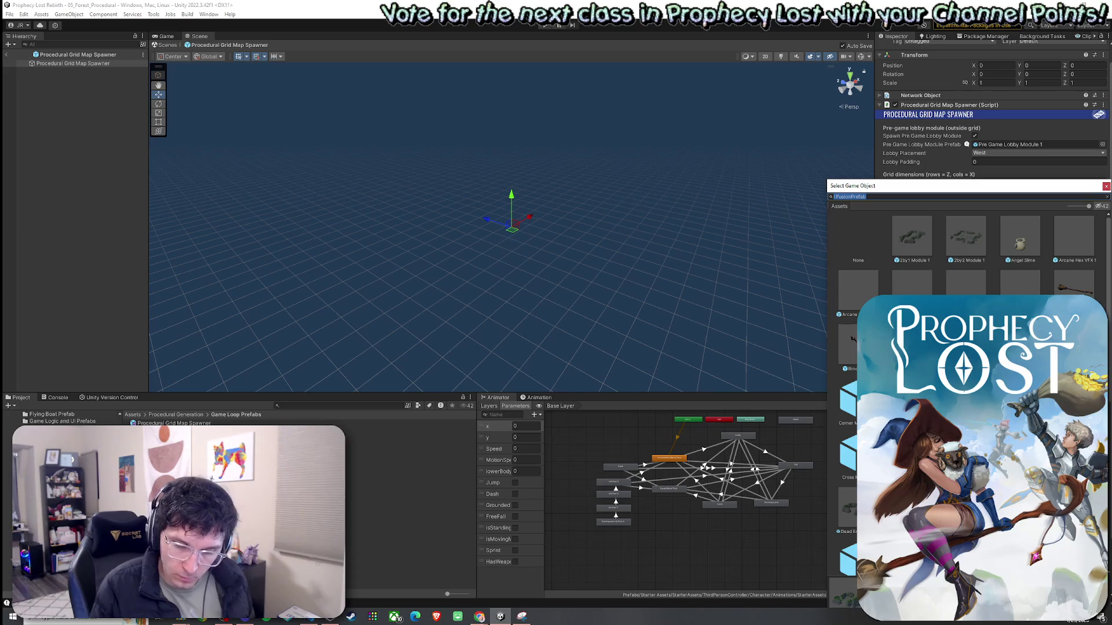
text(Corner)
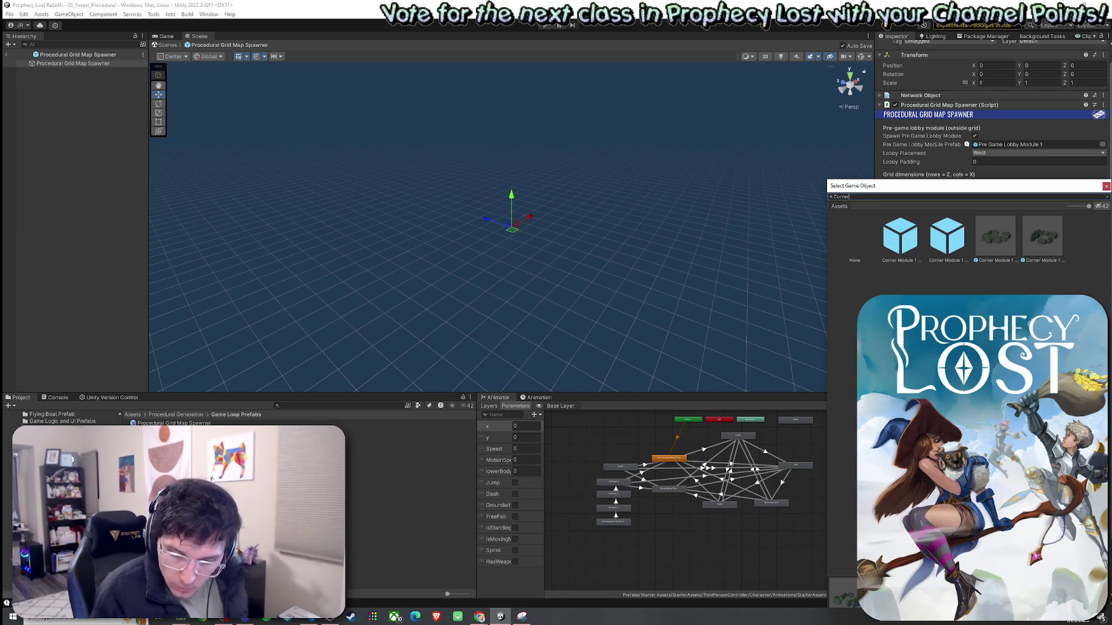
click(904, 246)
double_click(905, 246)
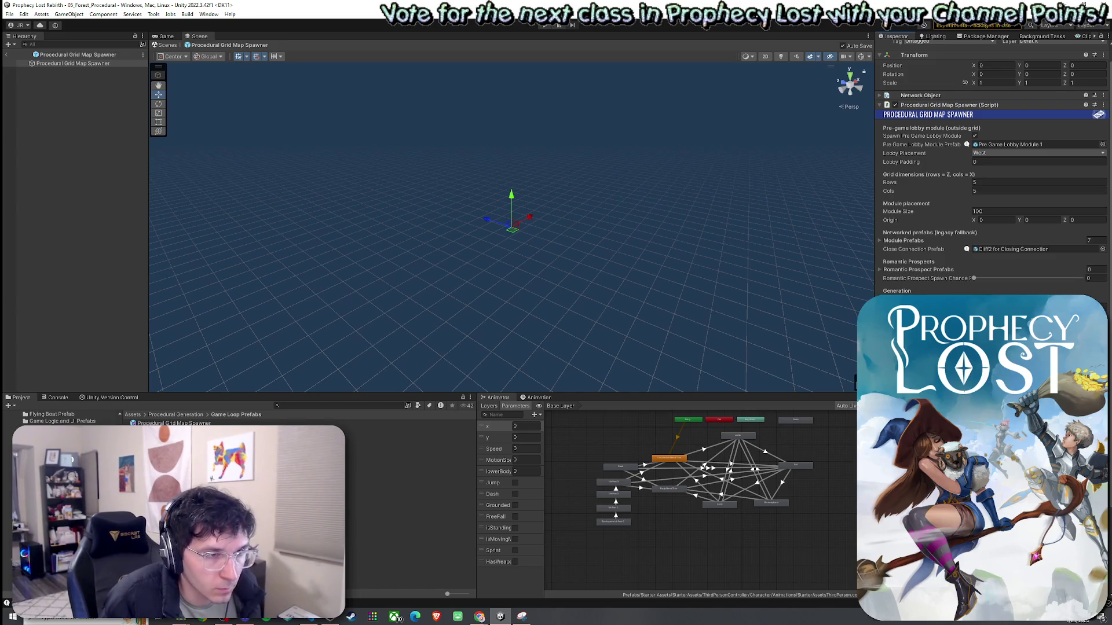
Search another entry's prefab picker for 'SE' and close it without assigning
click(1103, 249)
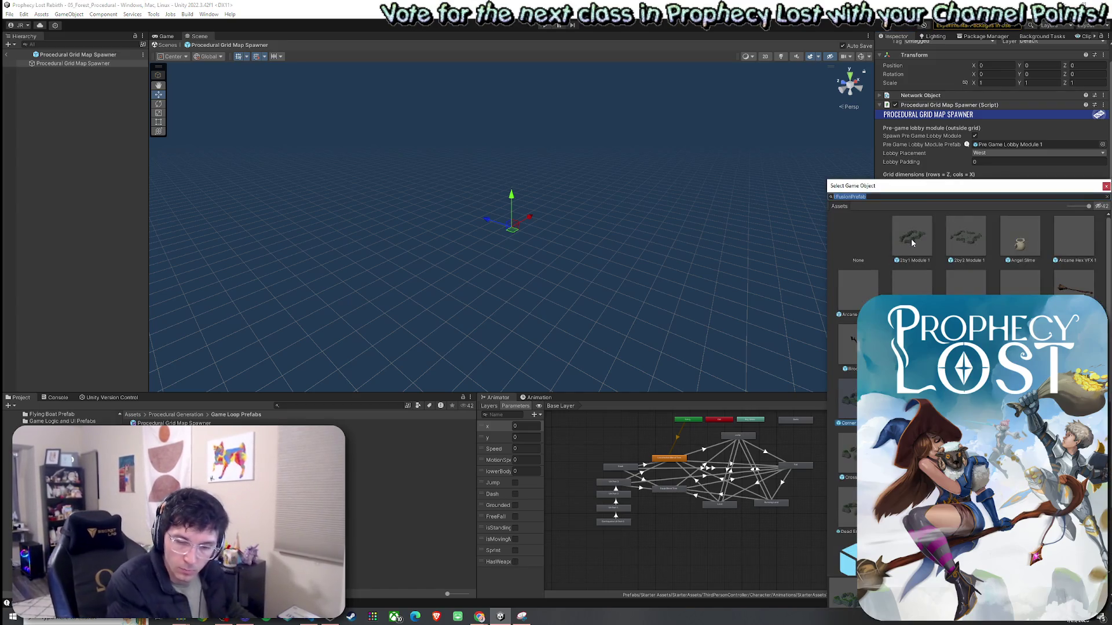
text(SE)
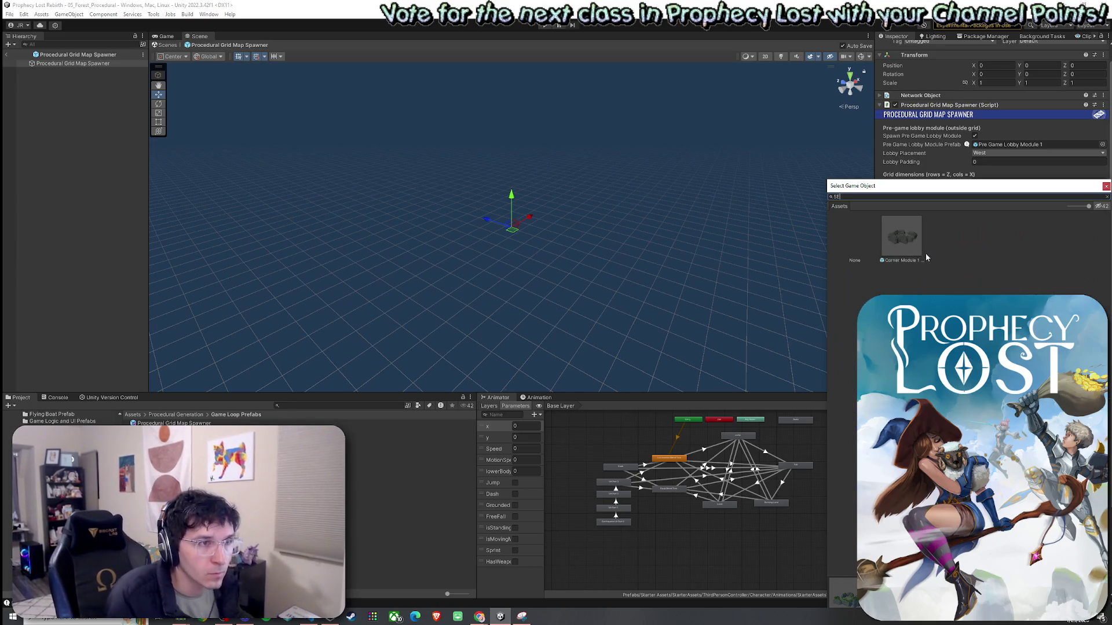
key(Escape)
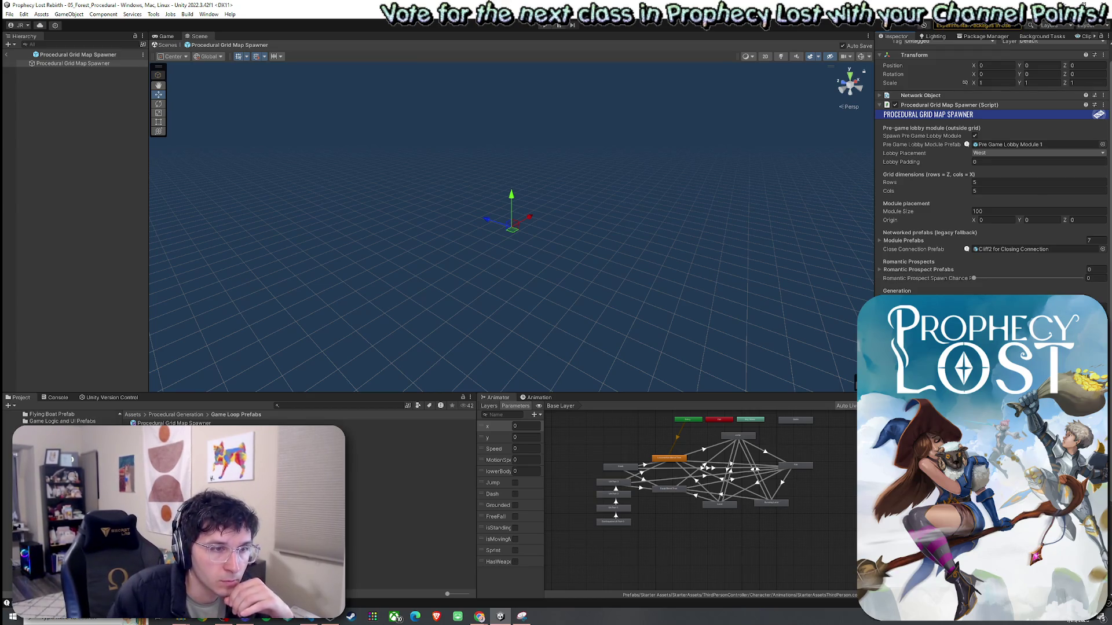
Assign the SW Corner Module prefab to a Small Modules entry
scroll(993, 174, down, 5)
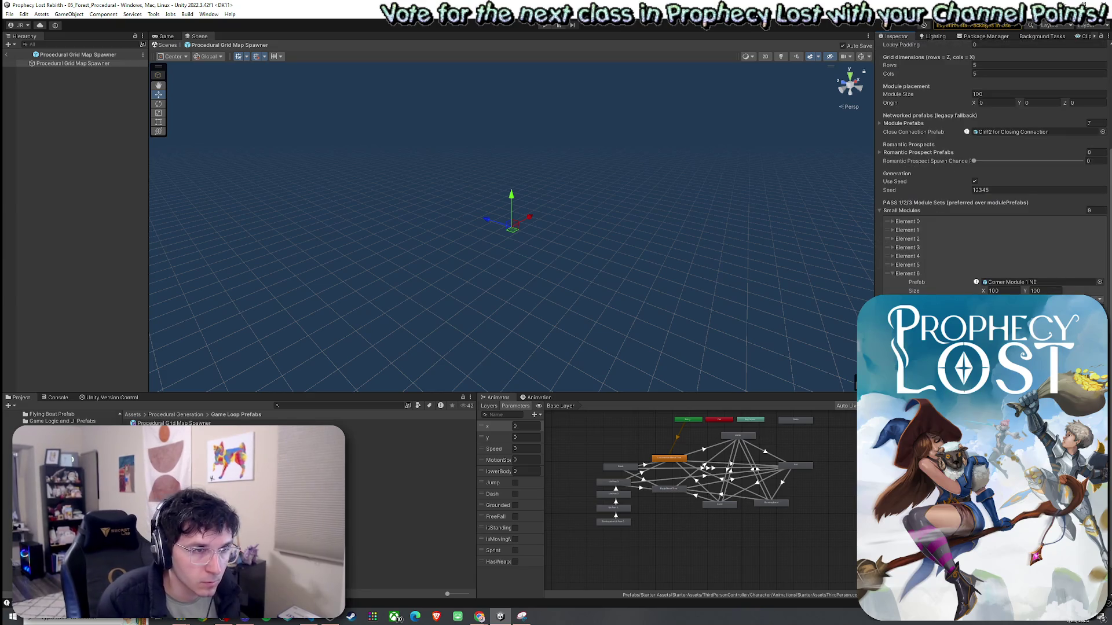
click(1099, 282)
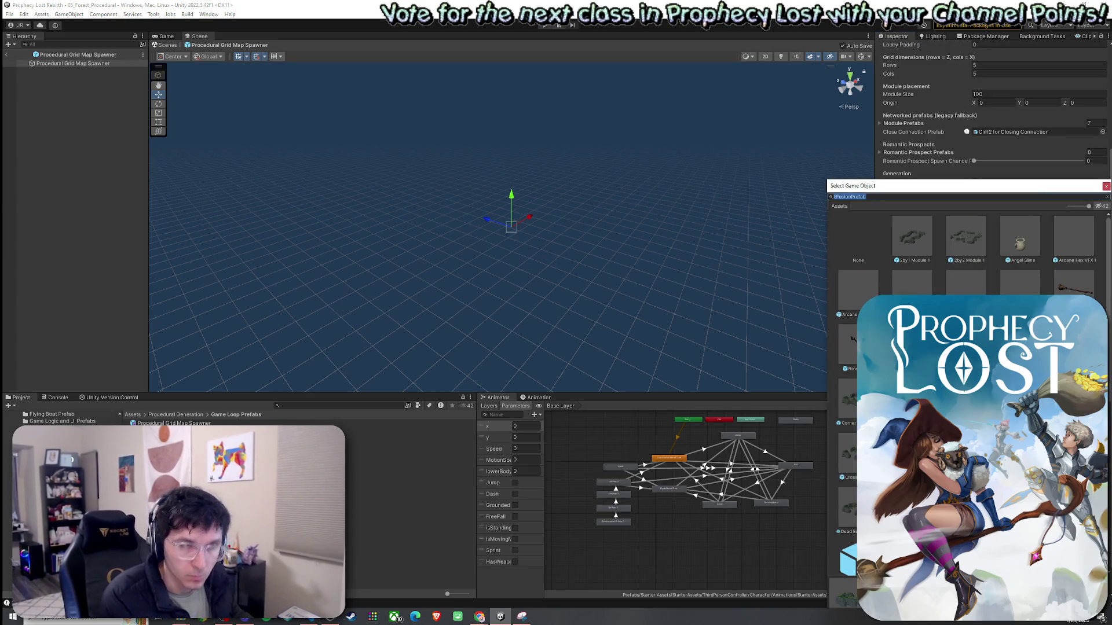
text(SW)
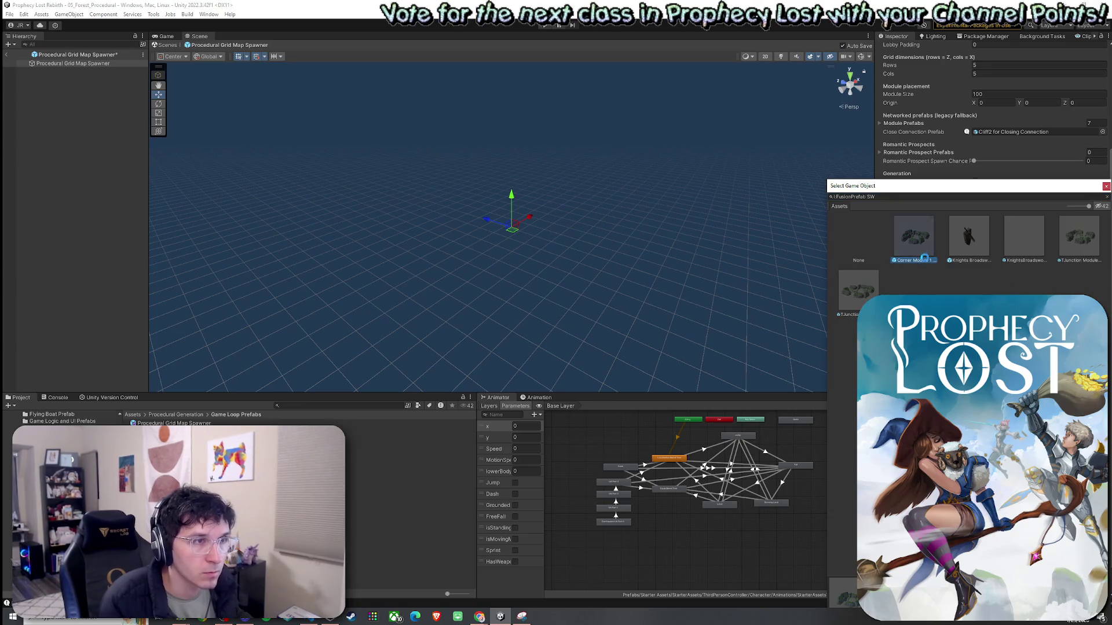
double_click(915, 244)
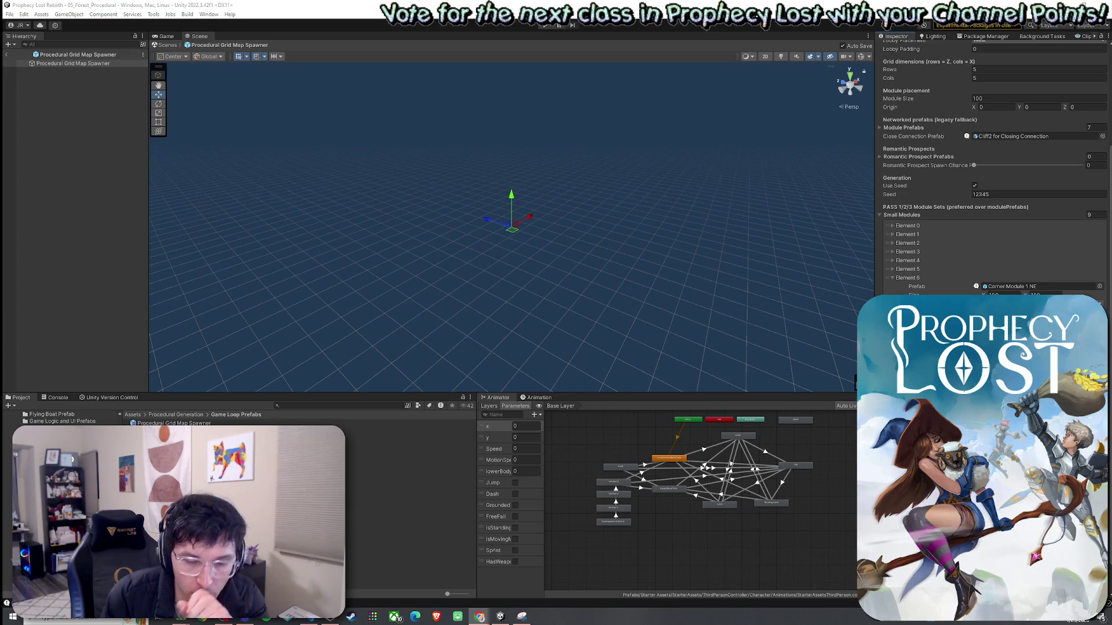
Grow Small Modules to 10 entries and assign the NW Corner Module to the new element
key(ctrl+d)
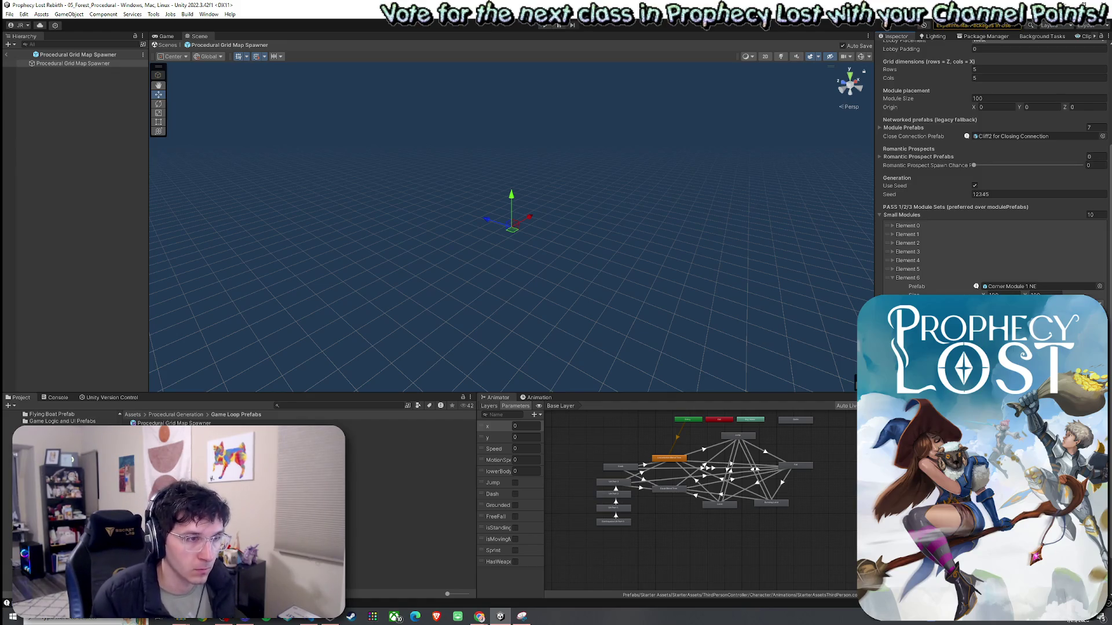
scroll(993, 174, down, 3)
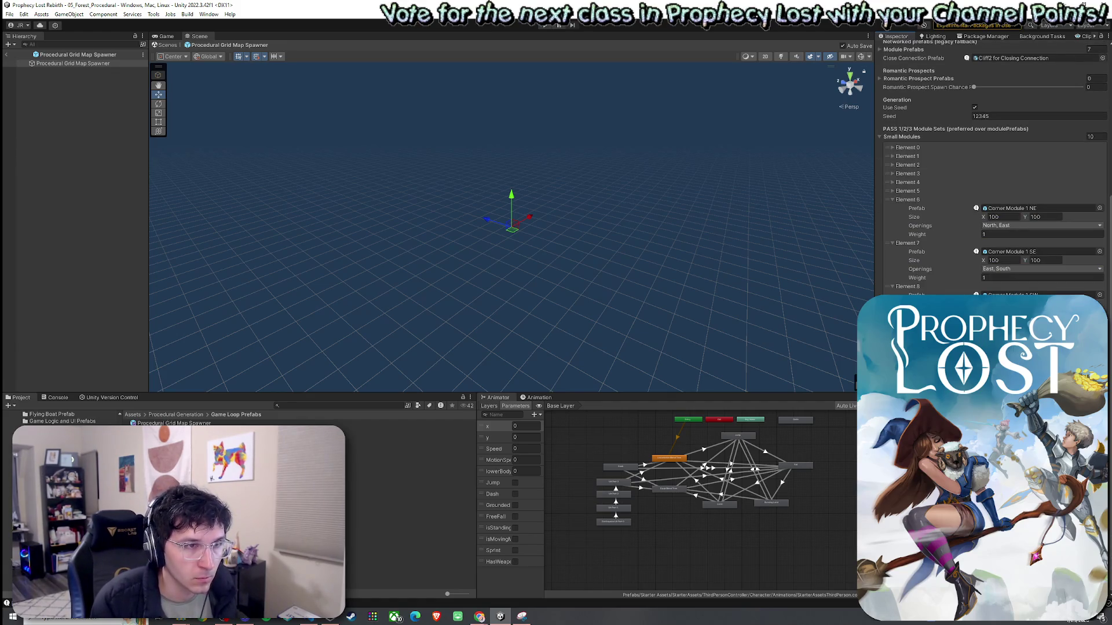
click(1100, 295)
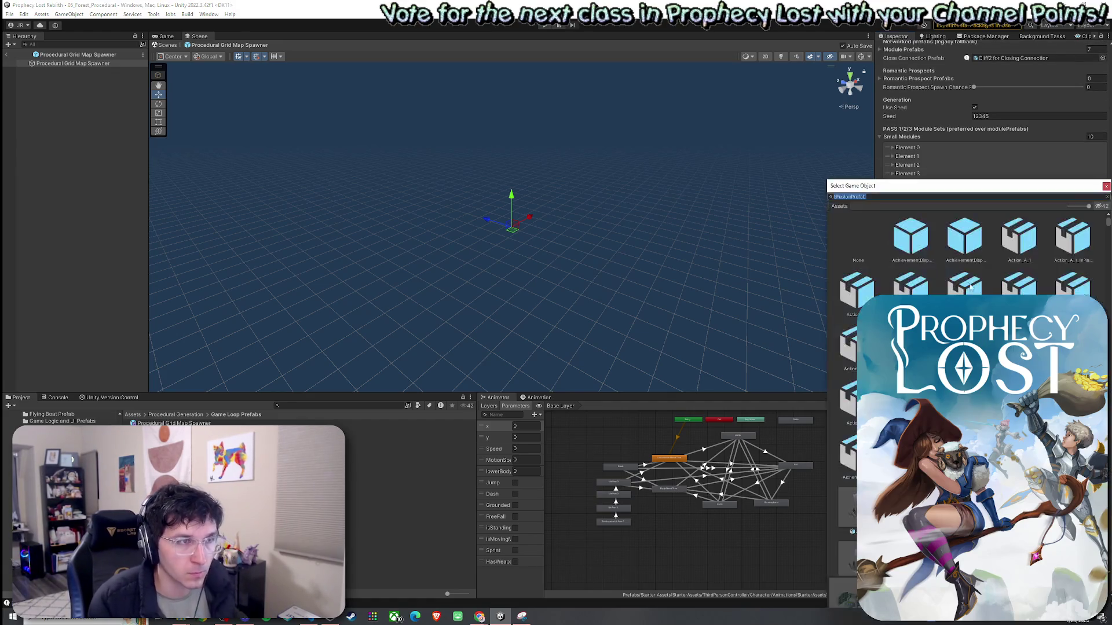
click(886, 197)
text(NW)
click(901, 241)
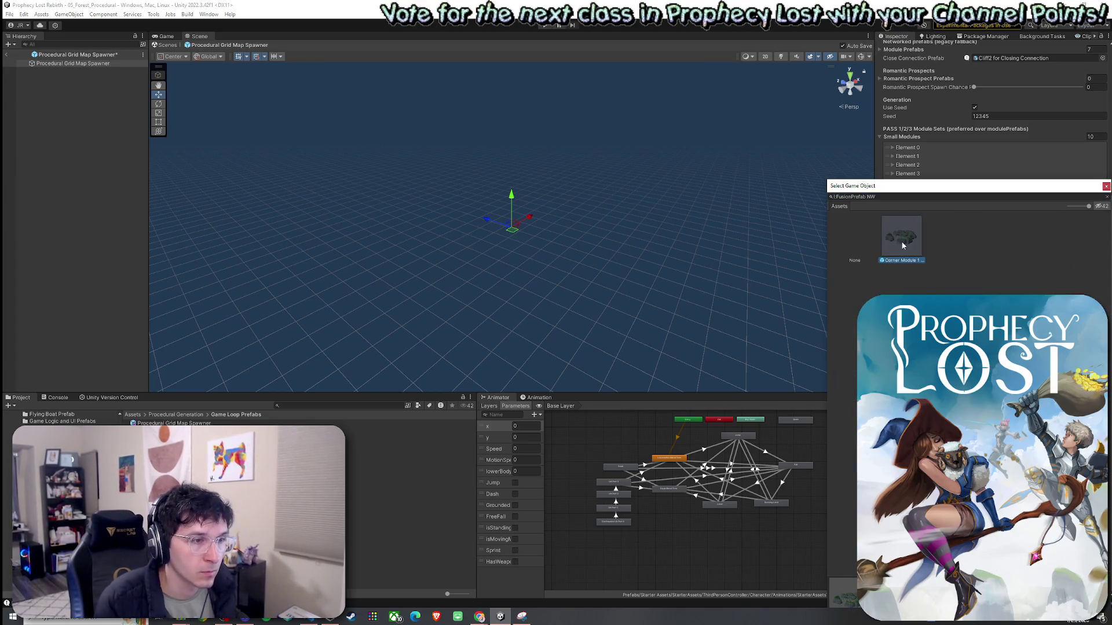
double_click(903, 242)
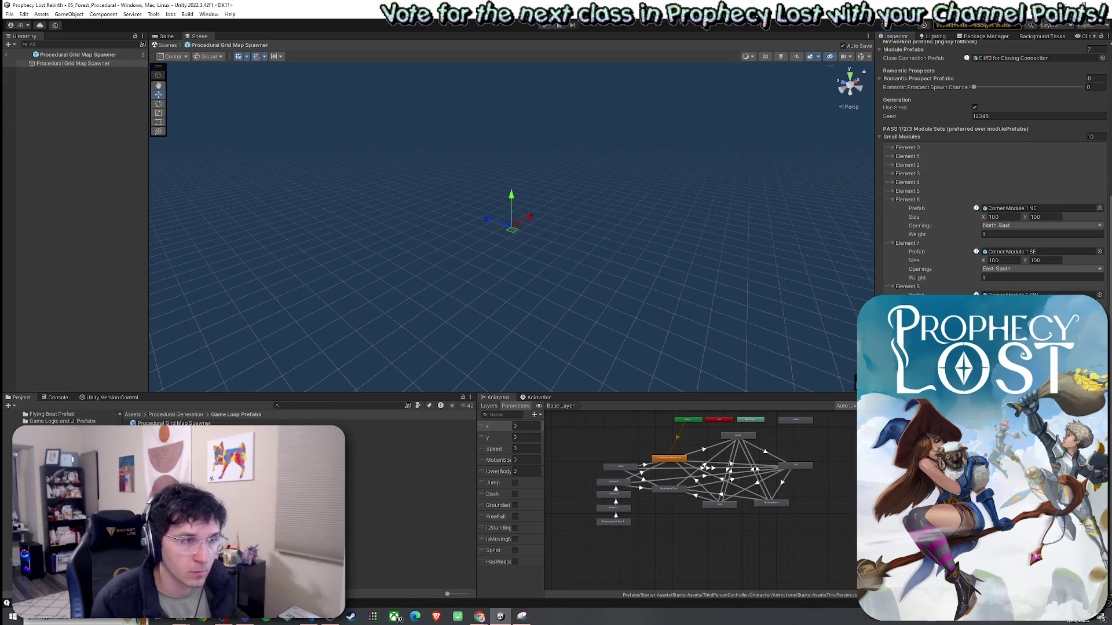
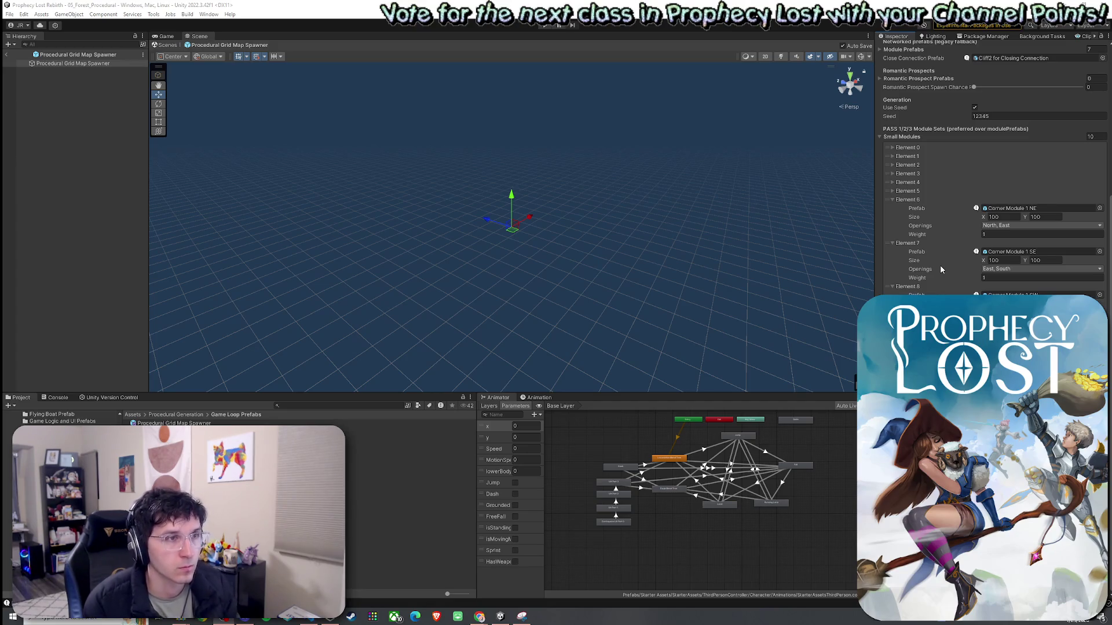
Collapse the expanded Small Modules entries, Elements 6 through 9
click(893, 200)
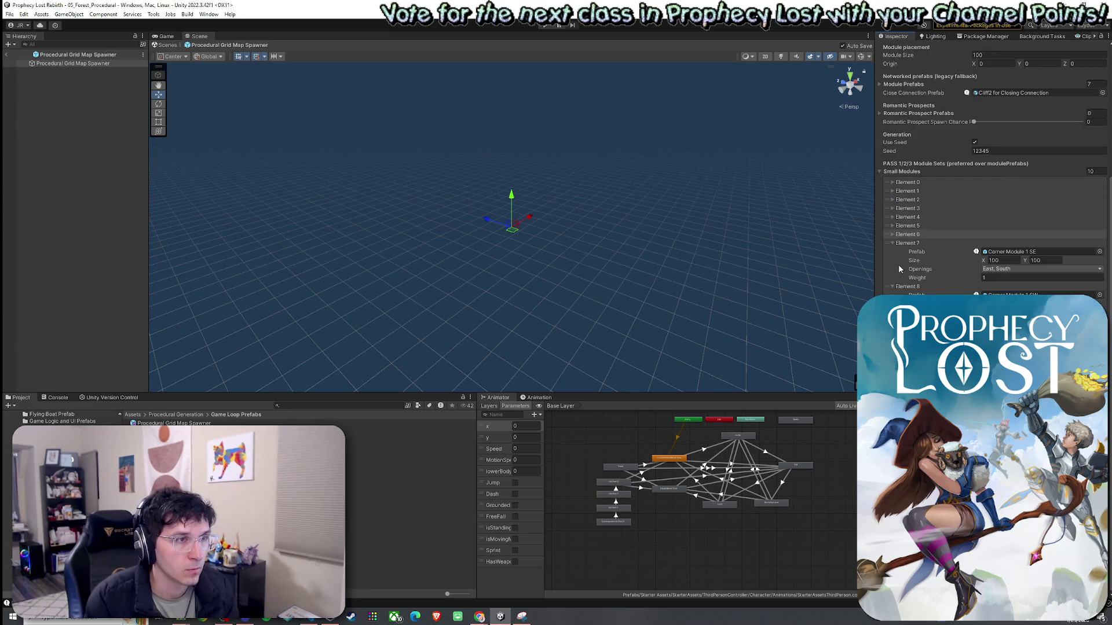
click(893, 243)
click(892, 286)
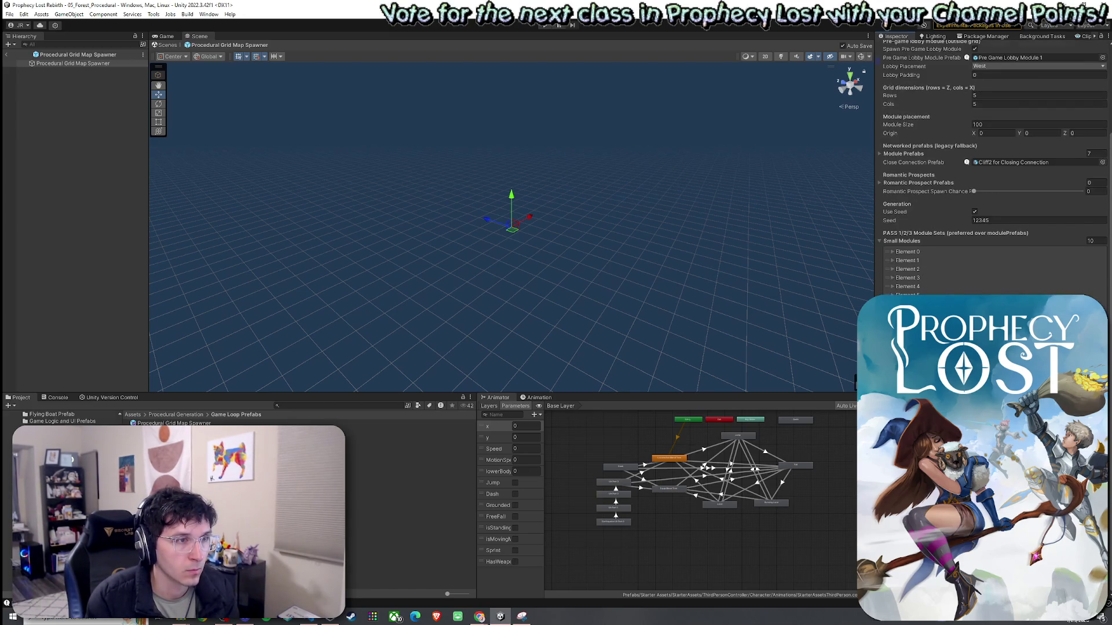
click(892, 330)
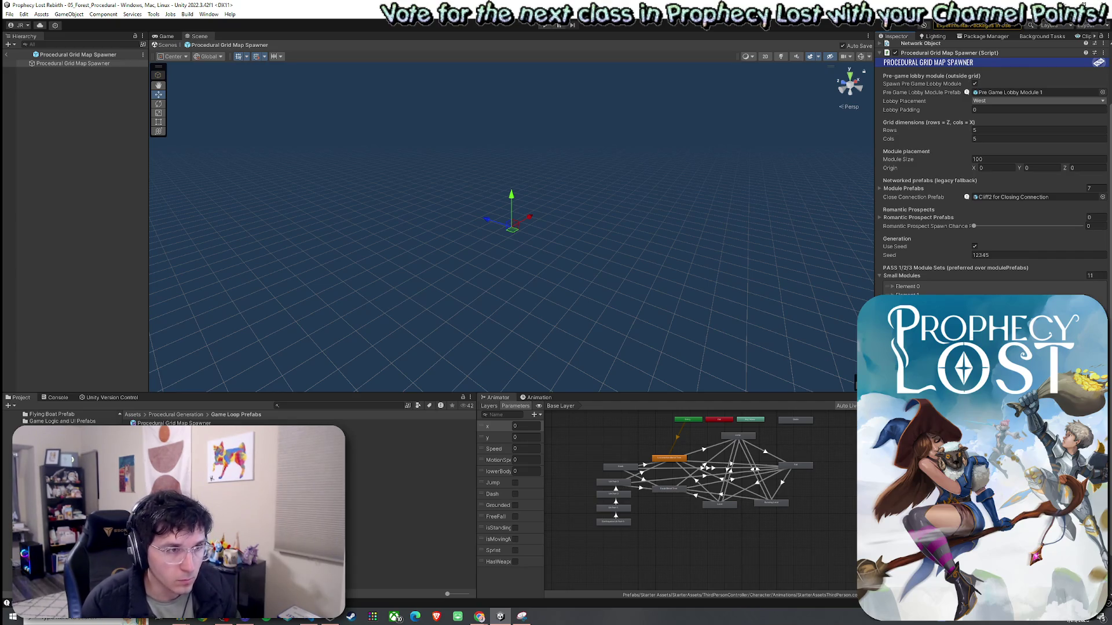
Assign a TJunction Module prefab found with 'jun' and duplicate the entry, making 12 entries
click(1102, 304)
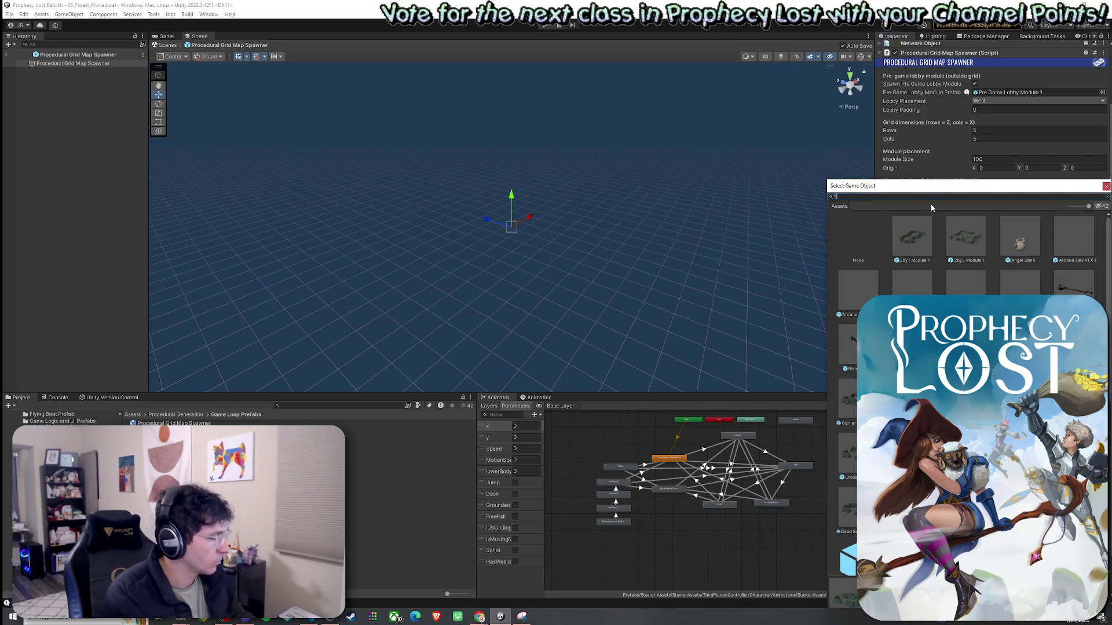
text(jun)
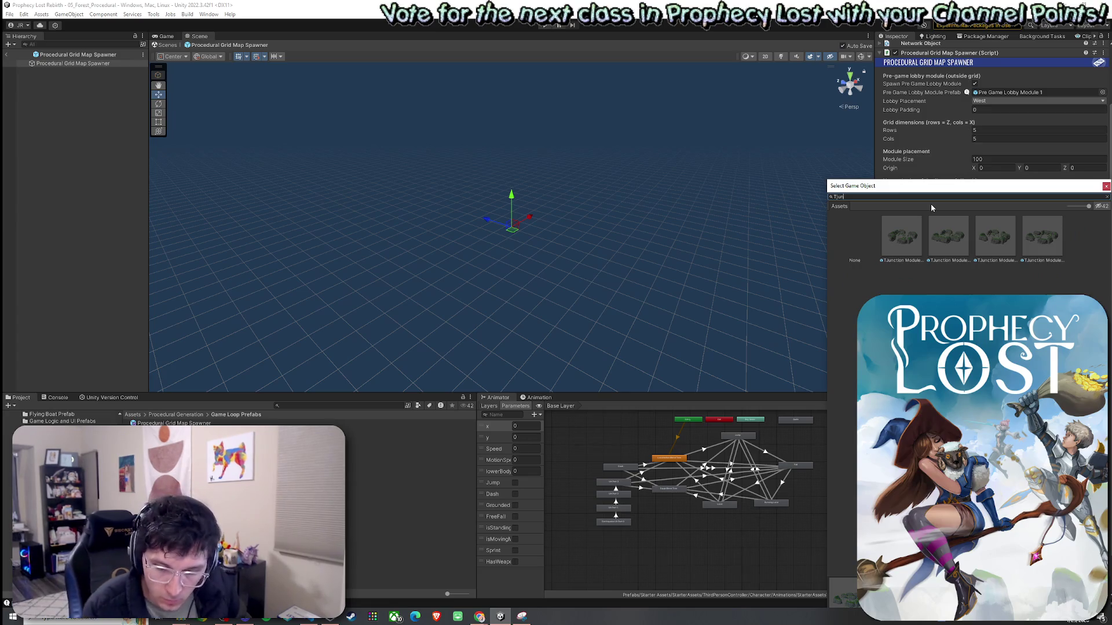
click(948, 243)
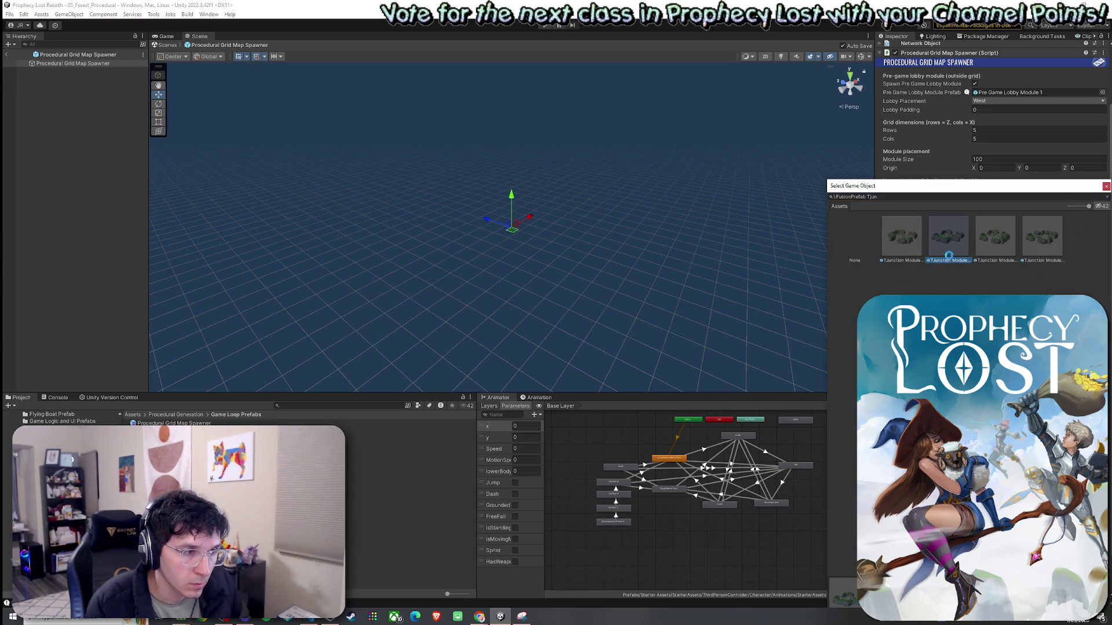
click(995, 255)
double_click(990, 237)
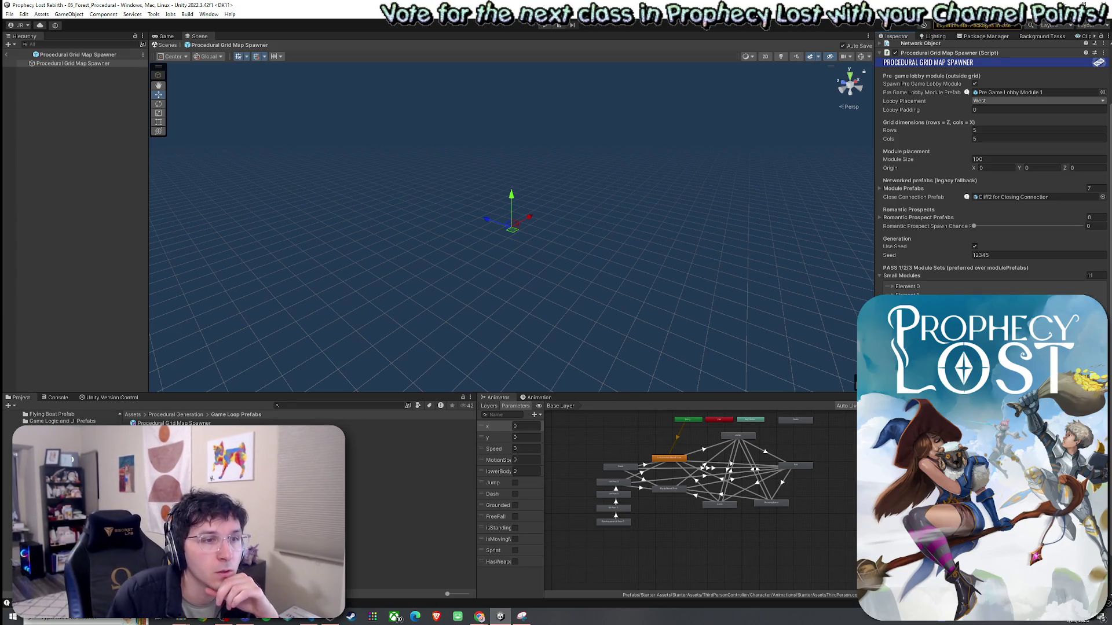
key(ctrl+d)
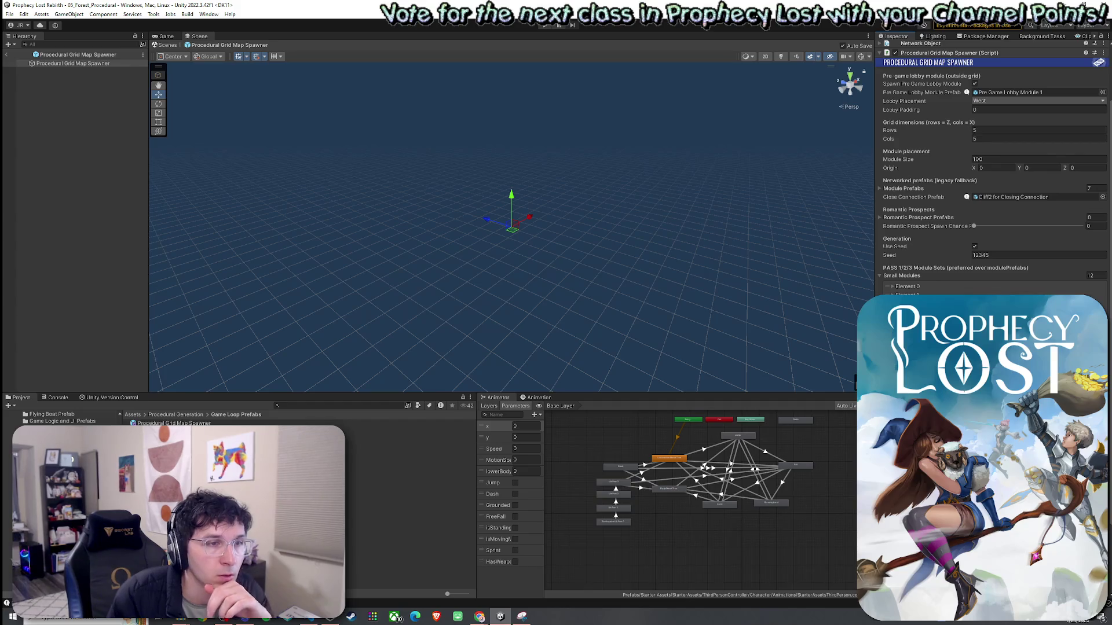
Assign the second TJunction Module prefab, found with 'Tjunc', to the new entry
click(941, 288)
text(Tjunc)
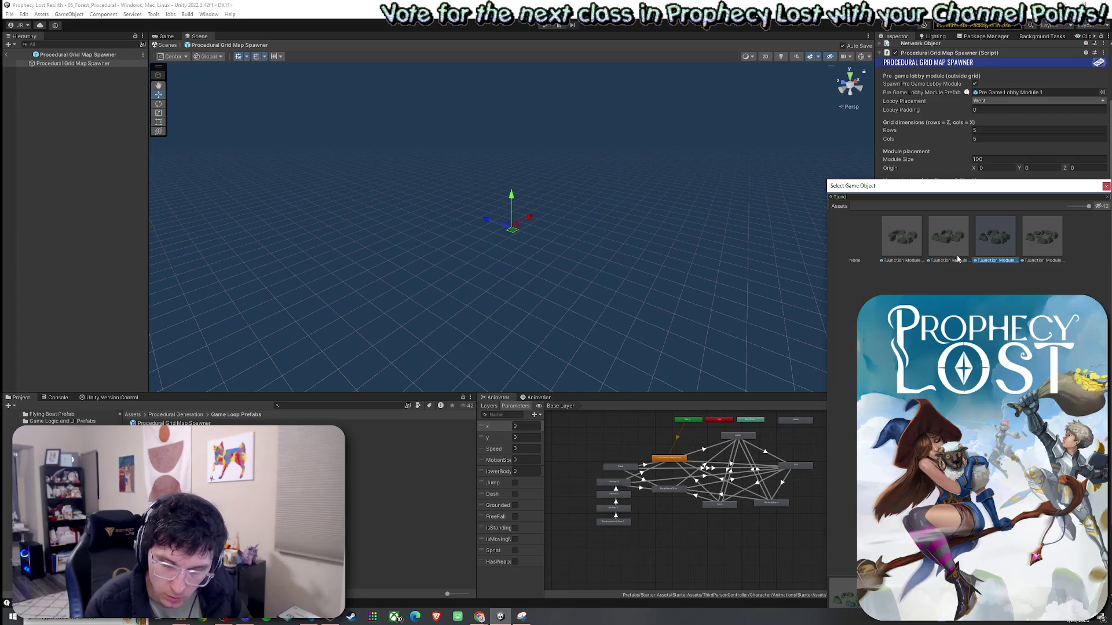
click(934, 261)
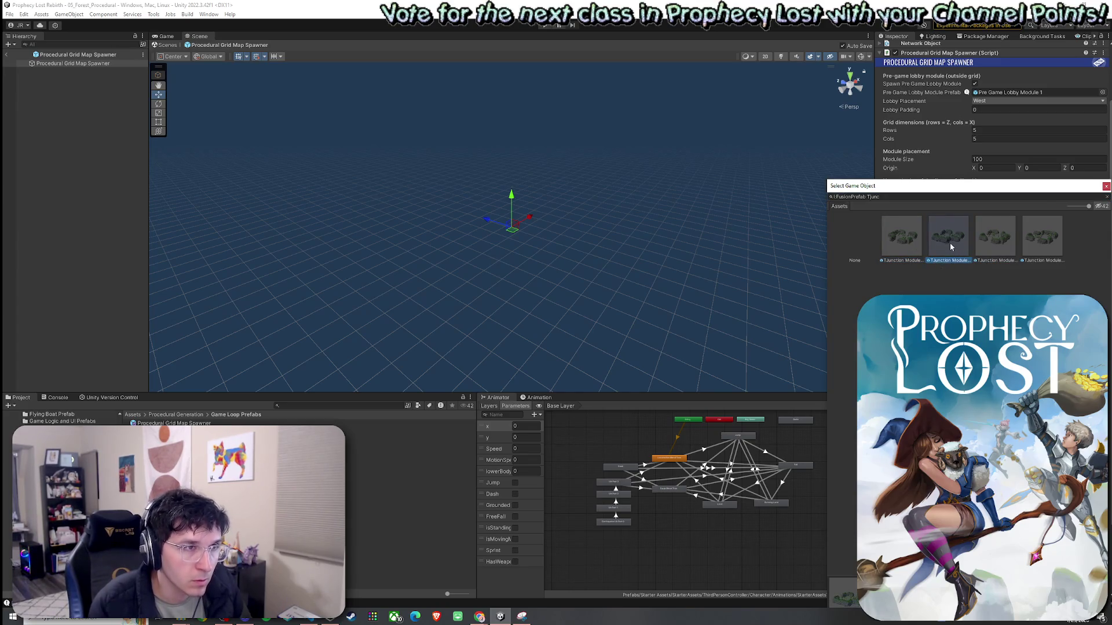
double_click(950, 247)
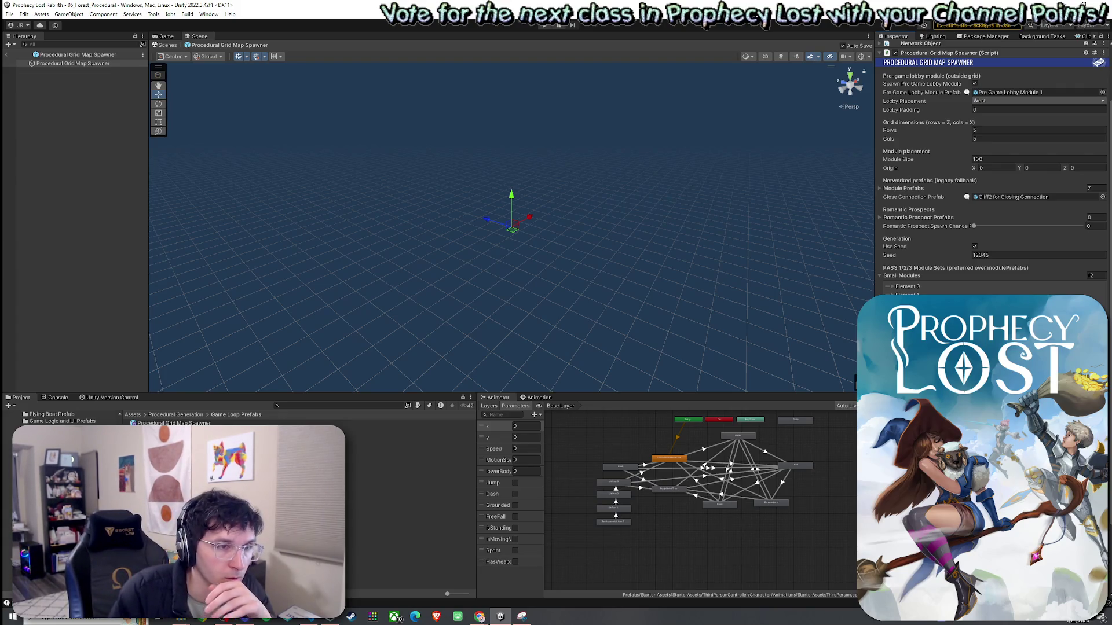
Assign TJunction Module 1 NES to Element 11 of the Small Modules list
scroll(993, 174, down, 3)
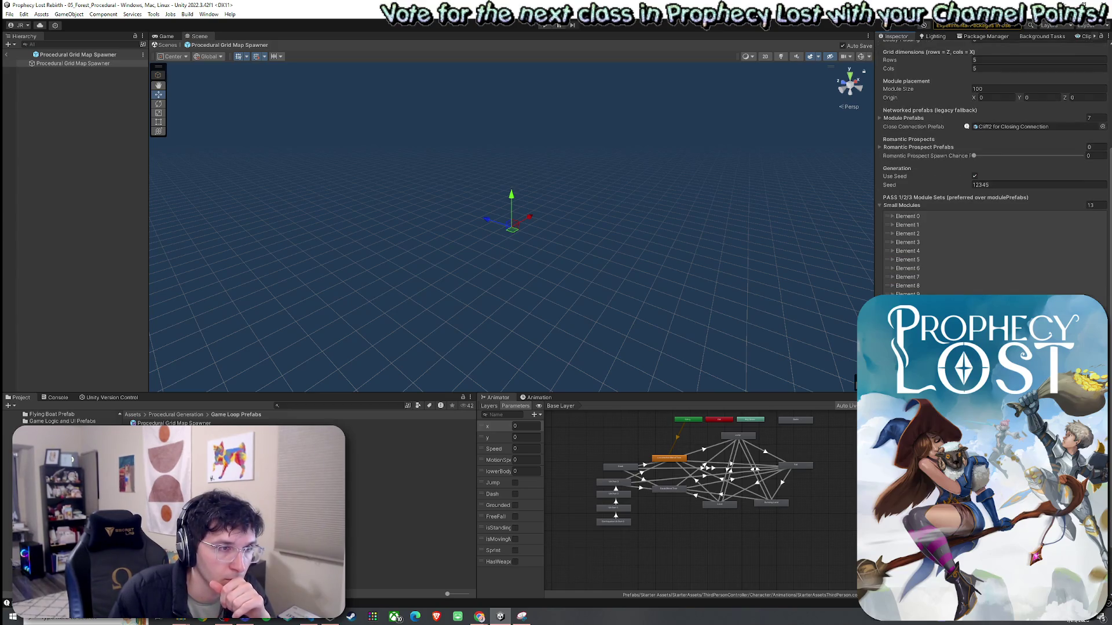
click(1101, 126)
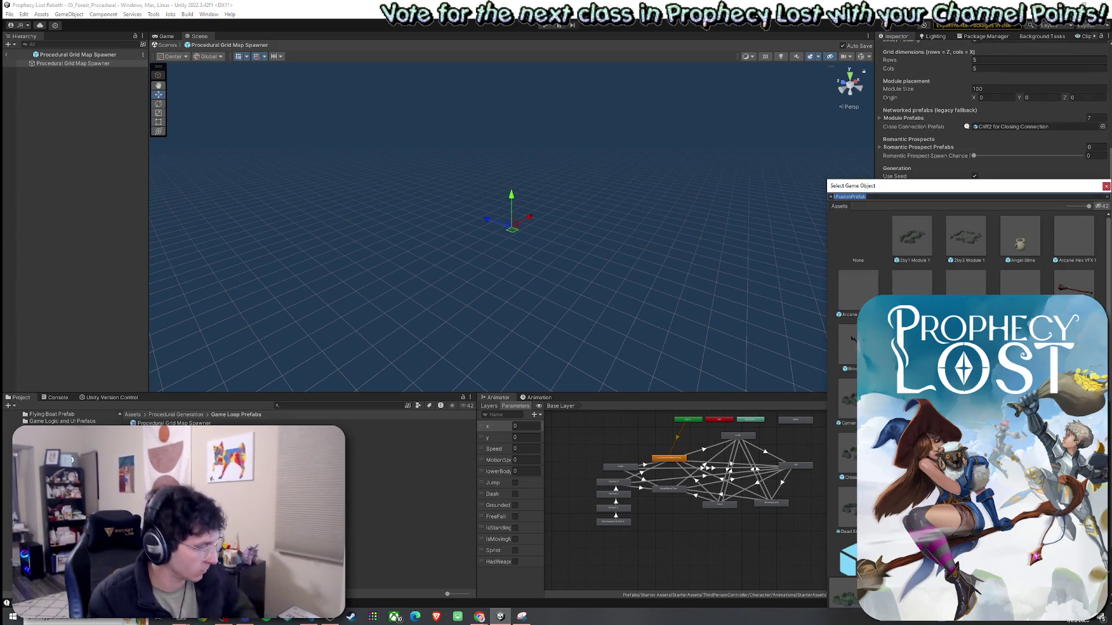
text(Tjunc)
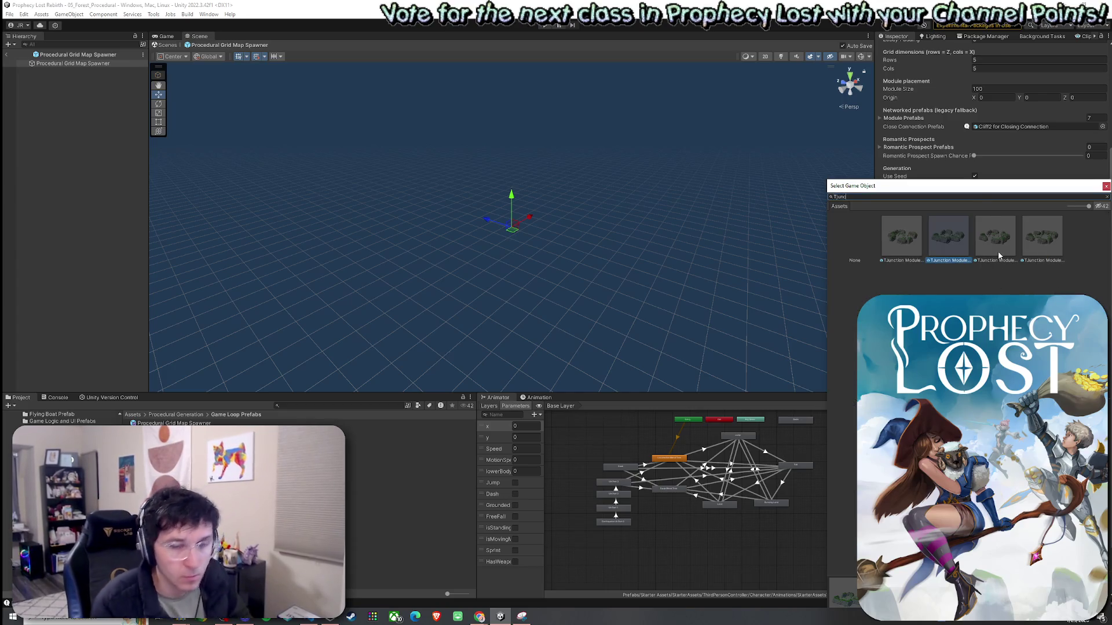
click(998, 251)
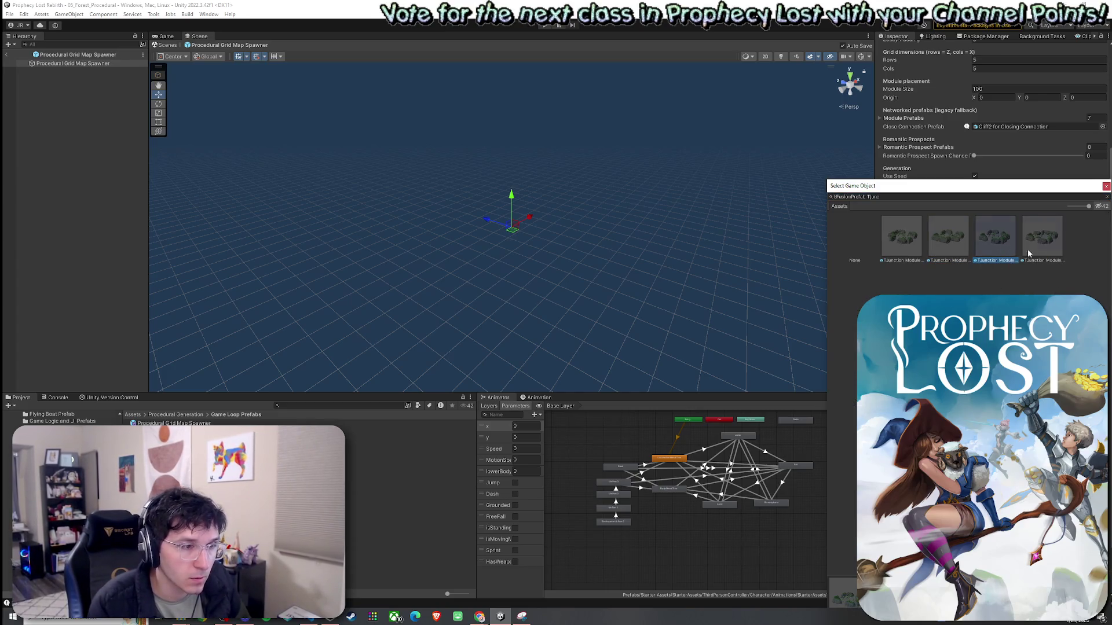
click(1026, 249)
click(914, 252)
double_click(924, 260)
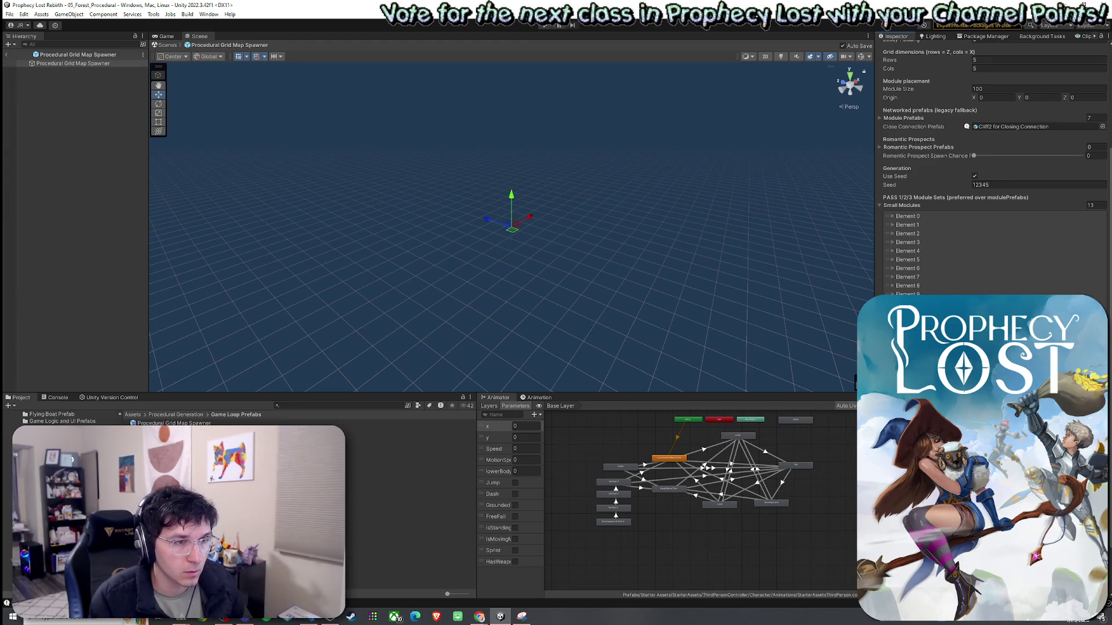
scroll(993, 202, down, 3)
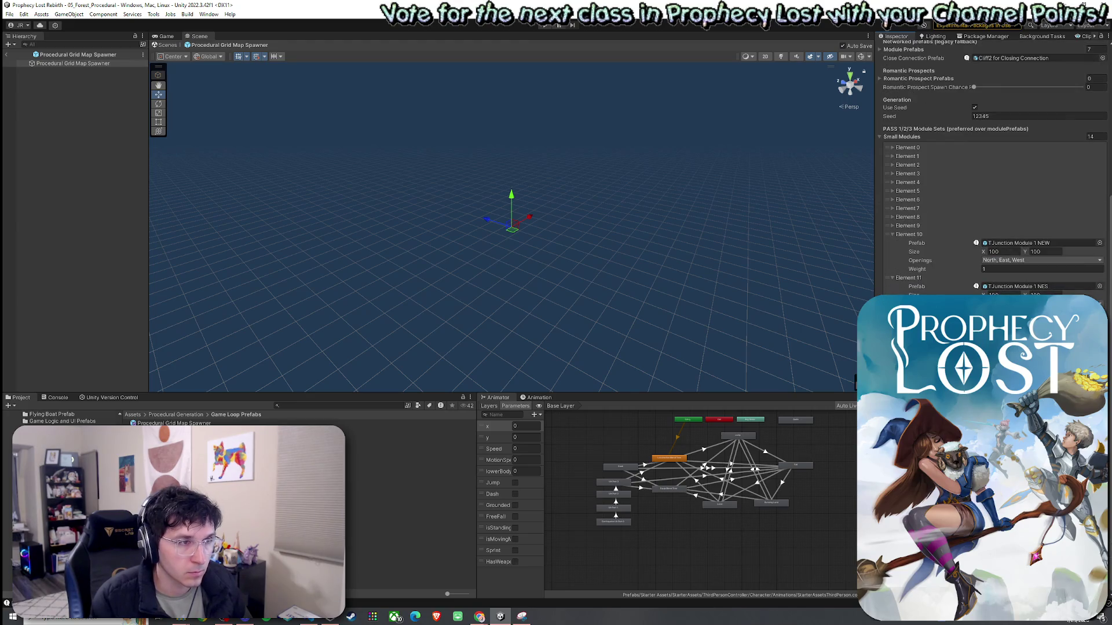
Assign the NSW TJunction Module prefab to another Small Modules entry
click(1100, 286)
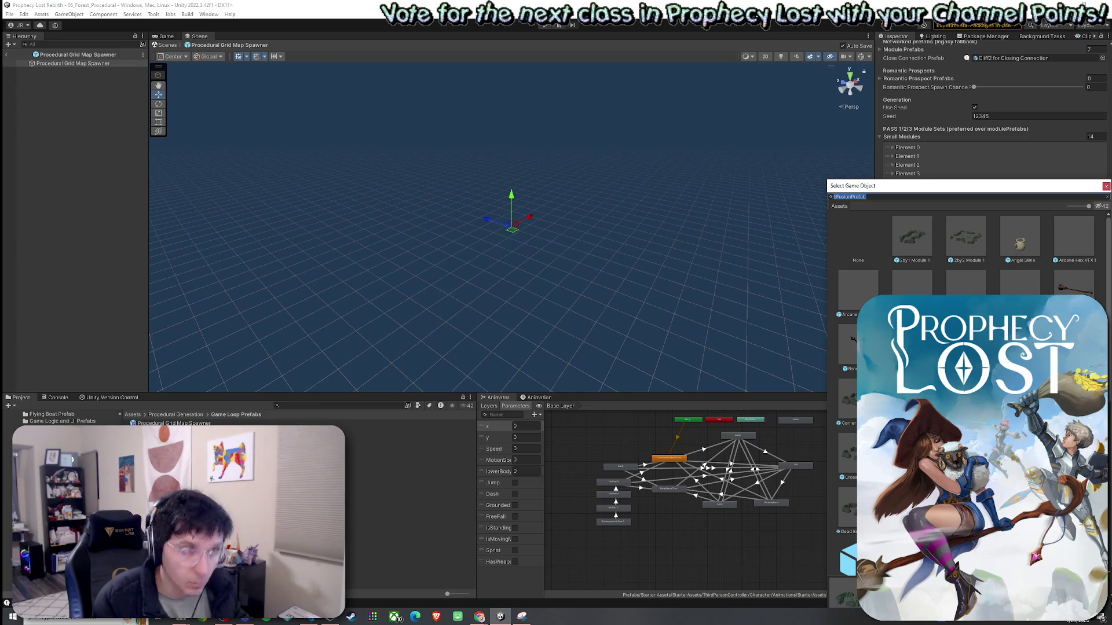
text(NSw)
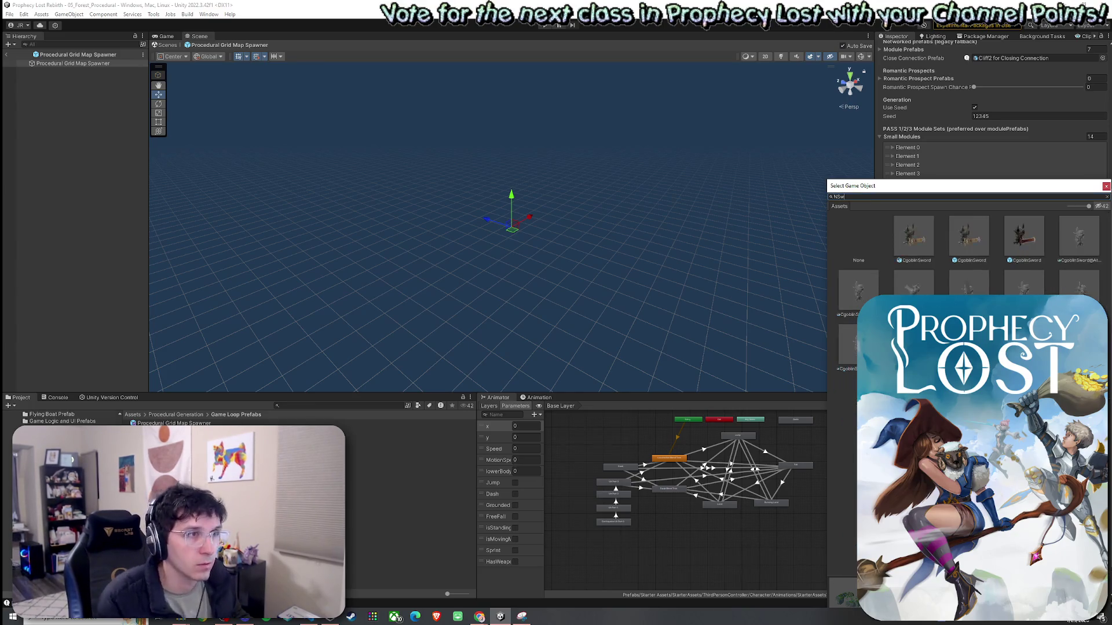
text(W)
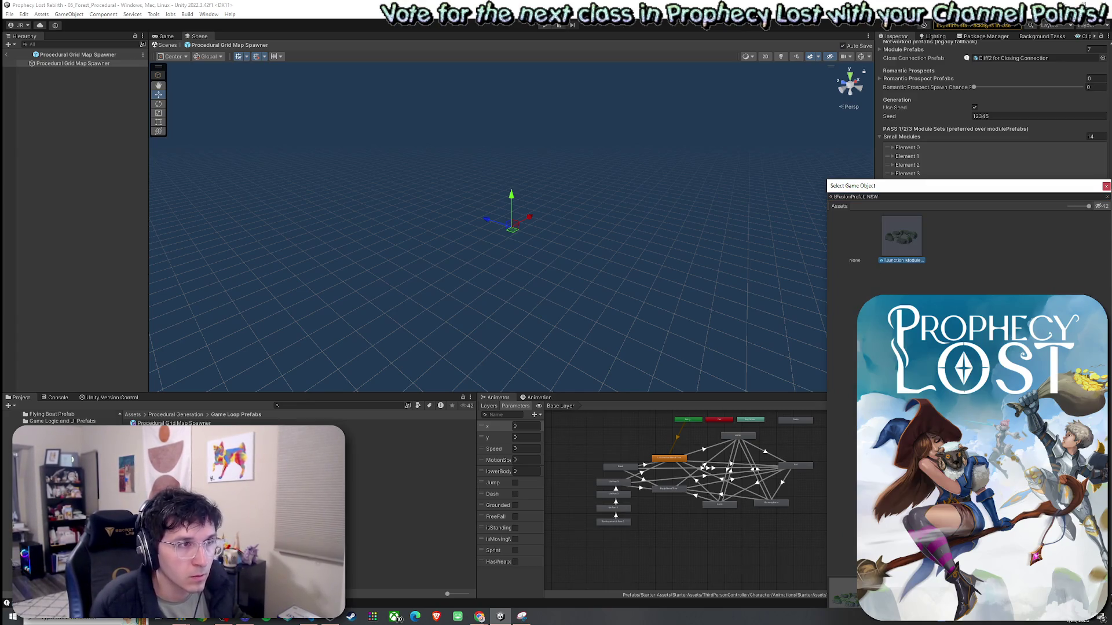
double_click(904, 256)
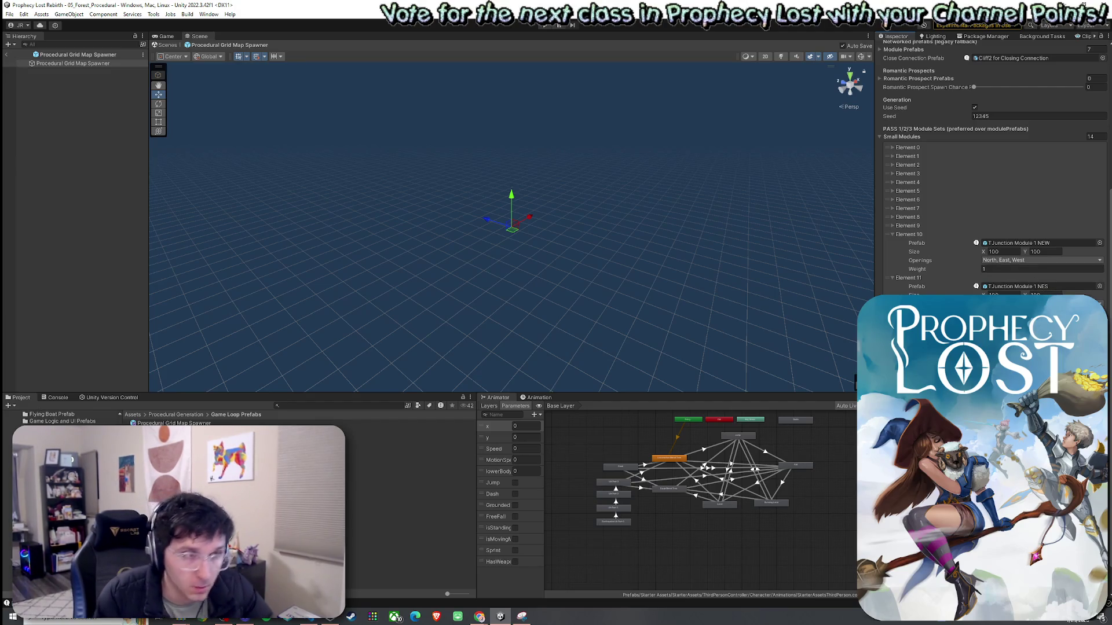
Collapse Elements 10, 11 and 12 of the Small Modules list
click(893, 234)
click(892, 243)
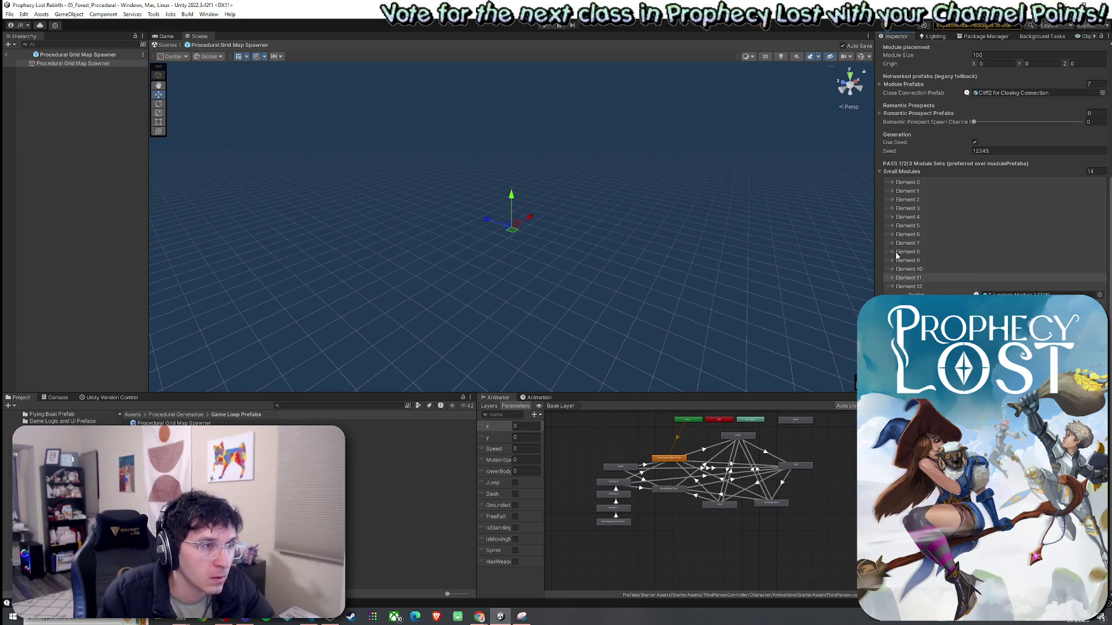
click(892, 286)
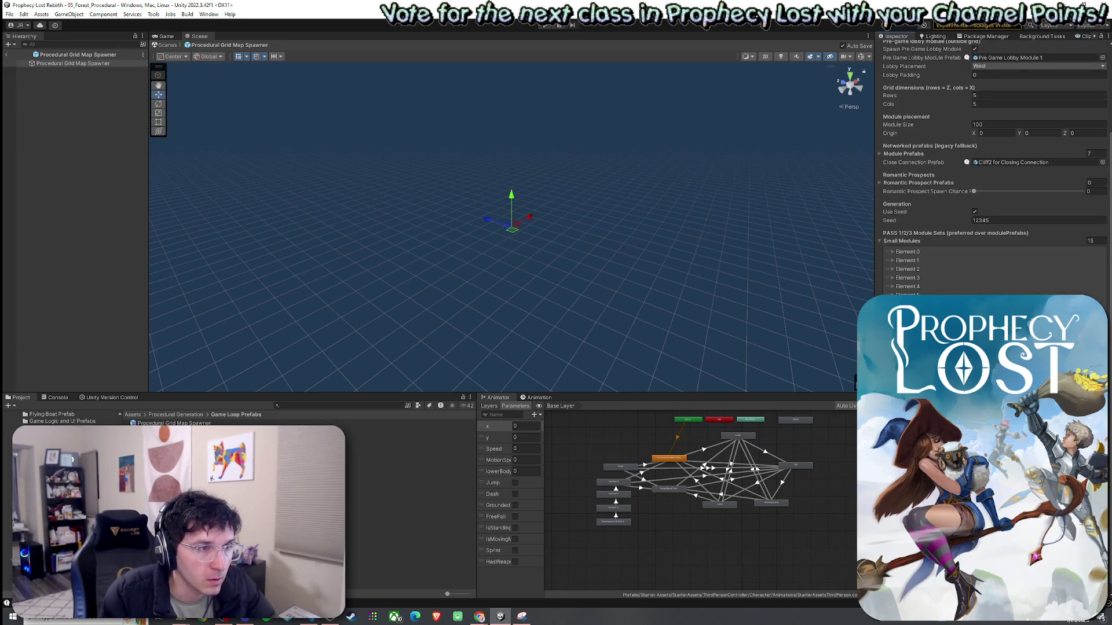
scroll(993, 173, down, 2)
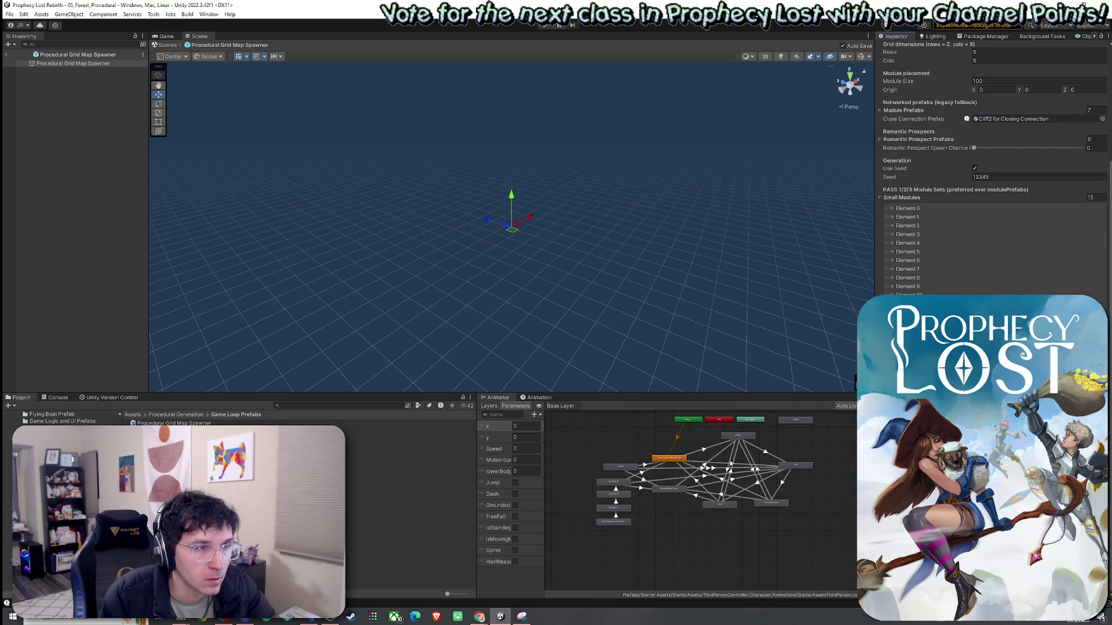
Assign Cross Module 1 and Cross Module 2 to new Small Modules entries
click(1102, 118)
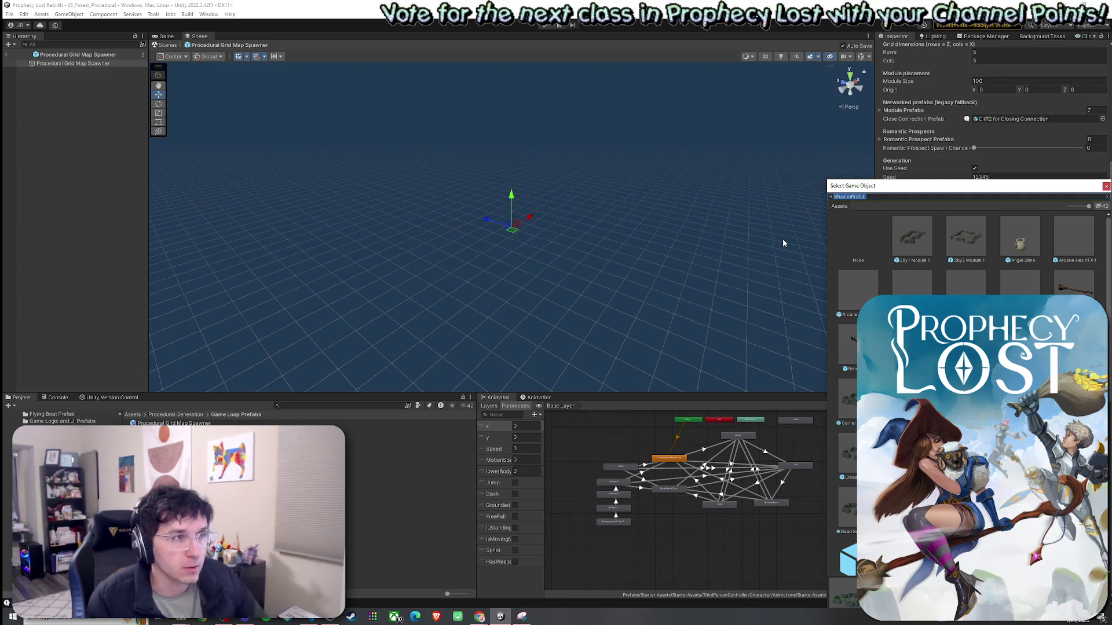
text(Crois)
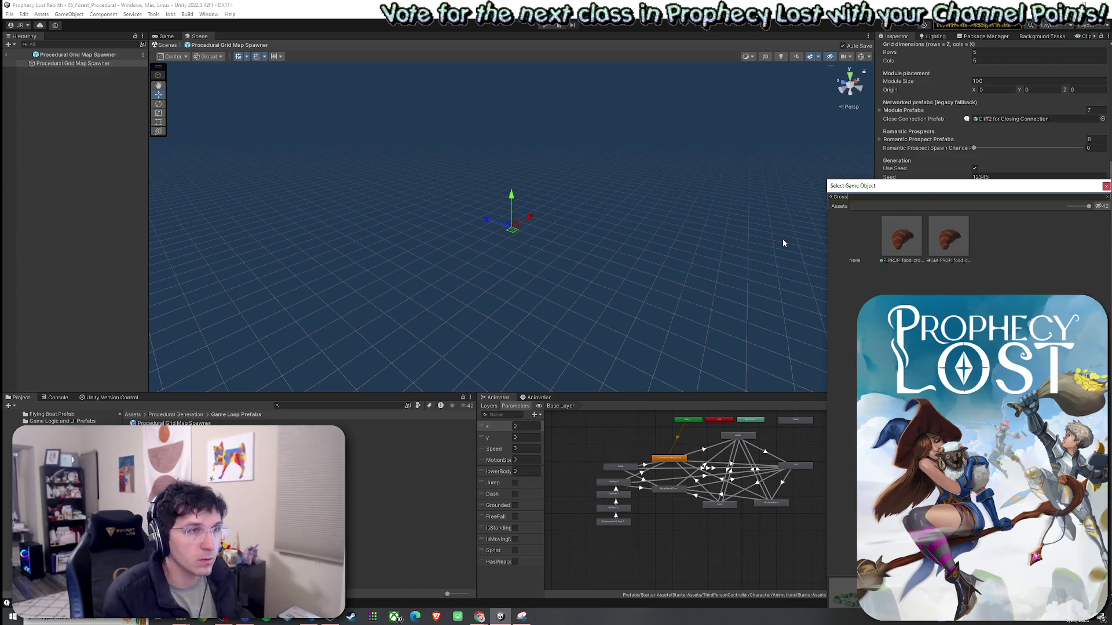
key(ctrl+z)
text(Cross)
click(908, 253)
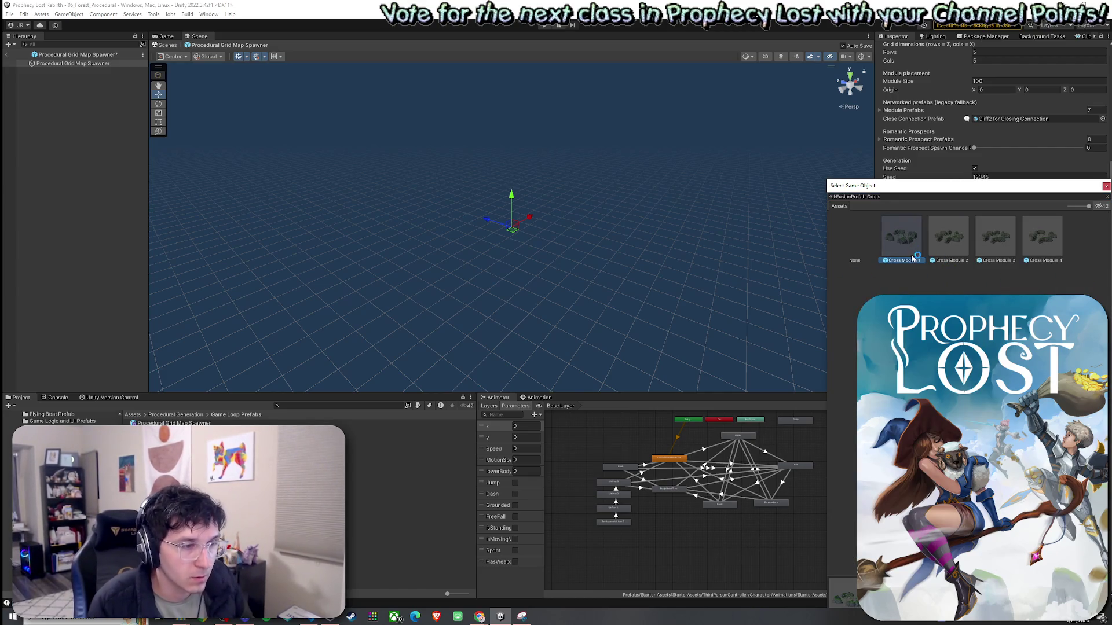
double_click(910, 255)
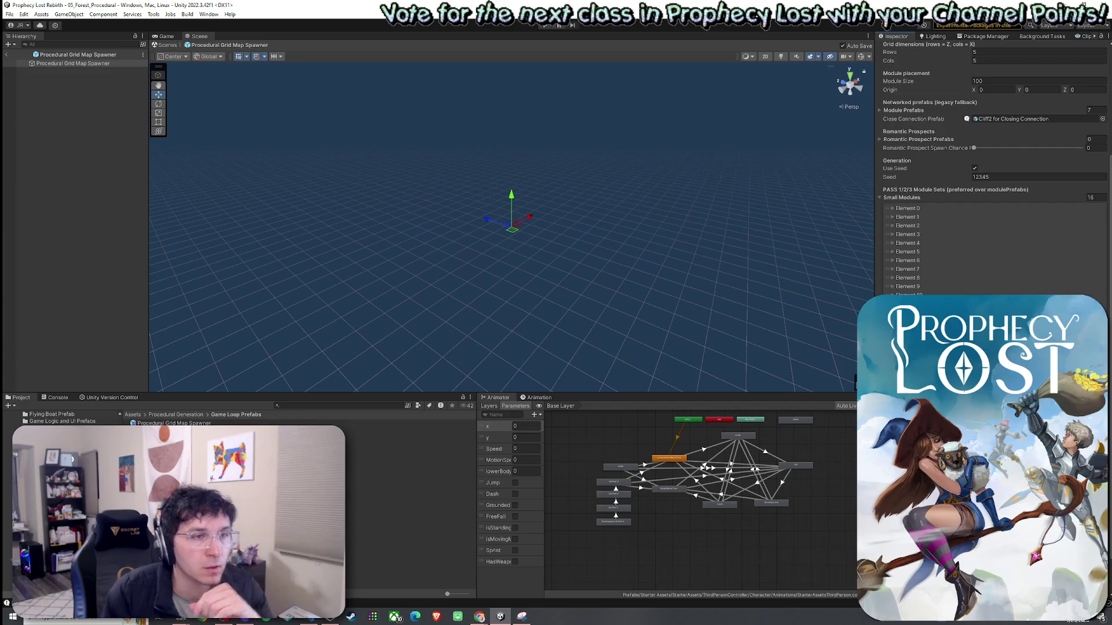
text(Cross 2)
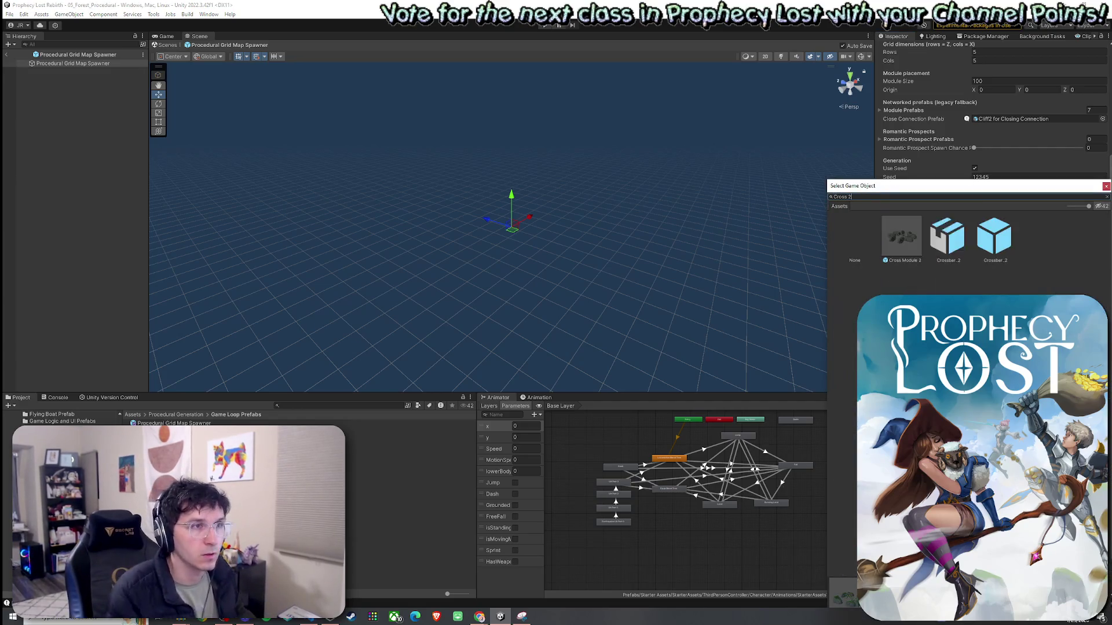
double_click(905, 244)
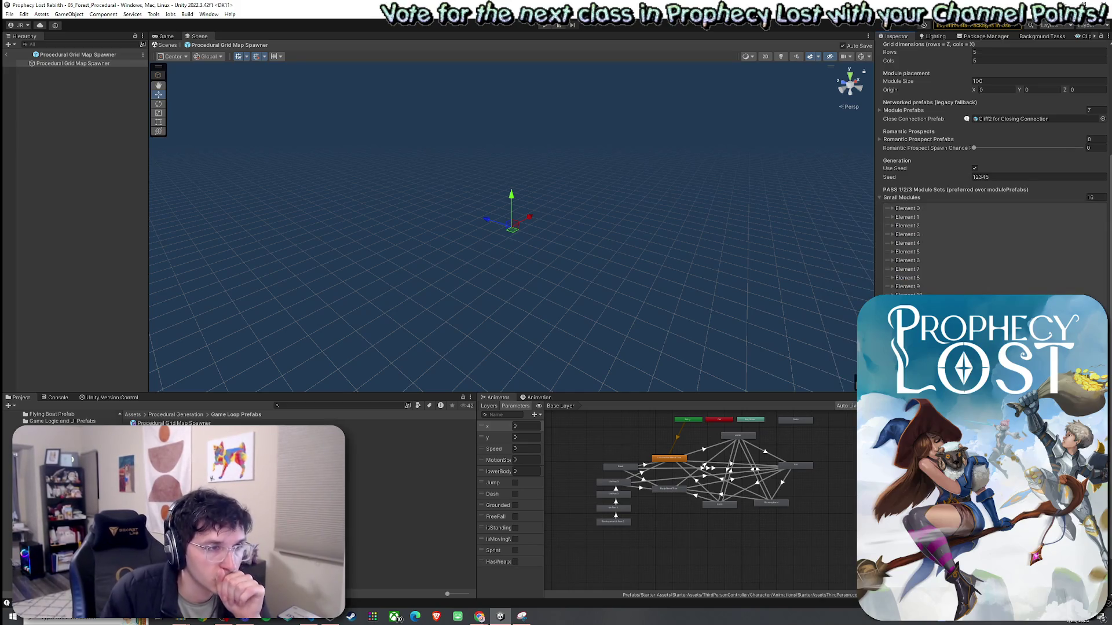
Add a Small Modules slot and assign Cross Module 3 to it
click(1097, 352)
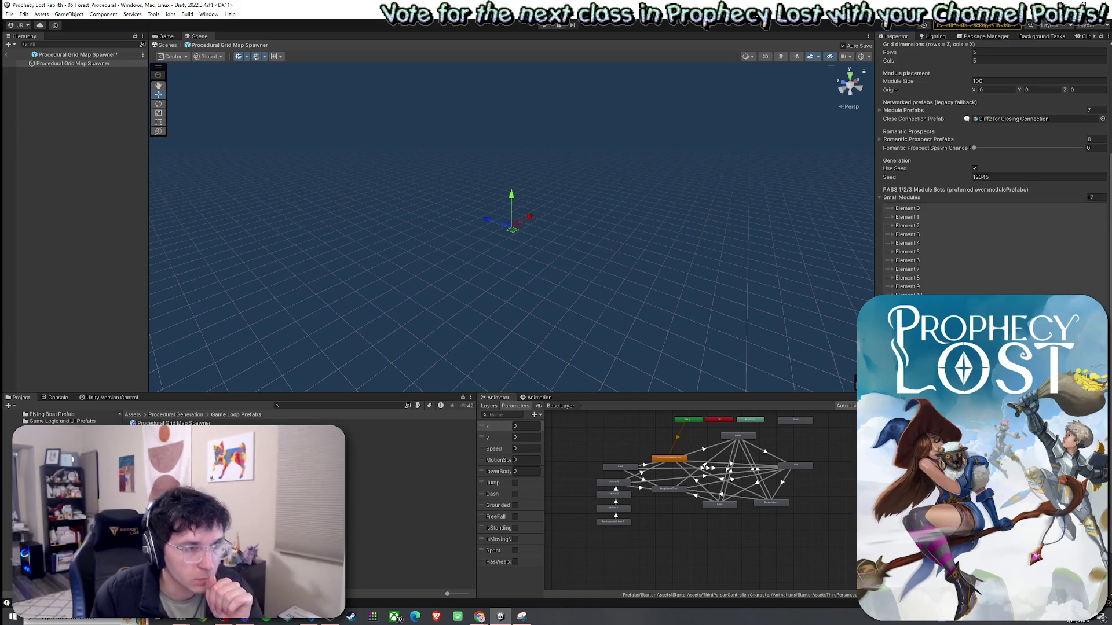
click(1102, 347)
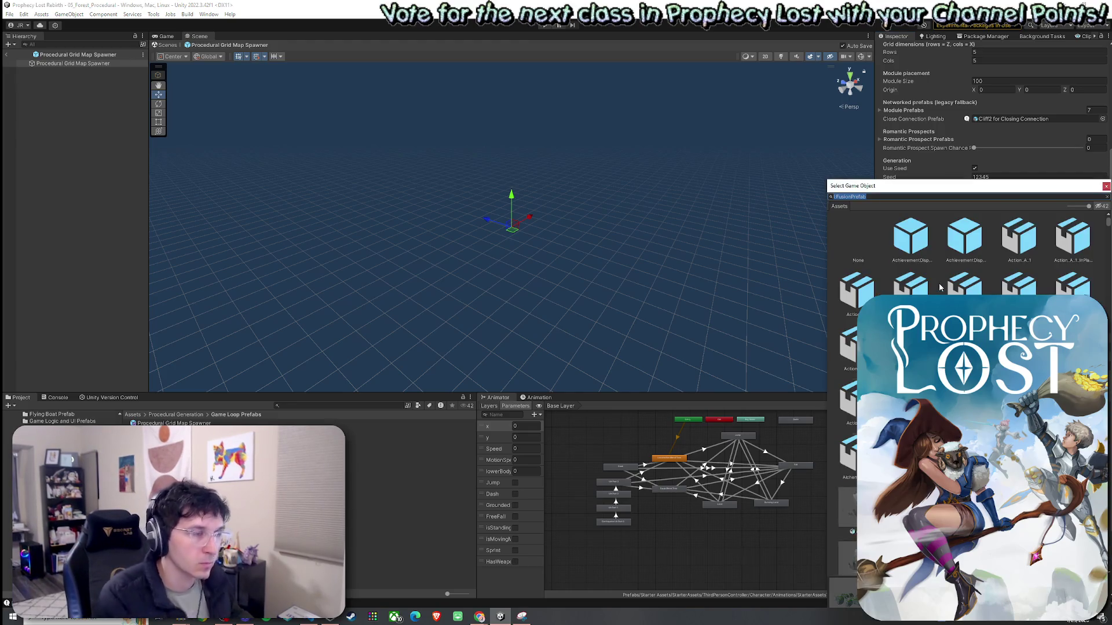
text(Cro)
text(ss Module)
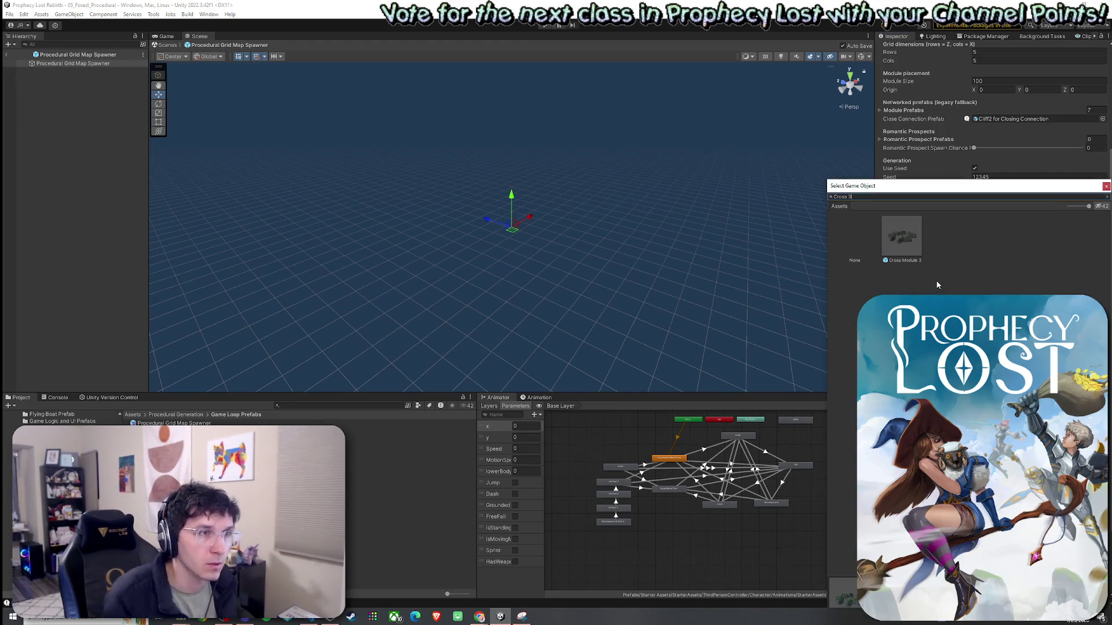
key(Return)
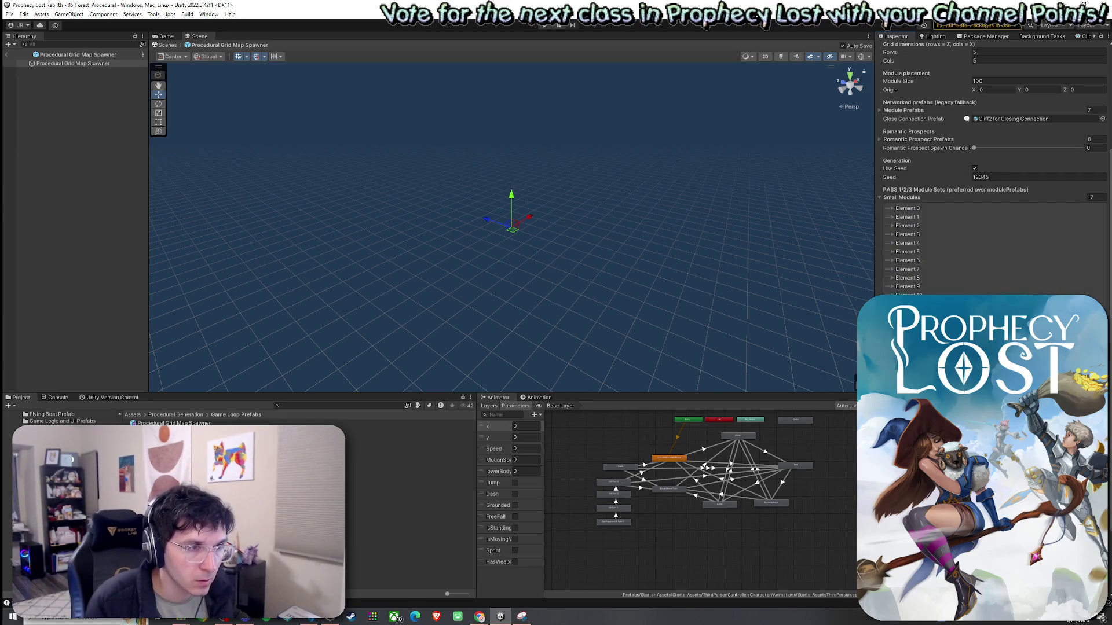
scroll(993, 174, down, 3)
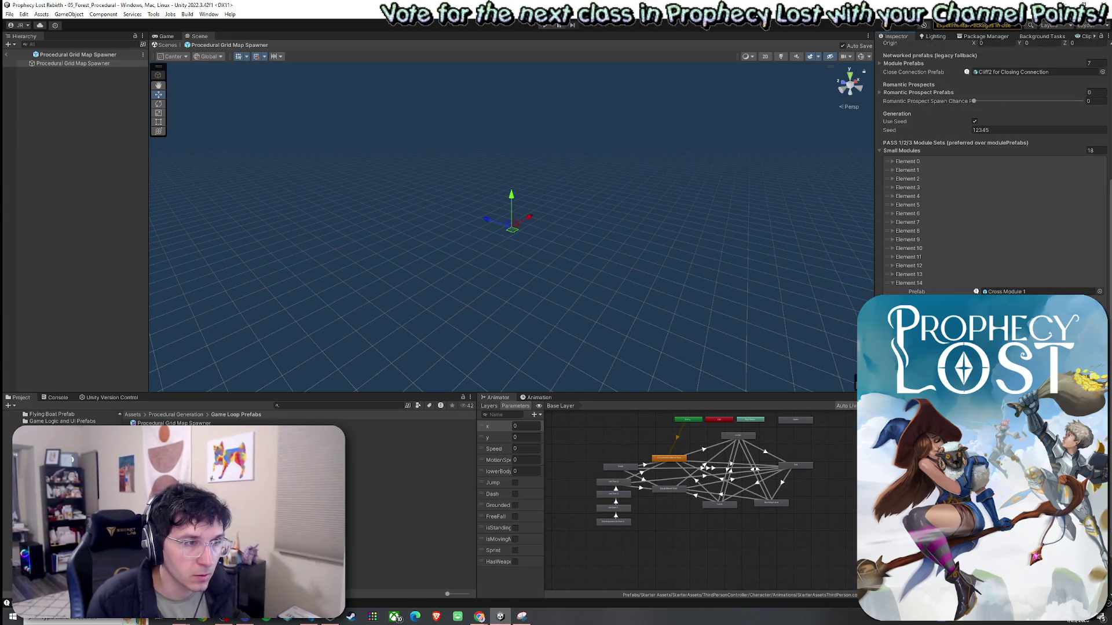
scroll(993, 174, down, 3)
Assign Cross Module 4 to another slot and collapse Element 14
click(1099, 244)
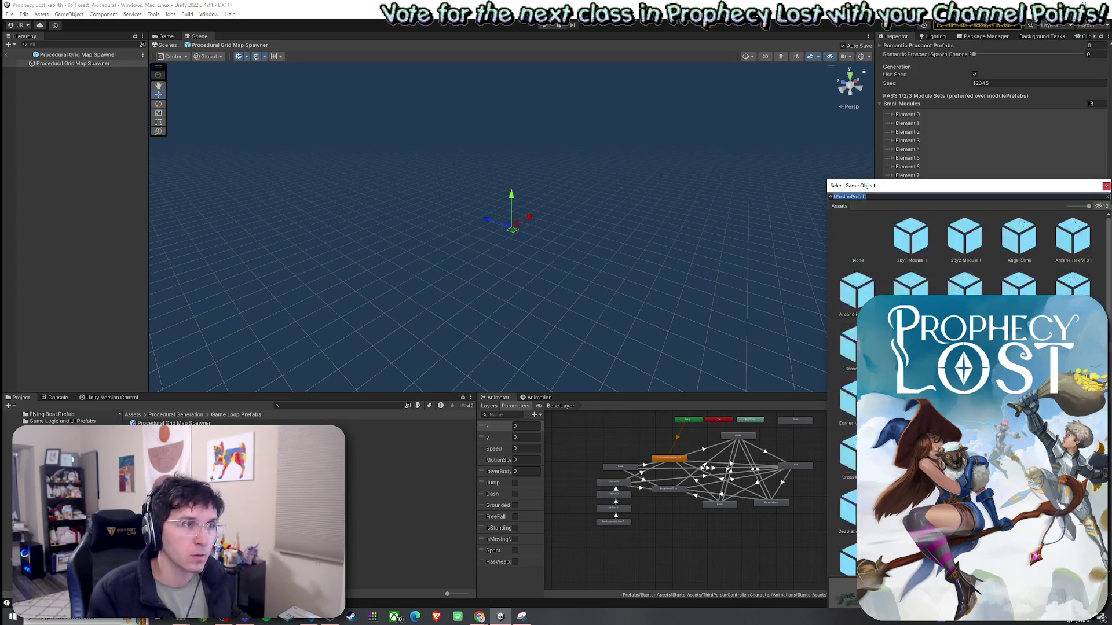
text(Cross 4)
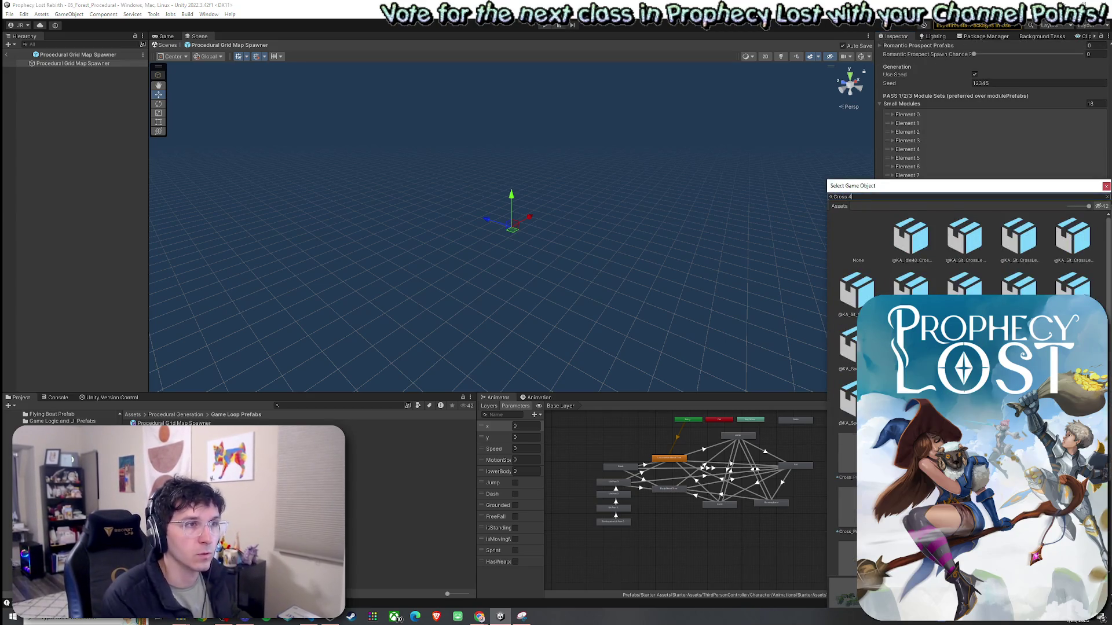
click(938, 253)
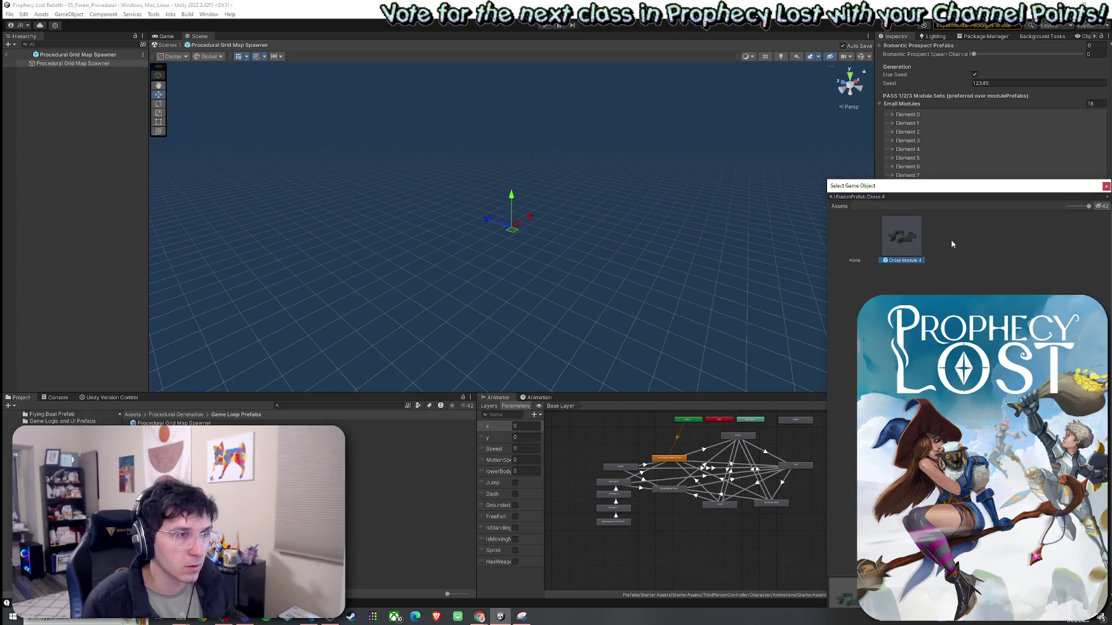
double_click(901, 246)
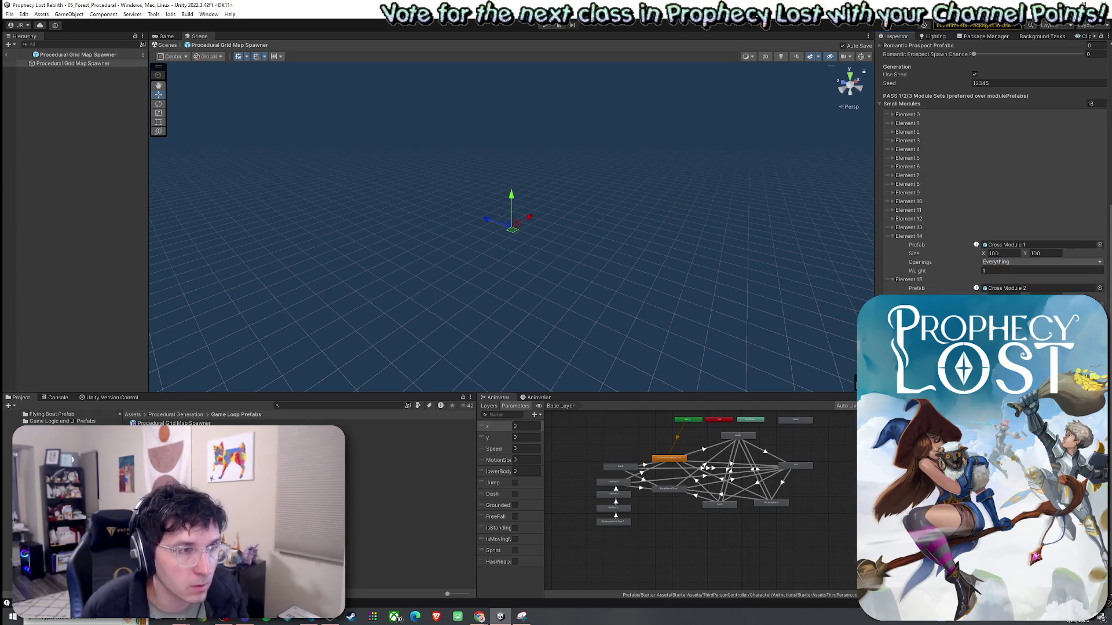
click(899, 237)
Exit Prefab mode back to the 05_Forest_Procedural scene
scroll(926, 232, up, 3)
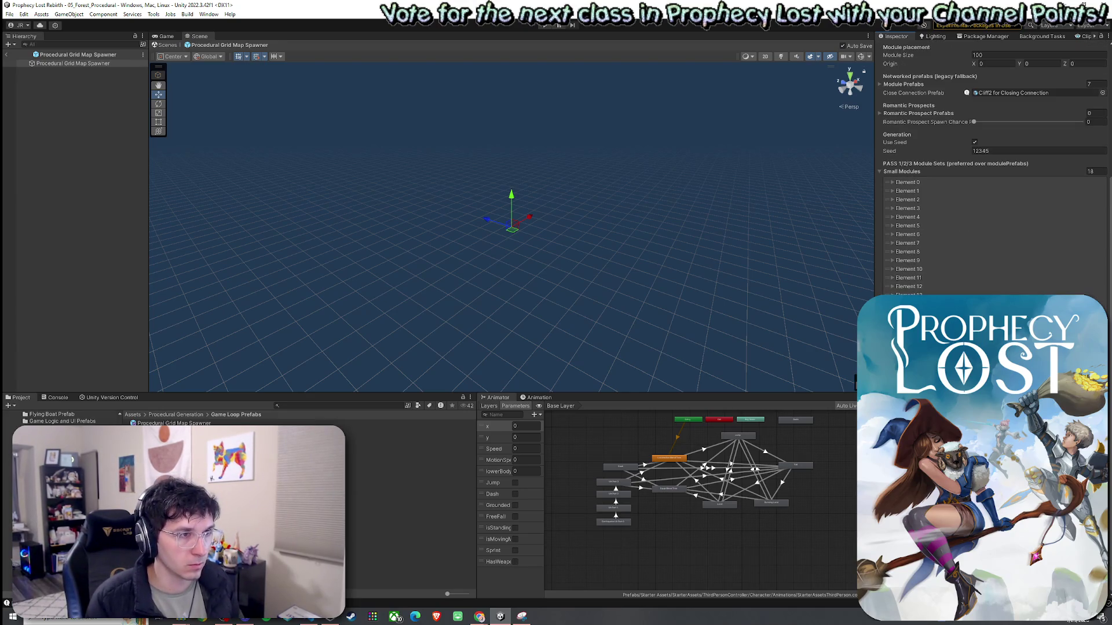
scroll(994, 174, up, 2)
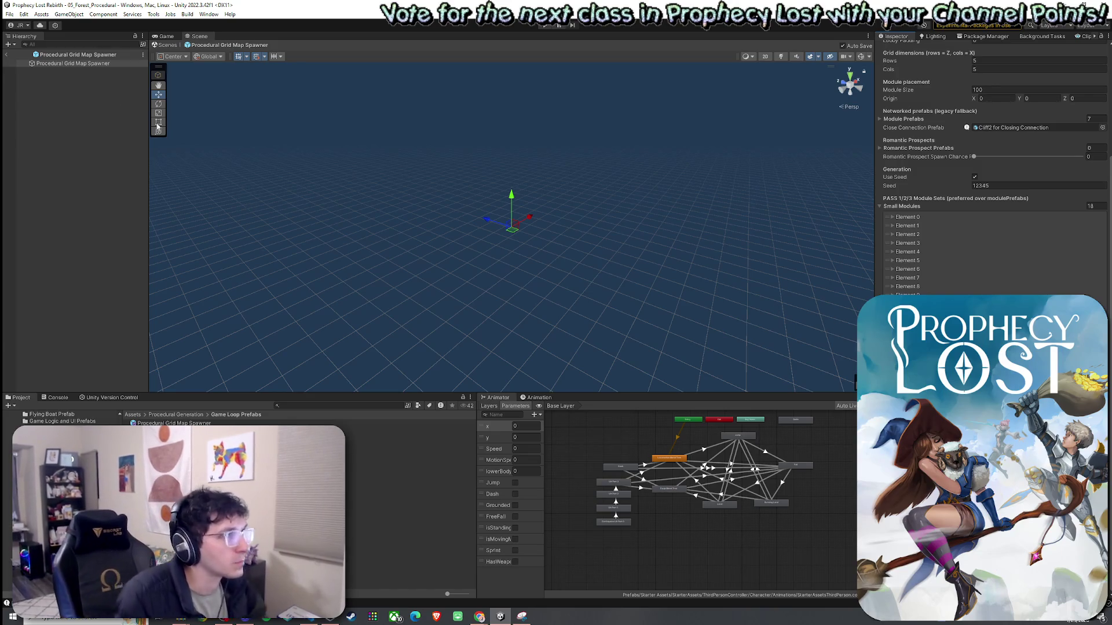
click(7, 55)
click(9, 14)
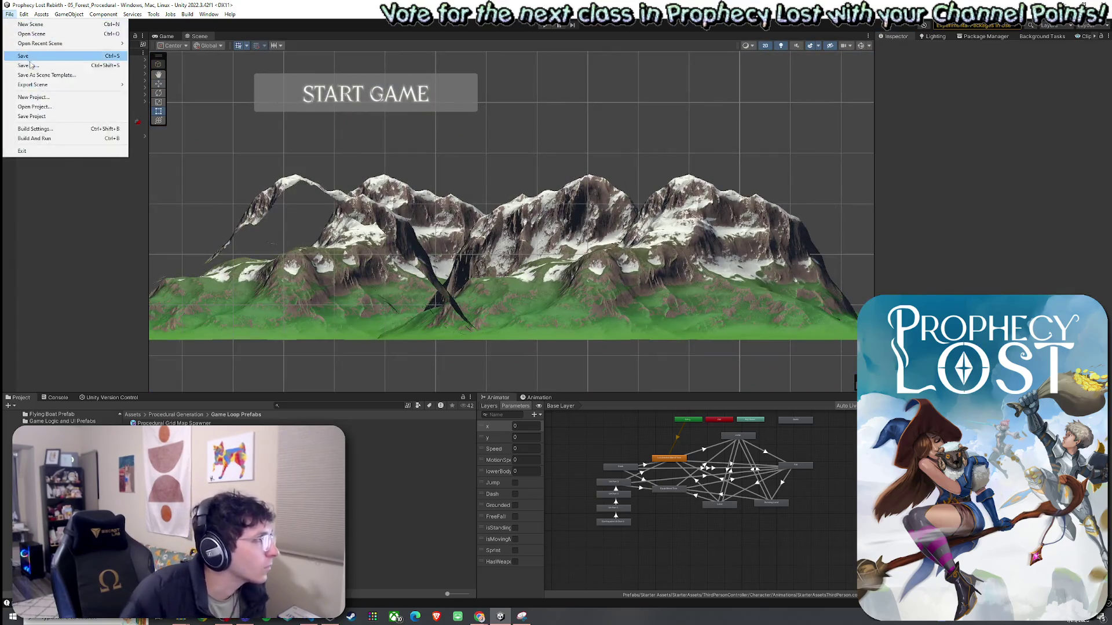
Save the 05_Forest_Procedural scene via File > Save
click(26, 58)
click(465, 25)
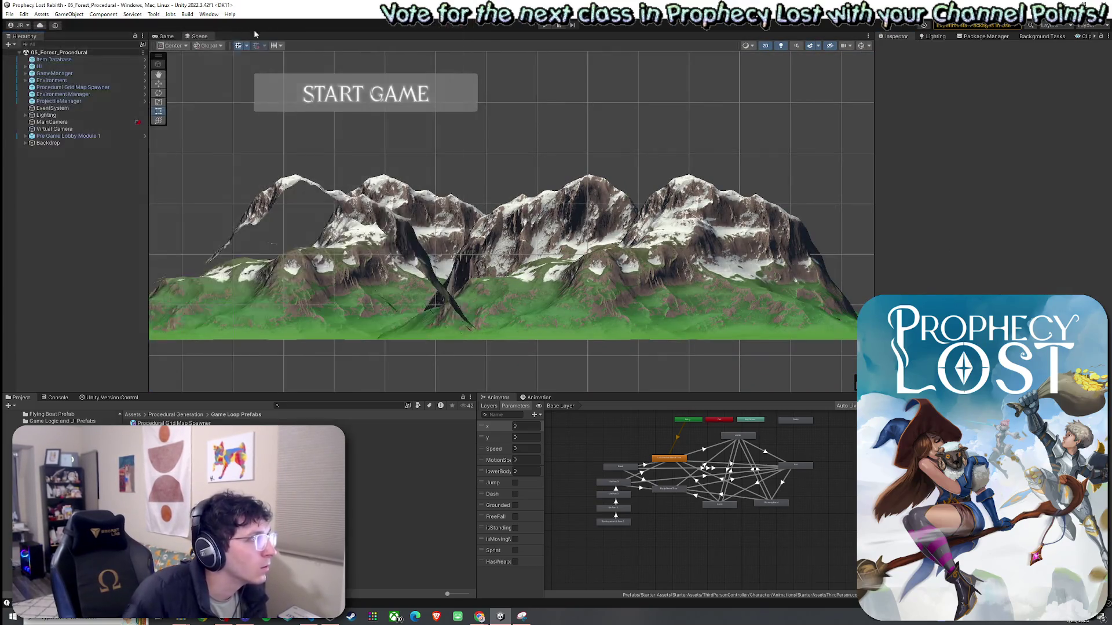
click(10, 14)
click(26, 51)
Show the Game view title screen and review the spawner and GameManager Fallback Spawn Point
click(166, 37)
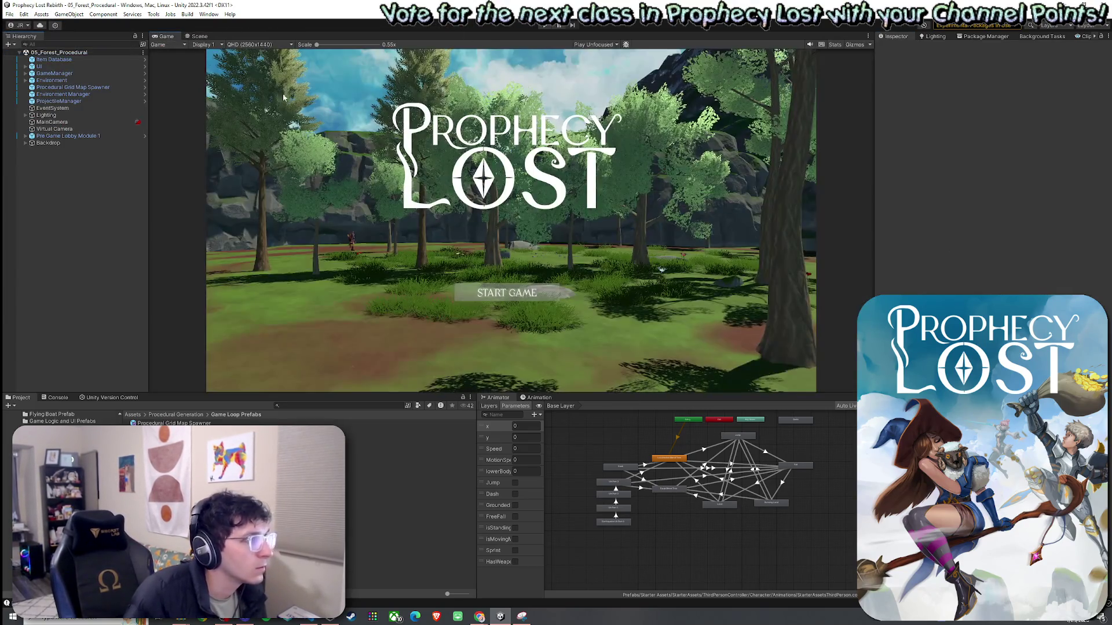
click(85, 87)
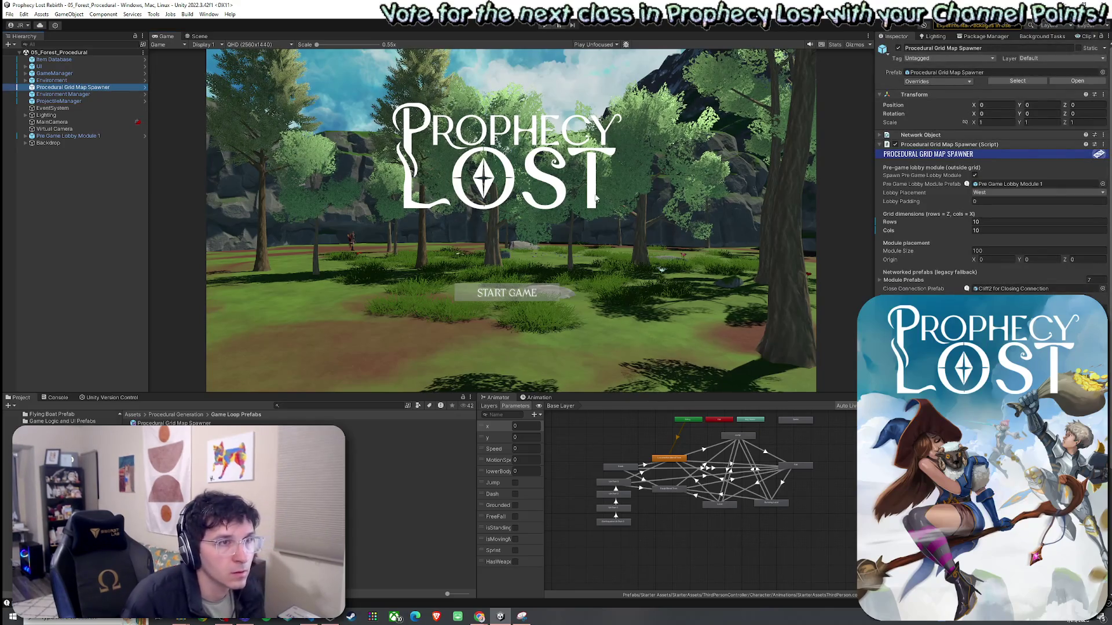
click(55, 74)
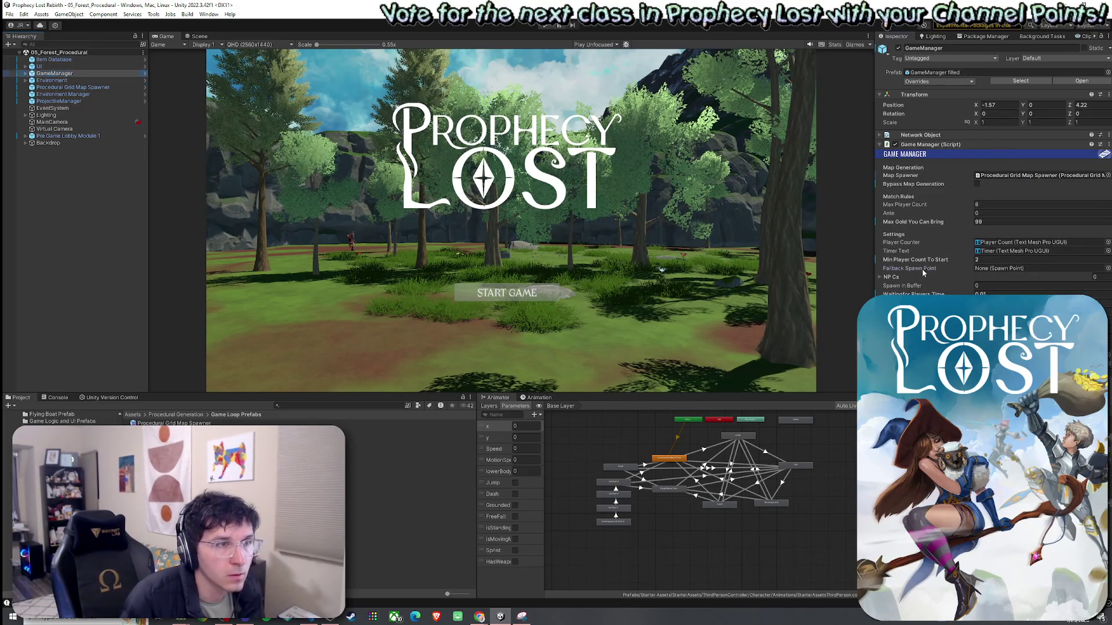
click(921, 269)
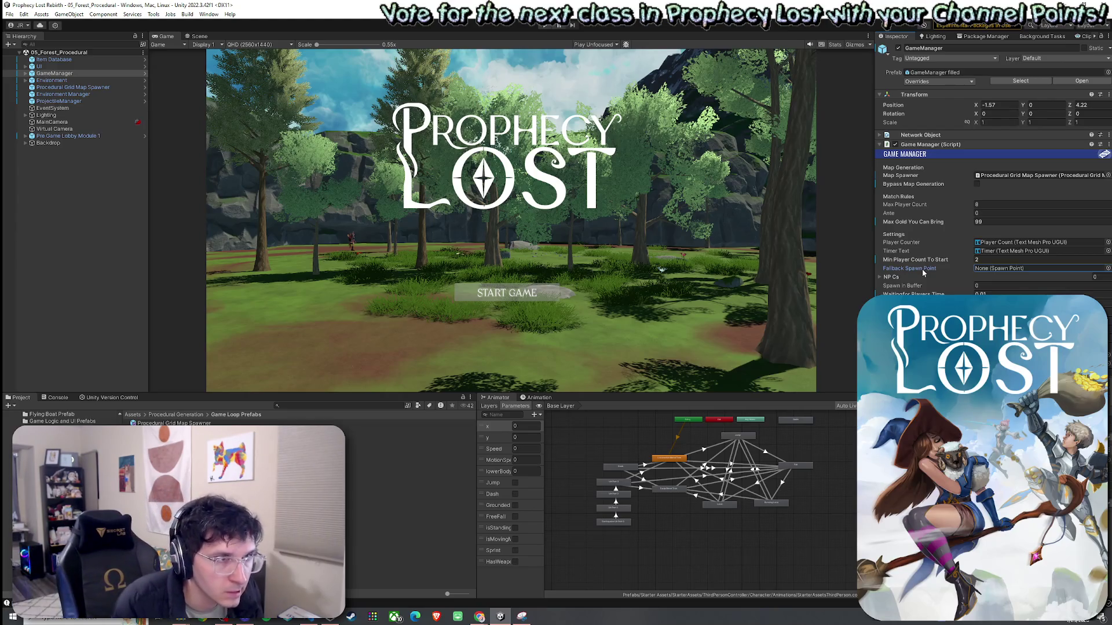
click(9, 14)
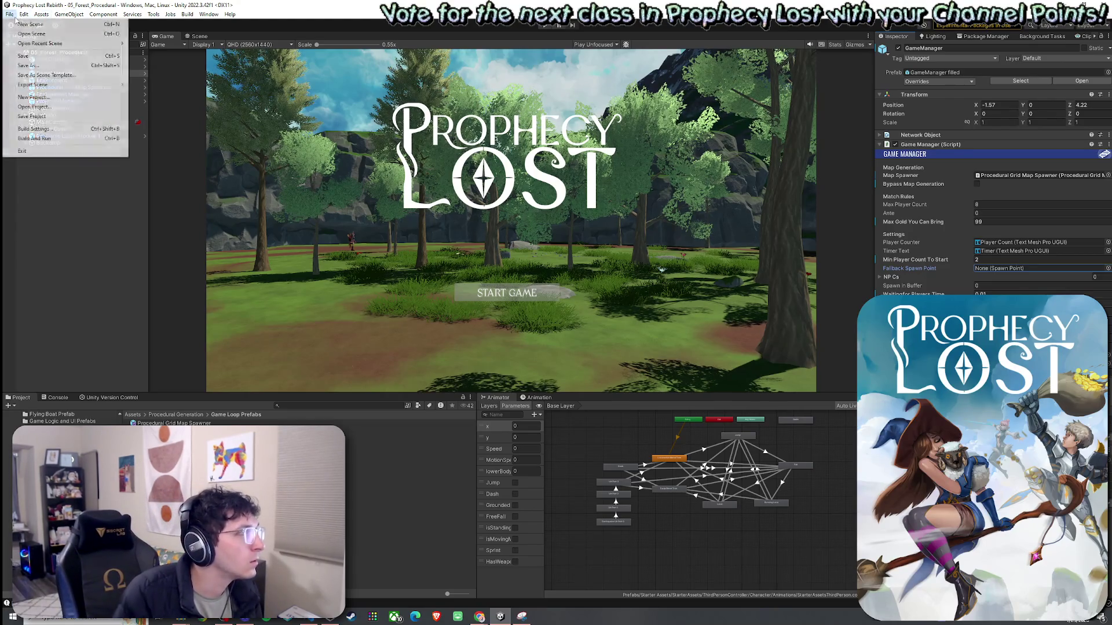
click(167, 37)
Maximize the Game view so it fills the whole editor
double_click(166, 38)
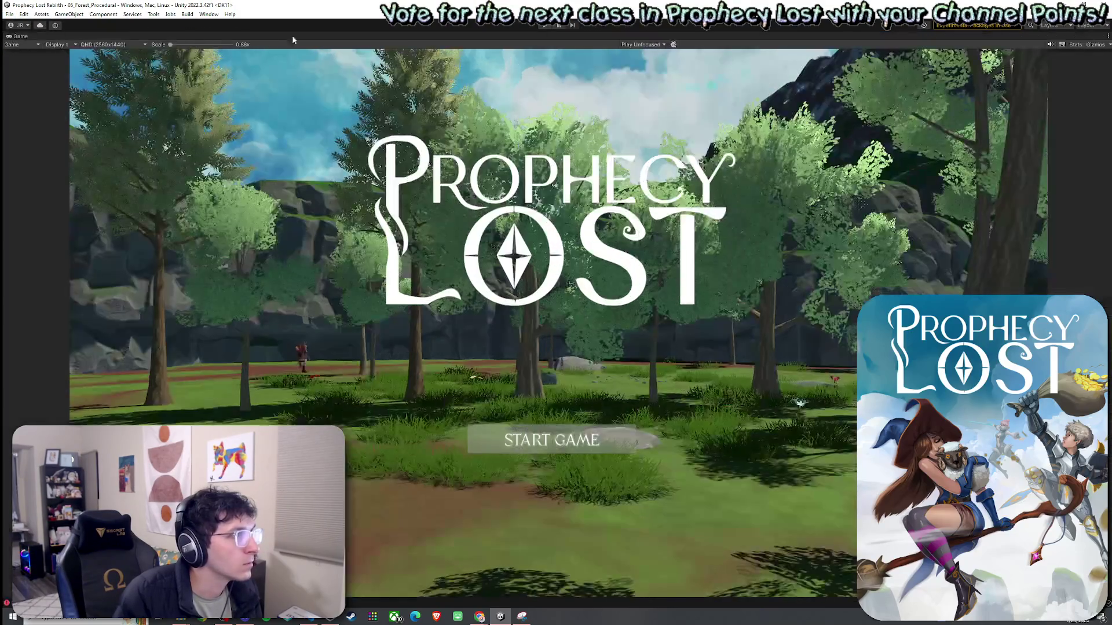
click(152, 14)
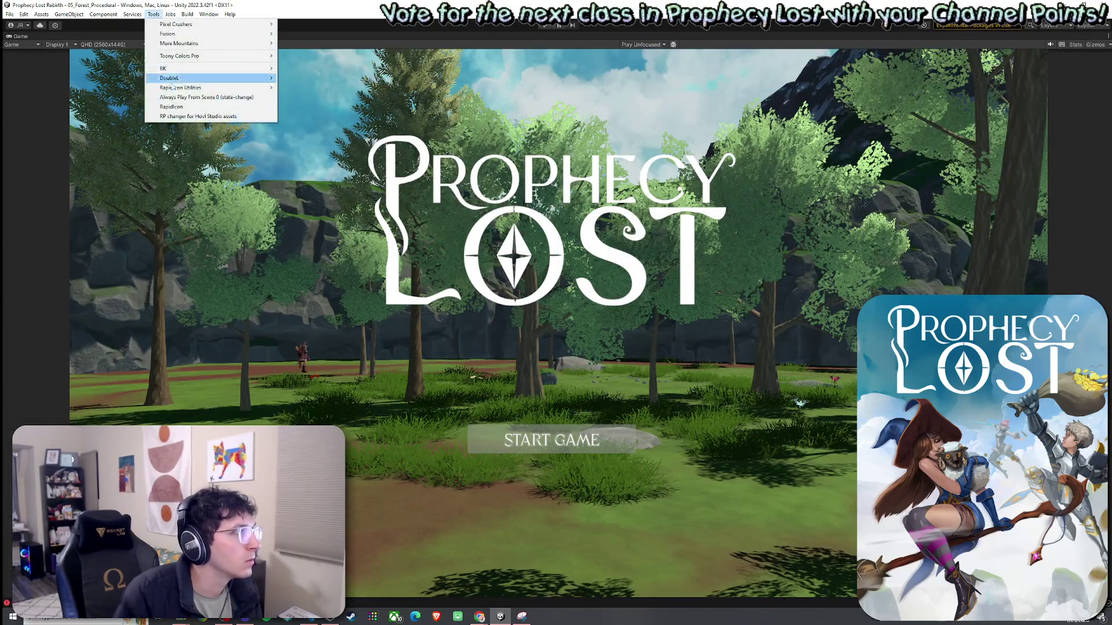
click(554, 68)
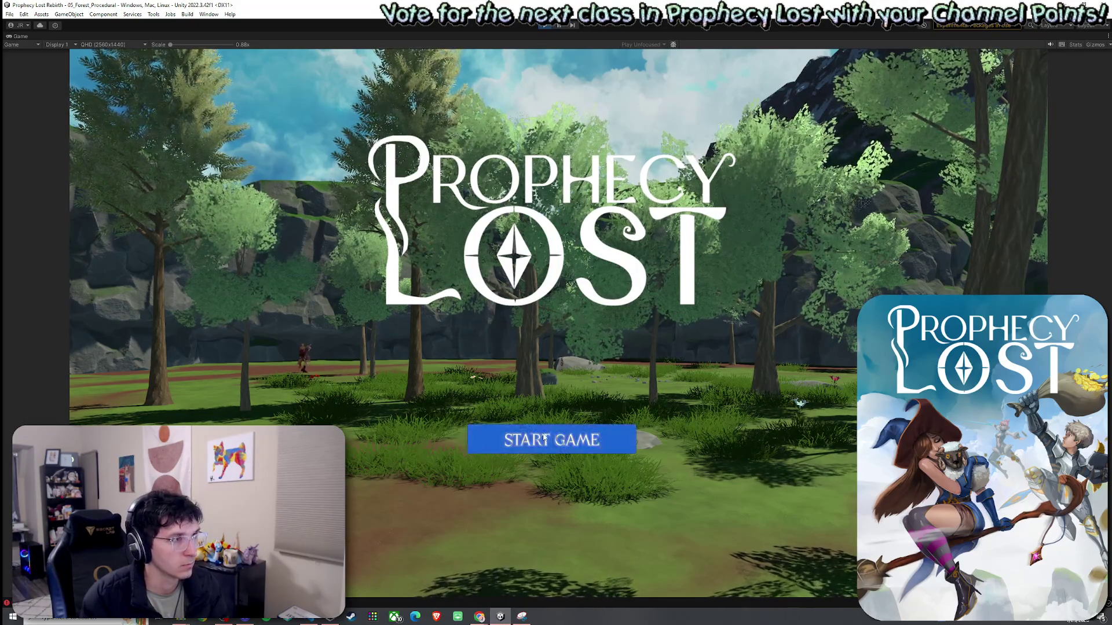
Start a match with START GAME, run the character through the forest, then stop playing
click(579, 440)
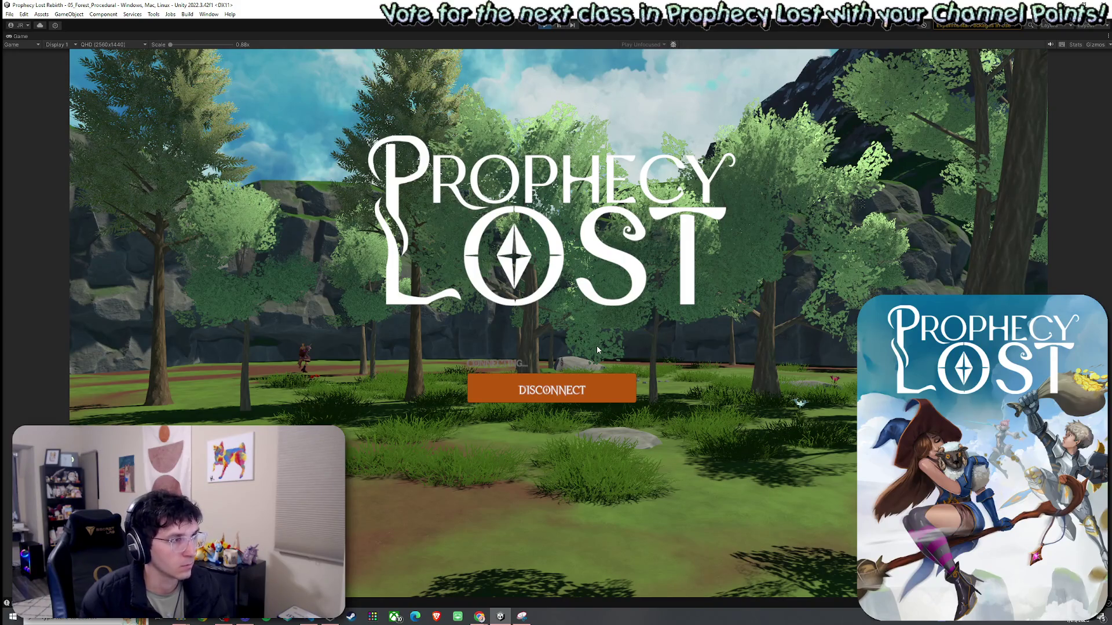
key(w)
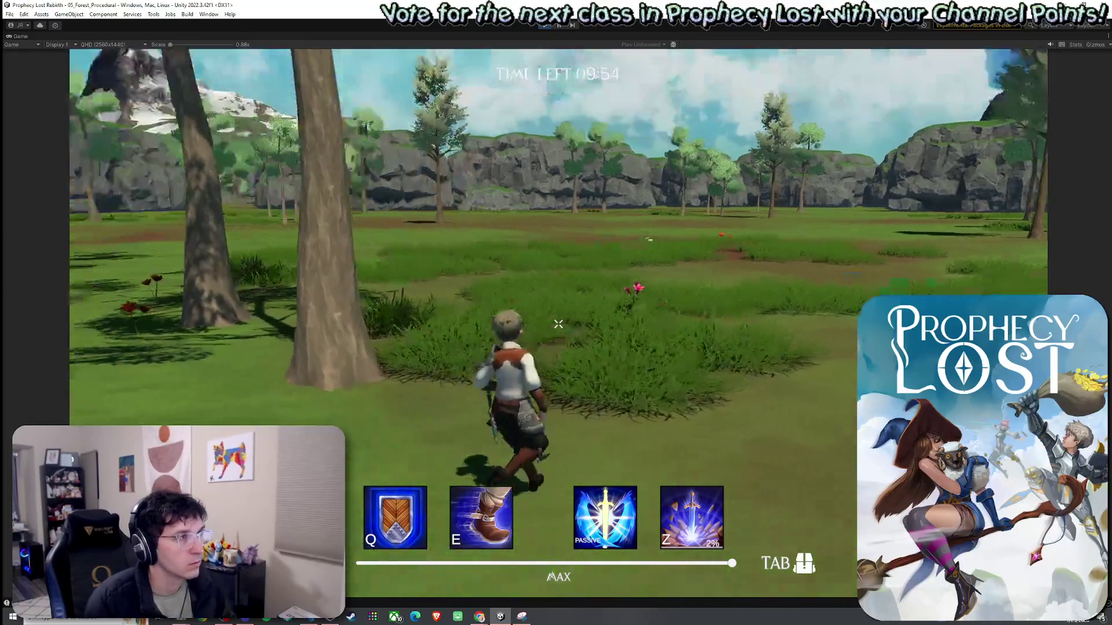
key(Tab)
key(Tab)
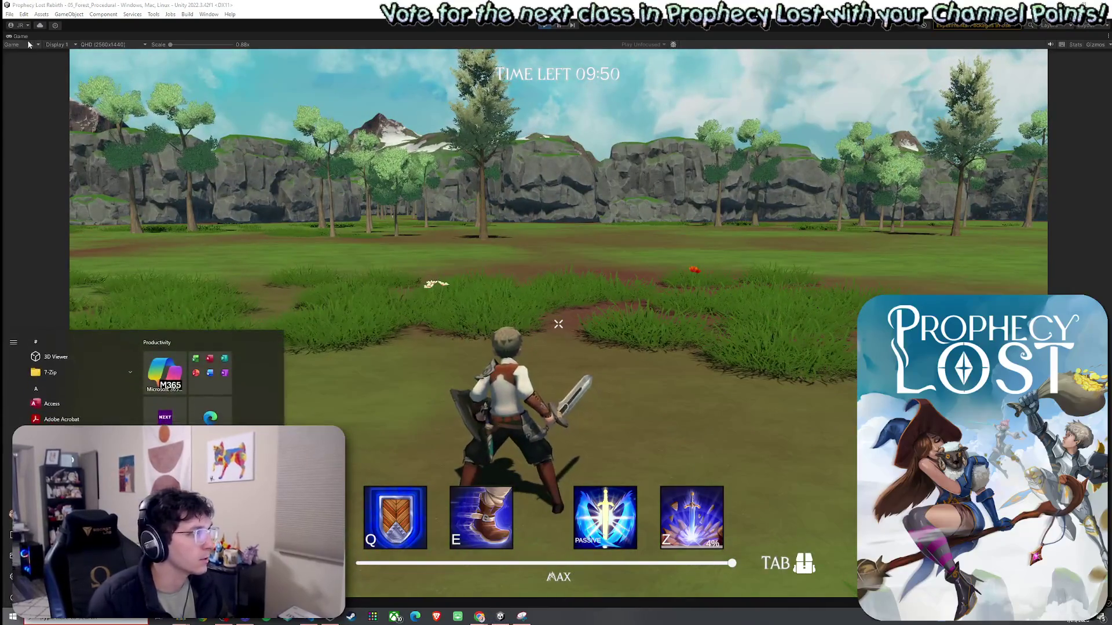
key(ctrl+p)
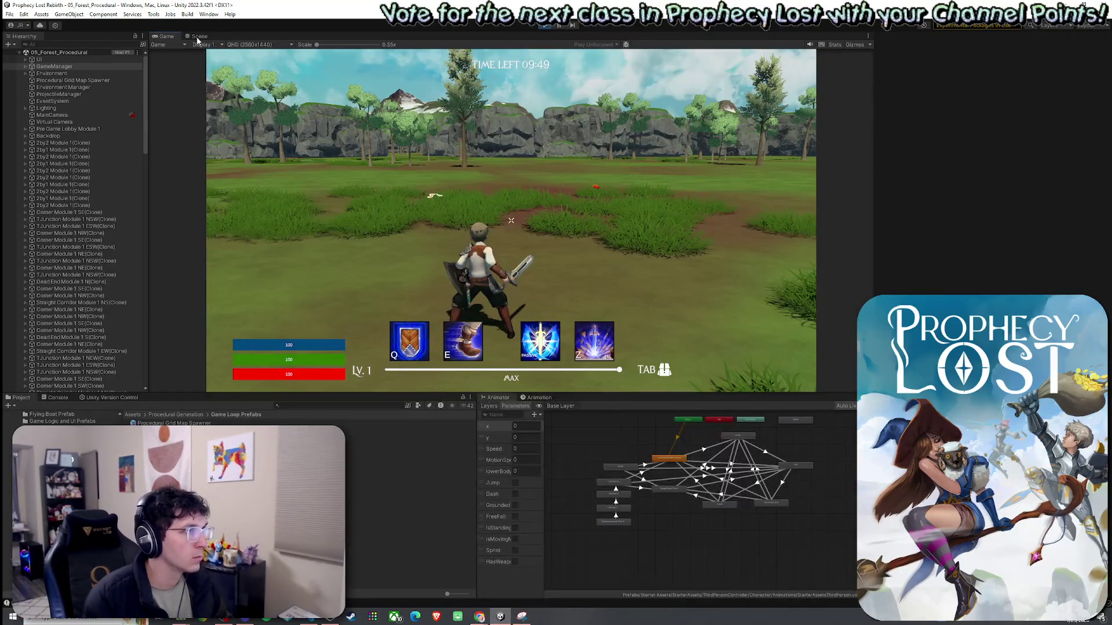
Switch to the 3D perspective Scene view and fly the camera over the generated forest grid
click(199, 37)
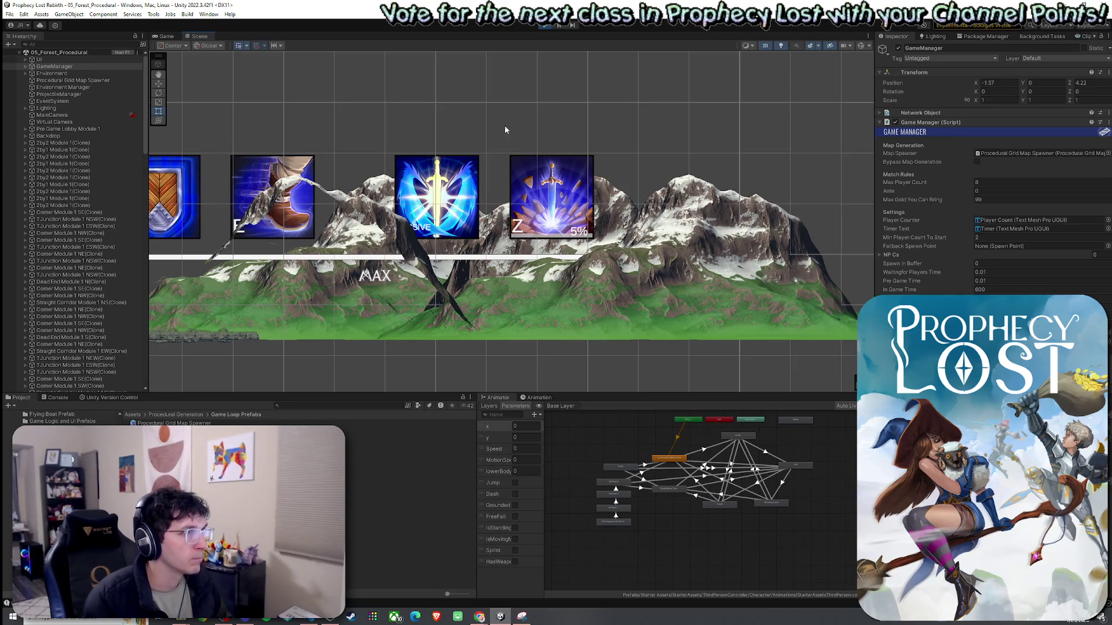
click(762, 45)
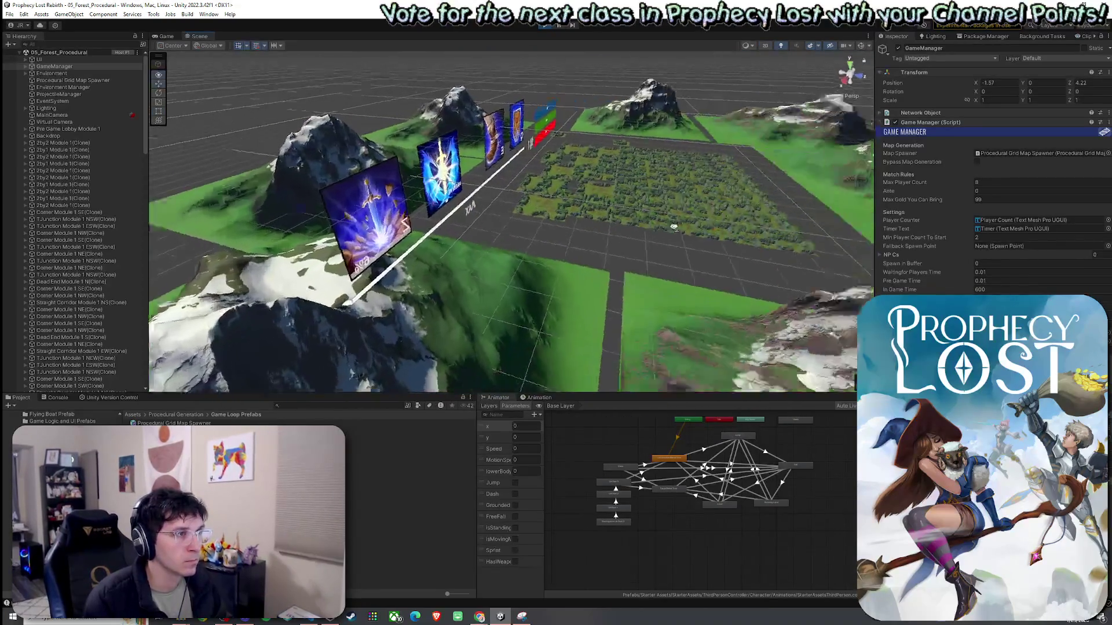
key(w)
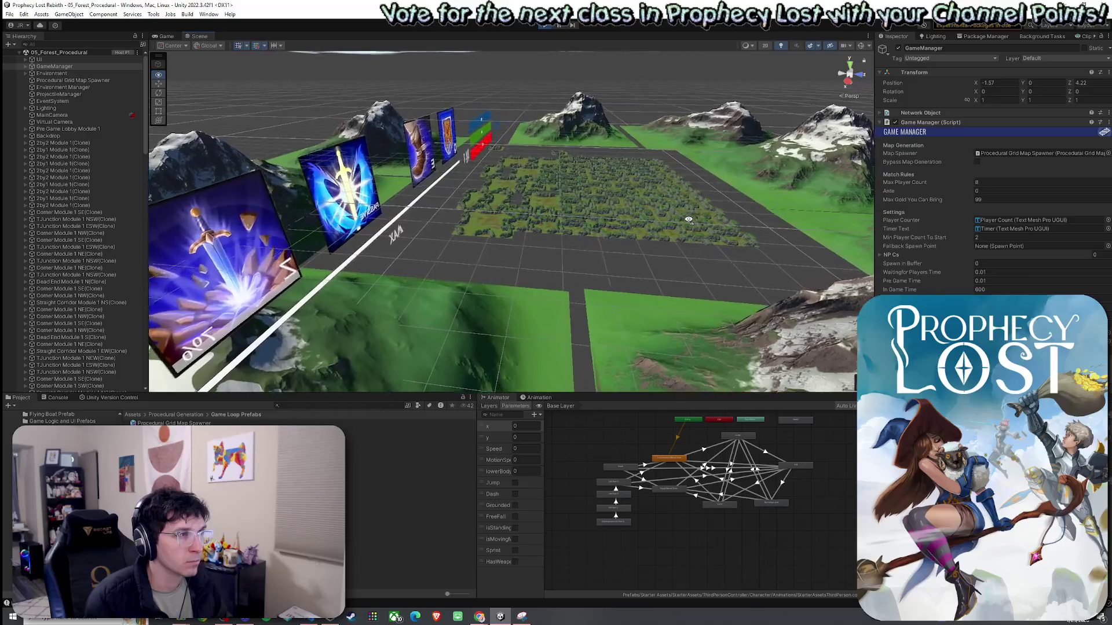
key(w)
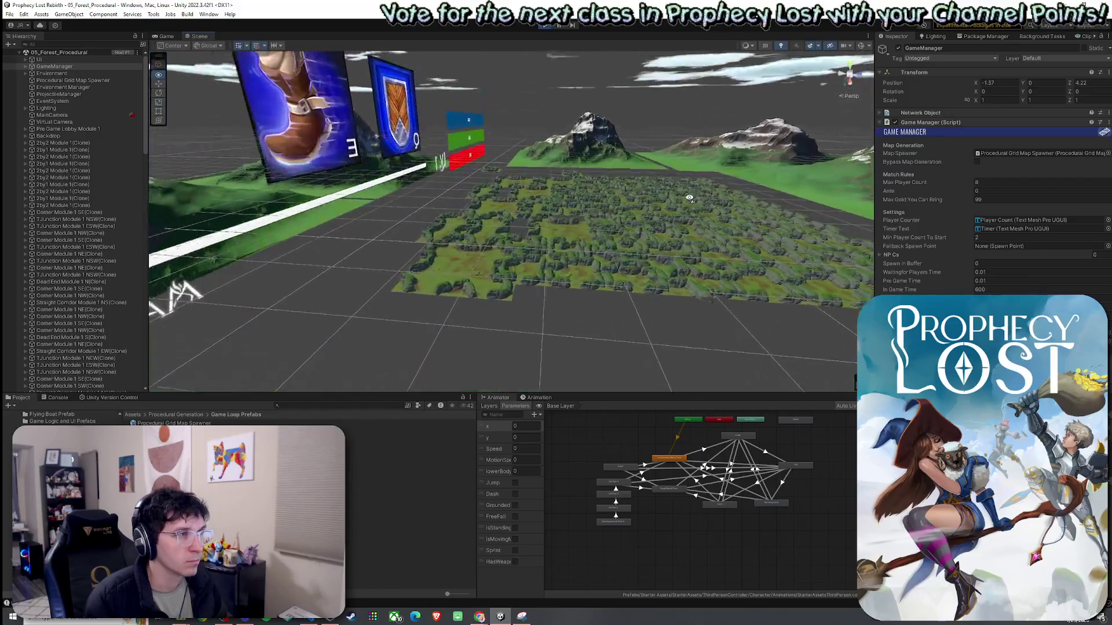
key(w)
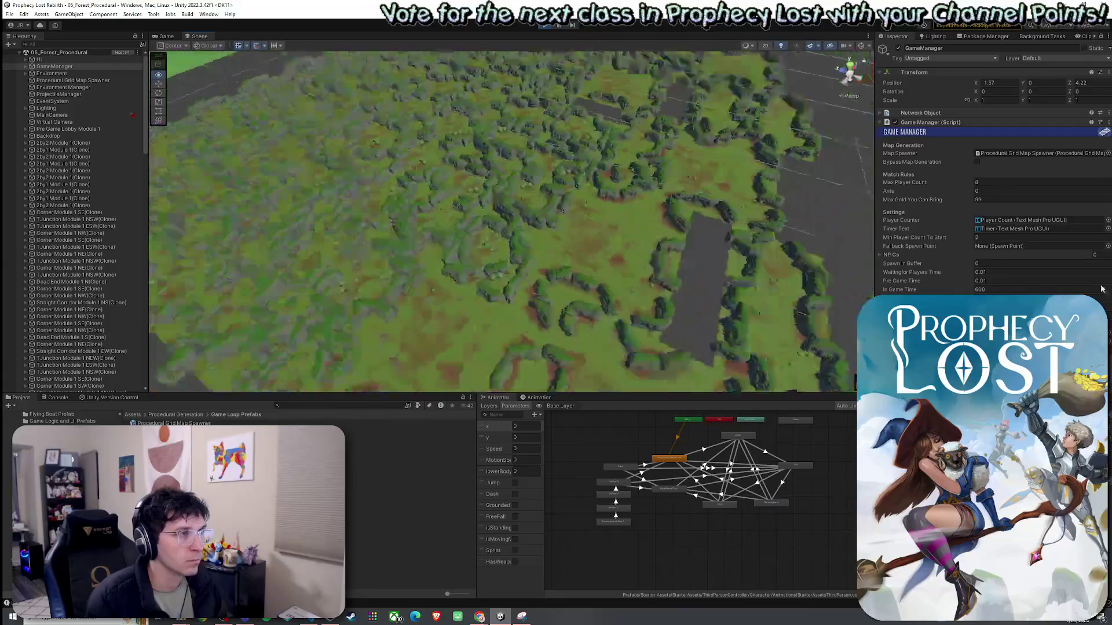
key(w)
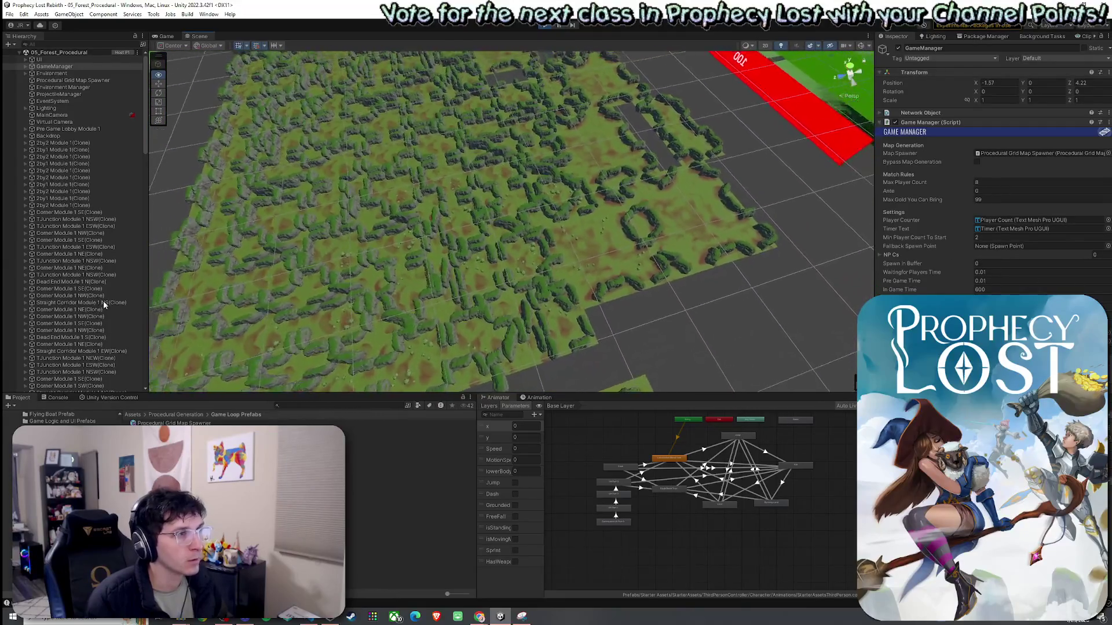
key(w)
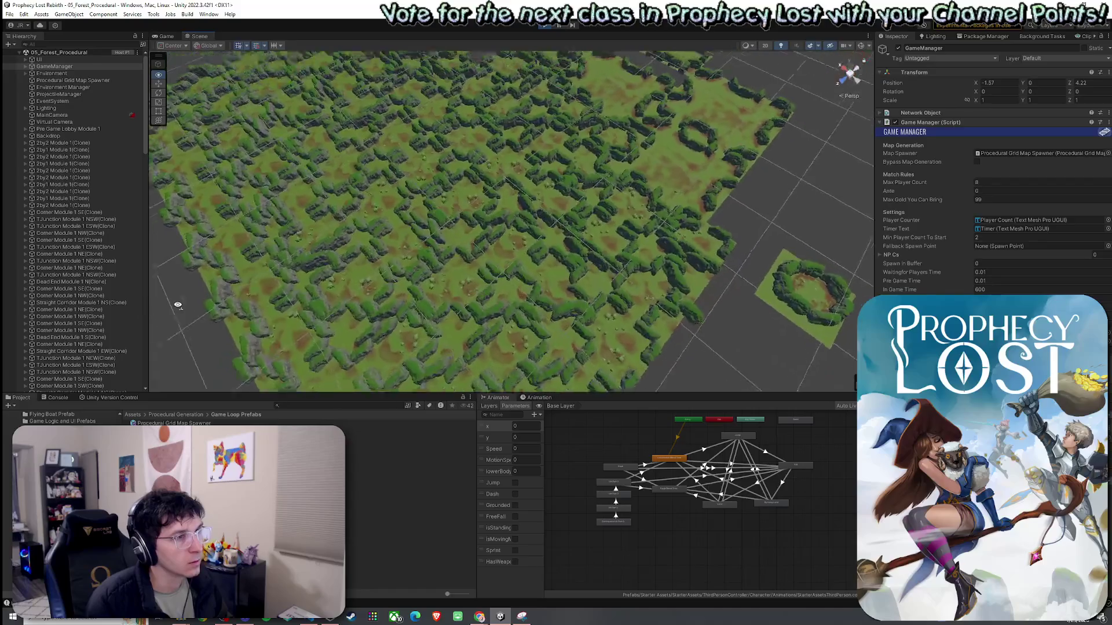
key(w)
key(ctrl+2)
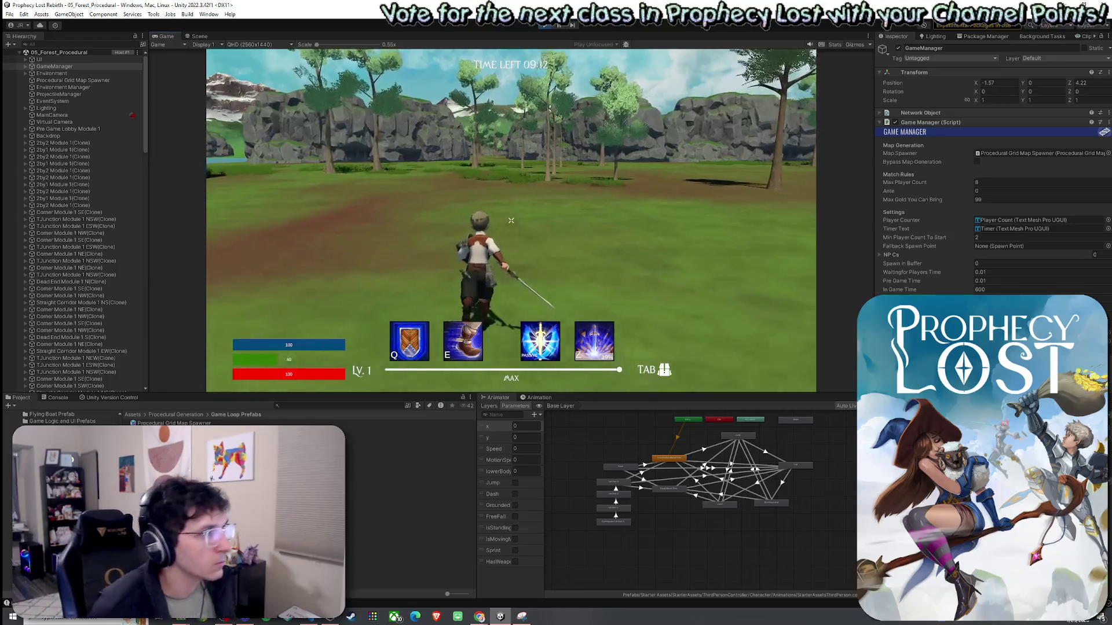
key(w)
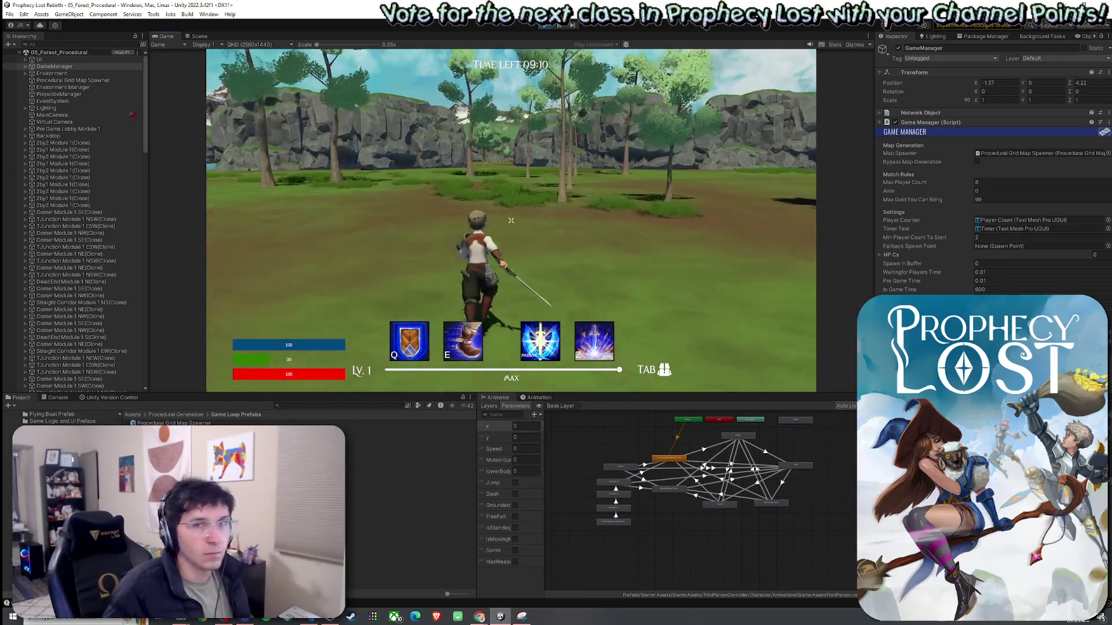
key(w)
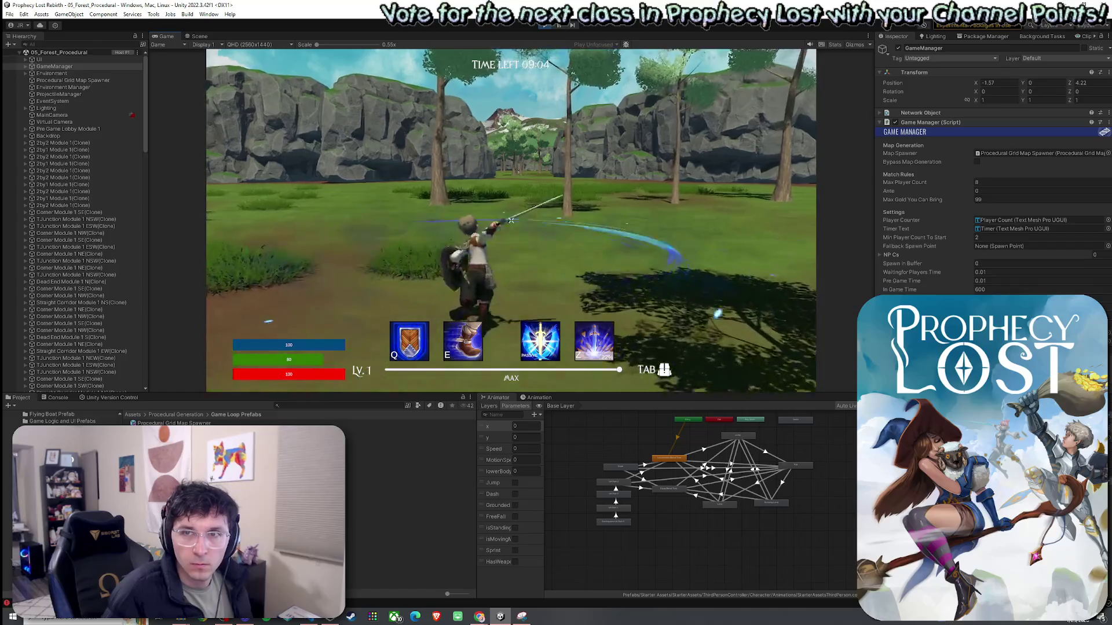
key(w)
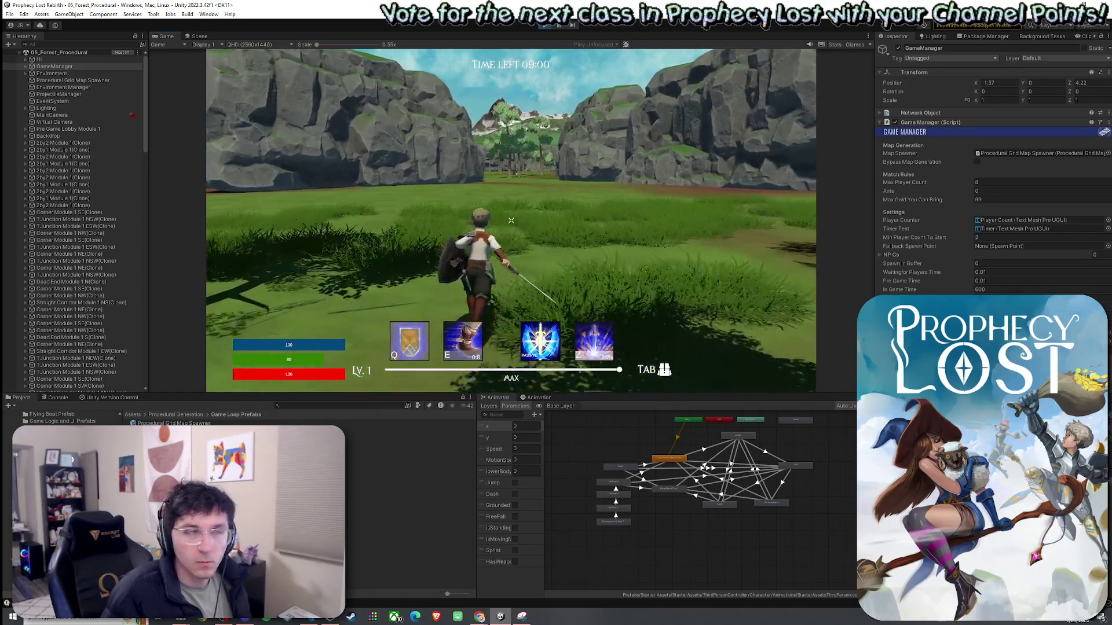
key(w)
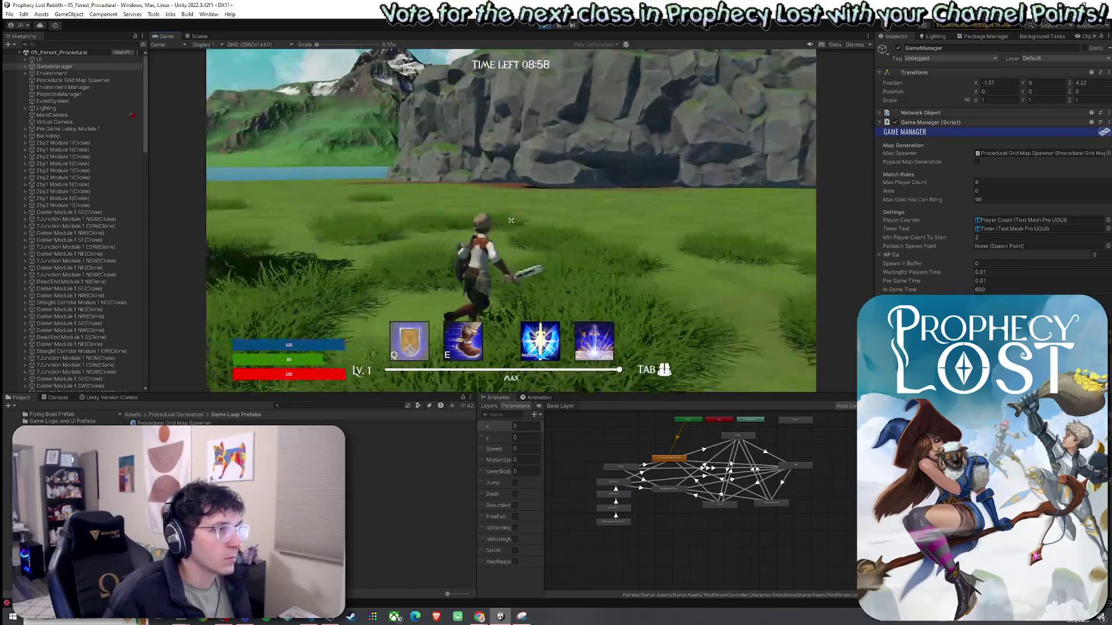
key(w)
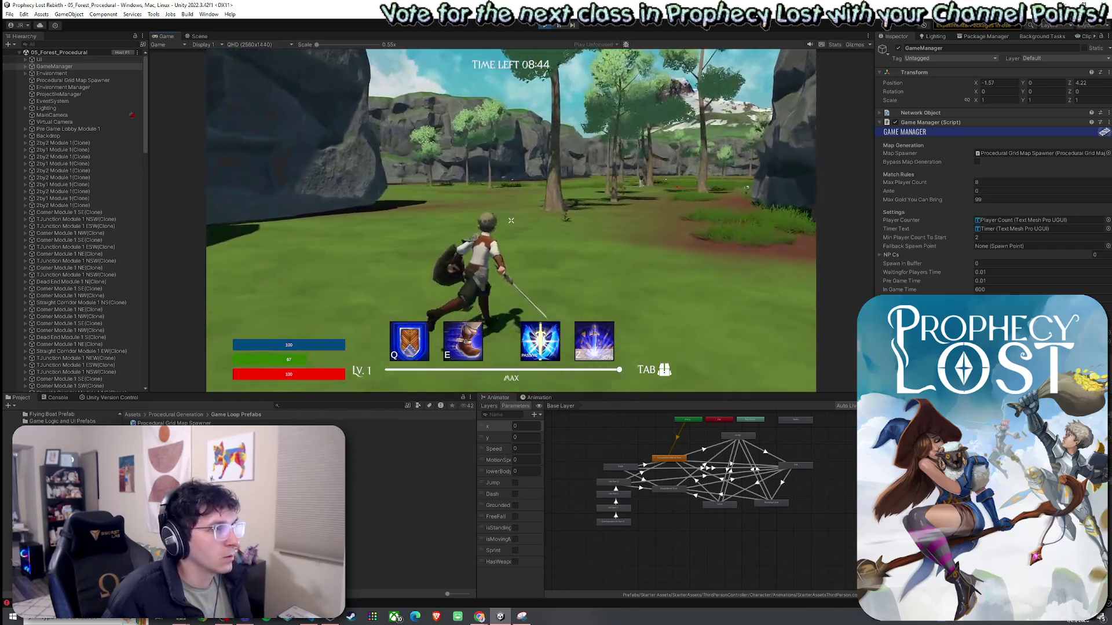
key(w)
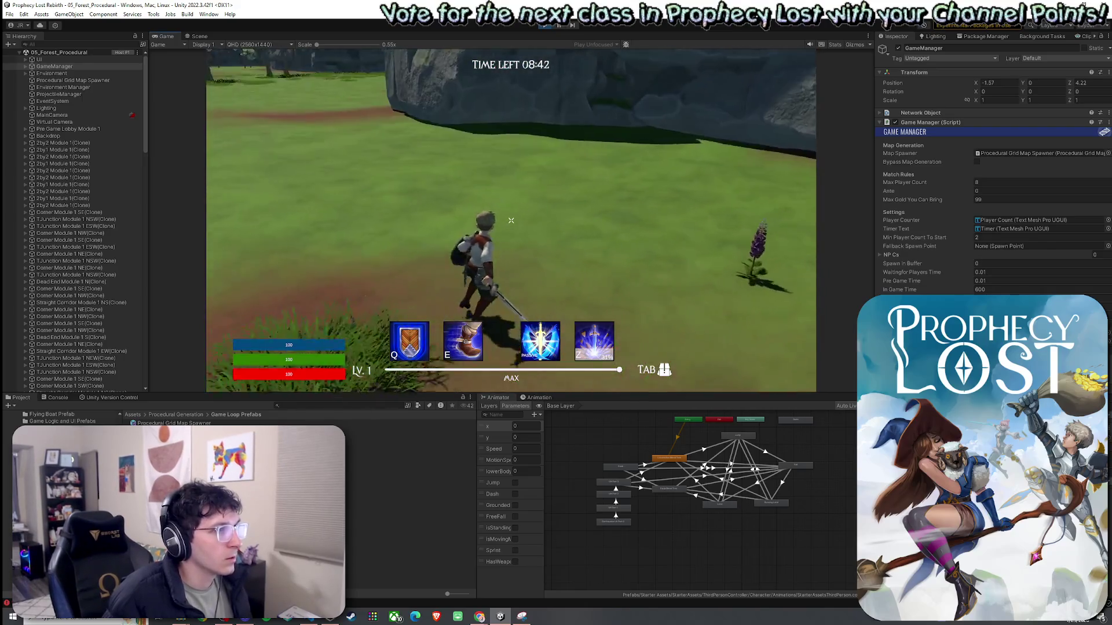
key(w)
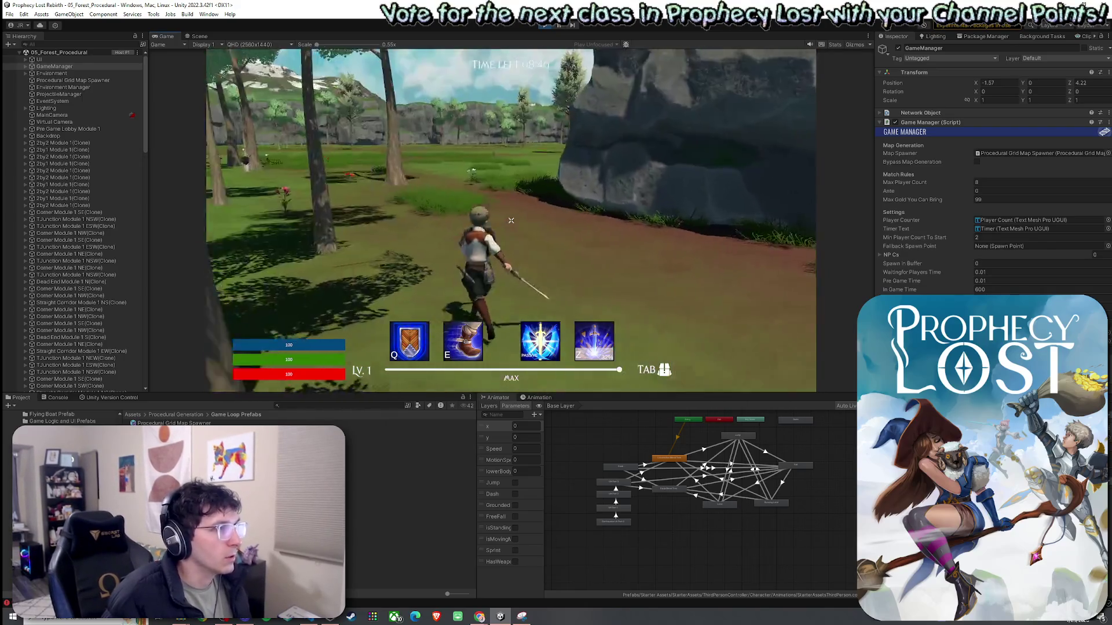
key(w)
key(space)
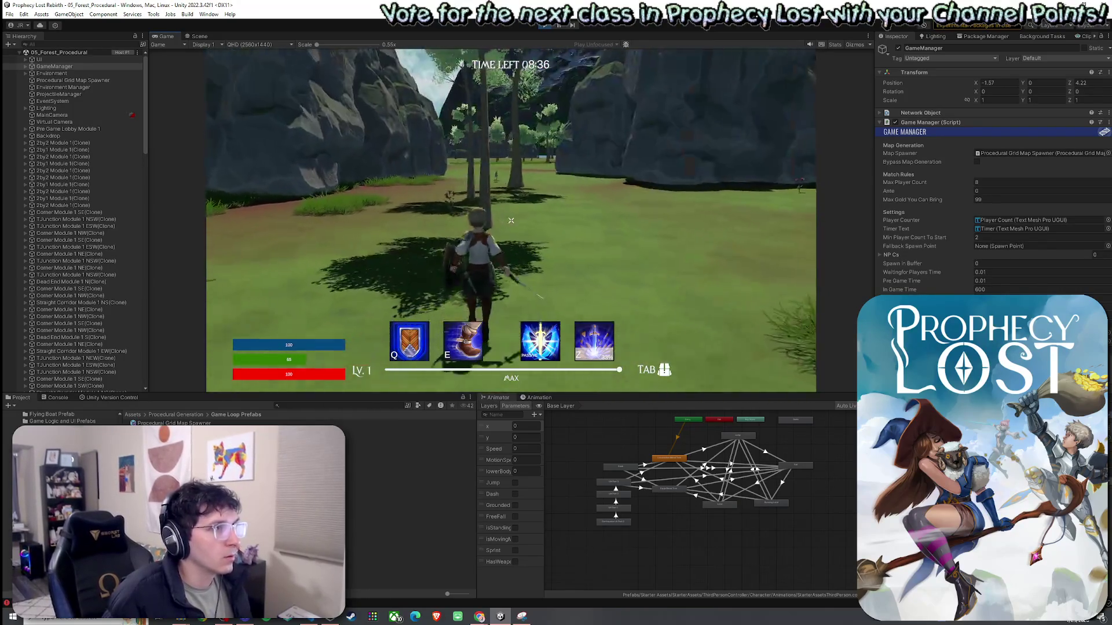
key(w)
key(space)
key(w)
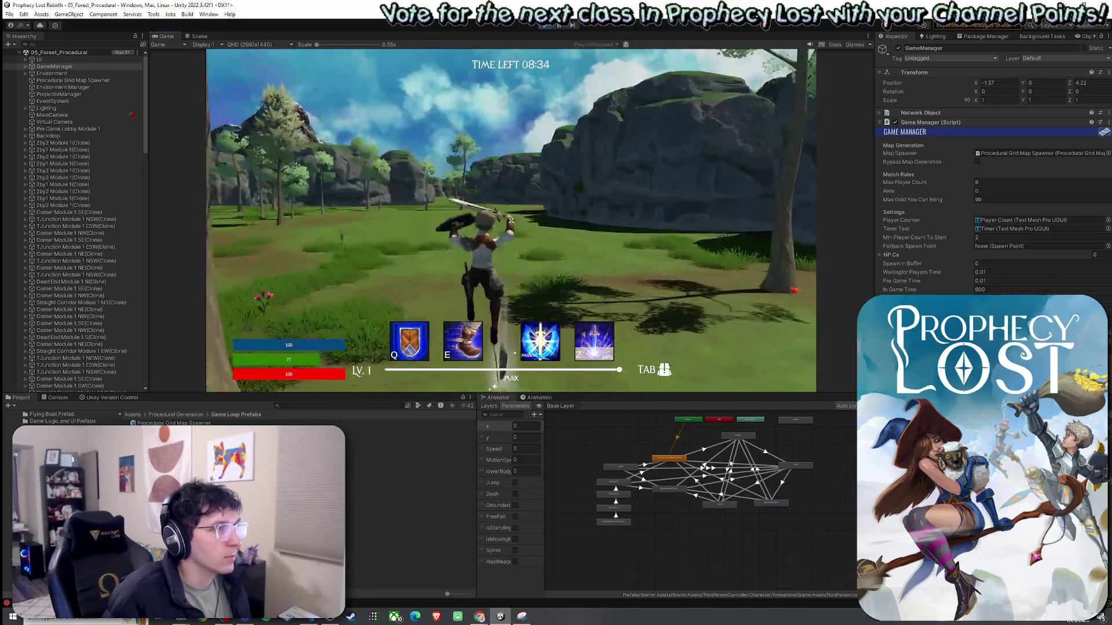
key(w)
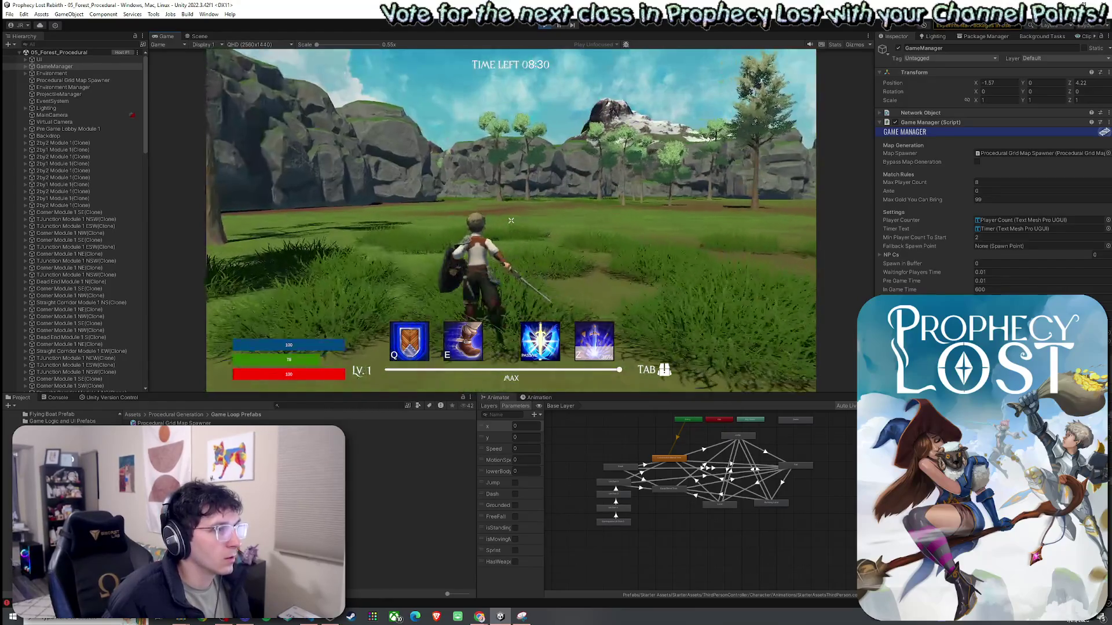
key(super)
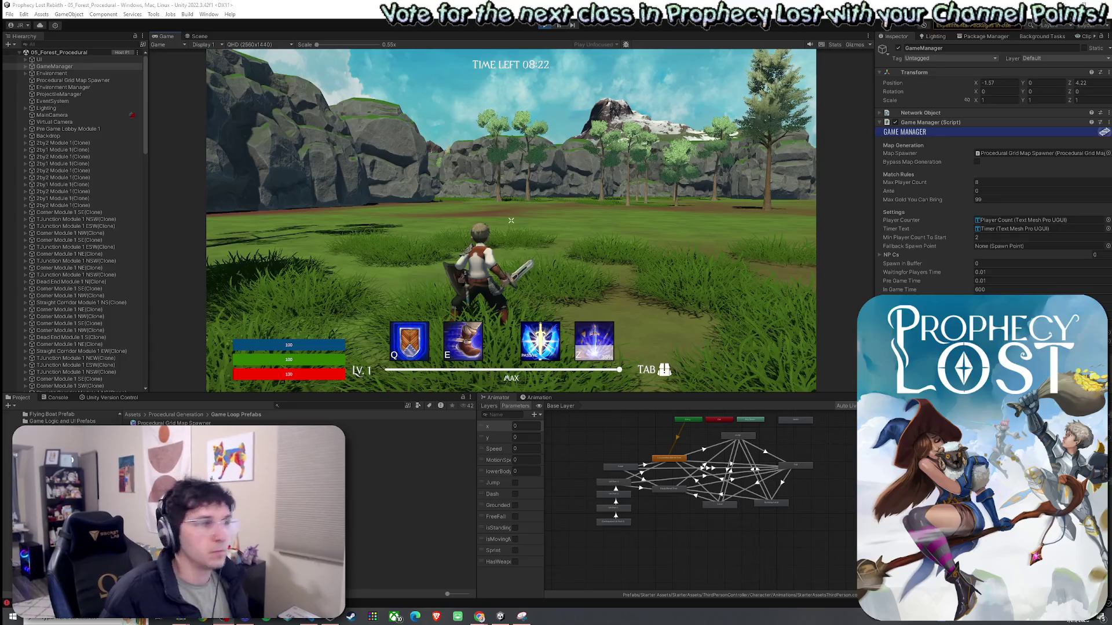
key(w)
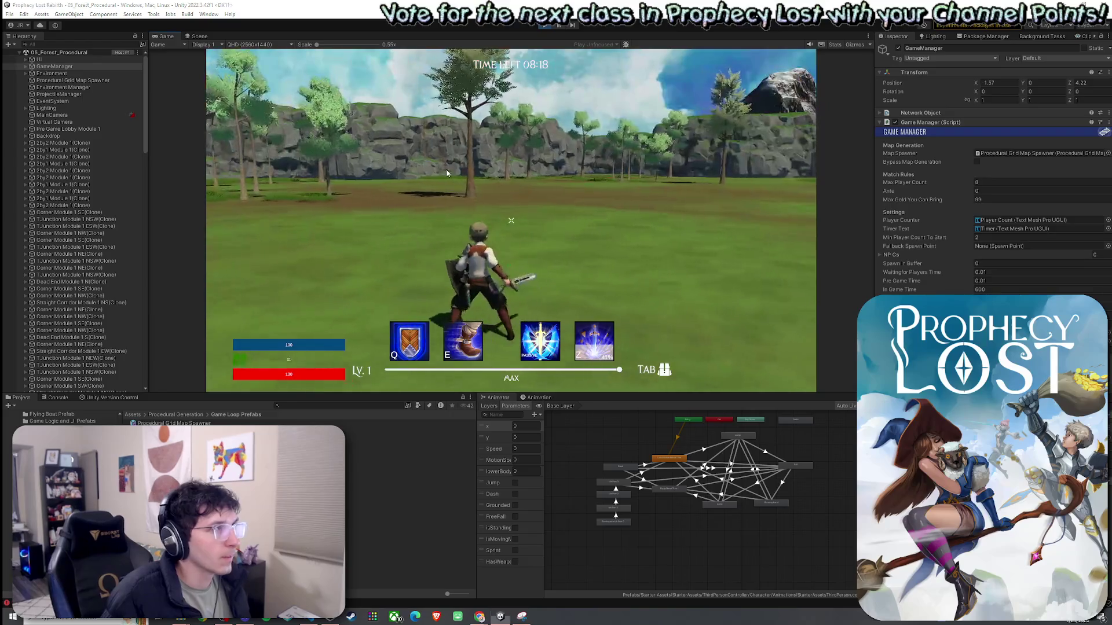
Maximize the running game and run and jump the character across the field toward the lake
key(shift+space)
click(194, 54)
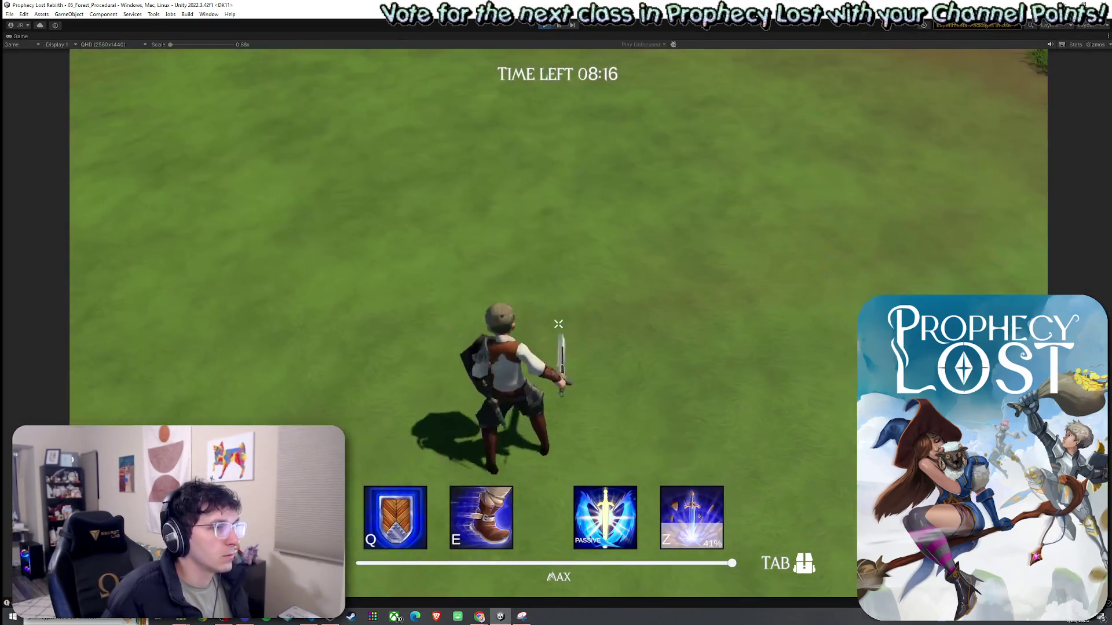
key(w)
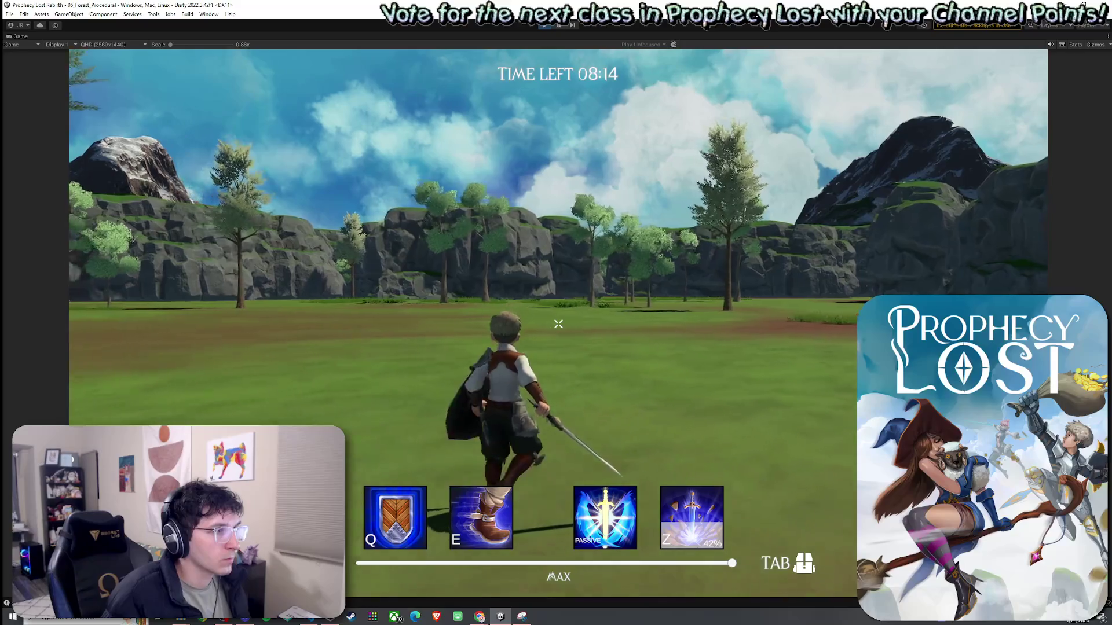
click(558, 324)
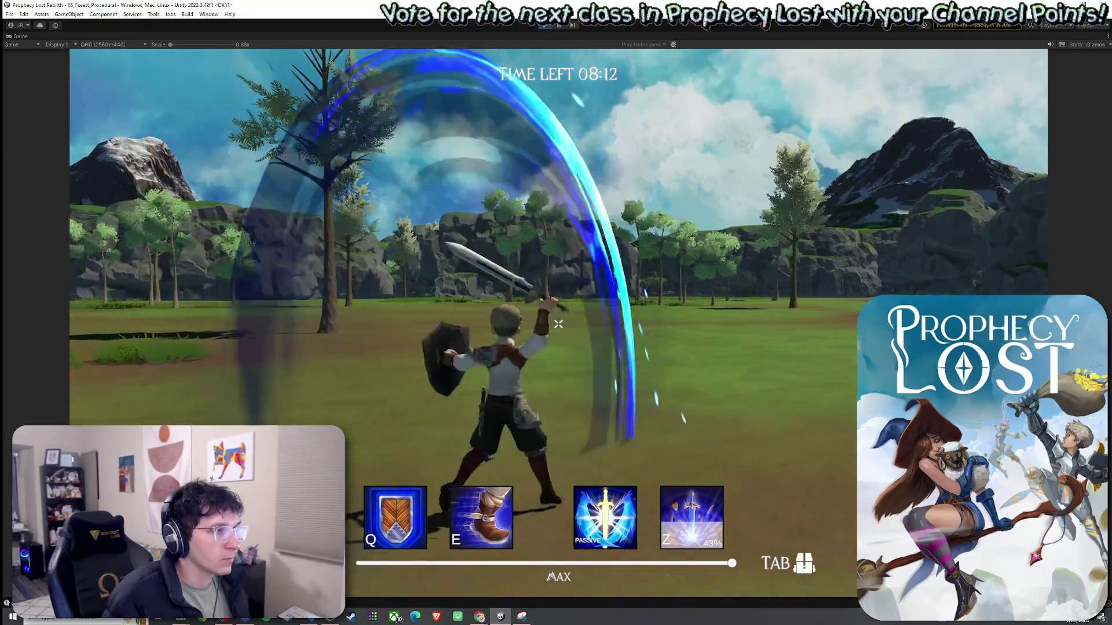
key(w)
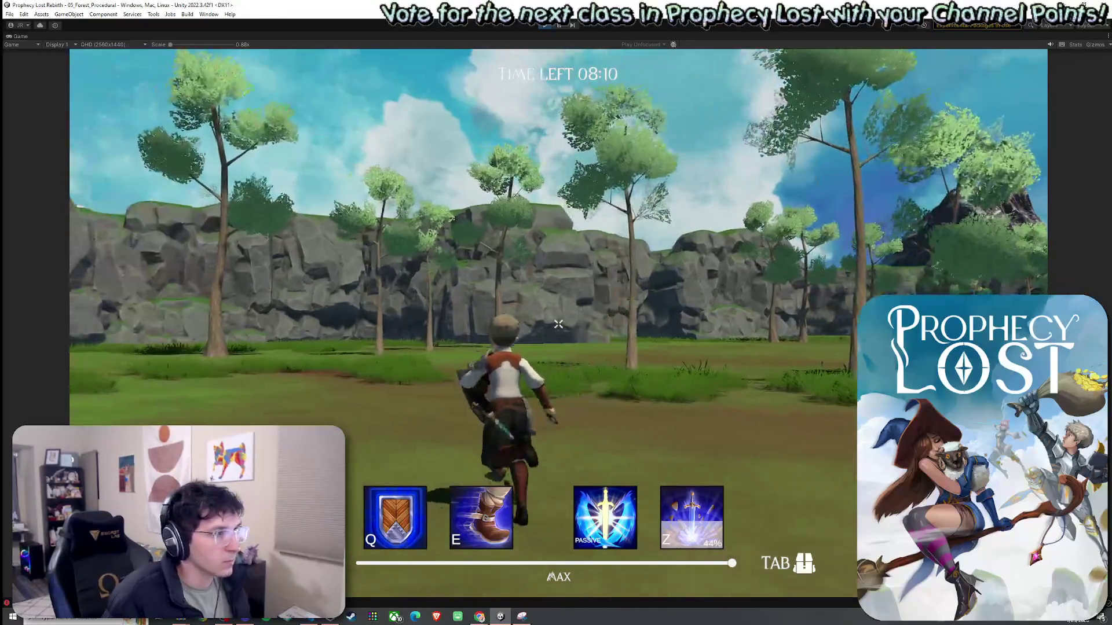
key(w)
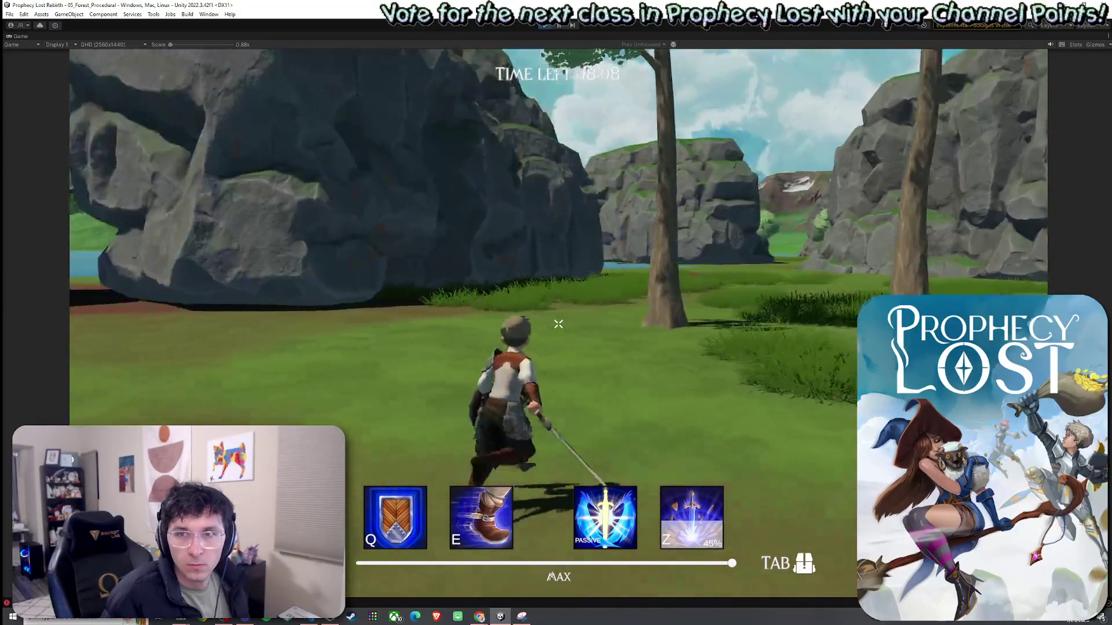
key(w)
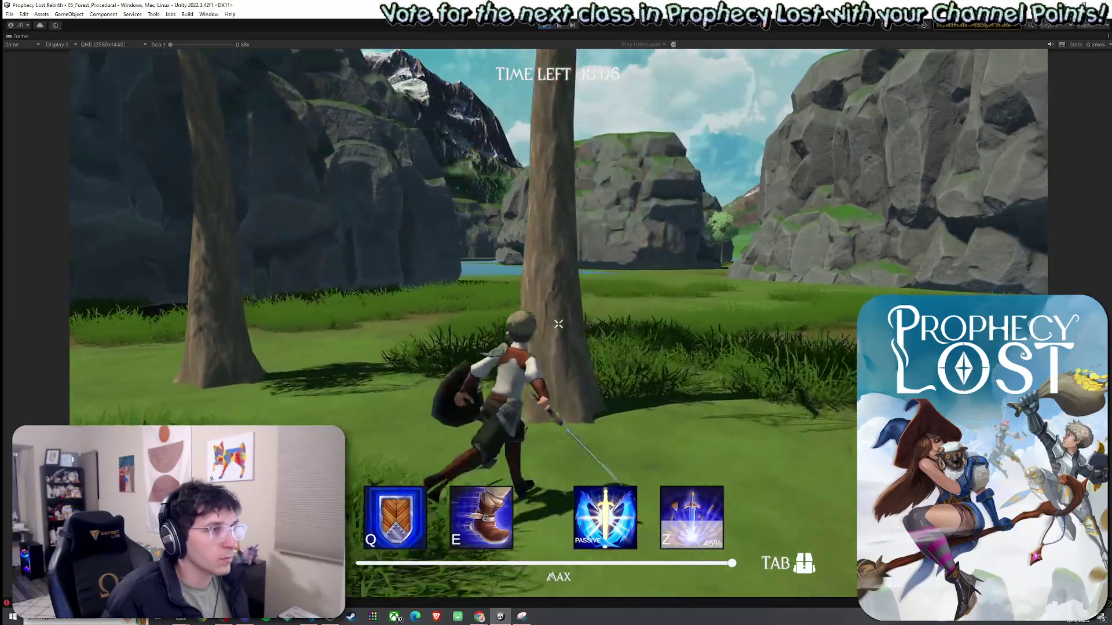
key(w)
key(space)
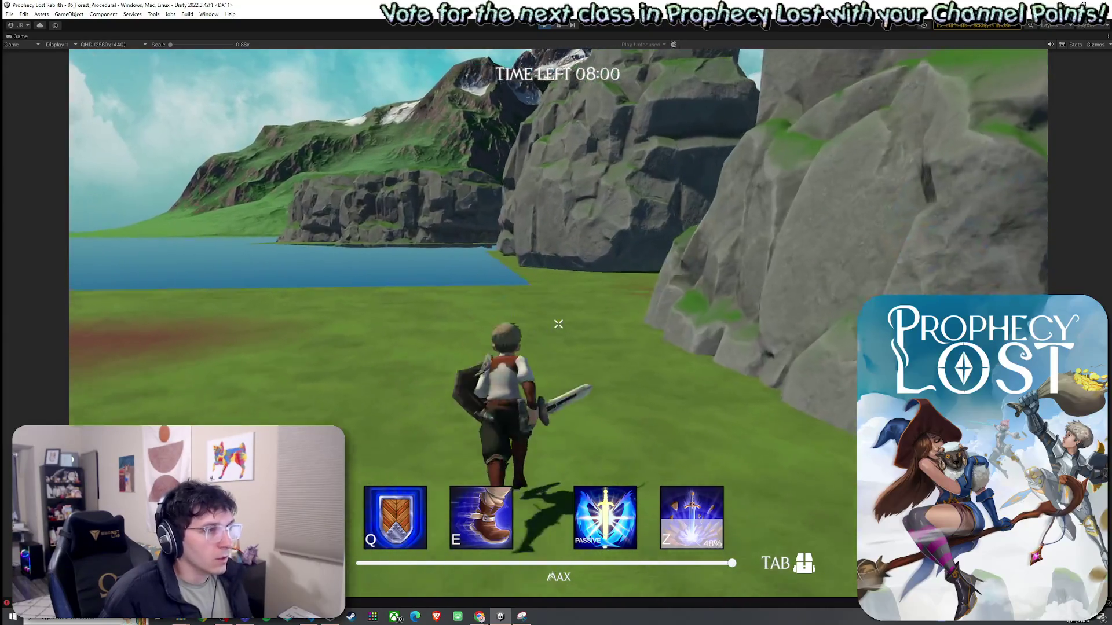
key(w)
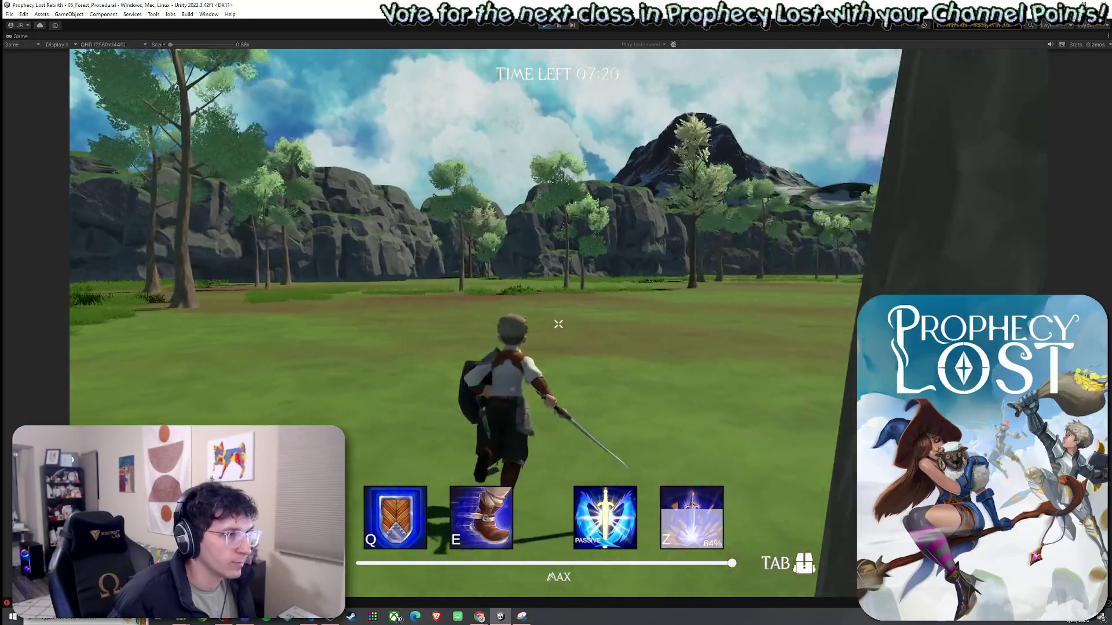
Test combat with sword slashes, shield blocks, dash and shield ability, then leave the maximized view
click(558, 324)
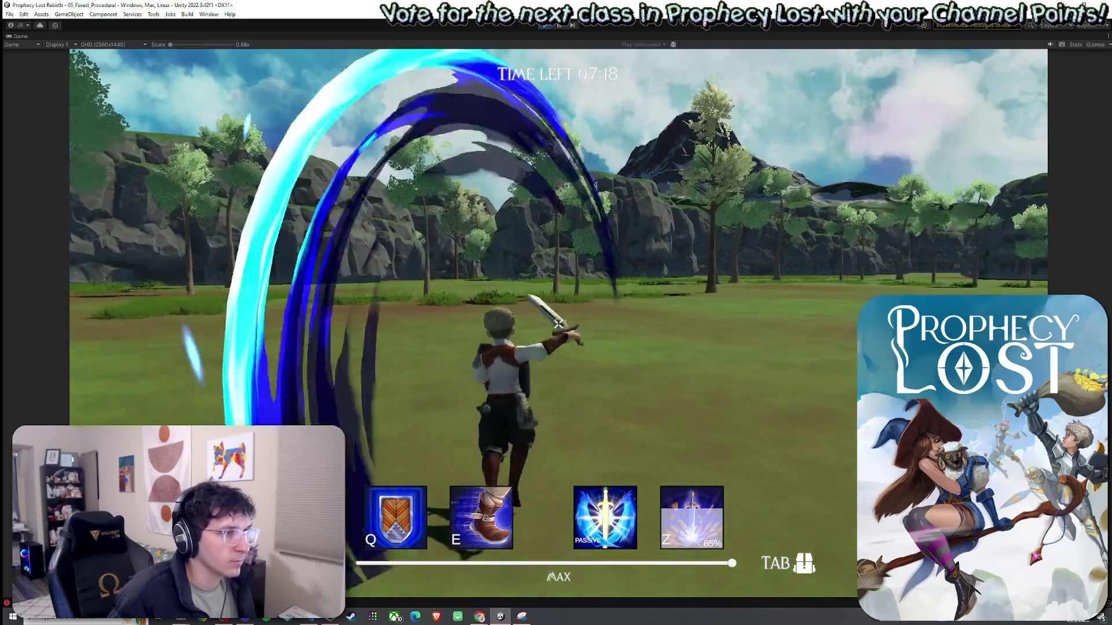
click(558, 324)
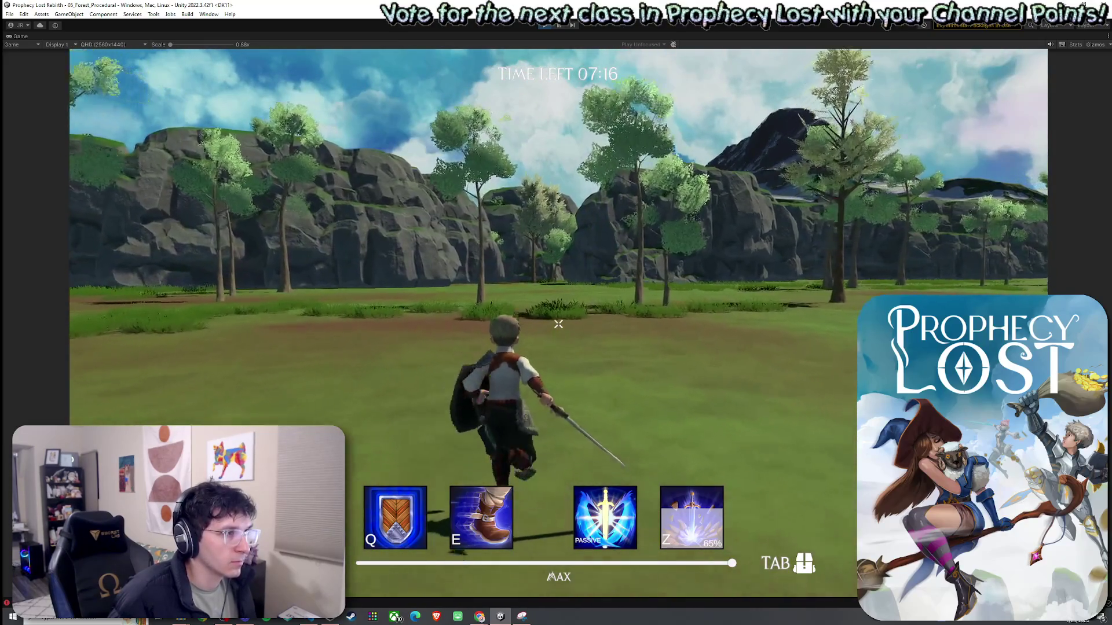
right_click(558, 324)
click(558, 325)
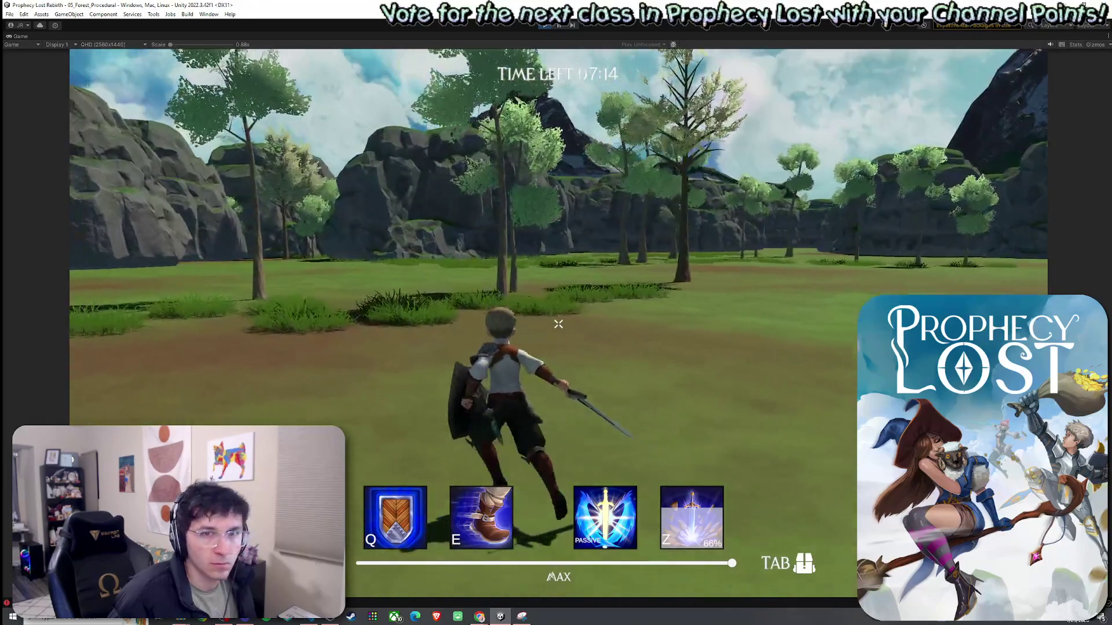
key(e)
key(q)
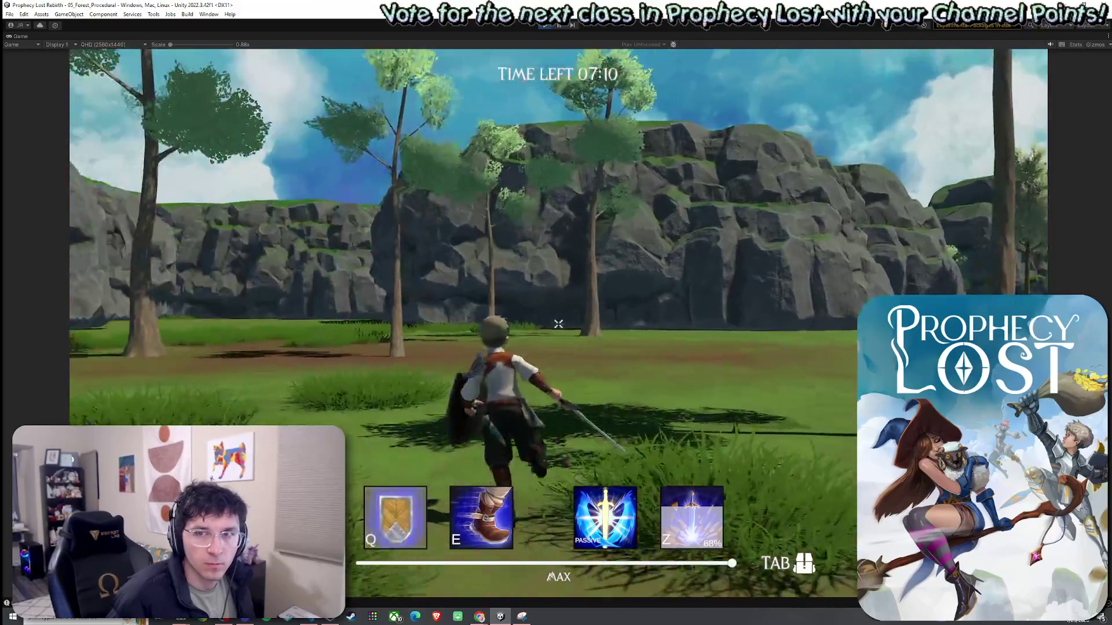
right_click(558, 325)
key(w)
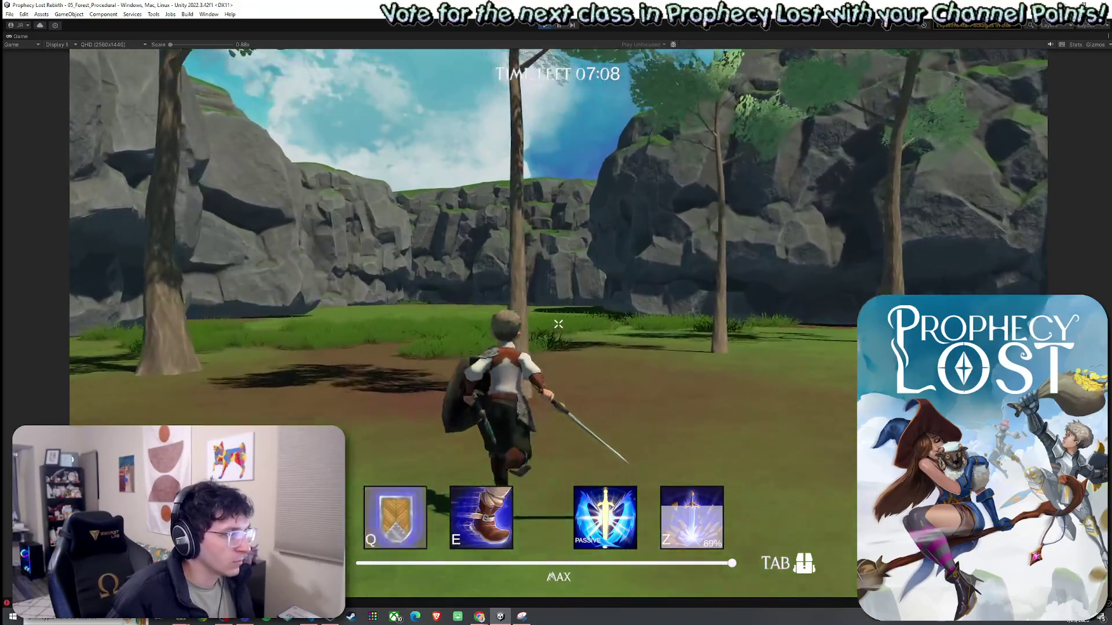
key(Escape)
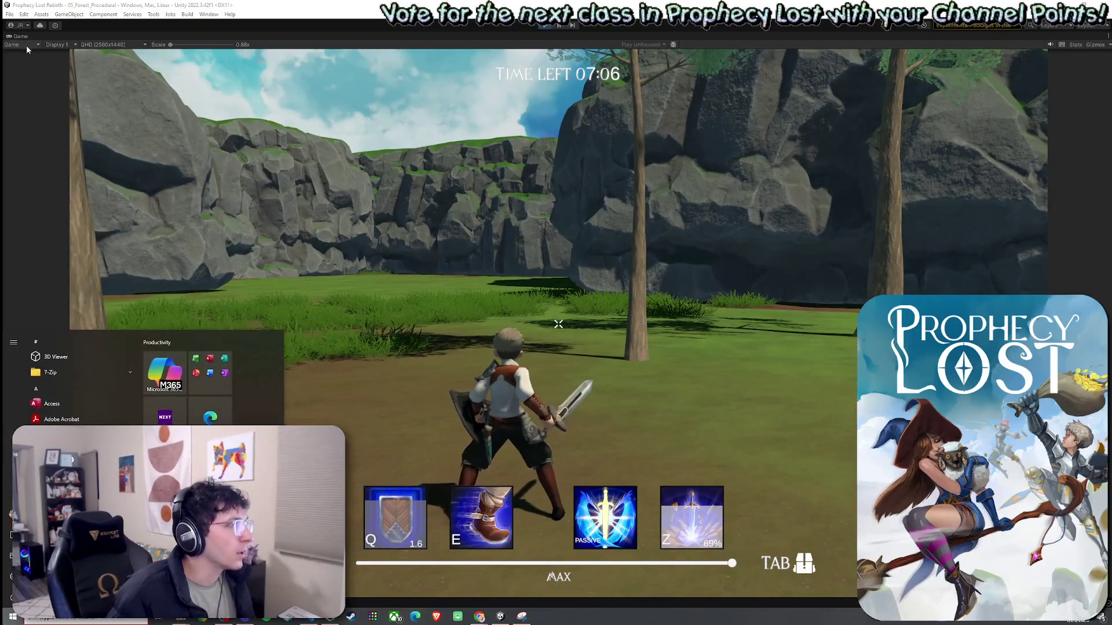
key(ctrl+p)
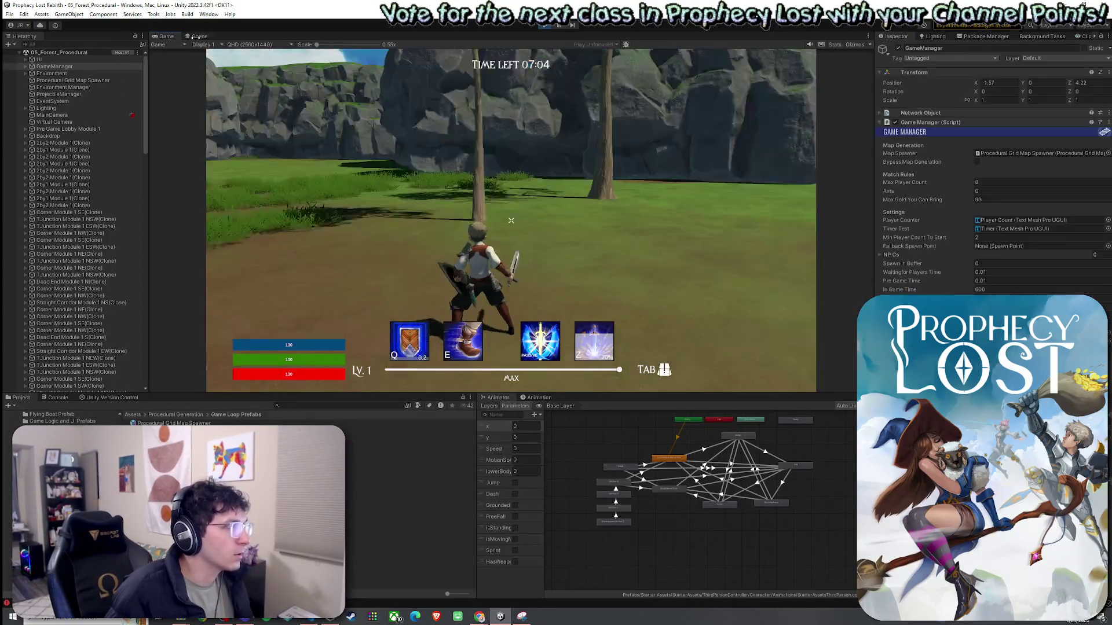
Select the Procedural Grid Map Spawner (10×10 grid, seed 12345) and orbit the Scene camera over the map
mouse_move(501, 252)
mouse_down()
mouse_move(561, 282)
mouse_move(662, 290)
mouse_move(684, 274)
mouse_move(969, 283)
mouse_up()
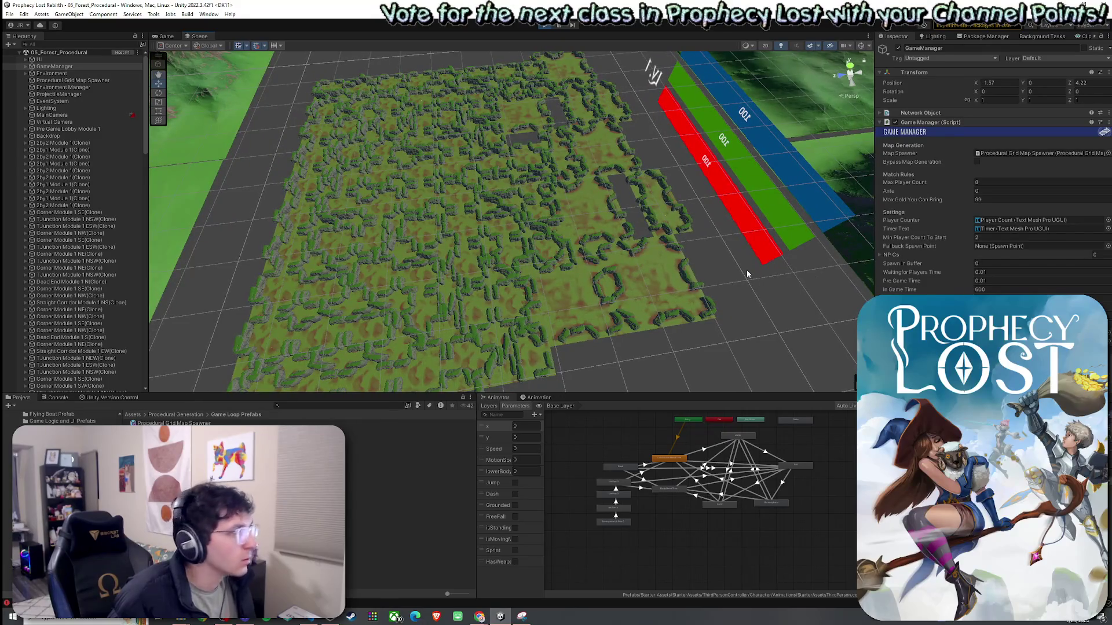
click(104, 81)
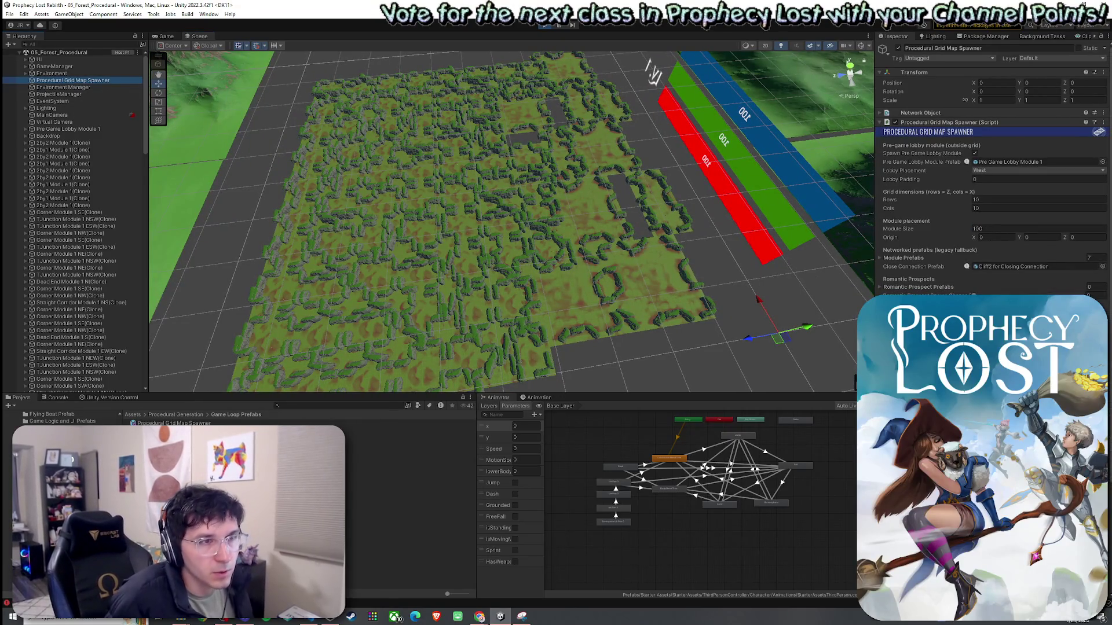
scroll(990, 173, down, 5)
scroll(990, 174, down, 1)
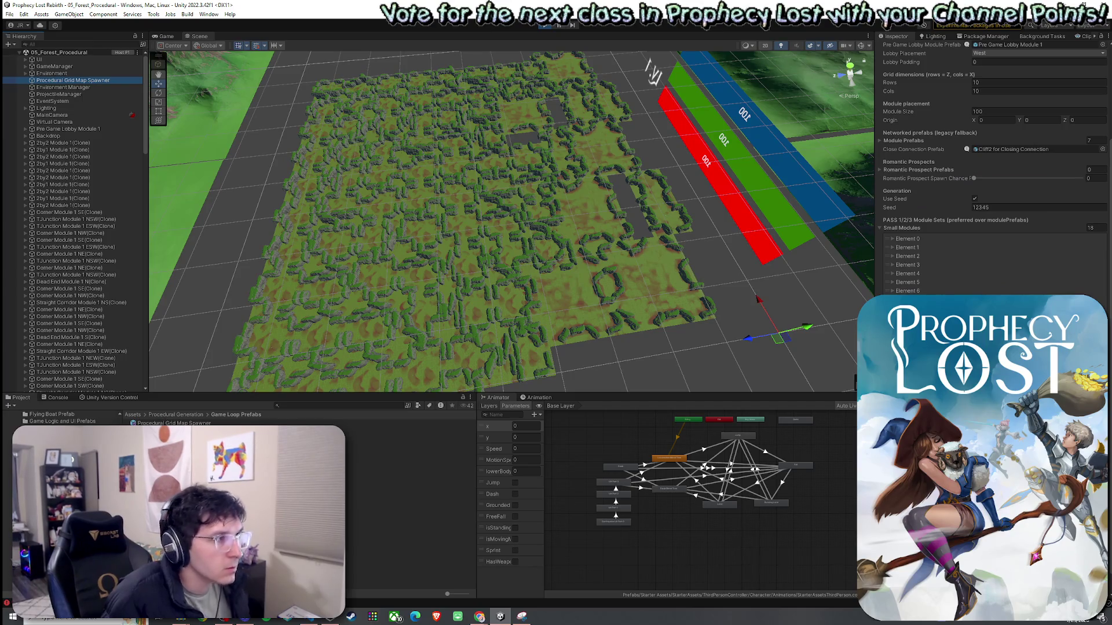
mouse_move(724, 328)
mouse_down()
mouse_move(605, 334)
mouse_move(603, 325)
mouse_move(560, 357)
mouse_move(450, 345)
mouse_move(510, 373)
mouse_move(577, 308)
mouse_move(528, 305)
mouse_move(735, 290)
mouse_move(813, 298)
mouse_move(782, 325)
mouse_move(695, 316)
mouse_move(660, 191)
mouse_move(603, 188)
mouse_up()
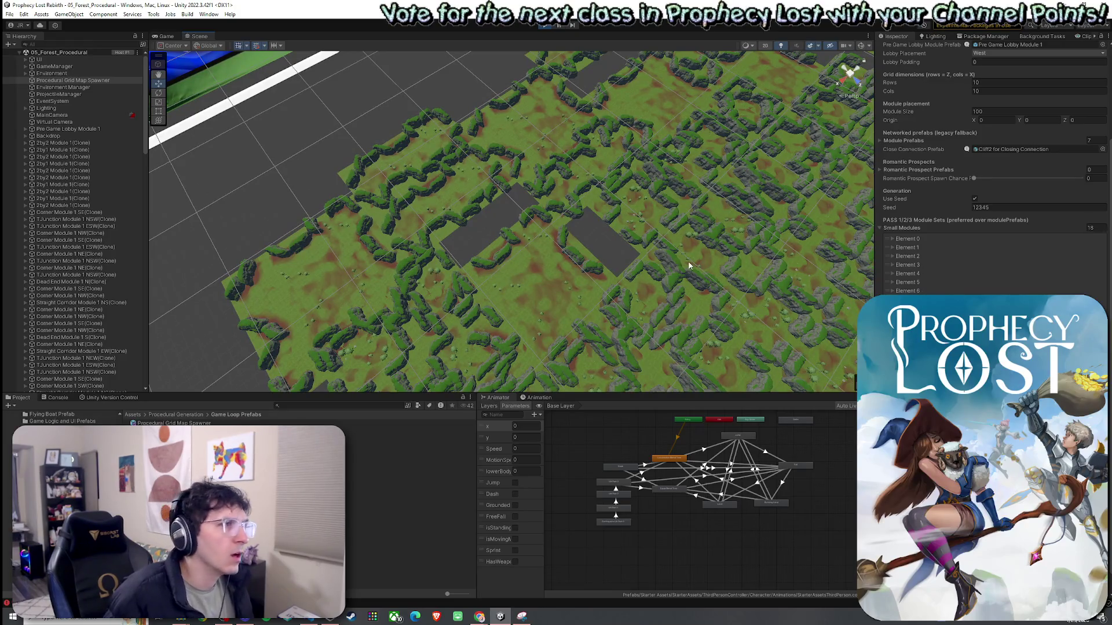
mouse_move(687, 266)
mouse_down()
mouse_move(644, 229)
mouse_move(659, 248)
mouse_move(654, 270)
mouse_move(645, 247)
mouse_up()
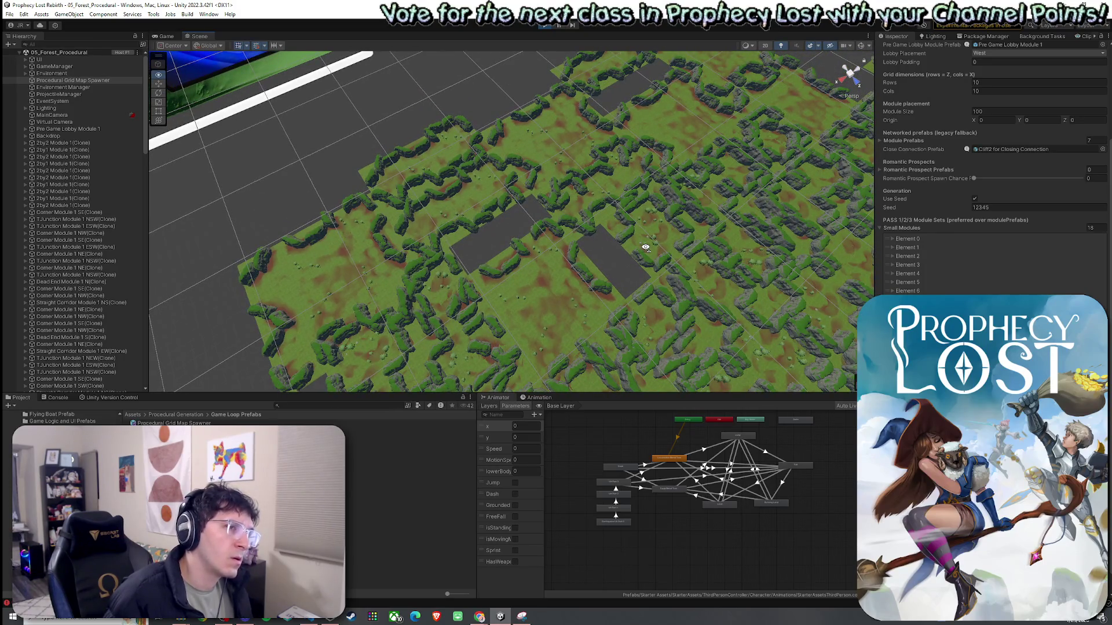
drag(645, 247, 642, 251)
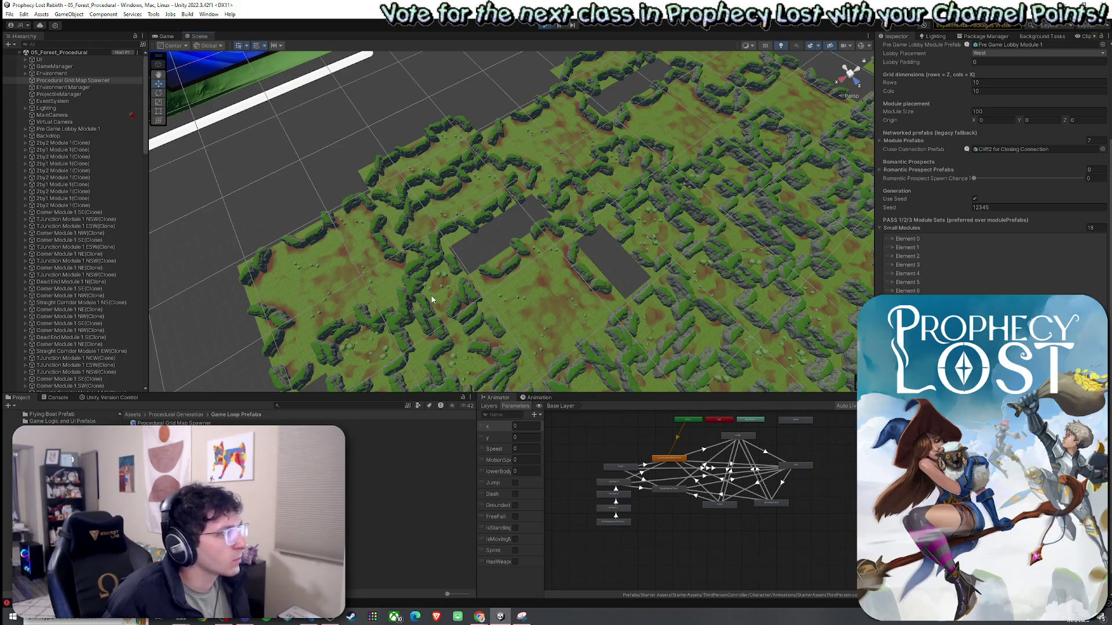
Select a generated terrain tile, then its parent 2by2 Module 1(Clone) and that module's SpawnAnchor
click(266, 276)
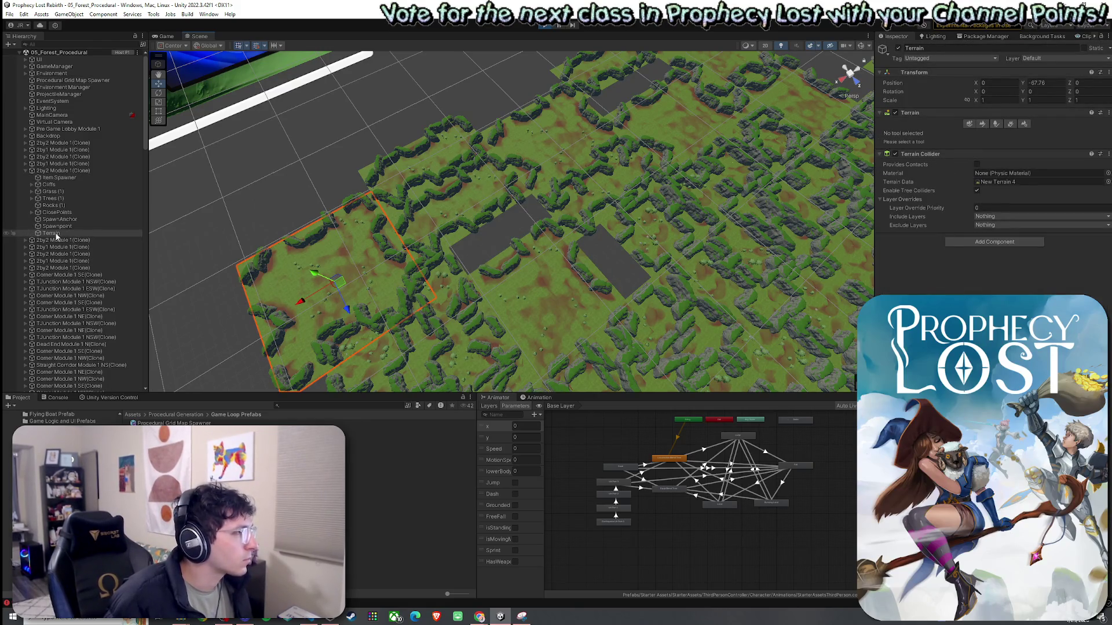
click(61, 172)
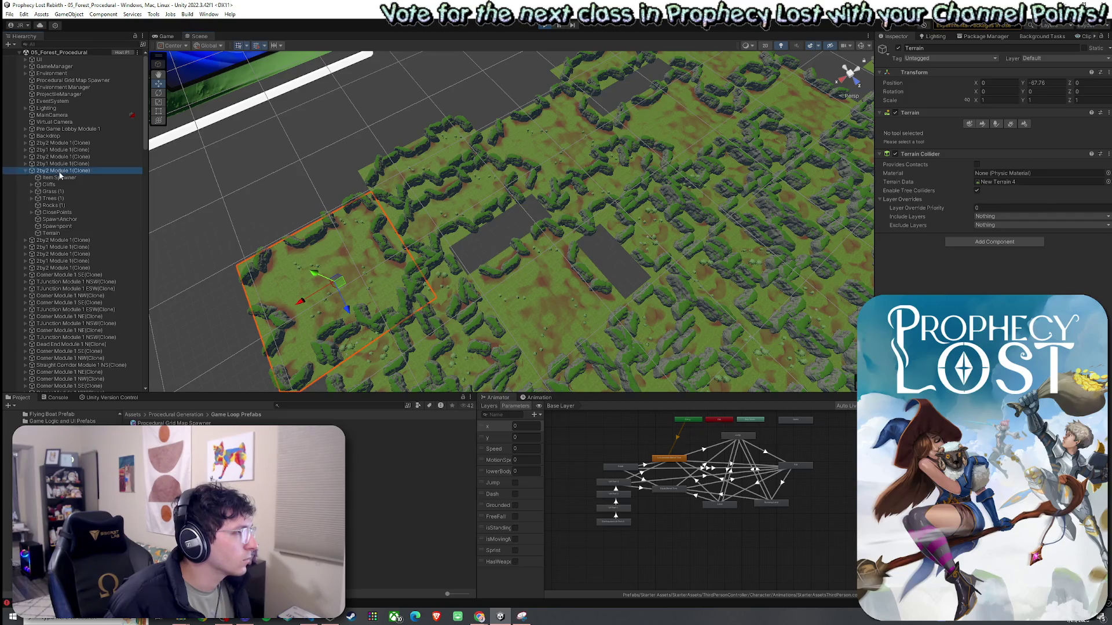
click(70, 220)
Reframe the module's terrain, then exit play mode to clear the generated map
mouse_move(281, 271)
mouse_down()
mouse_move(236, 270)
mouse_move(209, 248)
mouse_move(375, 277)
mouse_move(347, 272)
mouse_up()
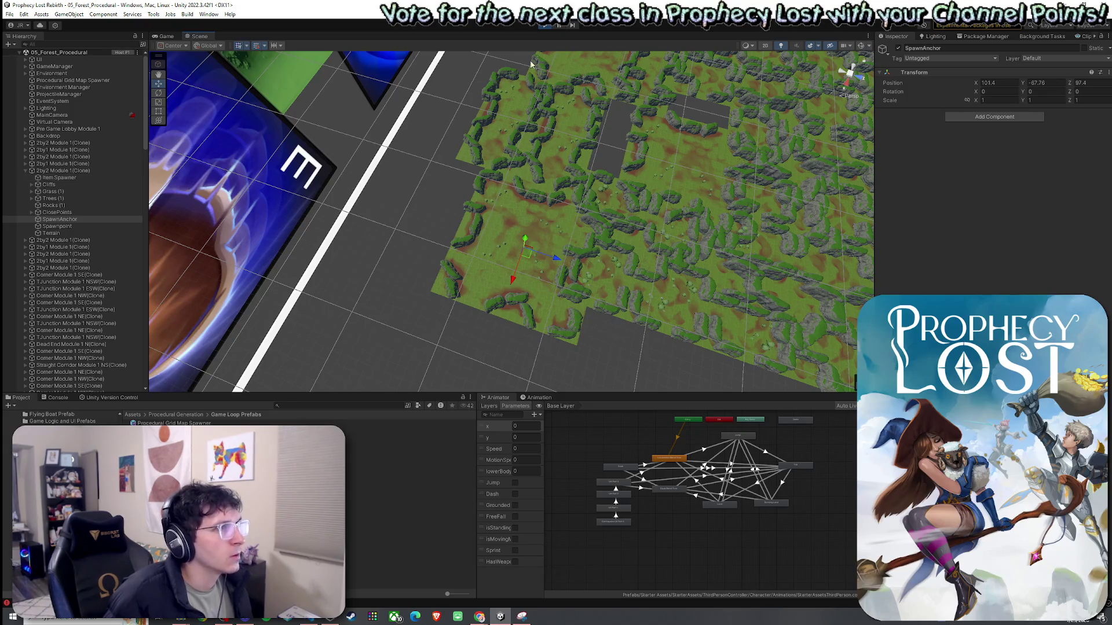
click(544, 26)
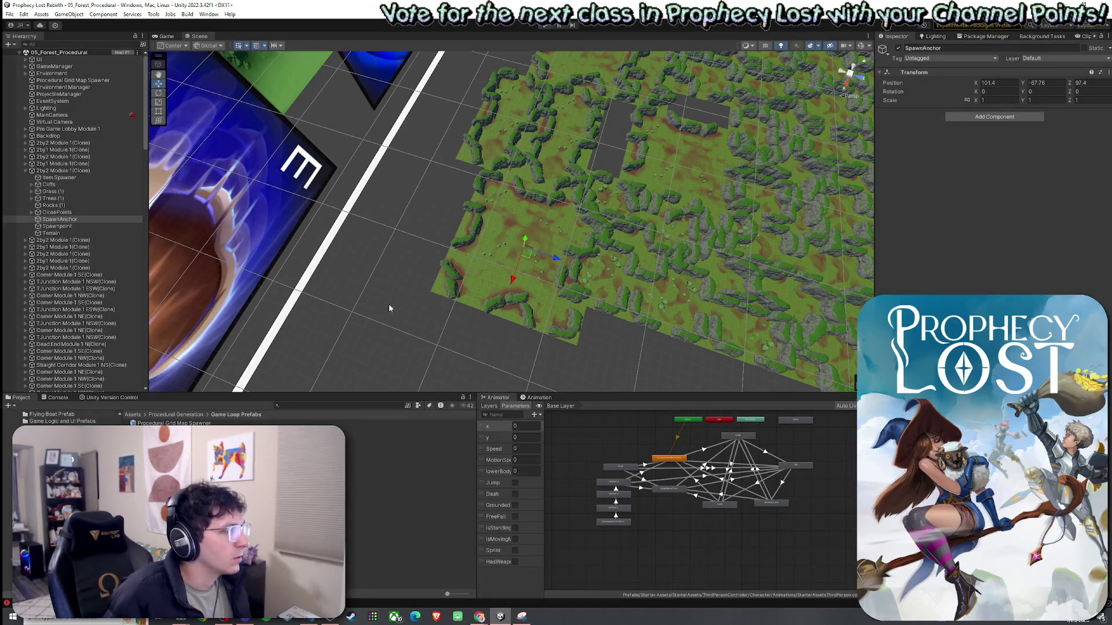
click(132, 414)
Search the Project window for '2by2' and open the 2by2 Module 1 prefab
click(309, 405)
text(spawn)
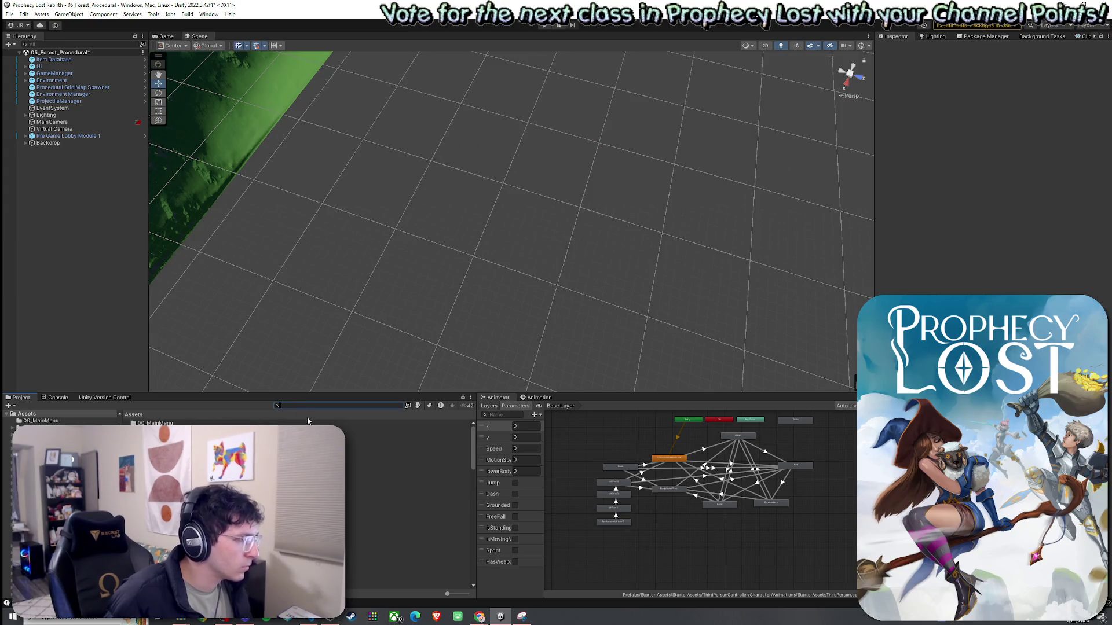
key(BackSpace)
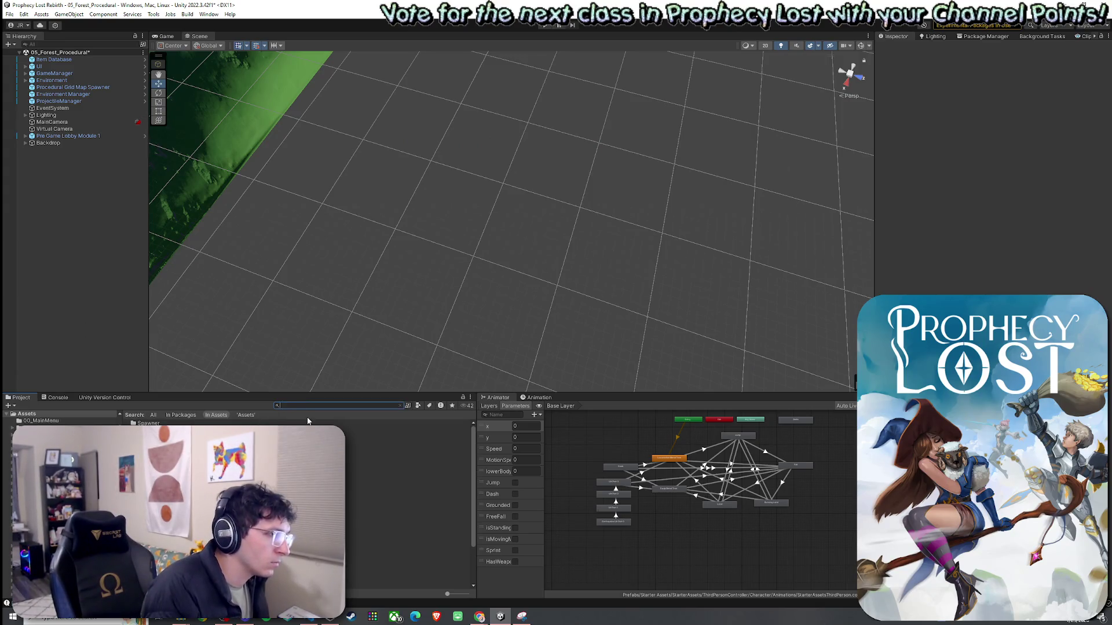
text(2by2)
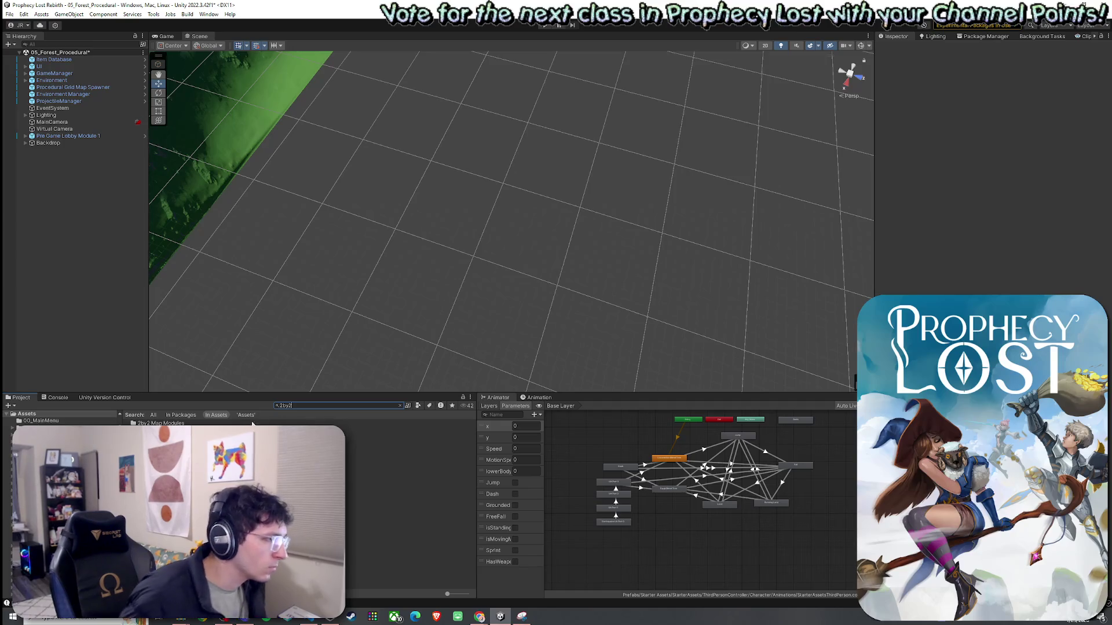
double_click(359, 431)
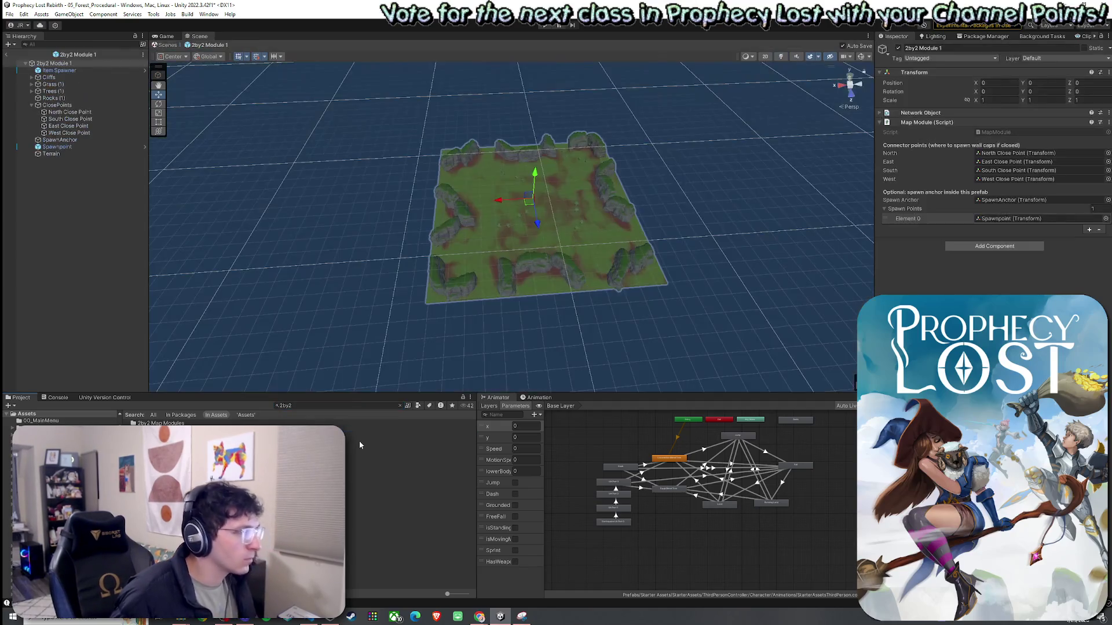
Select the prefab's SpawnAnchor and view the module from nearly straight above
click(67, 140)
scroll(540, 190, up, 8)
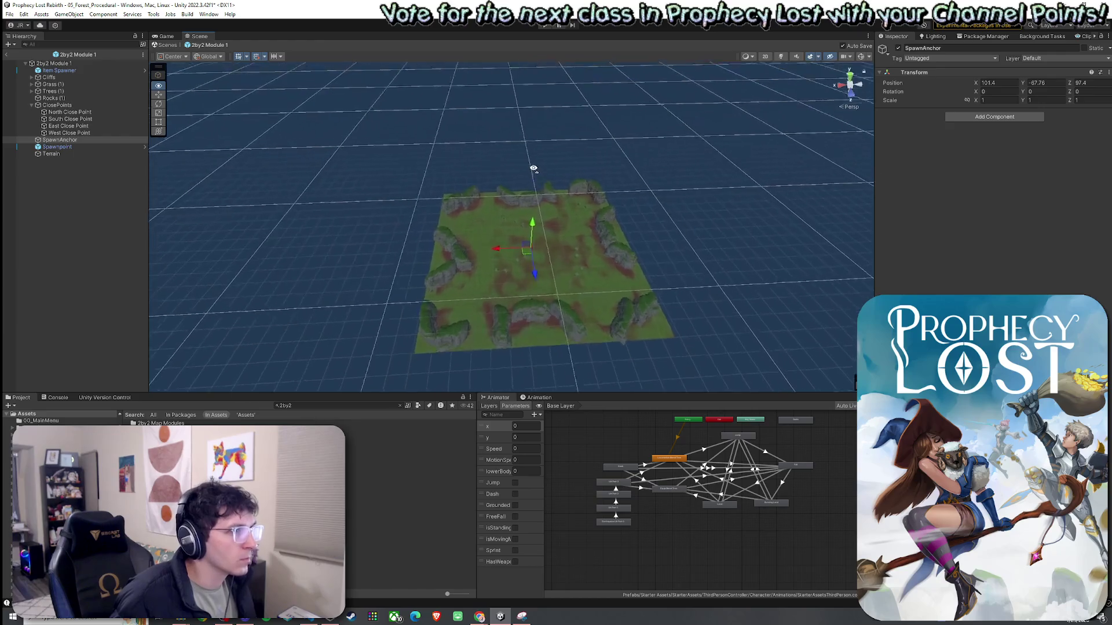
drag(527, 173, 524, 278)
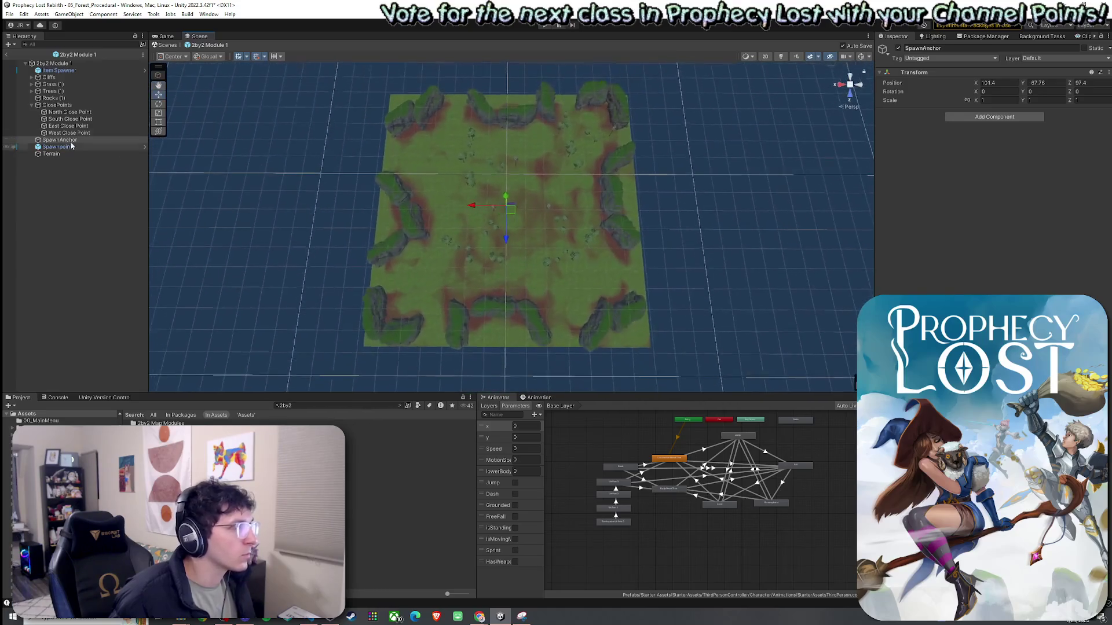
Review the North, South, East and West Close Points and SpawnAnchor in an isometric top view
click(69, 112)
click(70, 119)
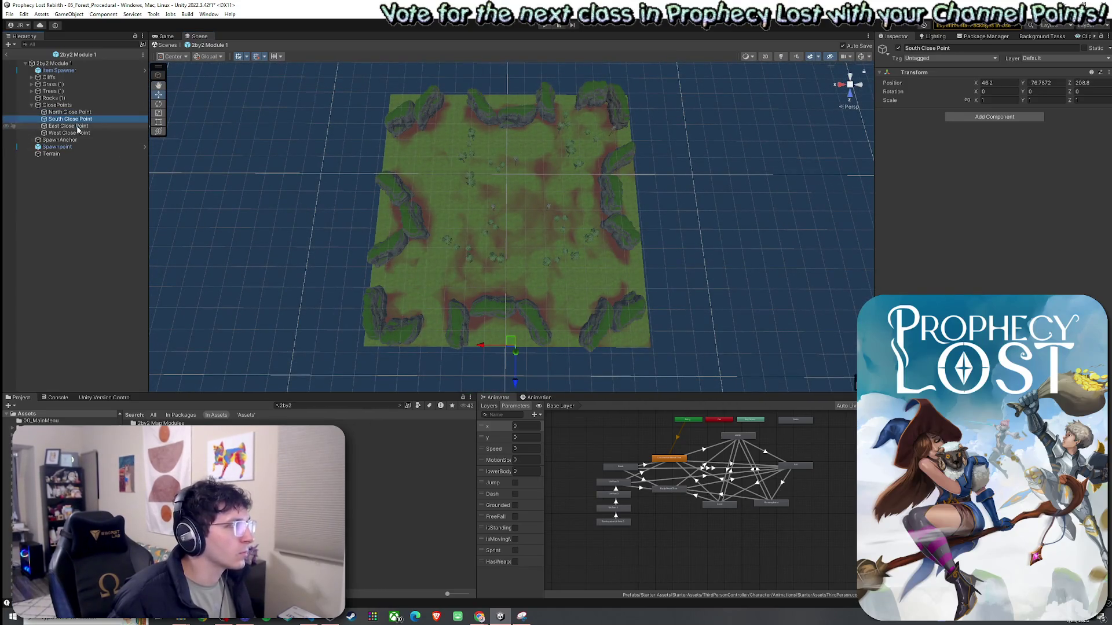
click(78, 127)
click(79, 133)
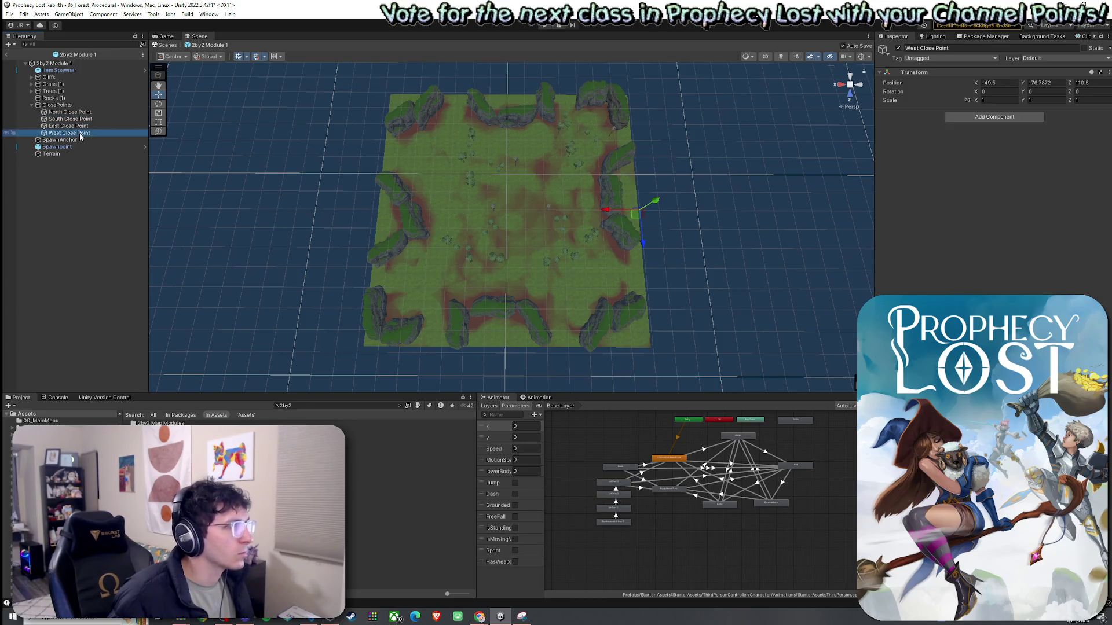
click(77, 140)
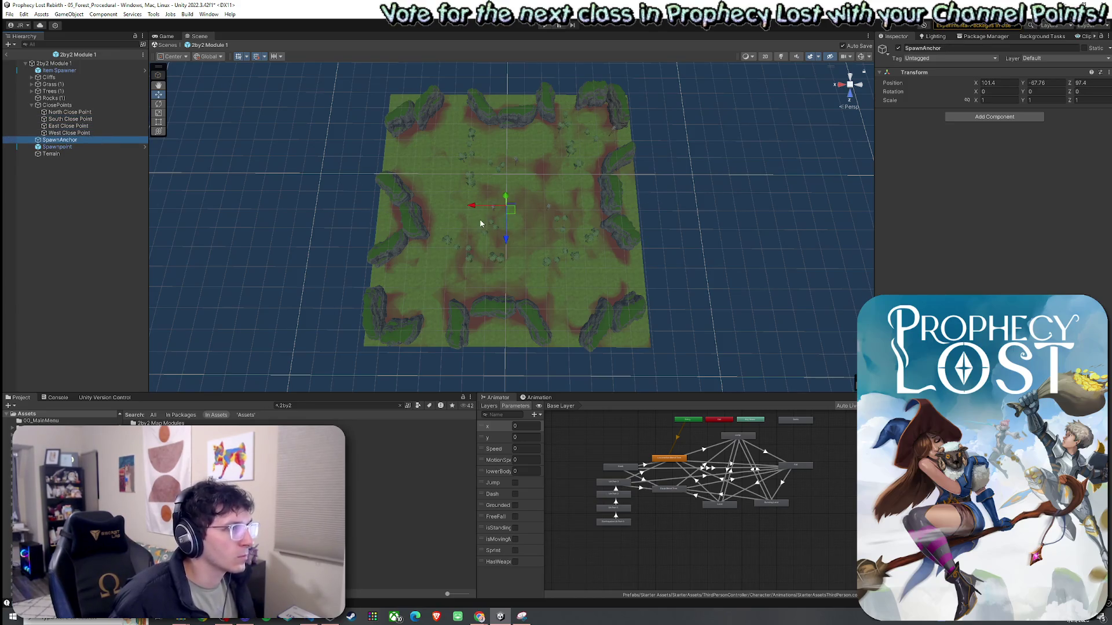
drag(480, 223, 480, 247)
click(849, 107)
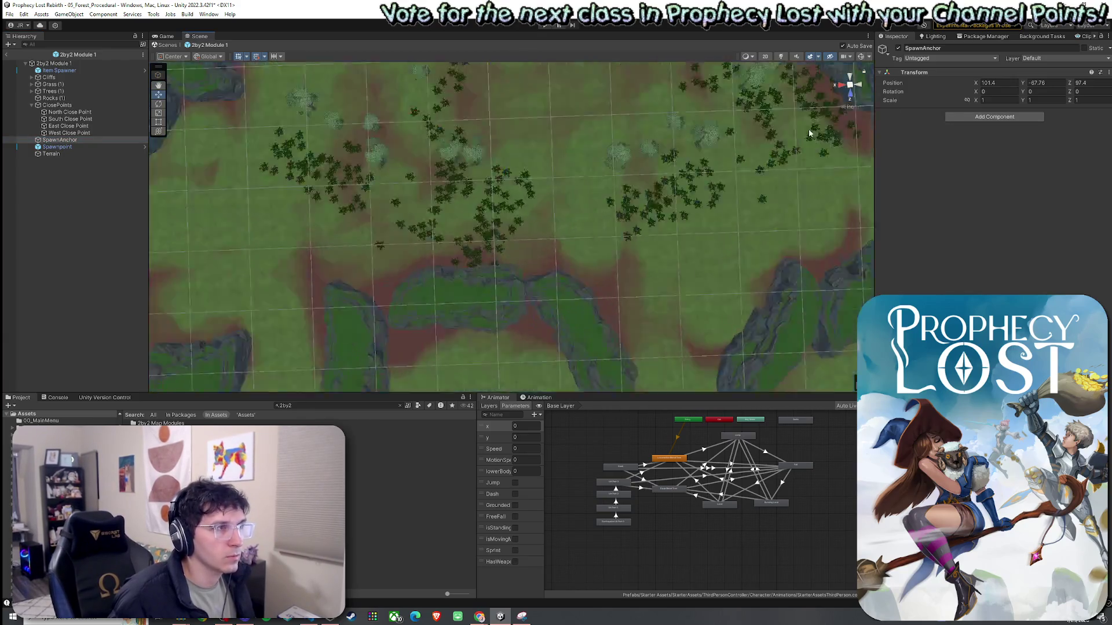
scroll(571, 187, up, 5)
scroll(550, 192, down, 3)
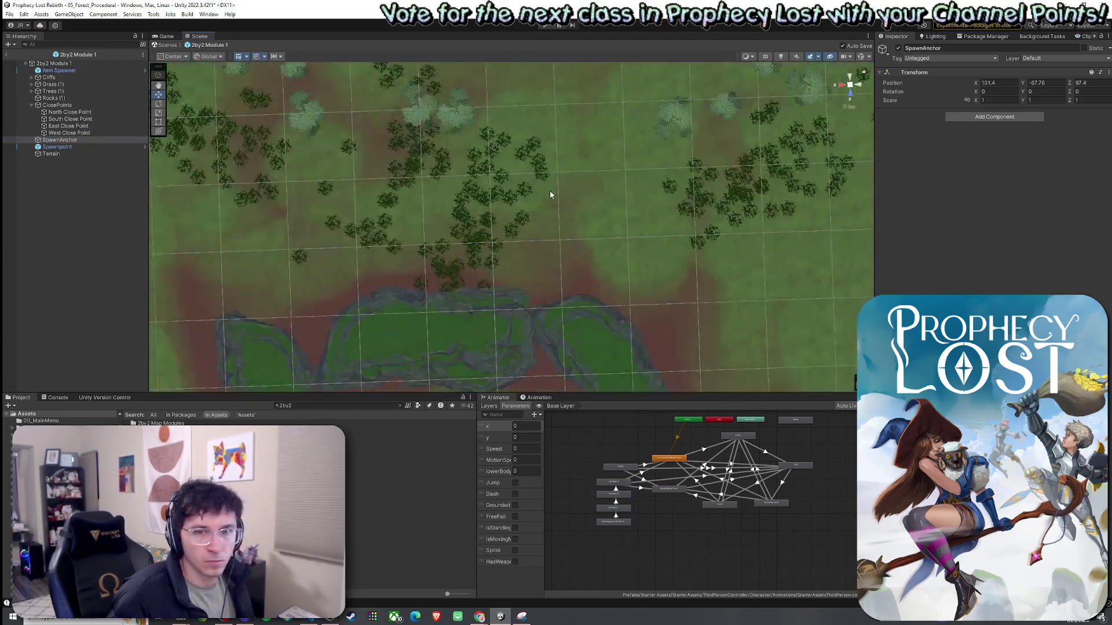
scroll(550, 192, down, 10)
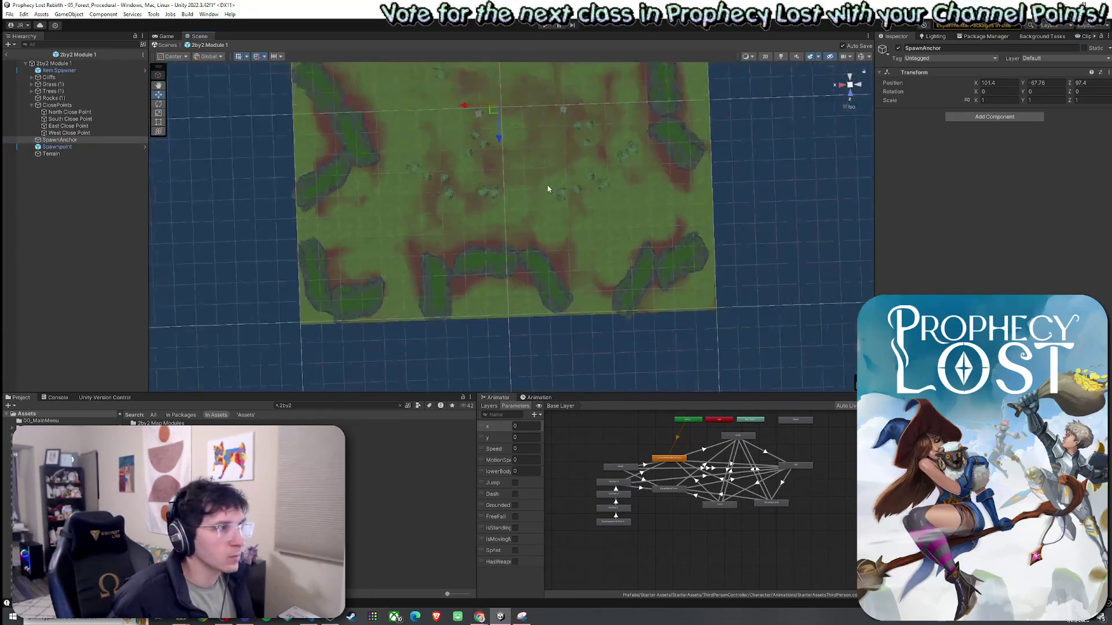
drag(545, 155, 526, 179)
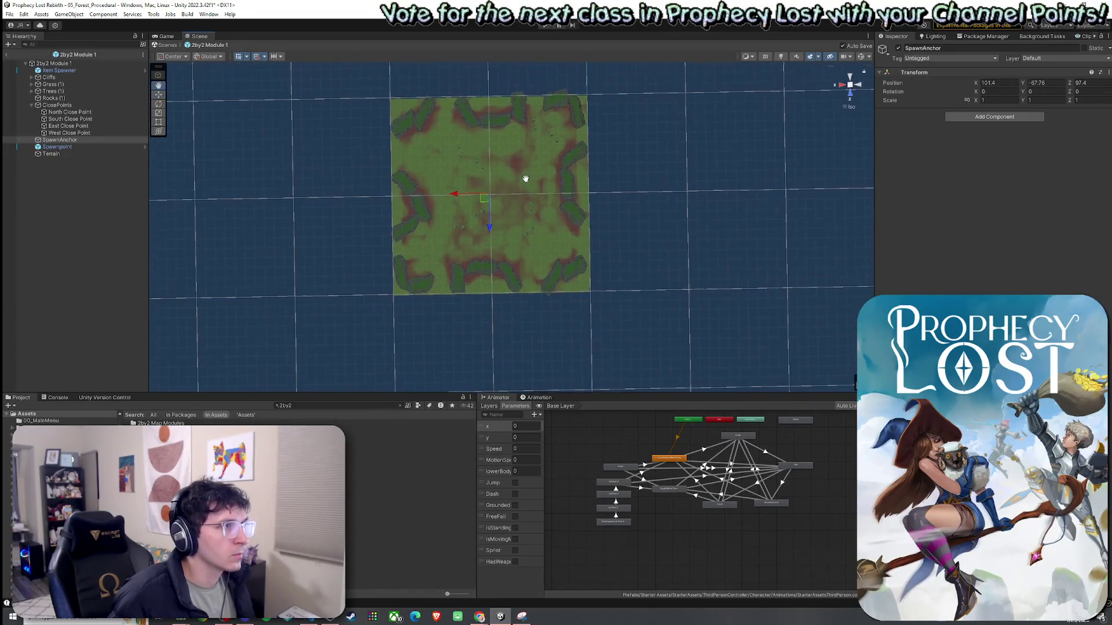
Shift the North Close Point along X from 48.5 to 51.83 and save the prefab
click(94, 112)
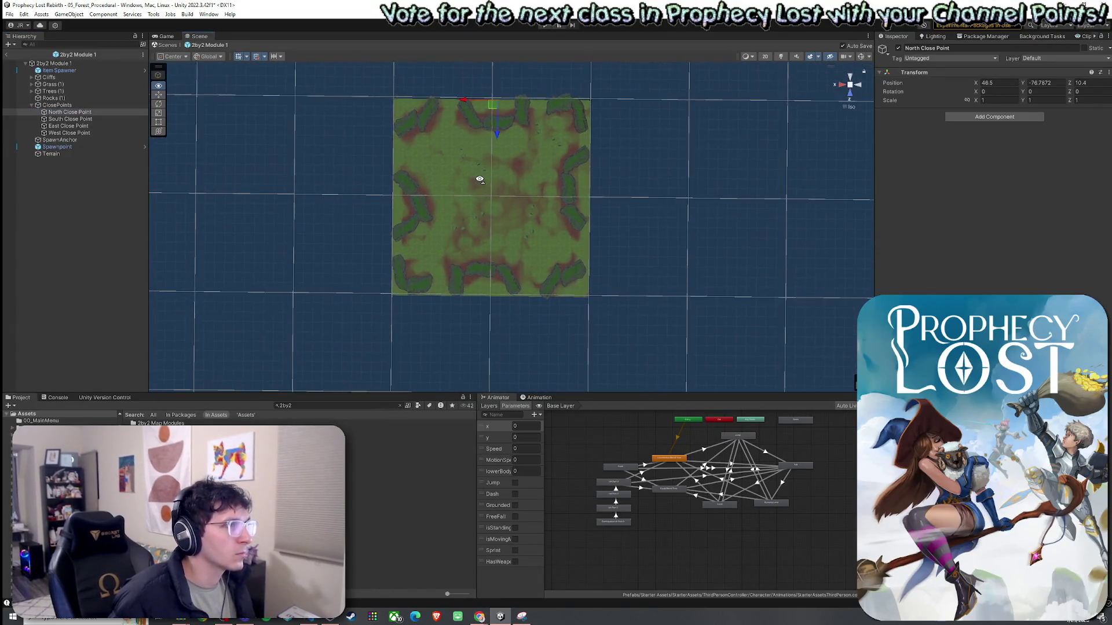
scroll(481, 186, up, 2)
scroll(481, 188, up, 2)
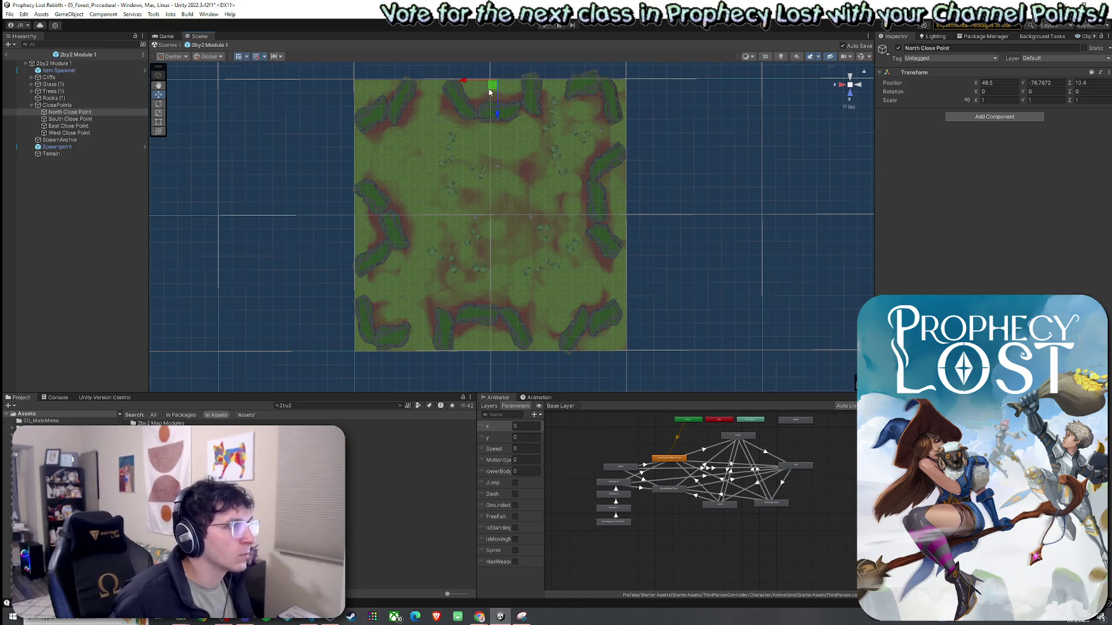
mouse_move(476, 81)
mouse_down()
mouse_move(464, 88)
mouse_move(472, 97)
mouse_up()
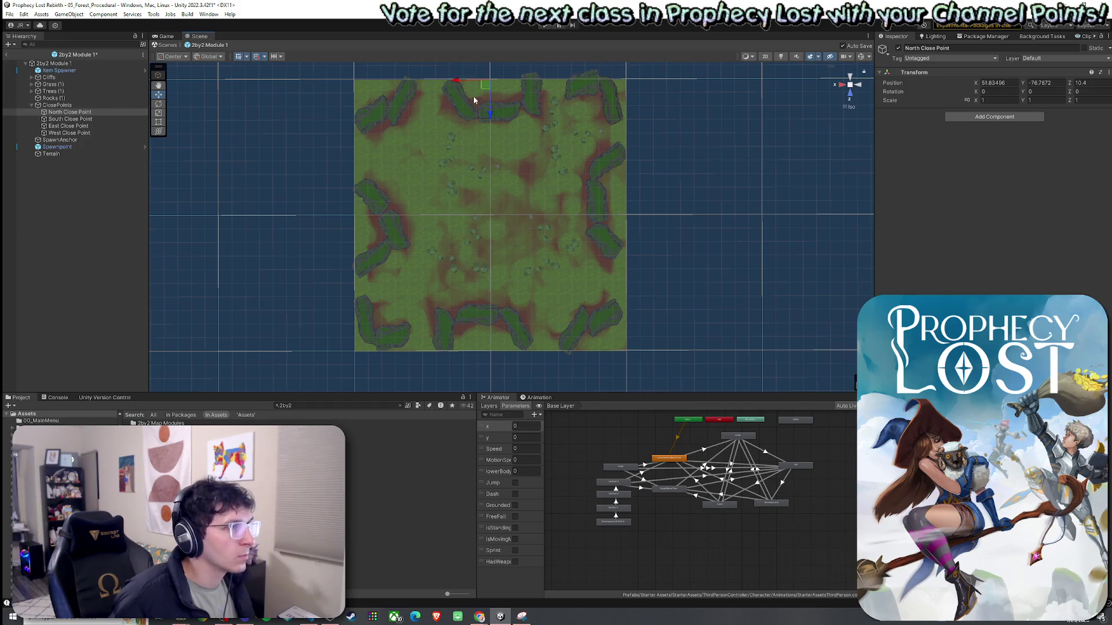
key(ctrl+s)
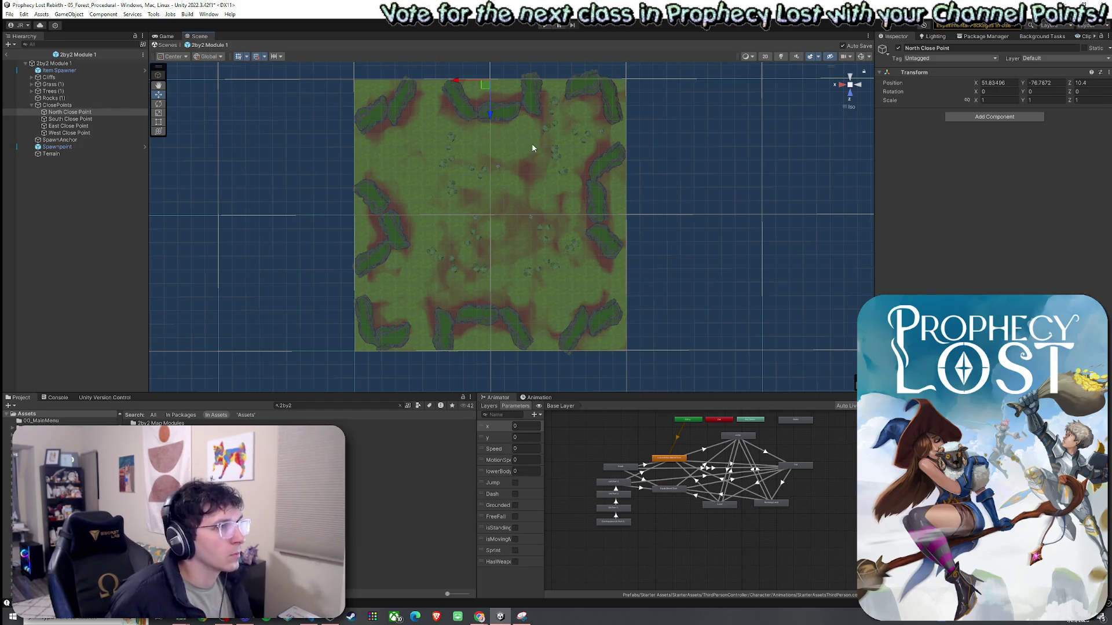
Move the SpawnAnchor to X 150, Z 50 and save the prefab
click(58, 139)
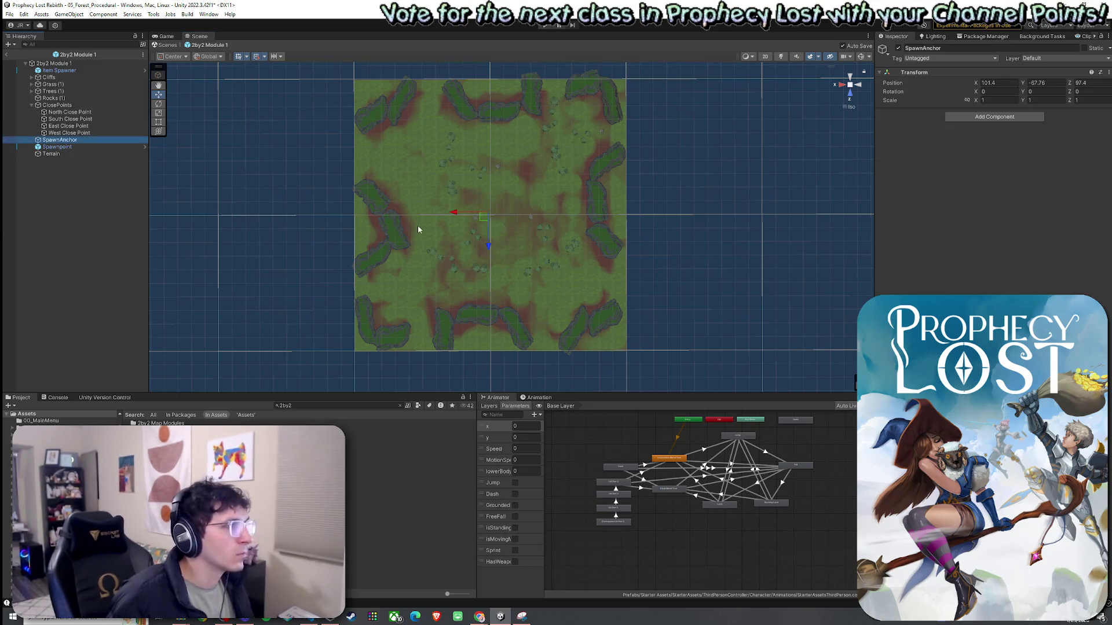
mouse_move(482, 221)
mouse_down()
mouse_move(420, 175)
mouse_move(418, 157)
mouse_up()
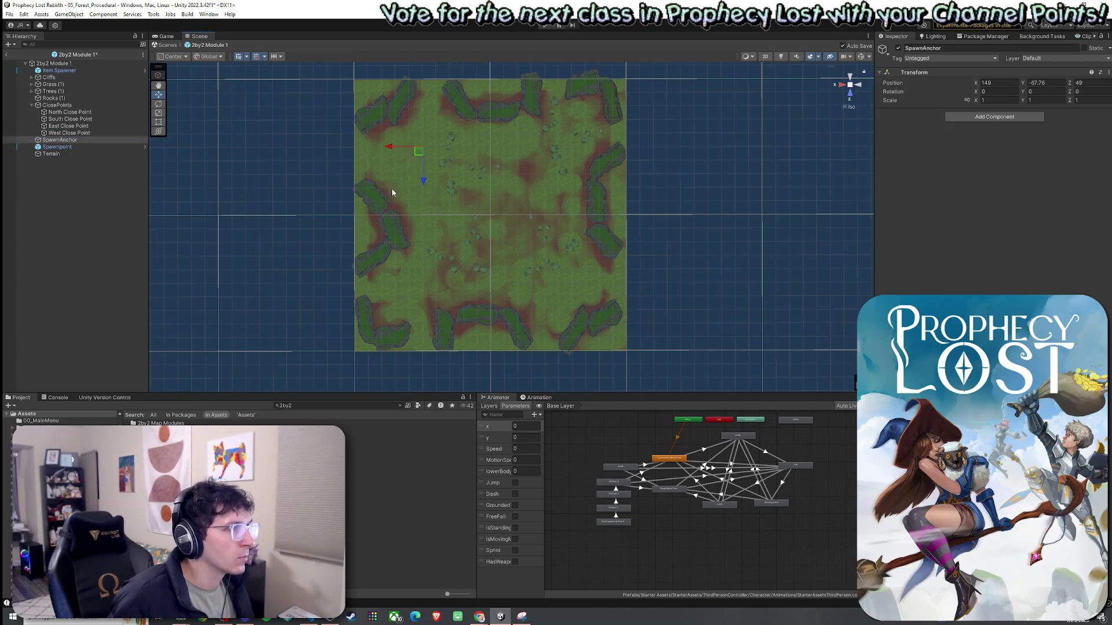
drag(394, 196, 387, 189)
scroll(419, 162, up, 6)
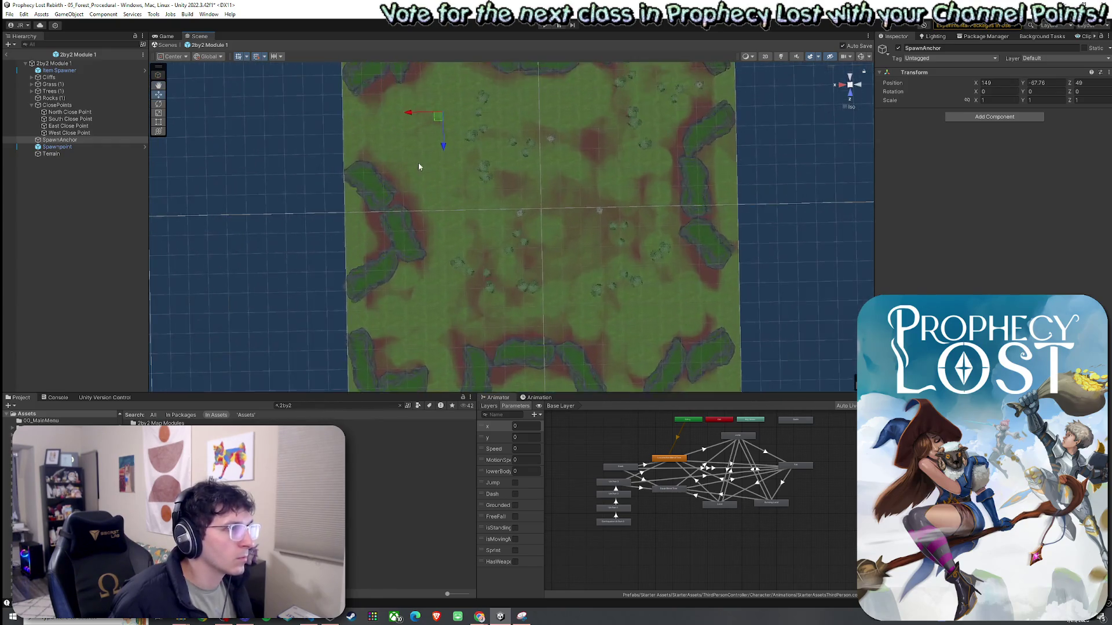
scroll(418, 158, down, 8)
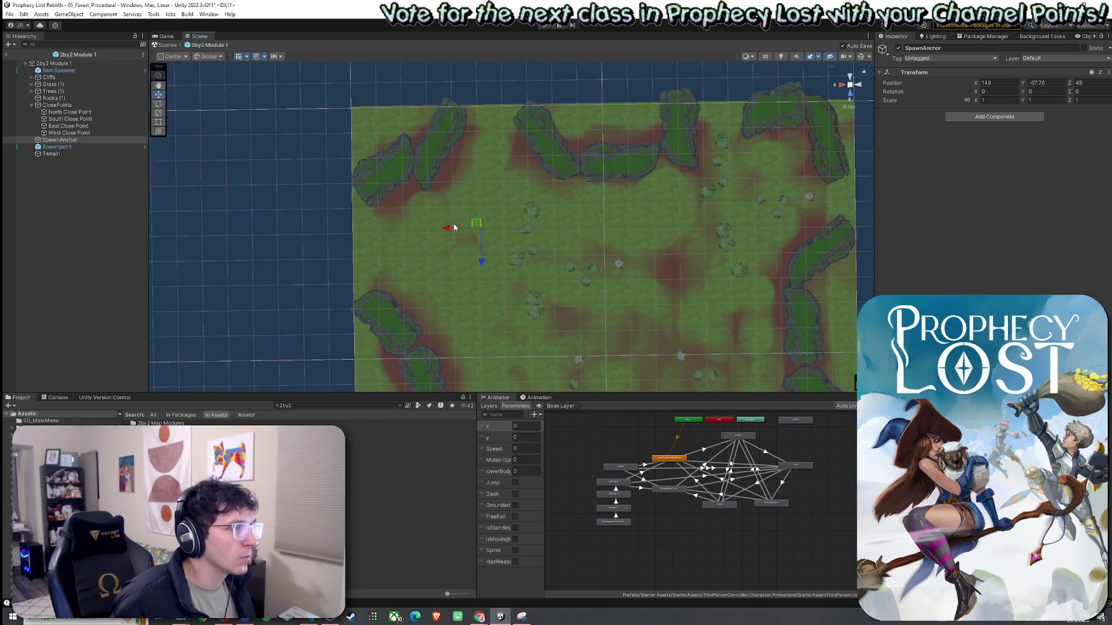
drag(478, 232, 477, 234)
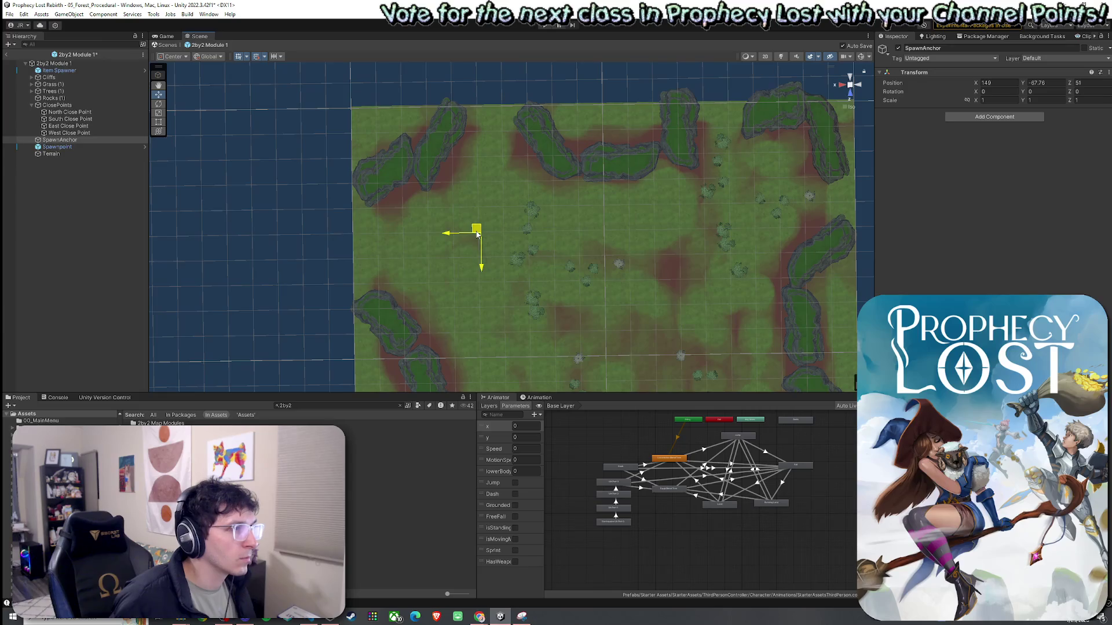
key(ctrl+s)
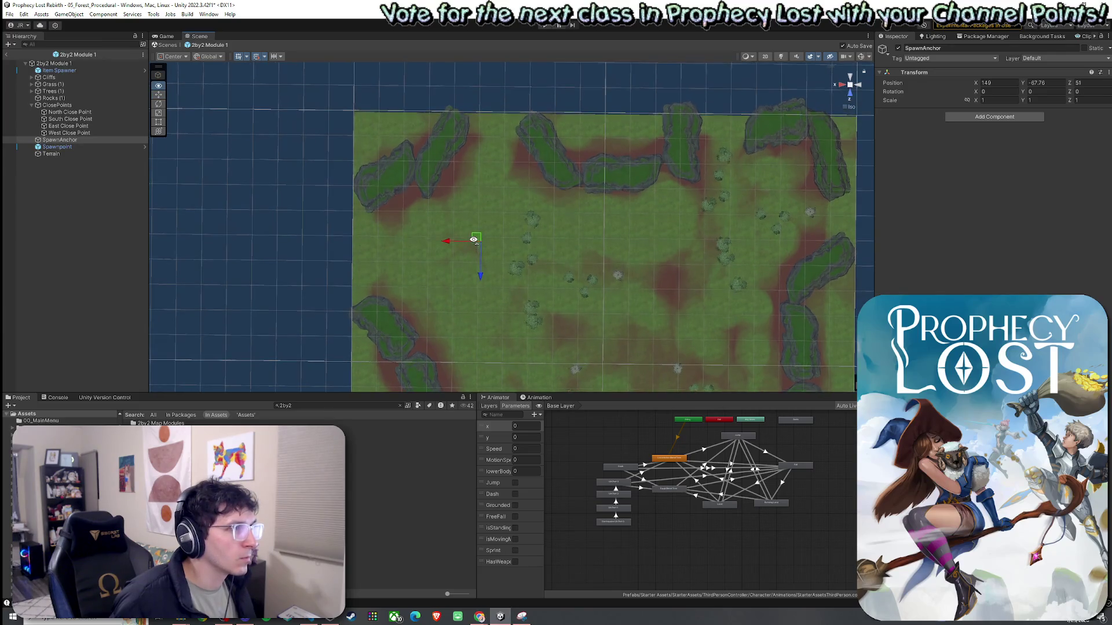
scroll(474, 242, up, 2)
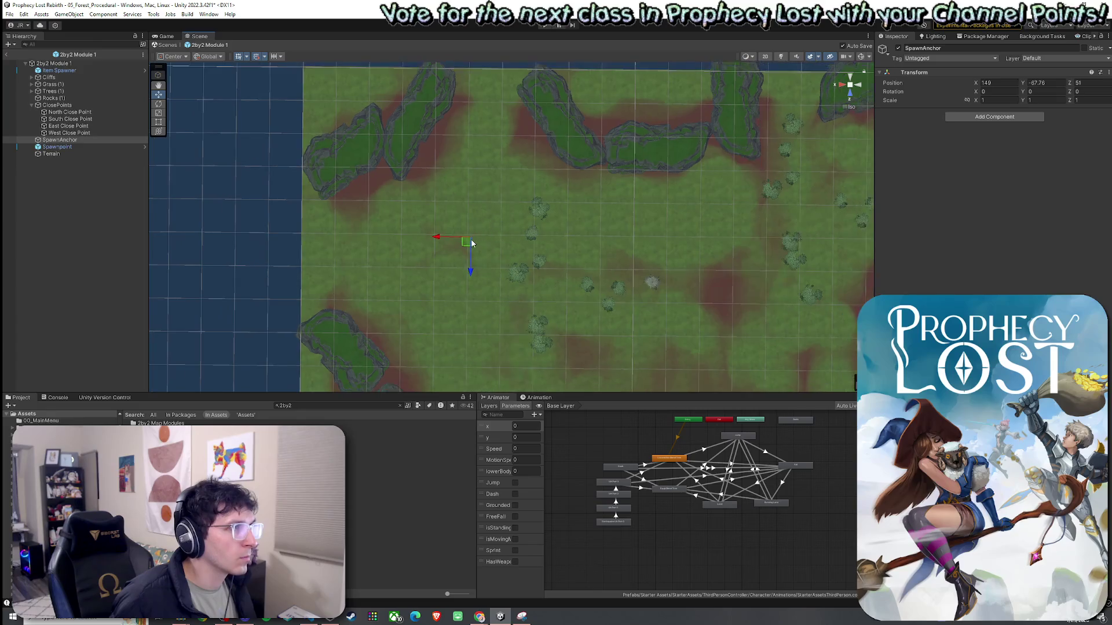
drag(469, 248, 465, 244)
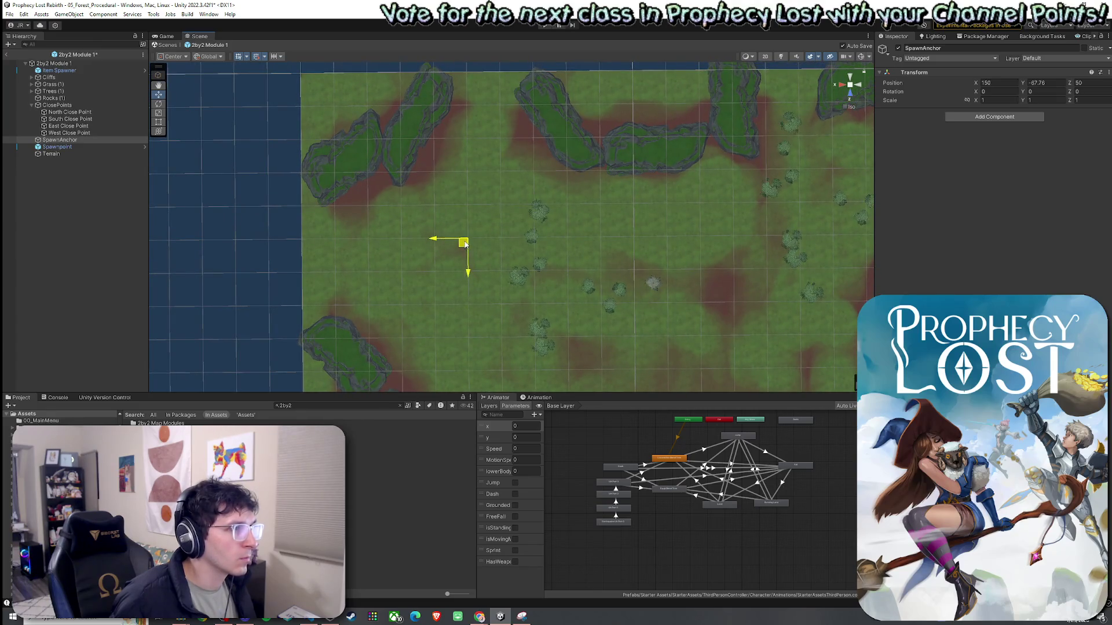
key(ctrl+s)
Check the North, South and East Close Points with the whole module in view
scroll(481, 248, down, 3)
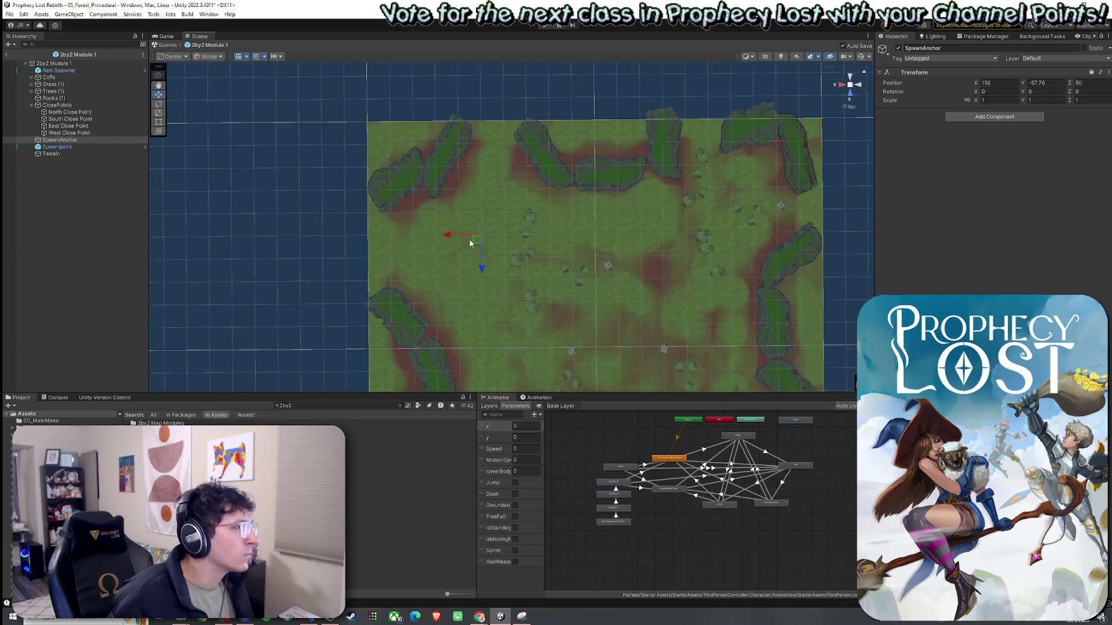
click(99, 114)
click(99, 119)
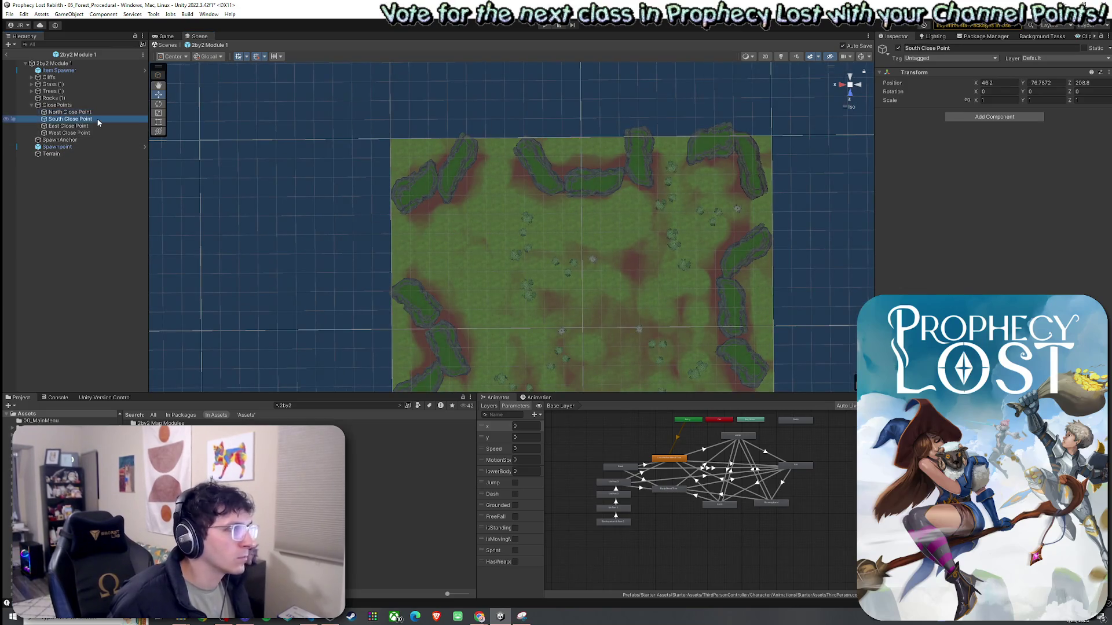
click(100, 126)
scroll(243, 209, down, 4)
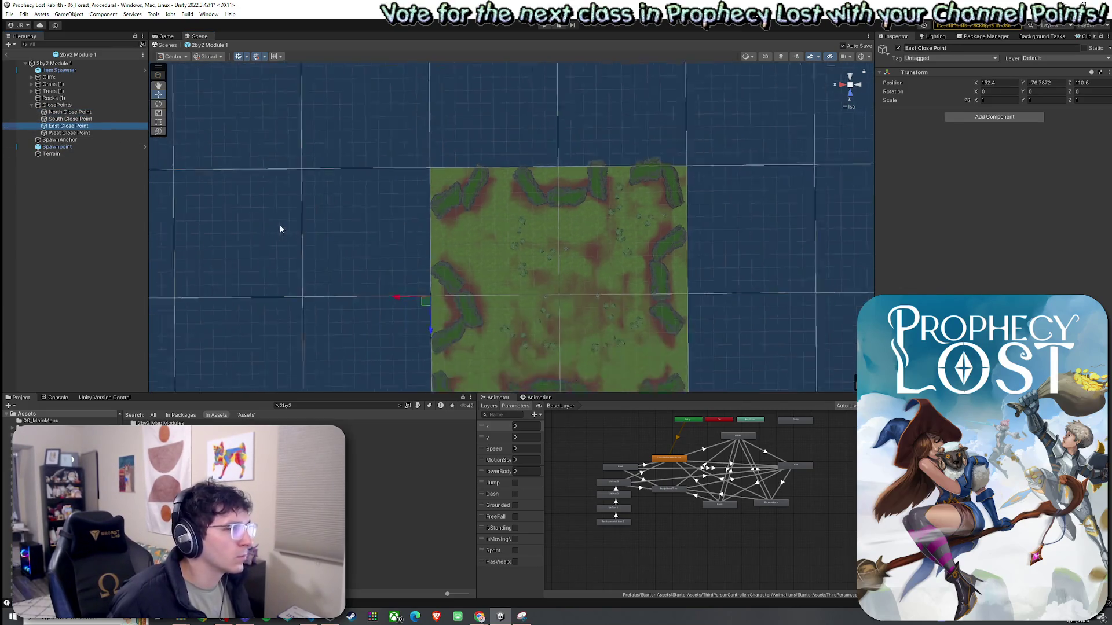
mouse_move(376, 233)
mouse_down()
mouse_move(332, 217)
mouse_move(300, 184)
mouse_up()
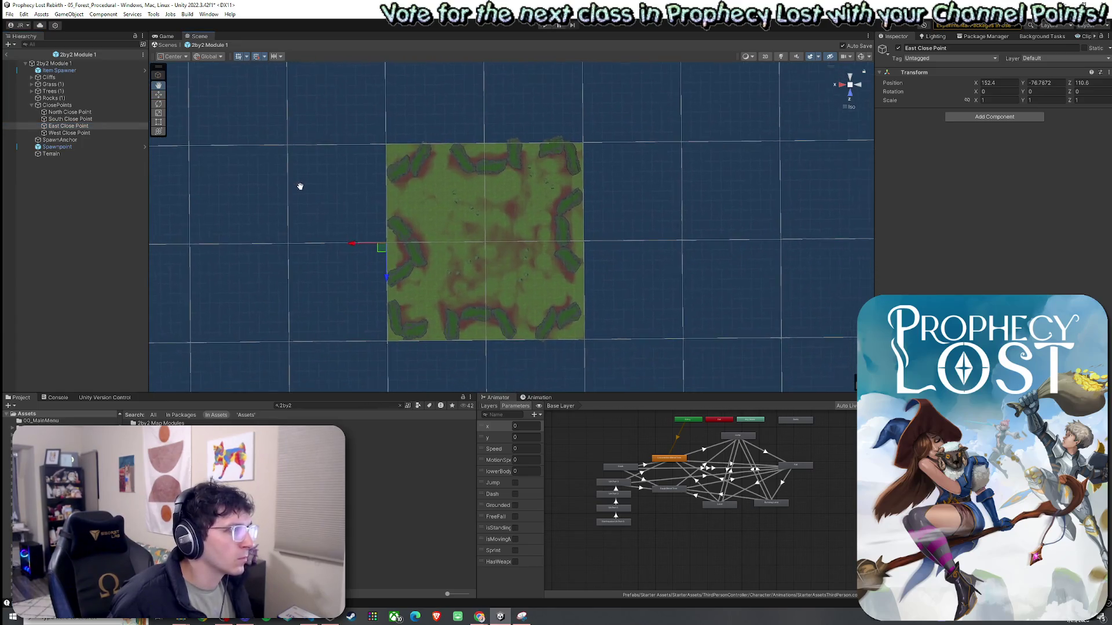
Move the East Close Point along X to -47.10504, check West at 151.835, and save
click(82, 112)
click(83, 119)
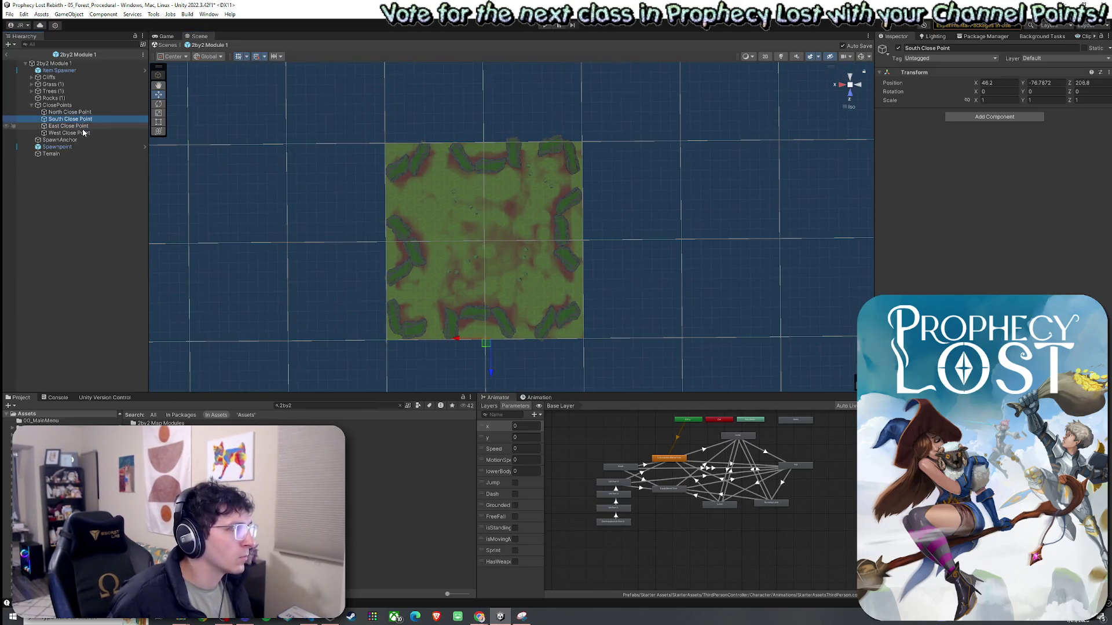
click(86, 126)
mouse_move(359, 243)
mouse_down()
mouse_move(559, 266)
mouse_move(360, 259)
mouse_up()
click(87, 133)
key(ctrl+s)
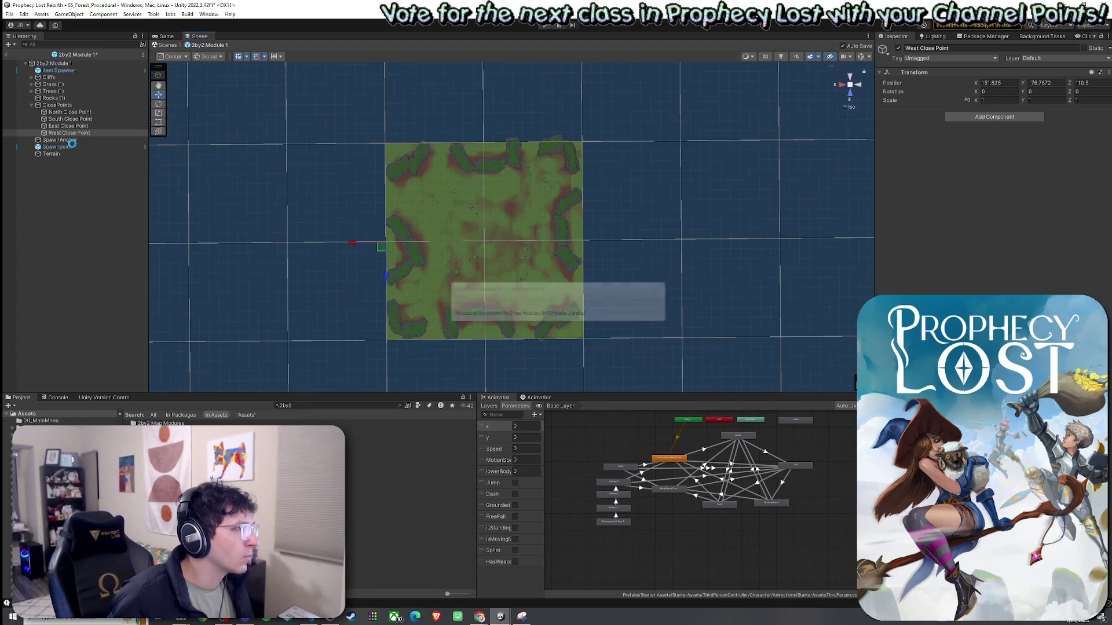
click(60, 139)
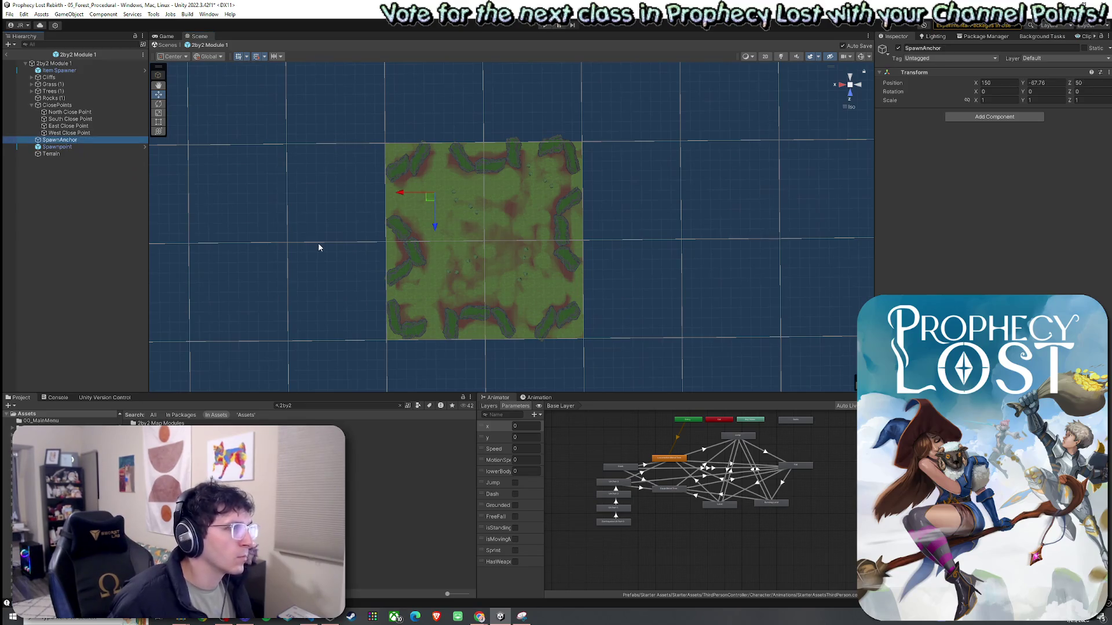
click(10, 14)
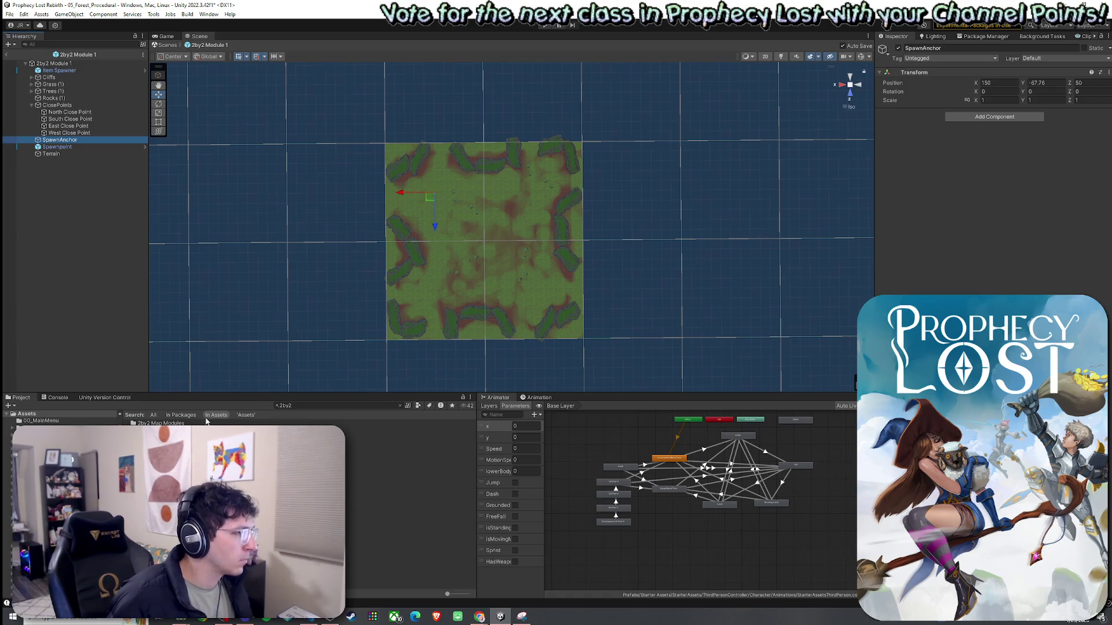
Open the 2by1 Module 1 prefab and look down on its terrain from above
click(307, 405)
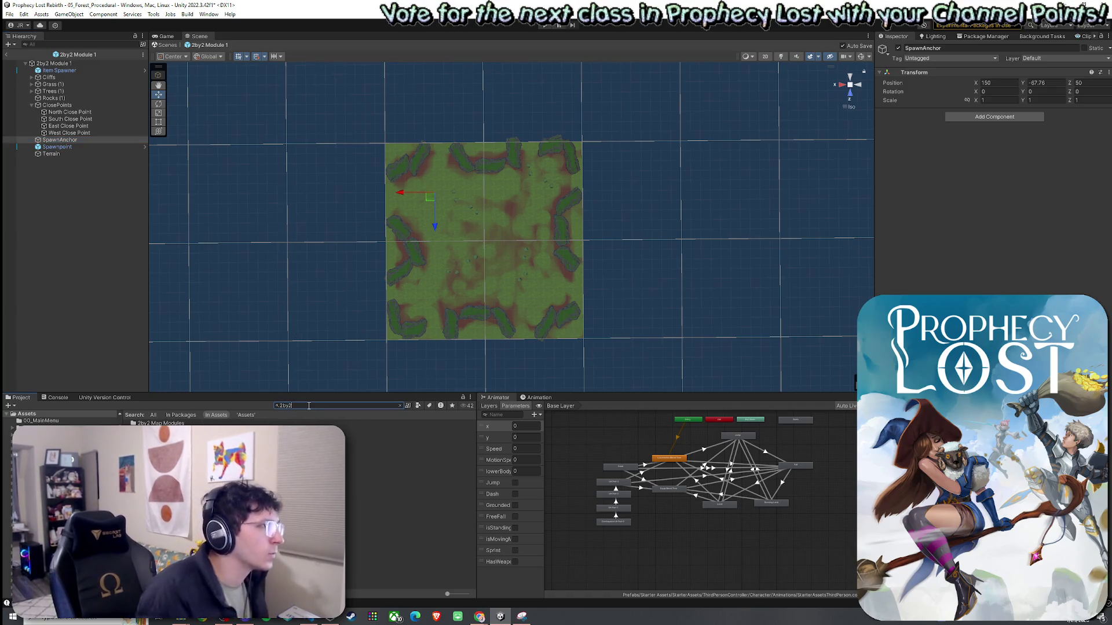
text(1)
double_click(162, 430)
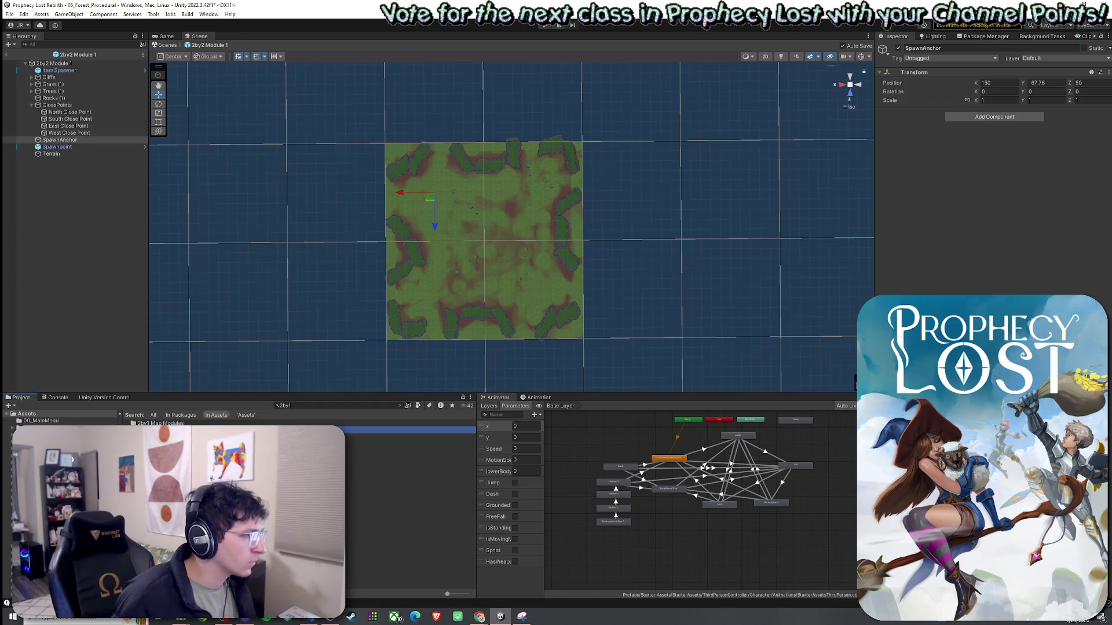
mouse_move(380, 272)
mouse_down()
mouse_move(387, 308)
mouse_move(479, 235)
mouse_up()
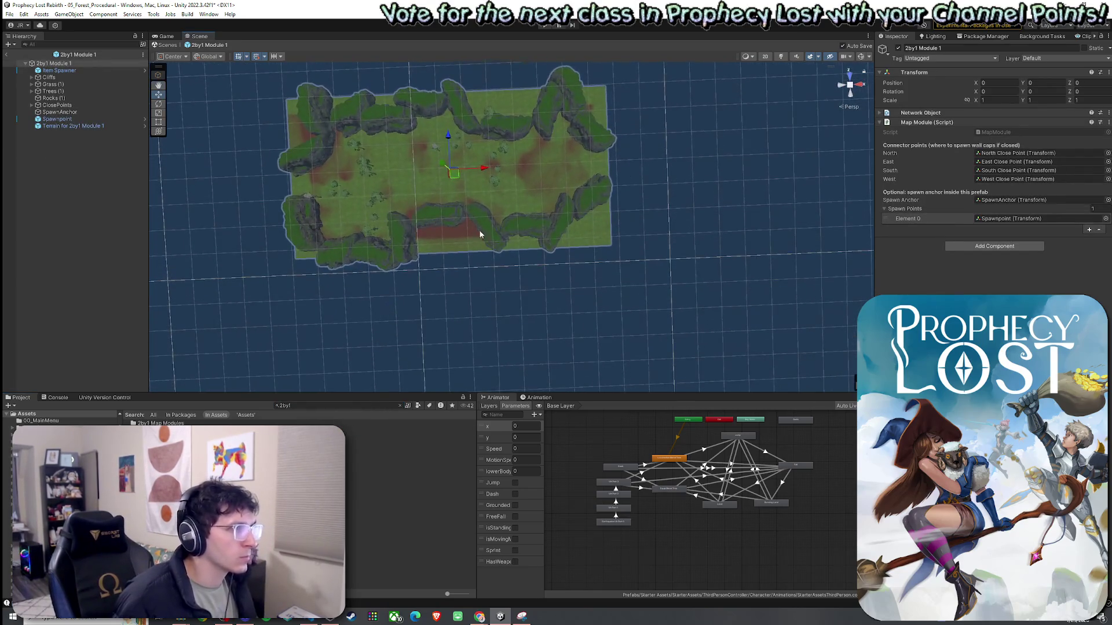
scroll(519, 166, up, 5)
scroll(437, 198, down, 5)
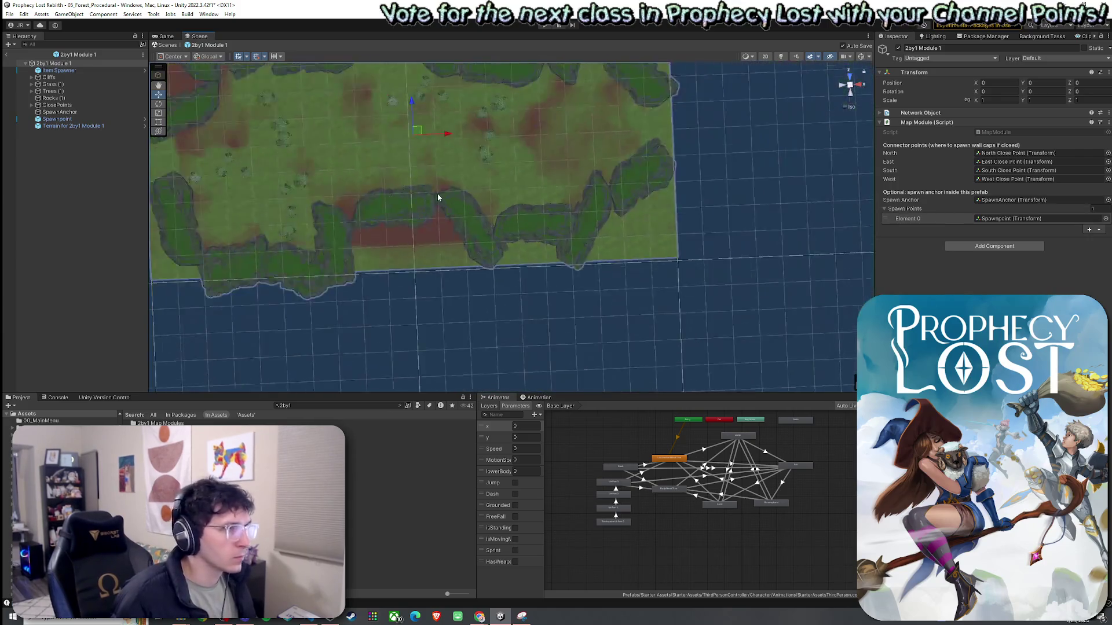
drag(473, 232, 481, 227)
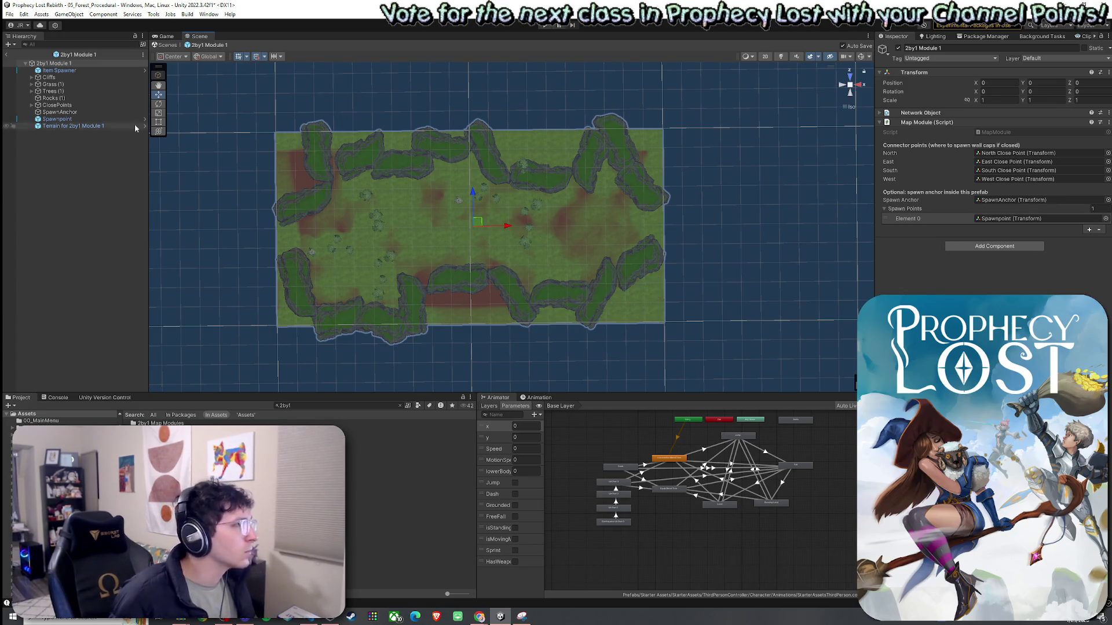
Expand ClosePoints and select the SpawnAnchor and North Close Point on the tilted terrain
click(83, 113)
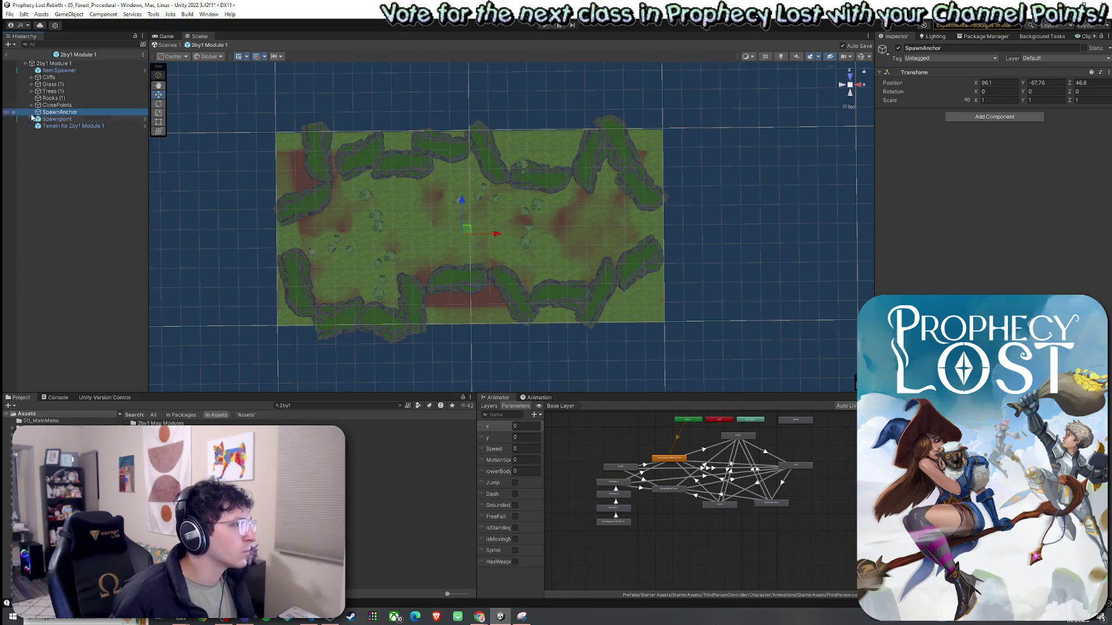
click(32, 104)
click(52, 113)
mouse_move(336, 219)
mouse_down()
mouse_move(687, 223)
mouse_move(725, 236)
mouse_move(784, 228)
mouse_move(770, 211)
mouse_up()
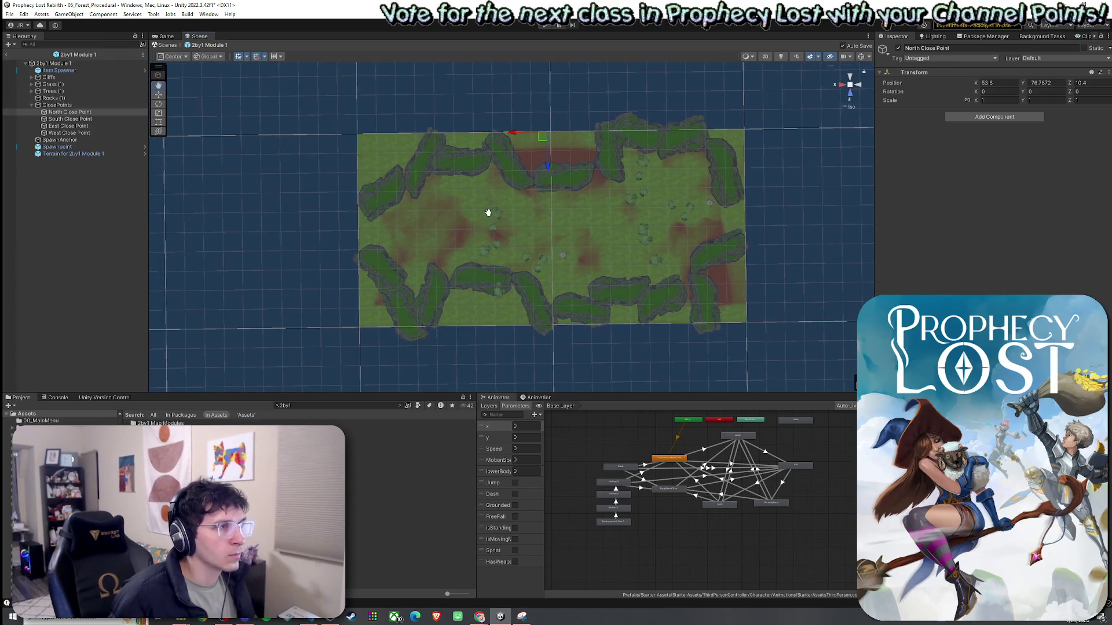
drag(489, 216, 474, 211)
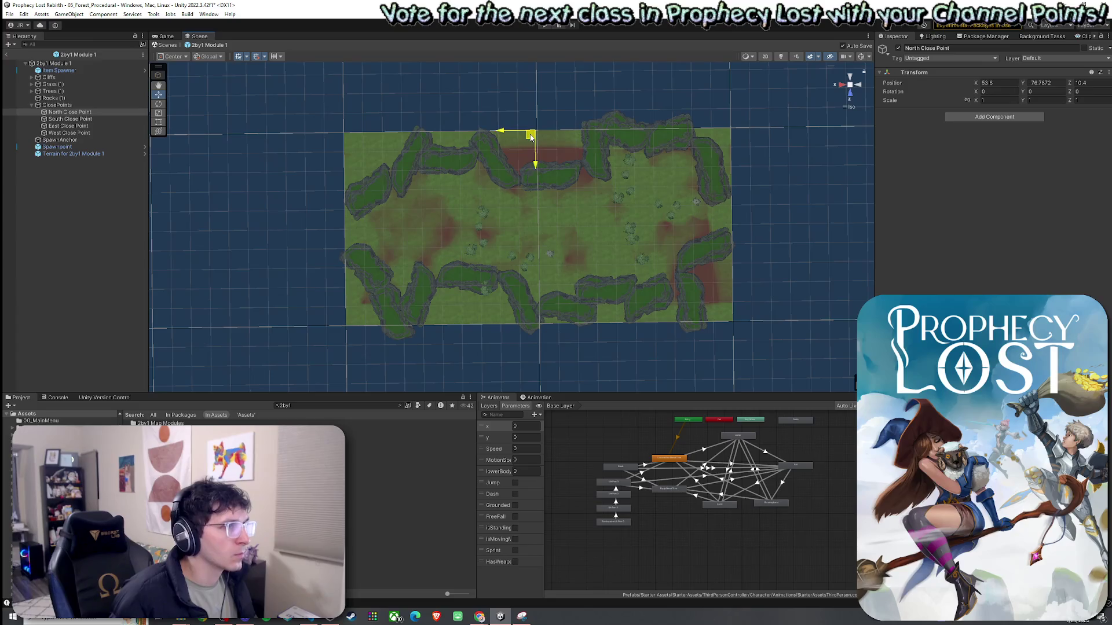
Move South, East and West Close Points to the terrain's bottom, right and left edges (East/West Z 60.07854)
click(36, 120)
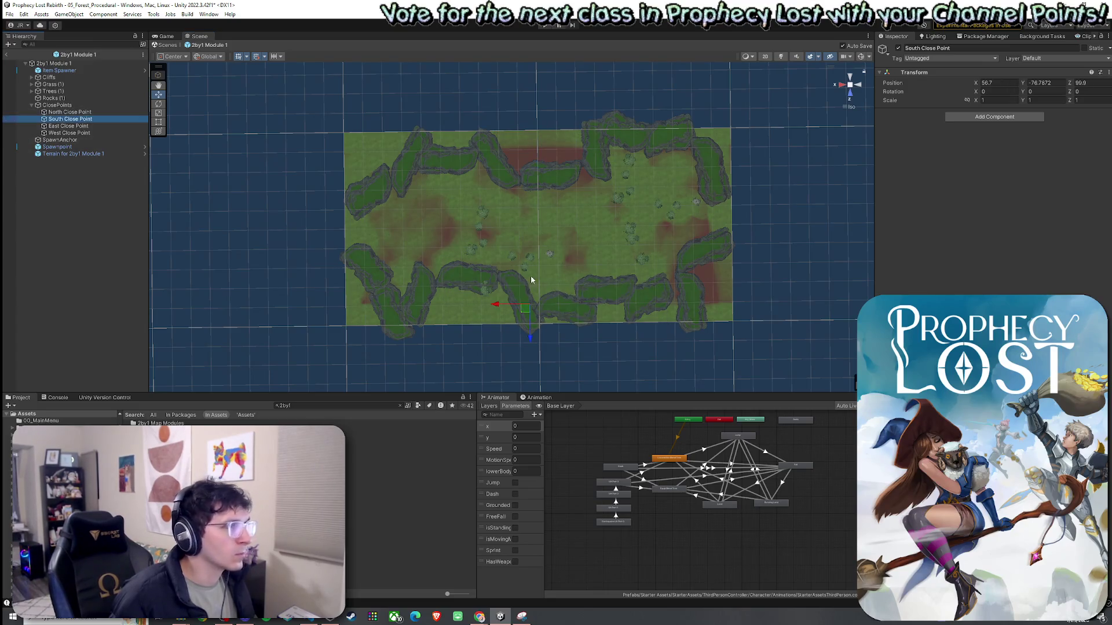
drag(526, 310, 539, 328)
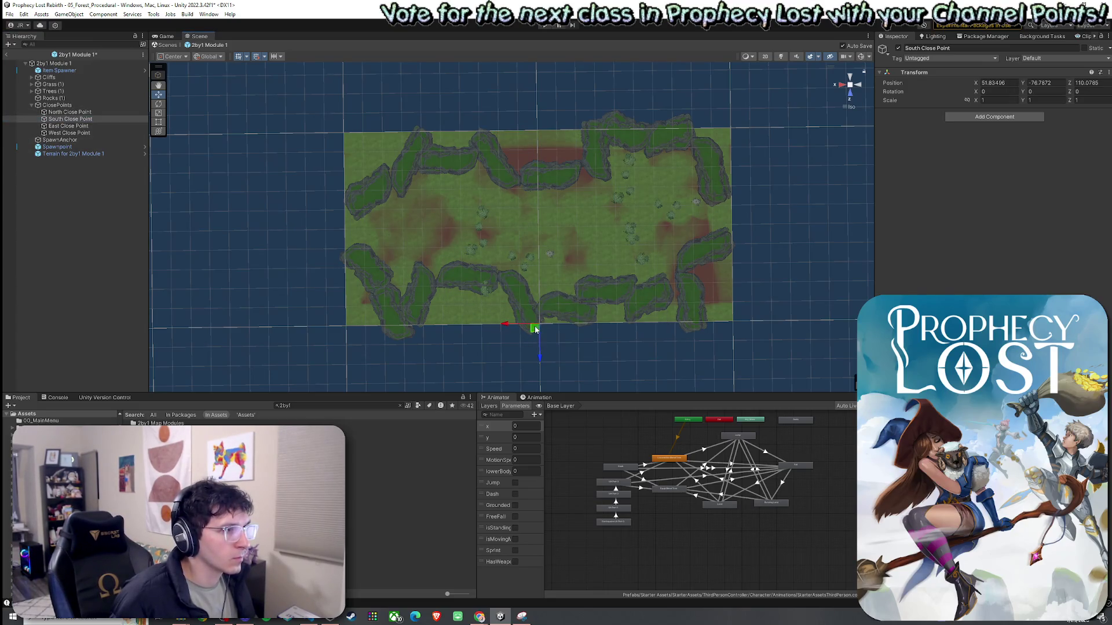
click(85, 126)
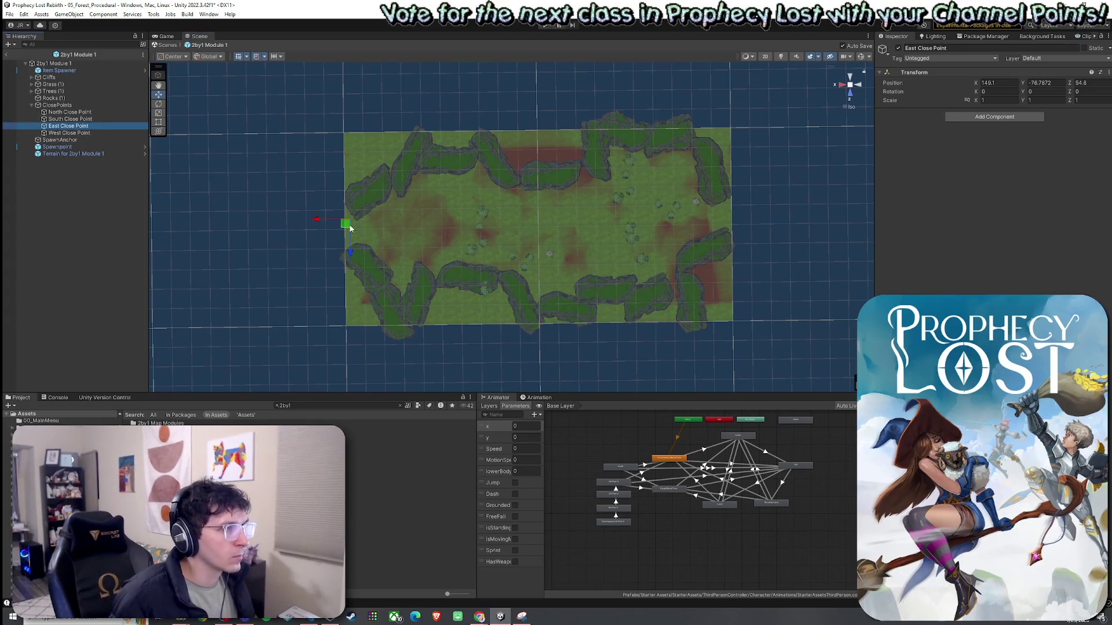
mouse_move(350, 229)
mouse_down()
mouse_move(724, 247)
mouse_move(728, 234)
mouse_up()
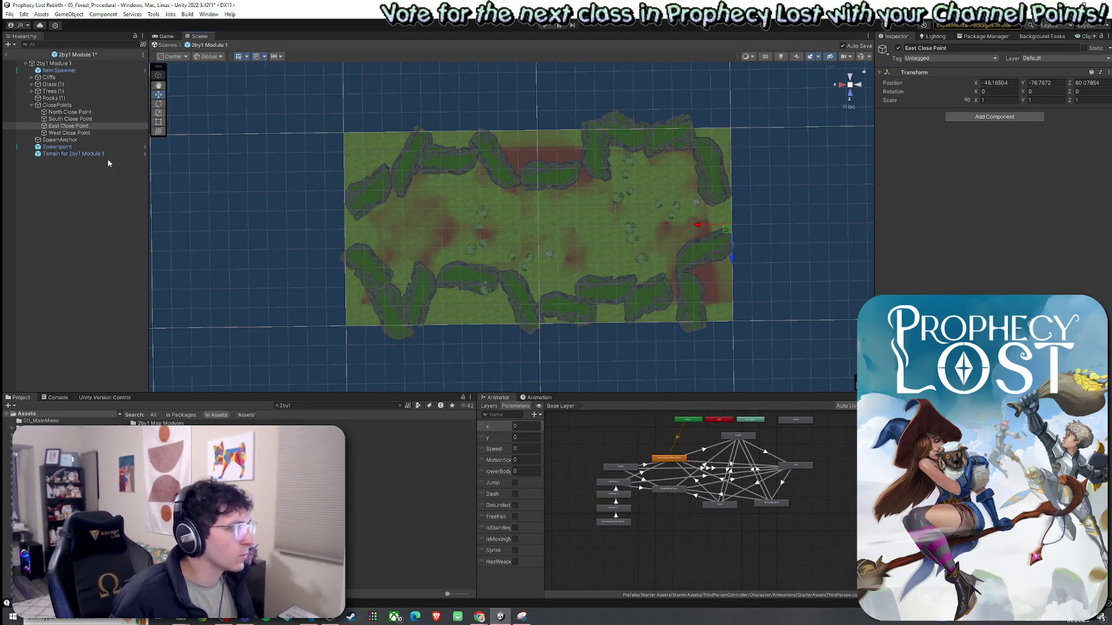
click(70, 133)
mouse_move(712, 220)
mouse_down()
mouse_move(360, 255)
mouse_move(340, 233)
mouse_up()
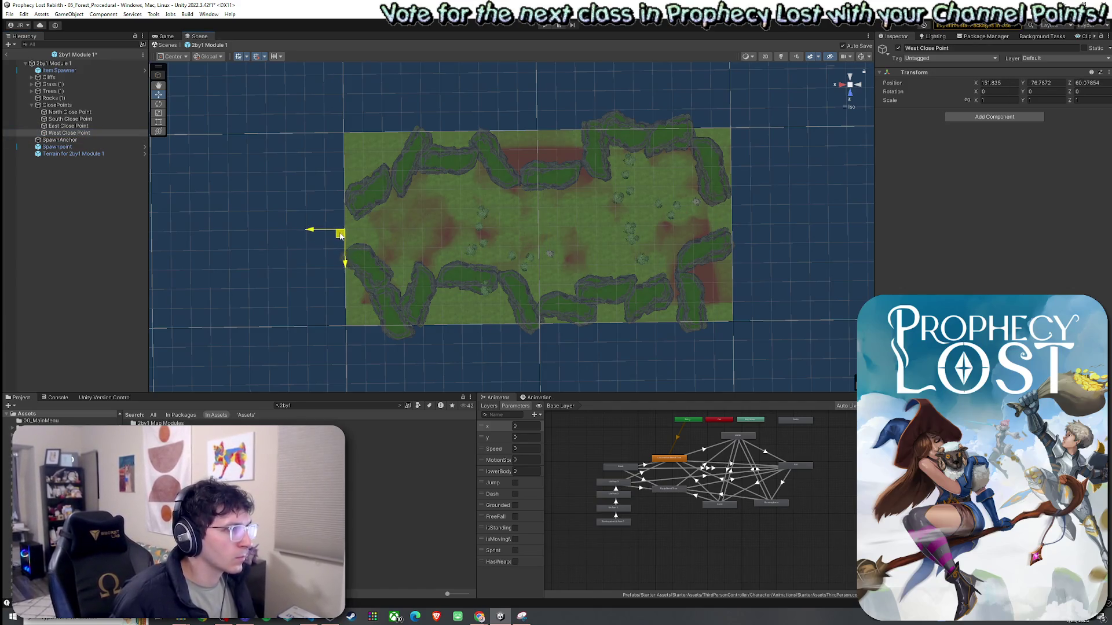
Move the SpawnAnchor left across the terrain and recheck the North, South and East Close Points
click(69, 141)
mouse_move(542, 228)
mouse_down()
mouse_move(492, 250)
mouse_move(434, 240)
mouse_up()
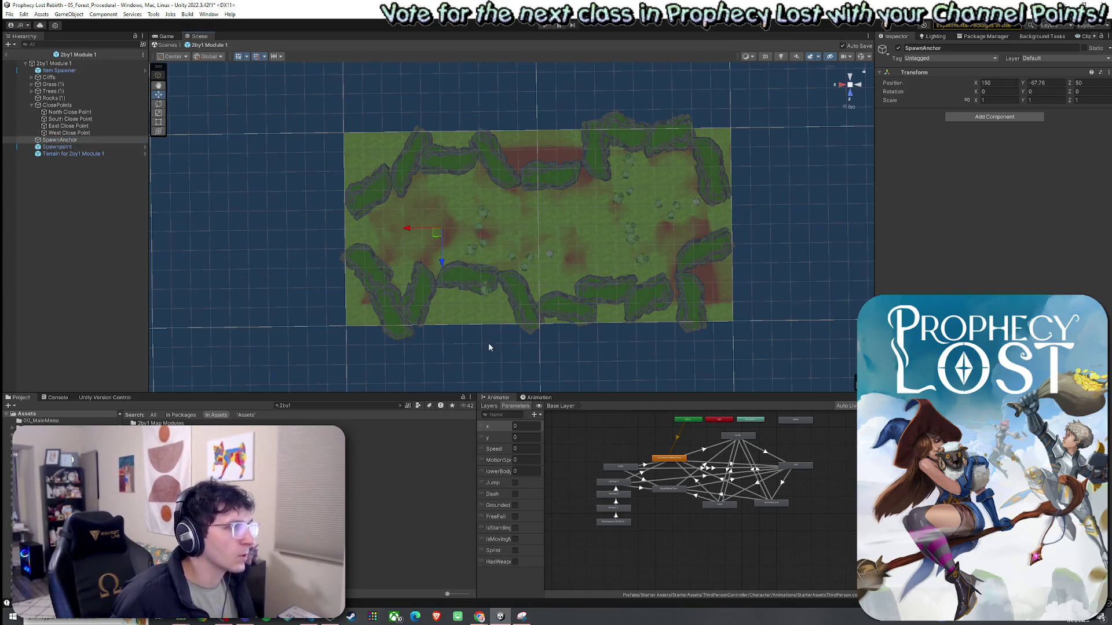
click(99, 113)
click(99, 120)
click(98, 126)
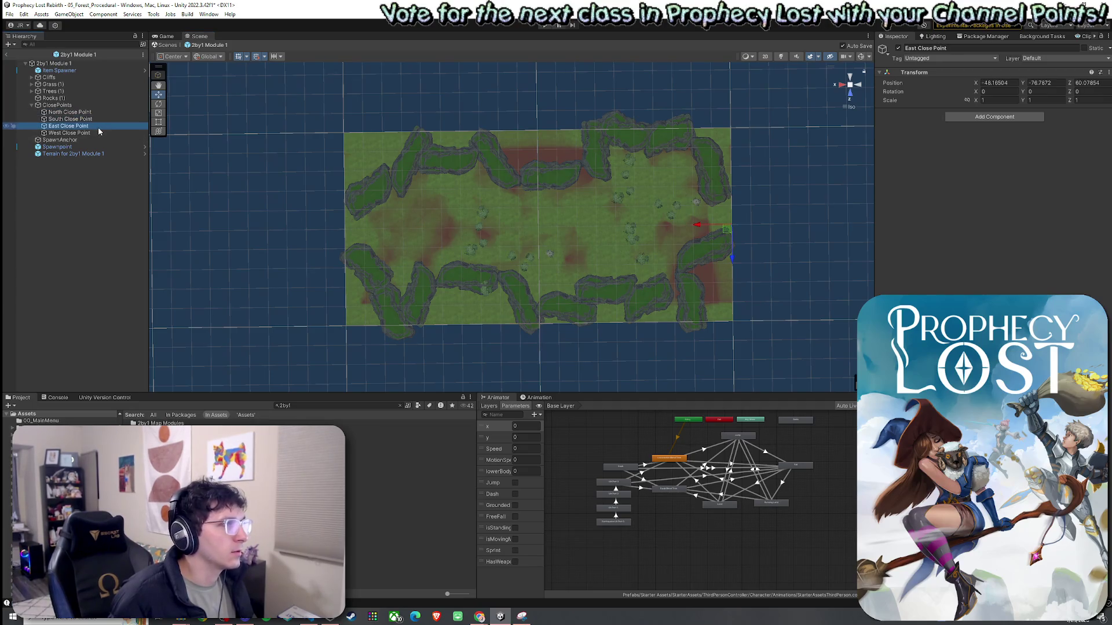
Save the 2by1 module prefab and return to the 05_Forest_Procedural scene
click(8, 16)
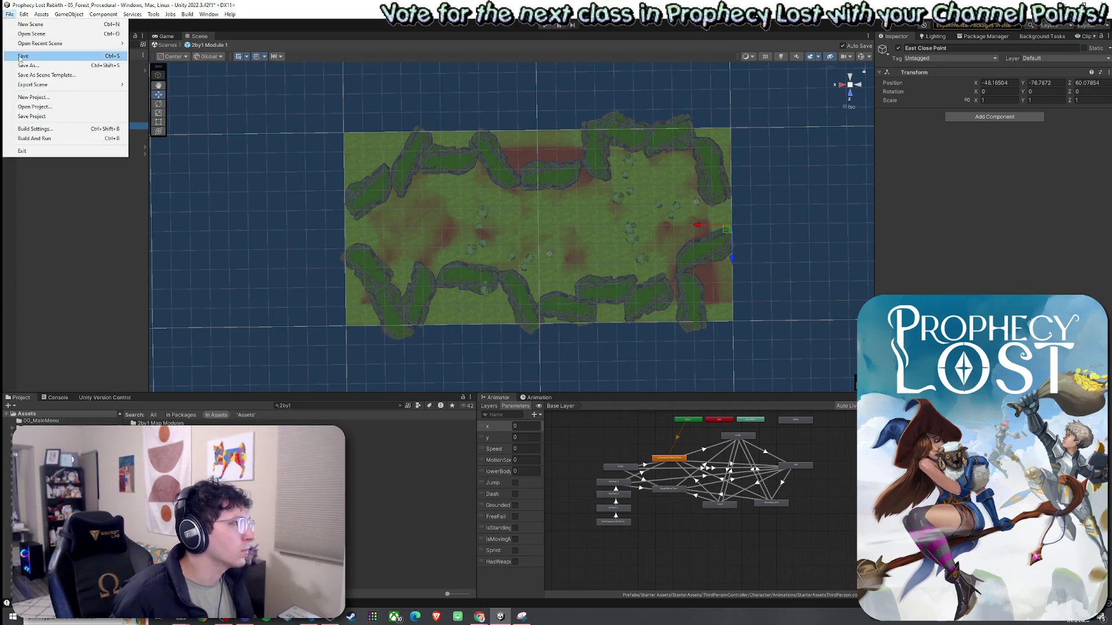
click(23, 58)
click(6, 55)
Enter play mode, start a game from the title screen, and show the generated map in the Scene view
click(10, 14)
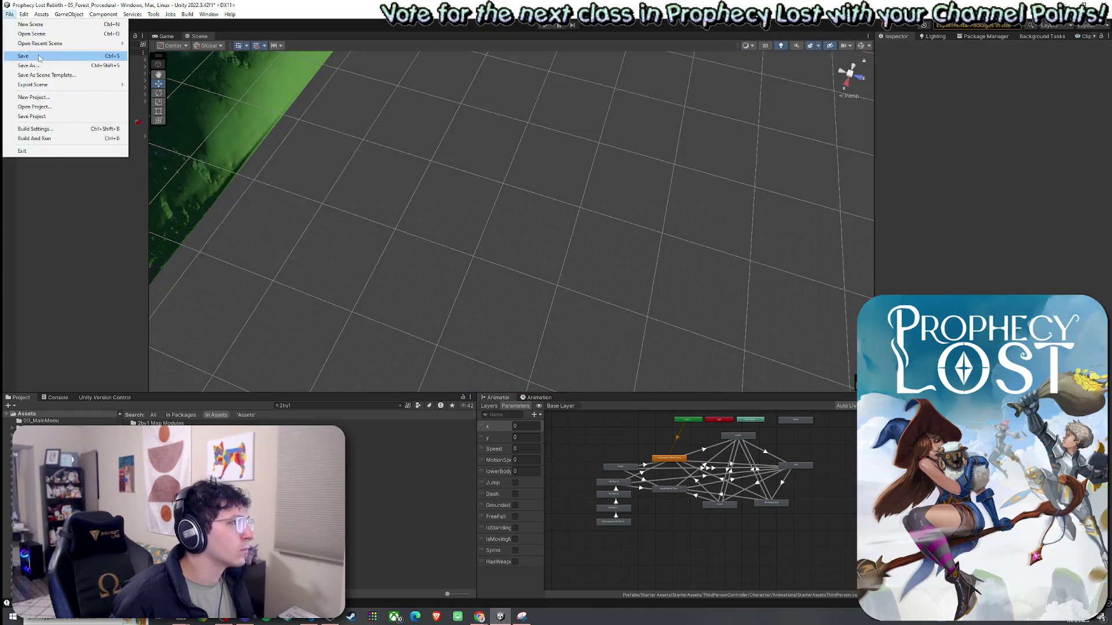
click(545, 25)
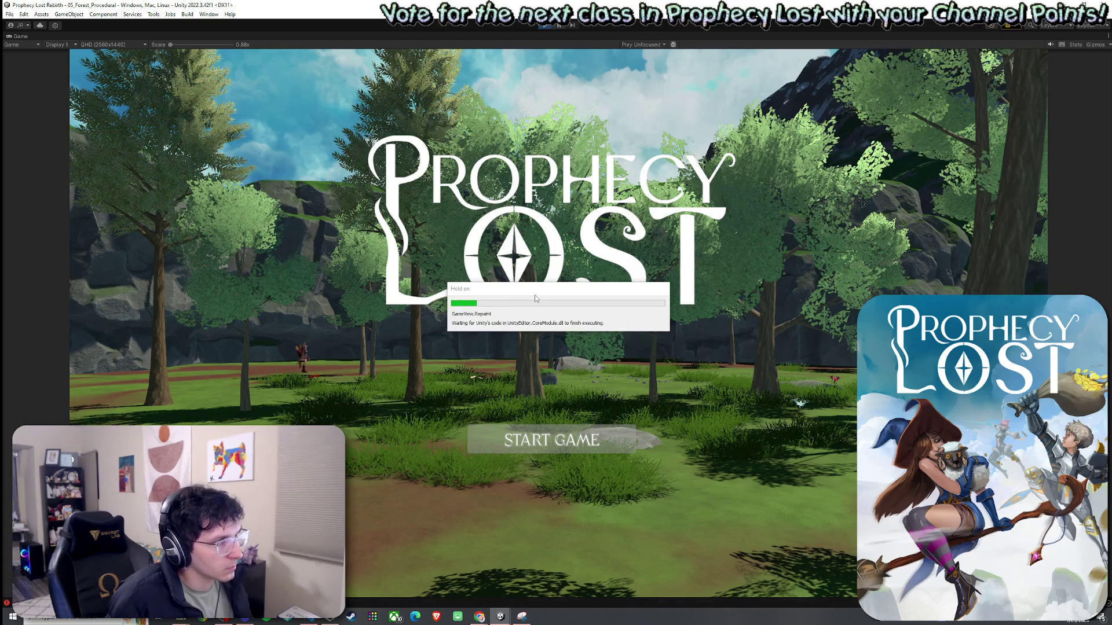
click(567, 452)
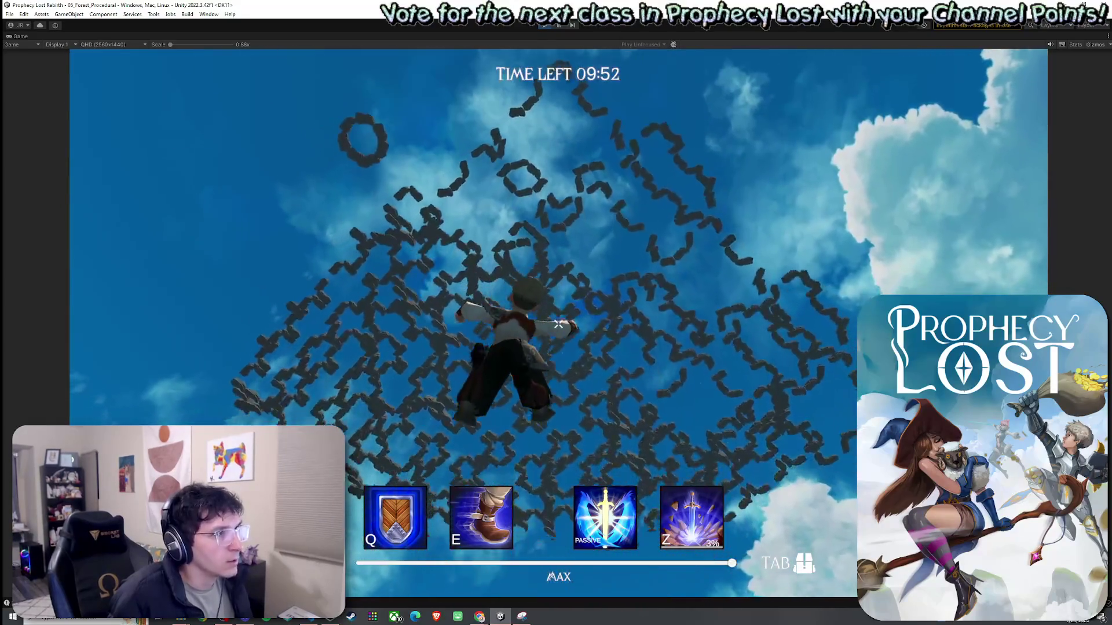
double_click(20, 36)
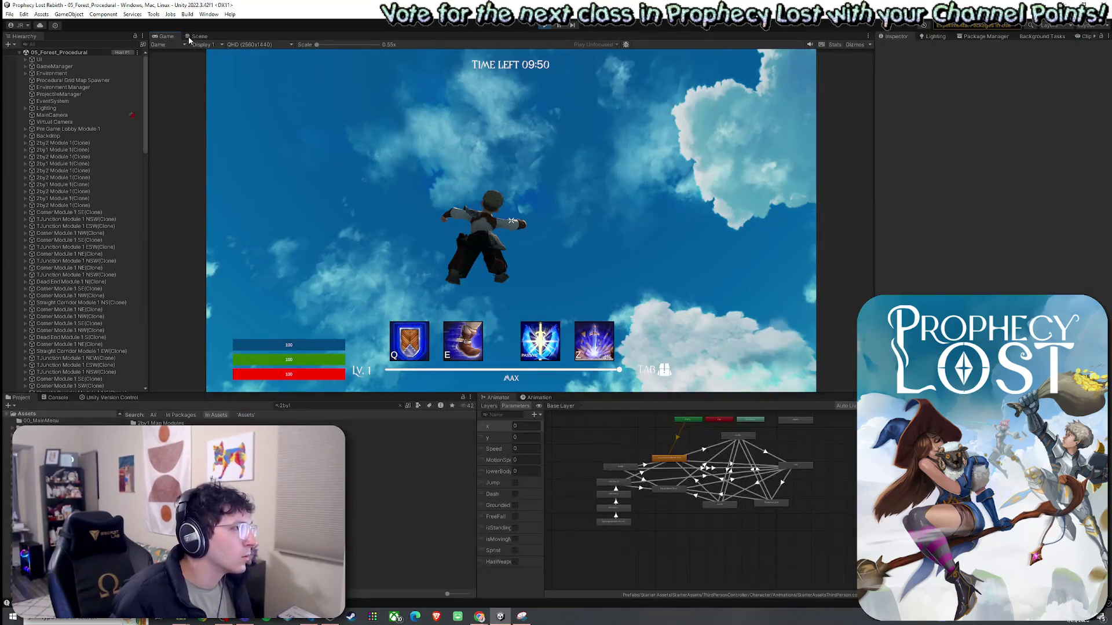
click(198, 37)
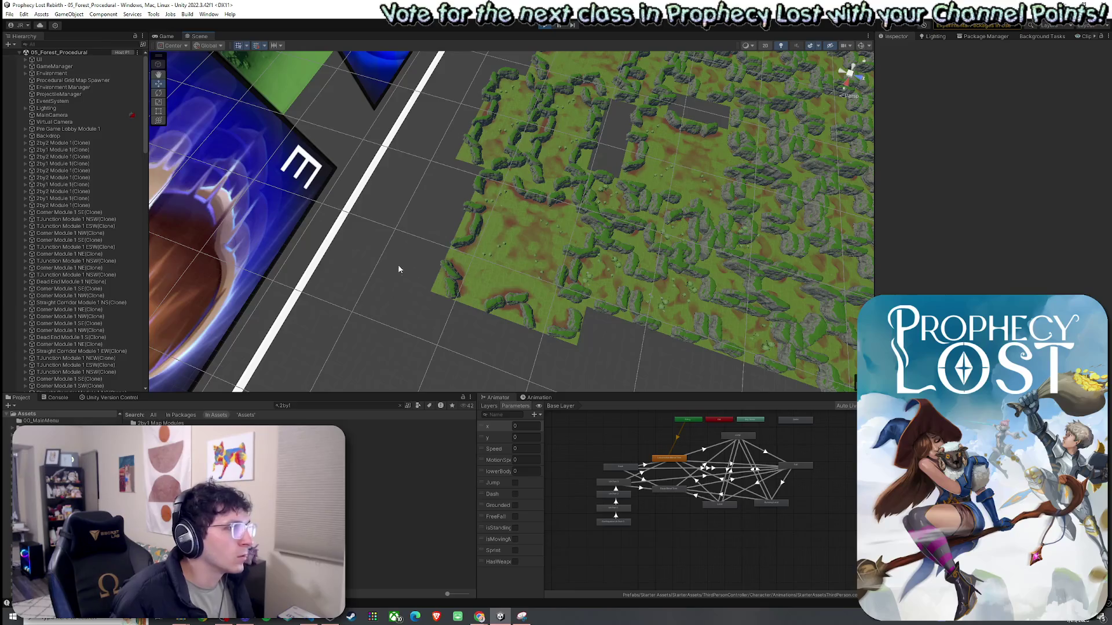
Fly over the generated forest map, stop the session, and save the 05_Forest_Procedural scene
mouse_move(398, 269)
mouse_down()
mouse_move(503, 268)
mouse_move(653, 214)
mouse_move(360, 253)
mouse_move(328, 285)
mouse_move(484, 332)
mouse_move(509, 281)
mouse_move(441, 277)
mouse_move(515, 88)
mouse_up()
key(w)
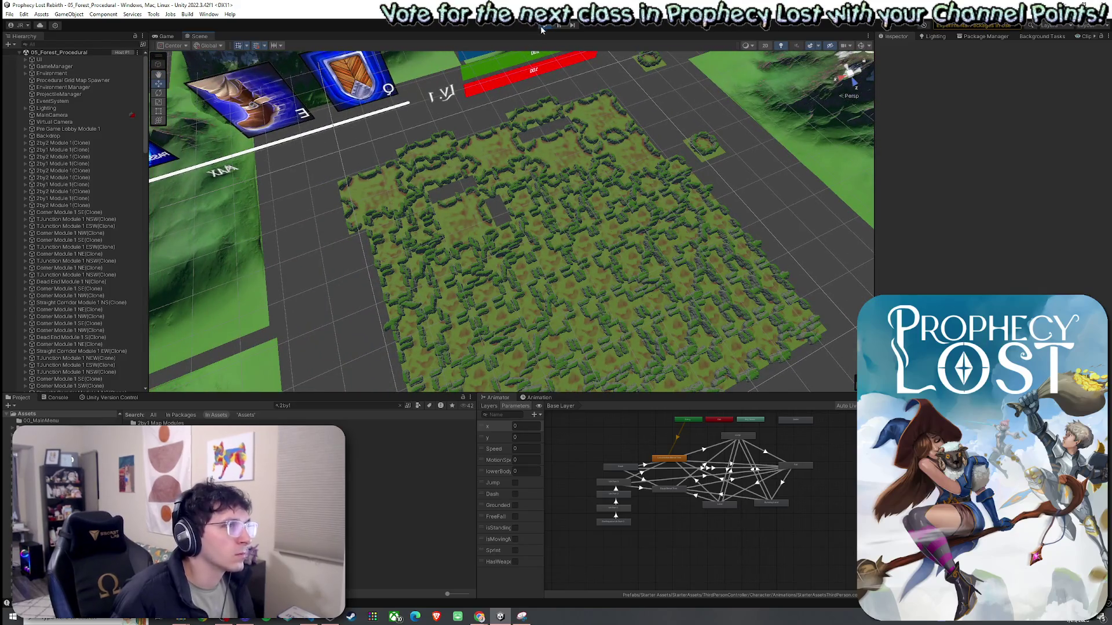
click(543, 25)
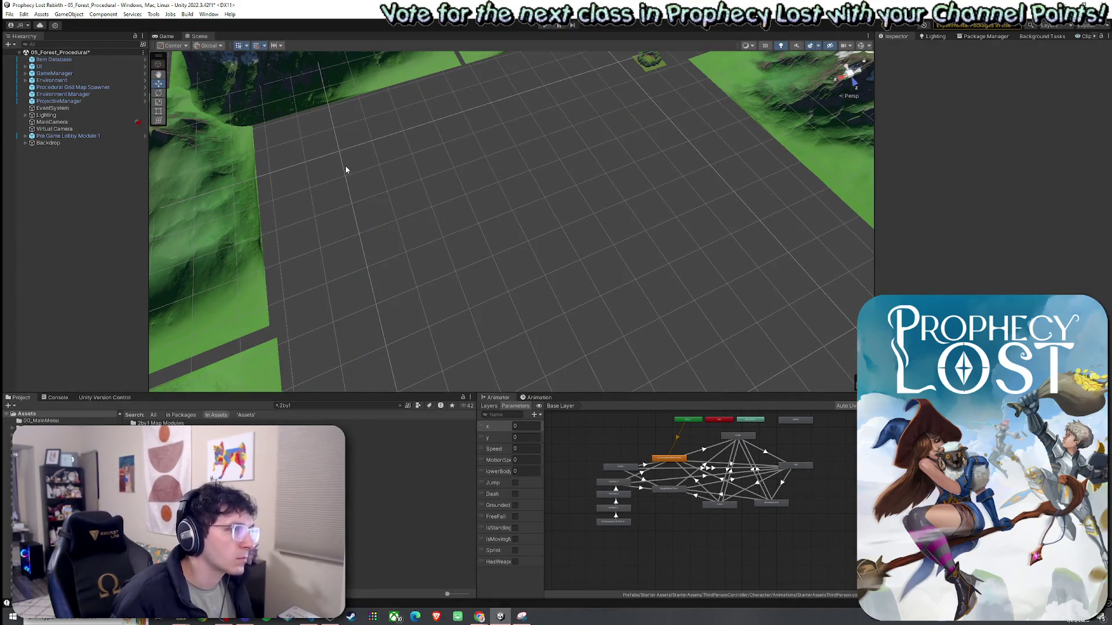
click(24, 14)
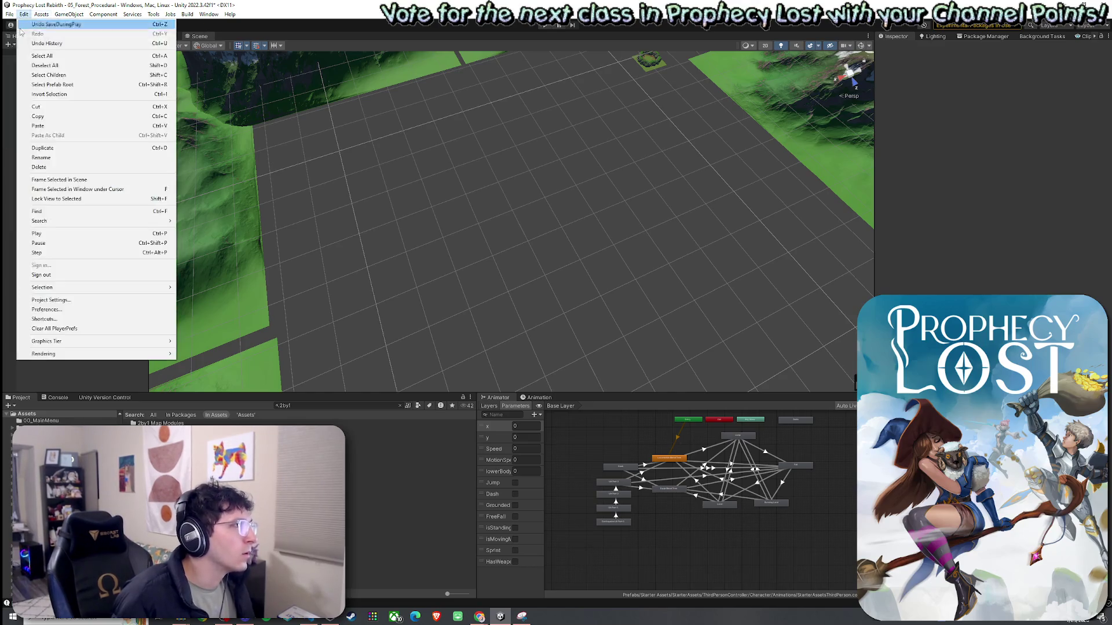
click(34, 55)
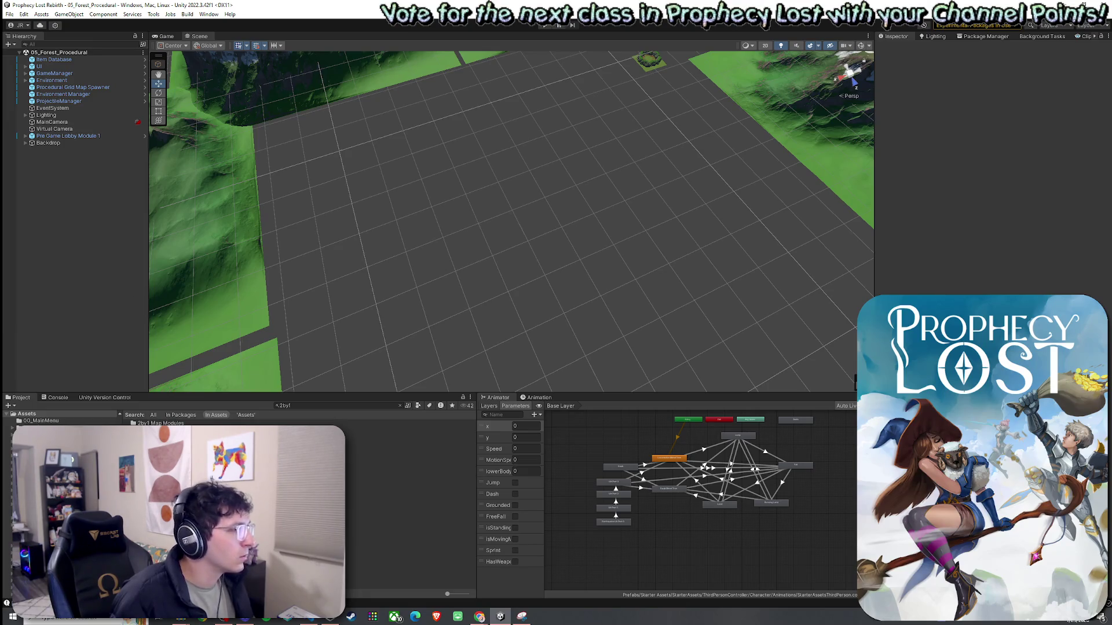
Open 2by1 Module 1 and inspect the North, South, West Close Point and ClosePoints group positions
double_click(168, 430)
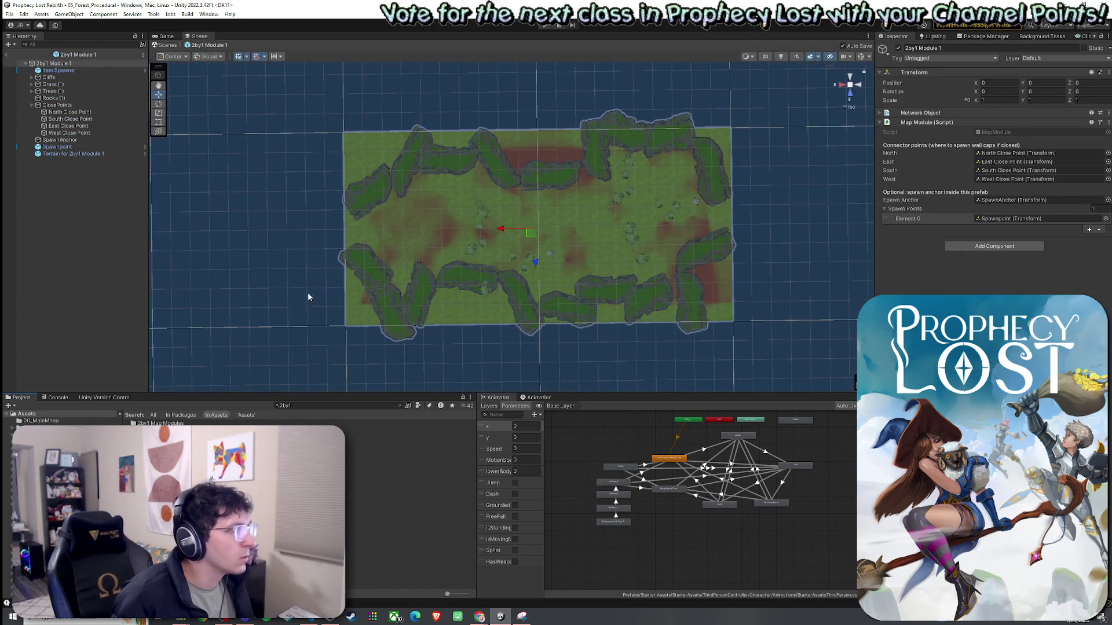
click(70, 112)
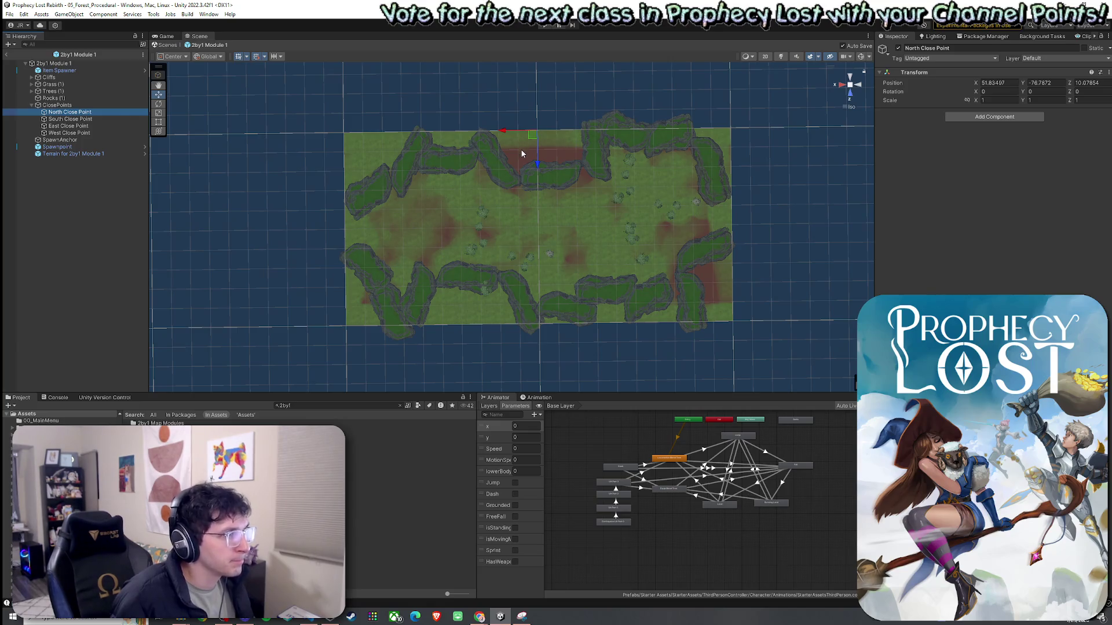
click(92, 118)
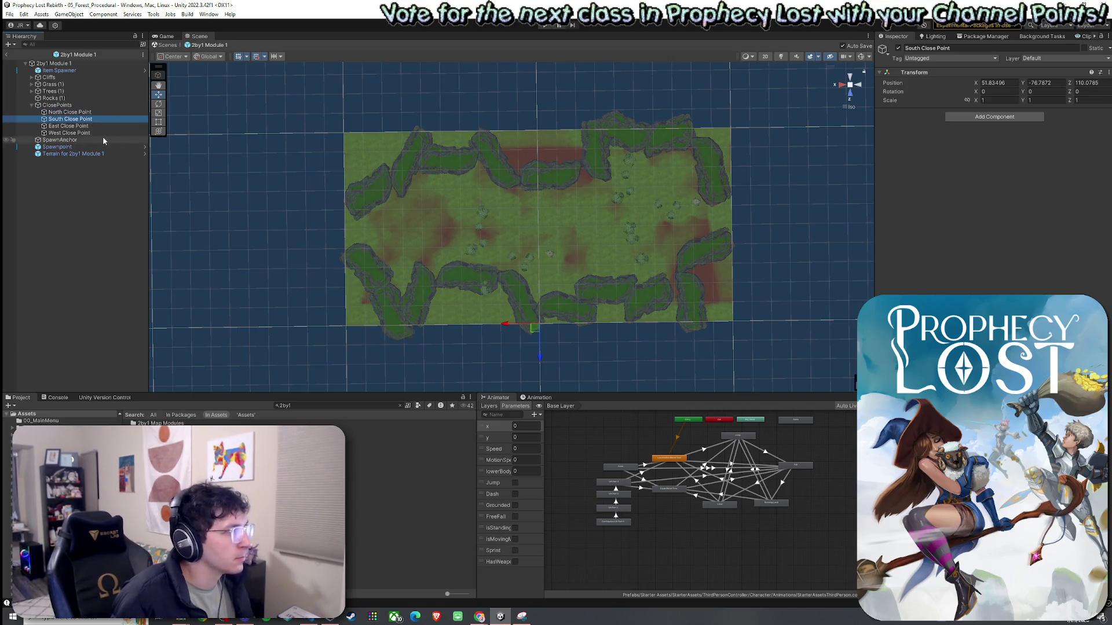
click(93, 134)
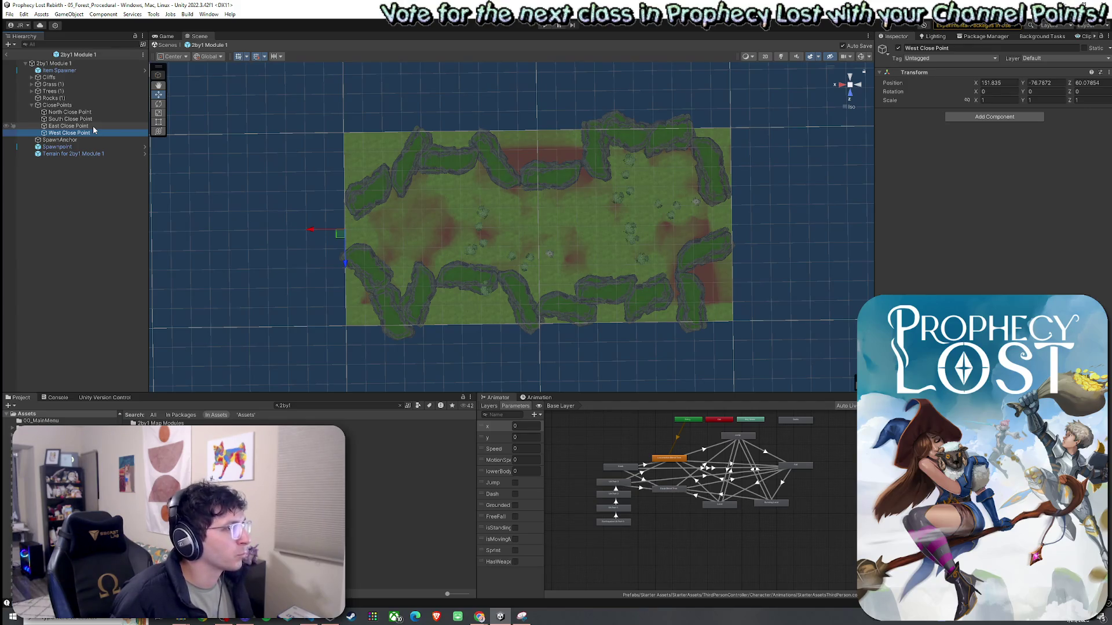
click(90, 113)
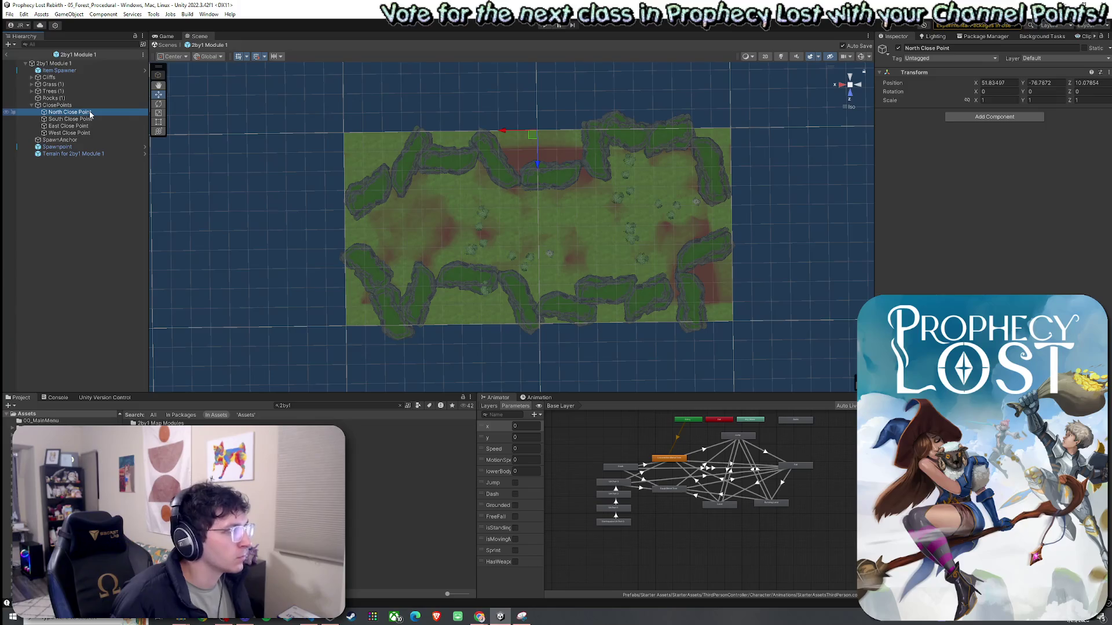
click(89, 105)
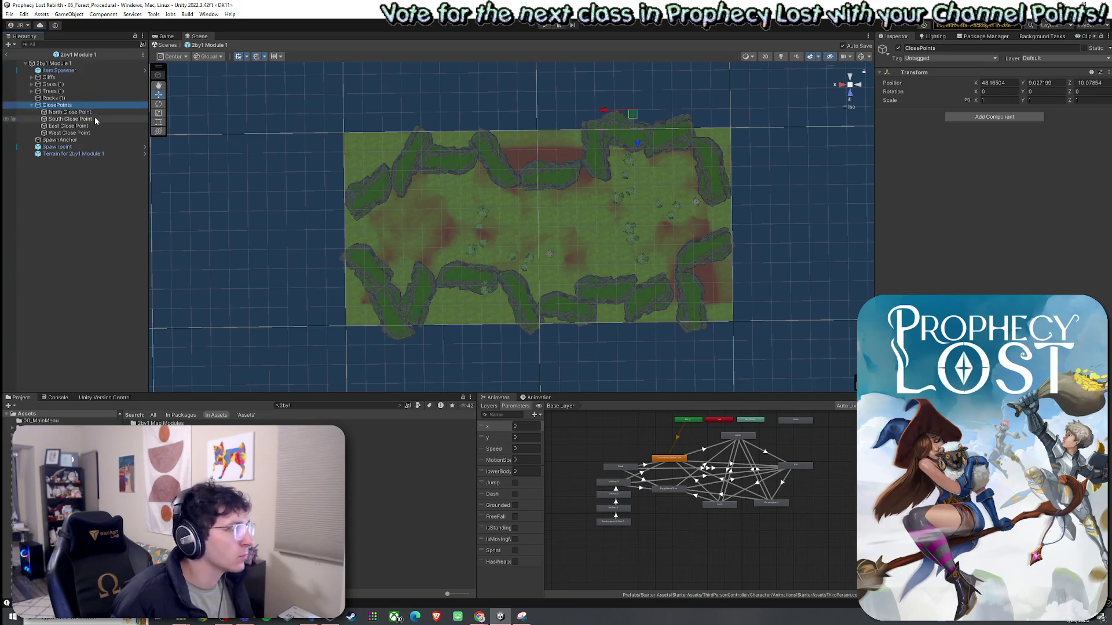
Check the Map Module's North connector, spawn anchor and Spawnpoint references, then the terrain's position
click(85, 63)
click(994, 152)
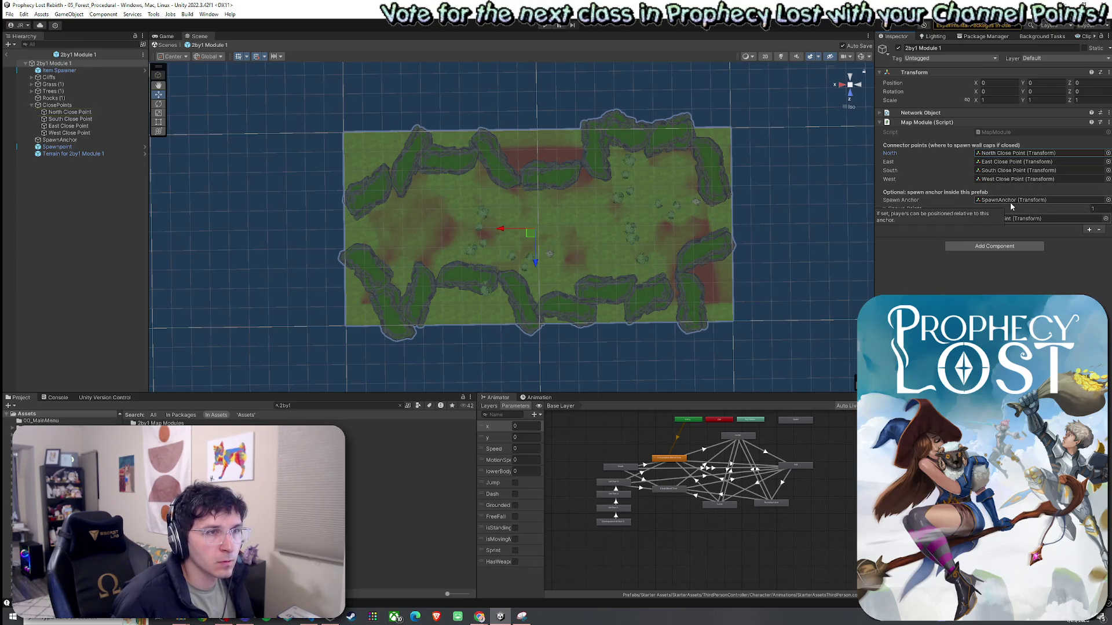
click(985, 200)
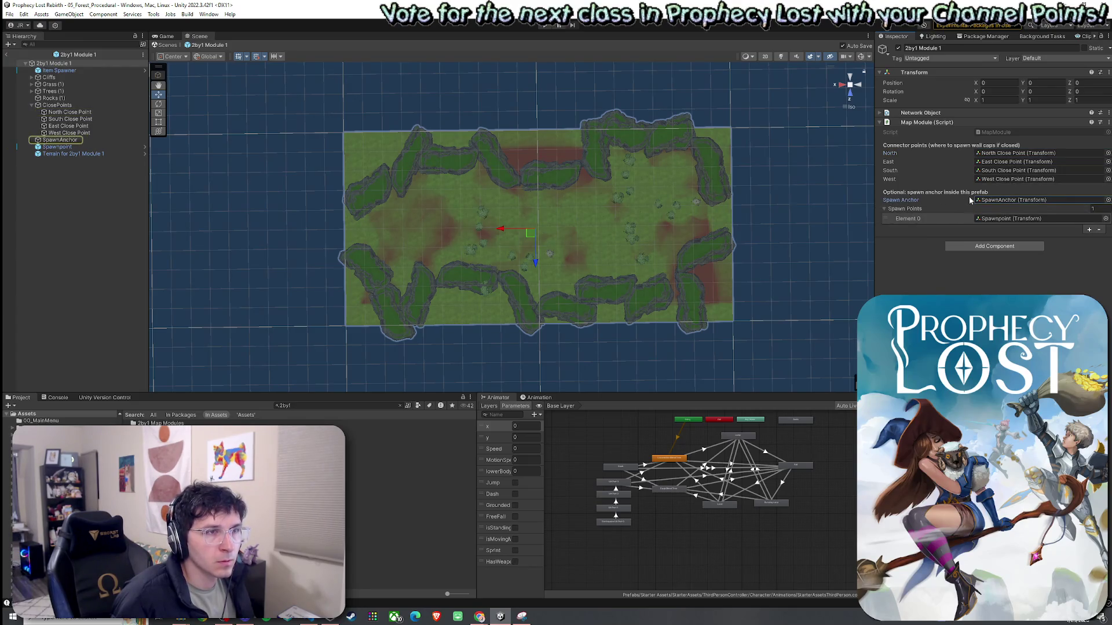
click(998, 220)
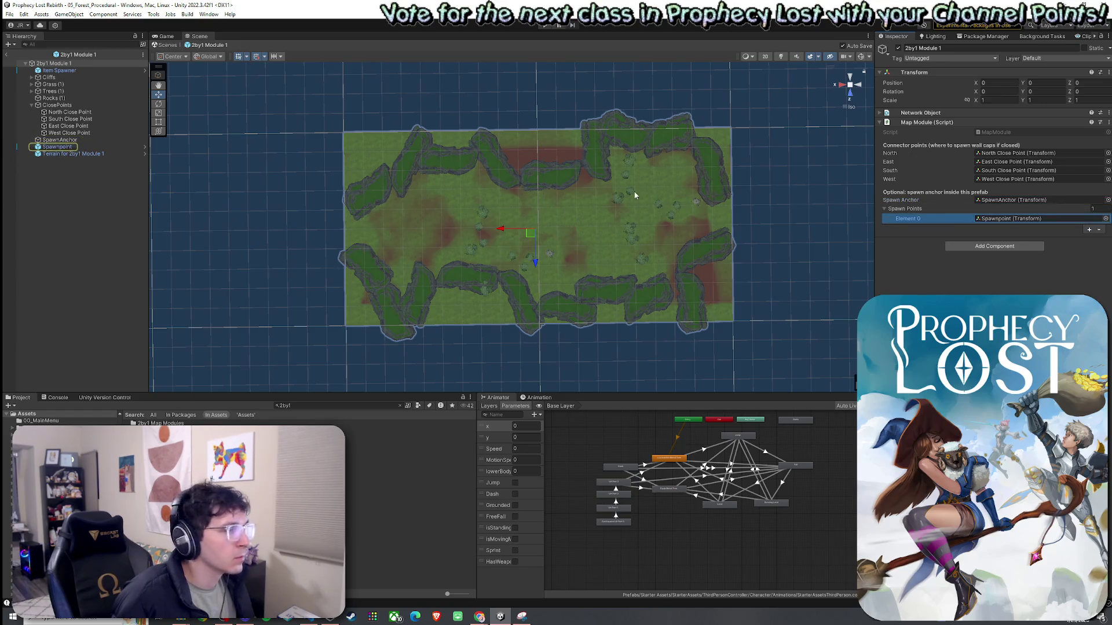
click(1018, 153)
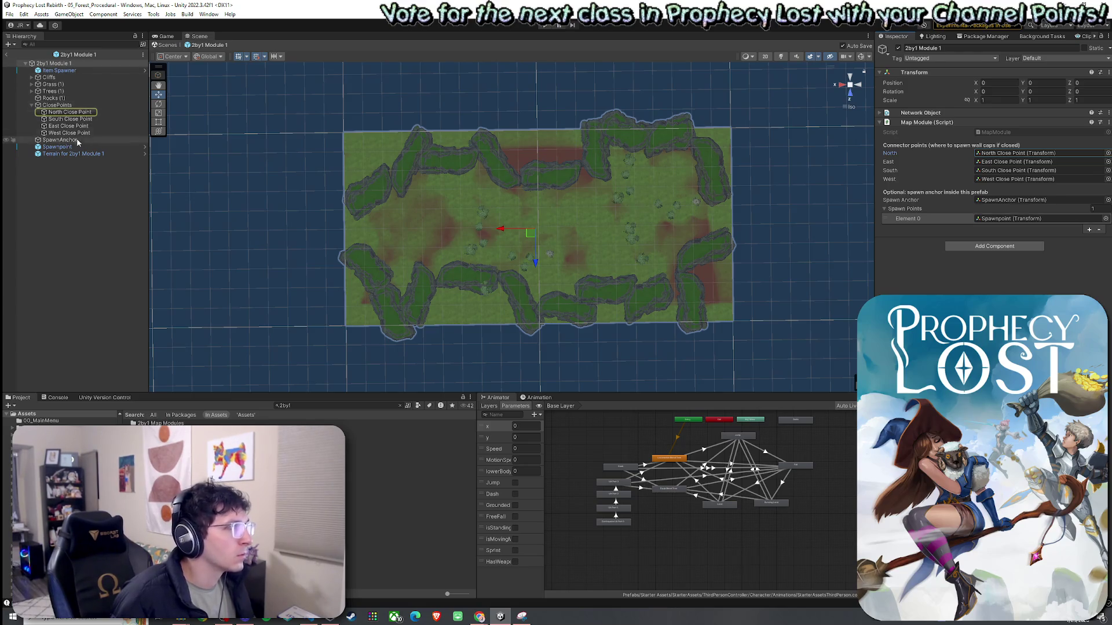
click(78, 153)
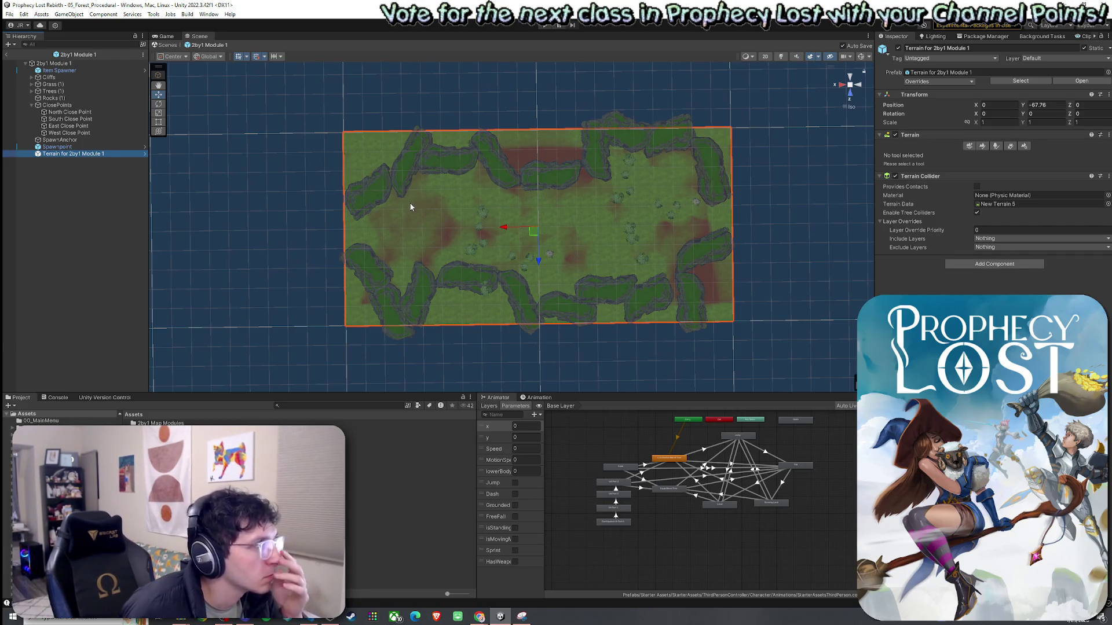
Drag the 2by1 prefab's Item Spawner through Terrain down along Z together, then save
click(171, 37)
click(199, 36)
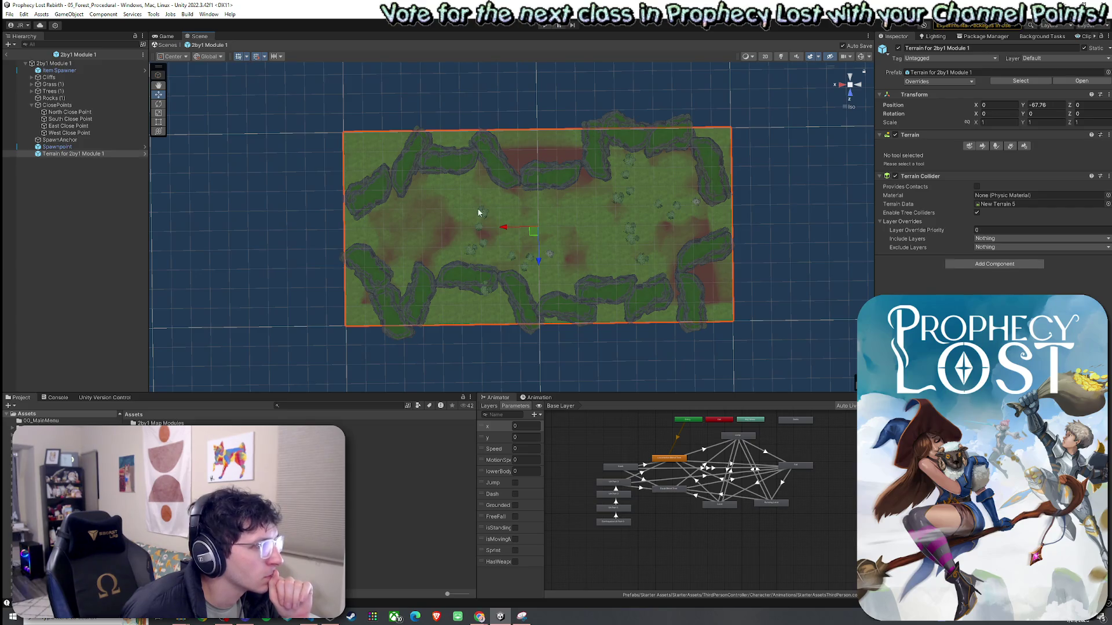
click(91, 70)
shift+click(110, 153)
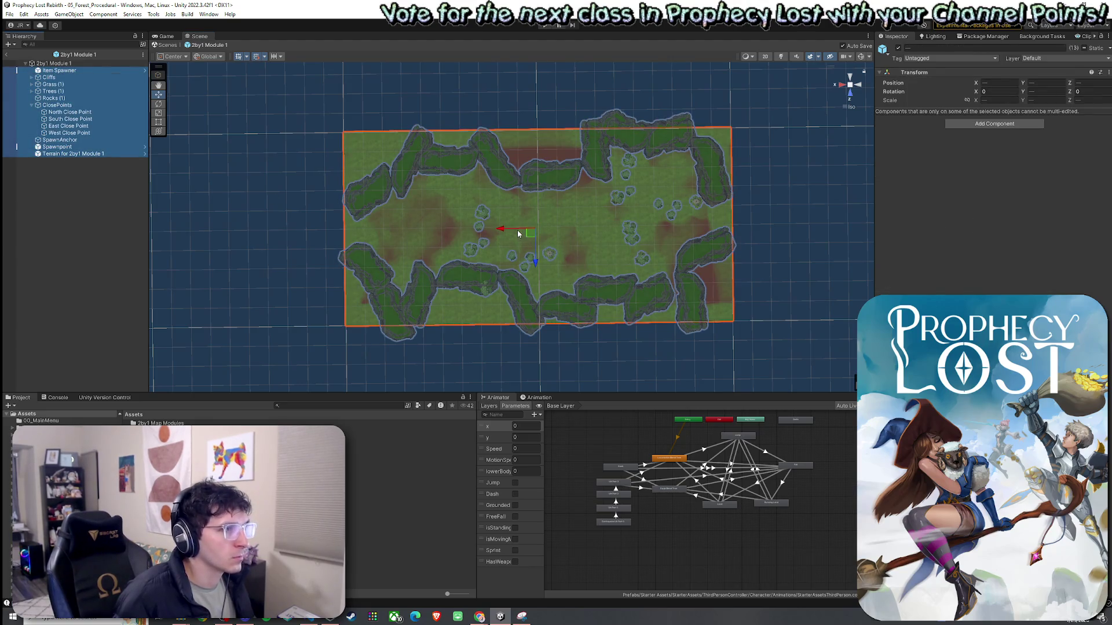
drag(535, 258, 537, 349)
key(ctrl+s)
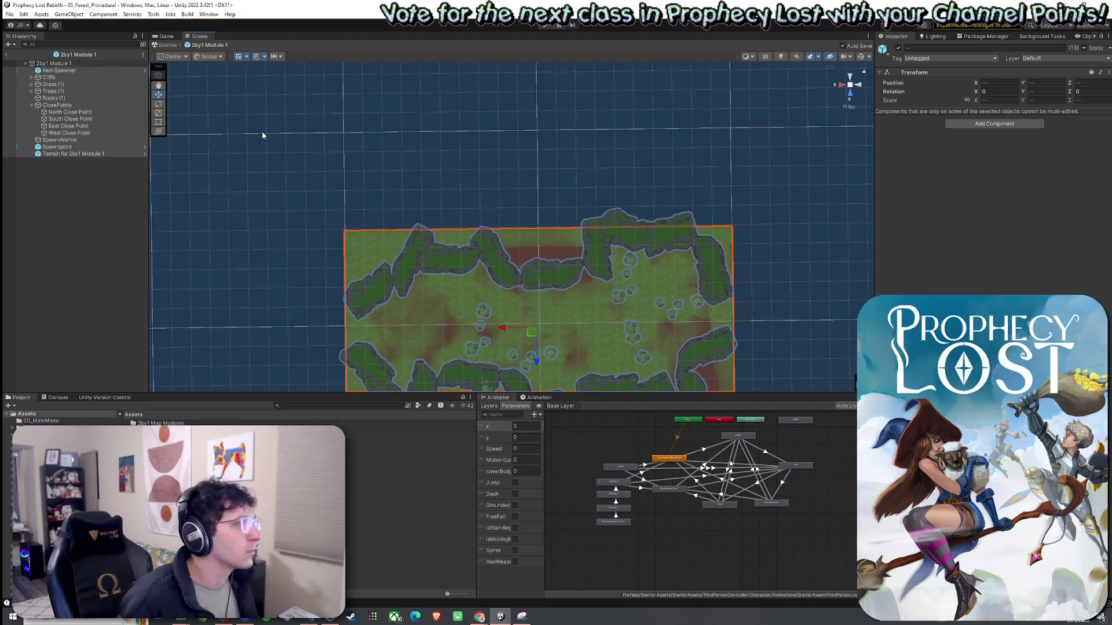
click(18, 14)
click(29, 53)
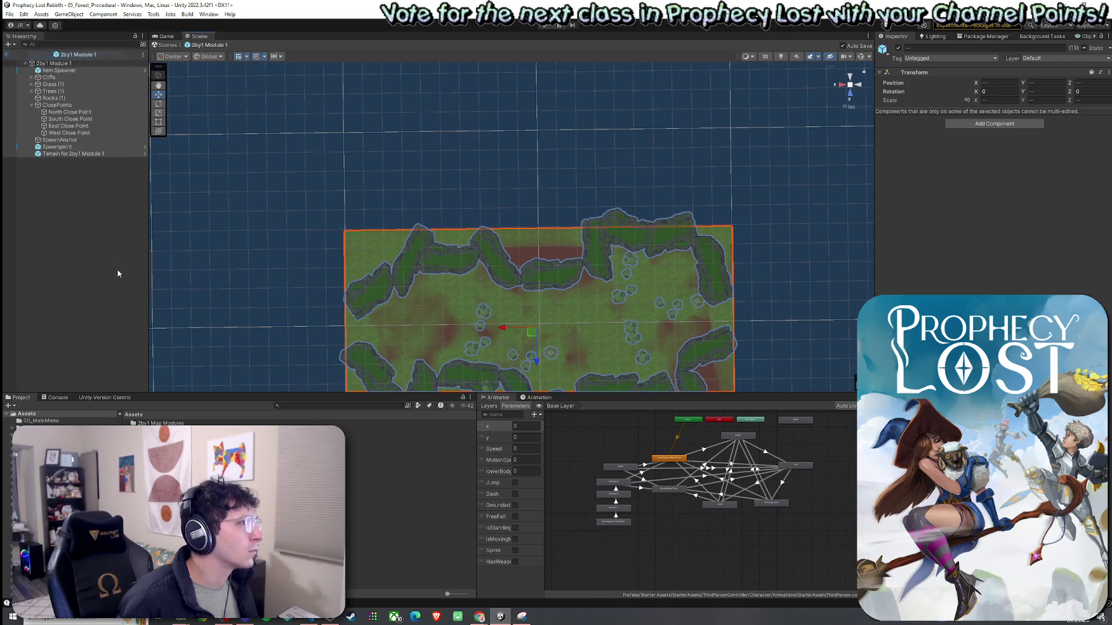
click(292, 408)
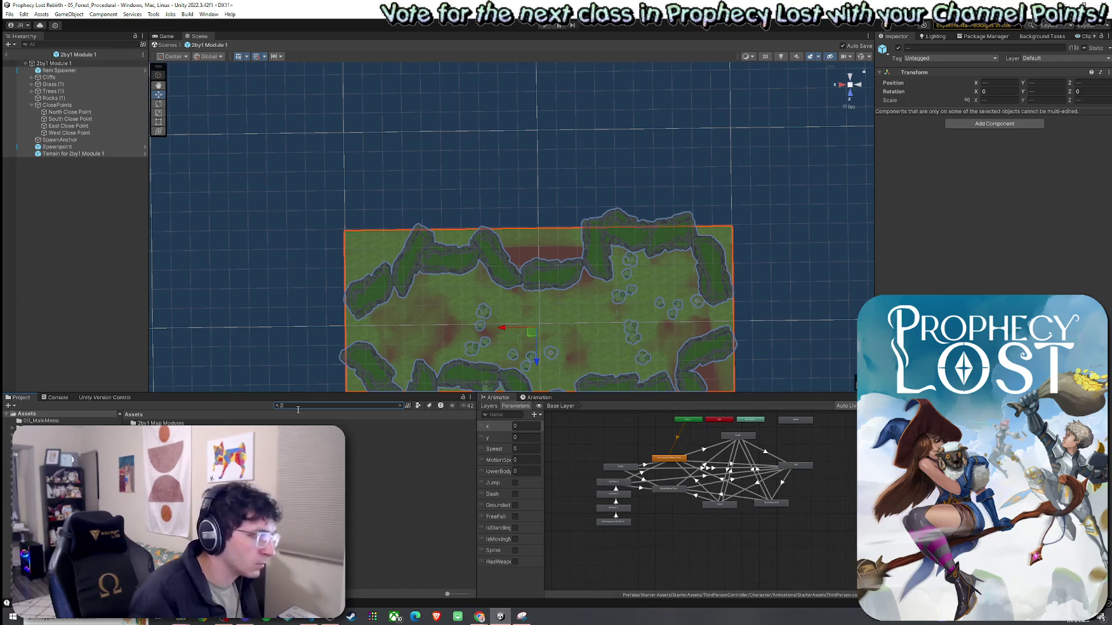
Search 'by2', open the 2by2 Module 1 prefab, and select its children from Item Spawner to Terrain
text(by2)
double_click(364, 442)
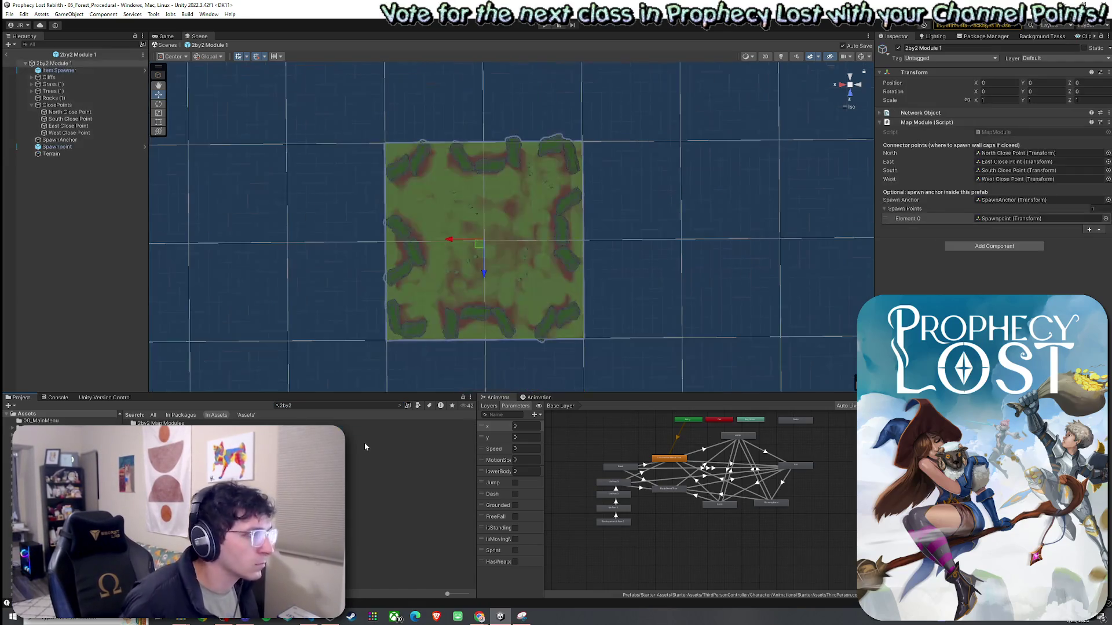
click(63, 70)
shift+click(75, 153)
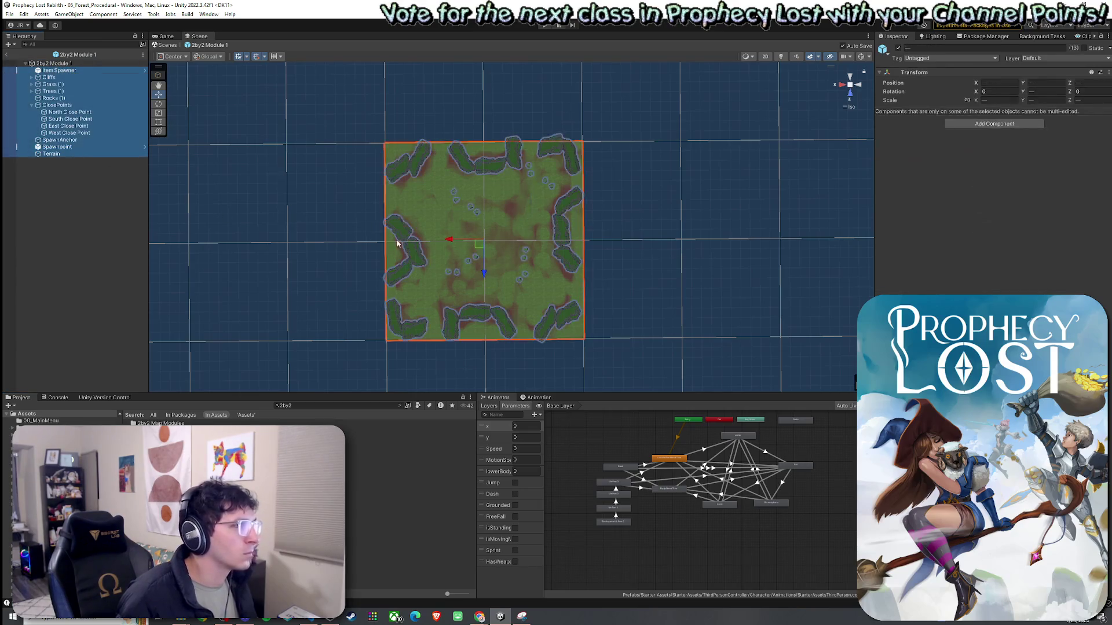
Reselect all of the 2by2 module's children and drag them down along Z together
click(126, 112)
click(63, 71)
shift+click(58, 153)
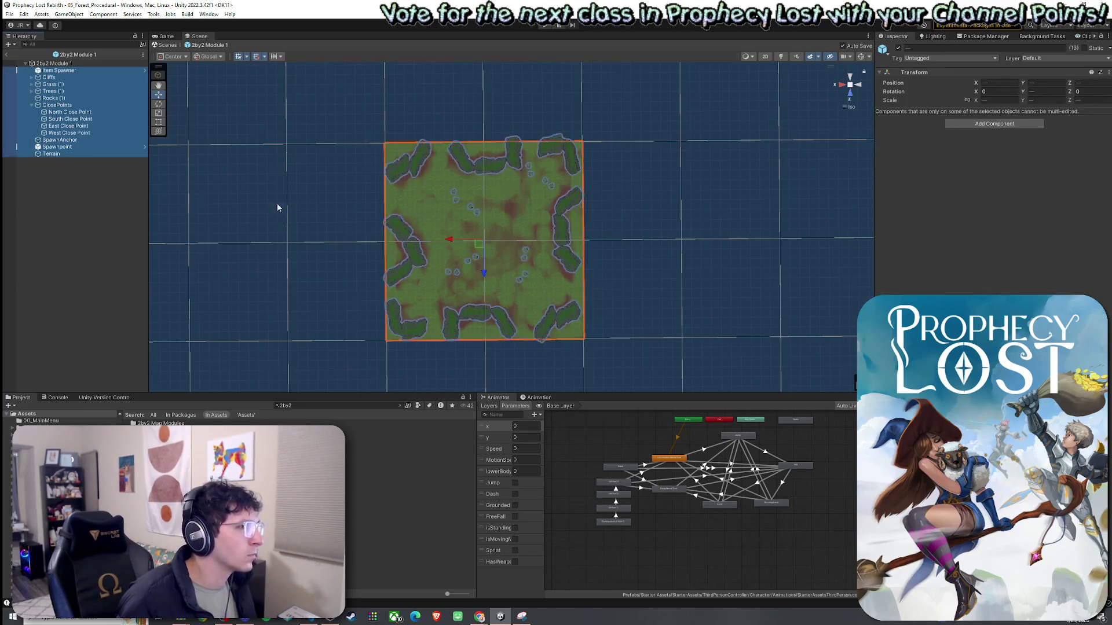
drag(484, 260, 481, 363)
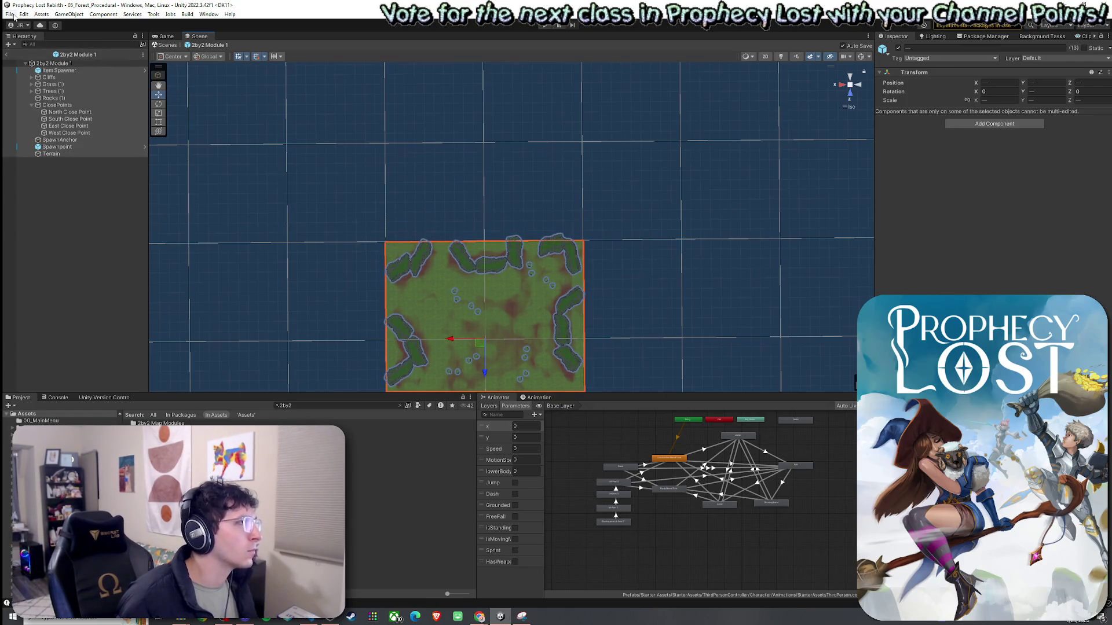
click(14, 16)
click(14, 61)
Return to the forest scene, save it, enter Play mode and start a game from the title screen
click(8, 57)
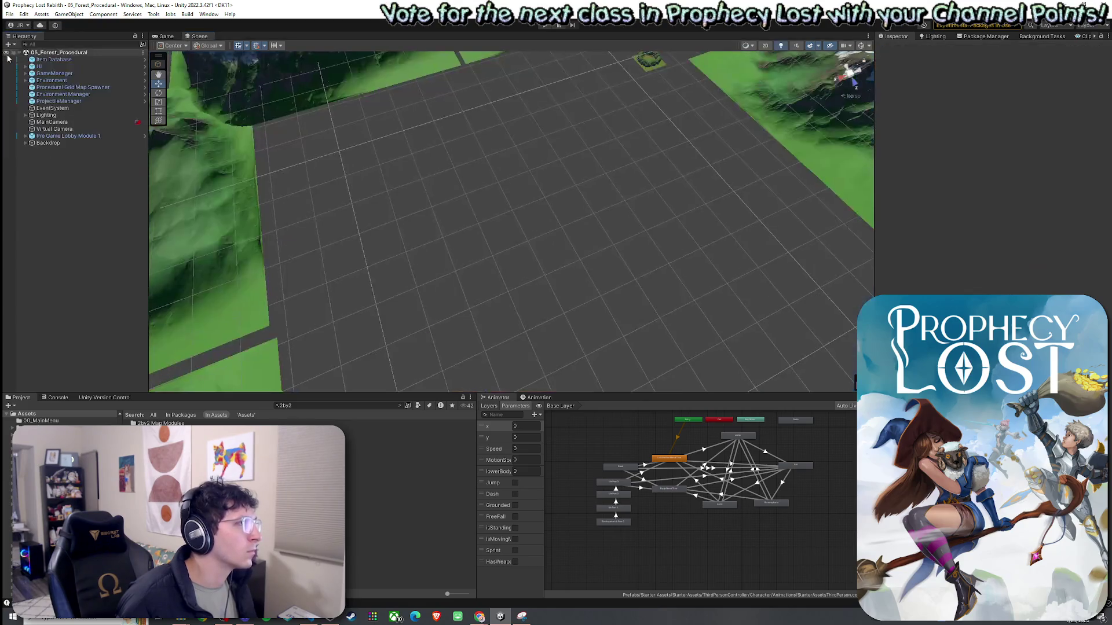
click(9, 14)
click(38, 57)
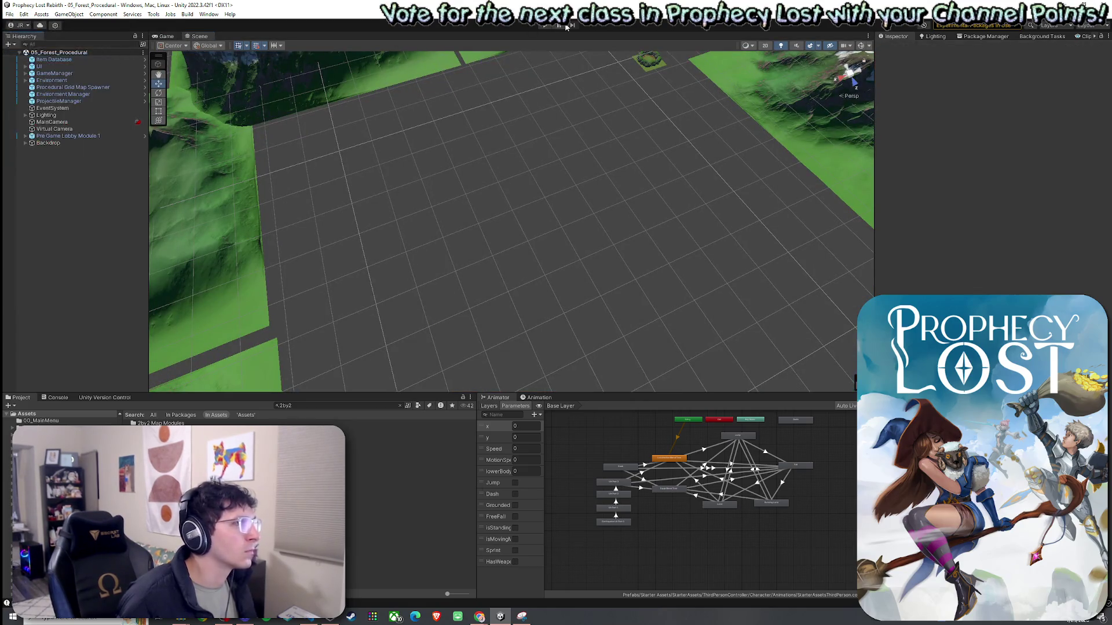
click(548, 26)
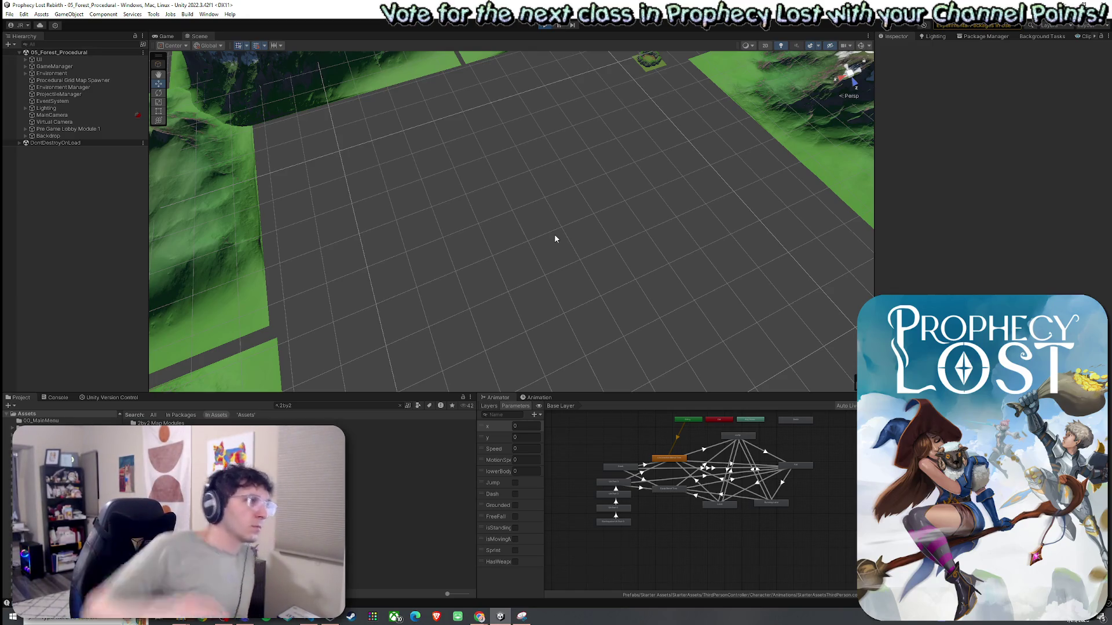
click(167, 36)
Start the session, fly around the generated forest map in the Scene view, then stop Play mode
click(507, 261)
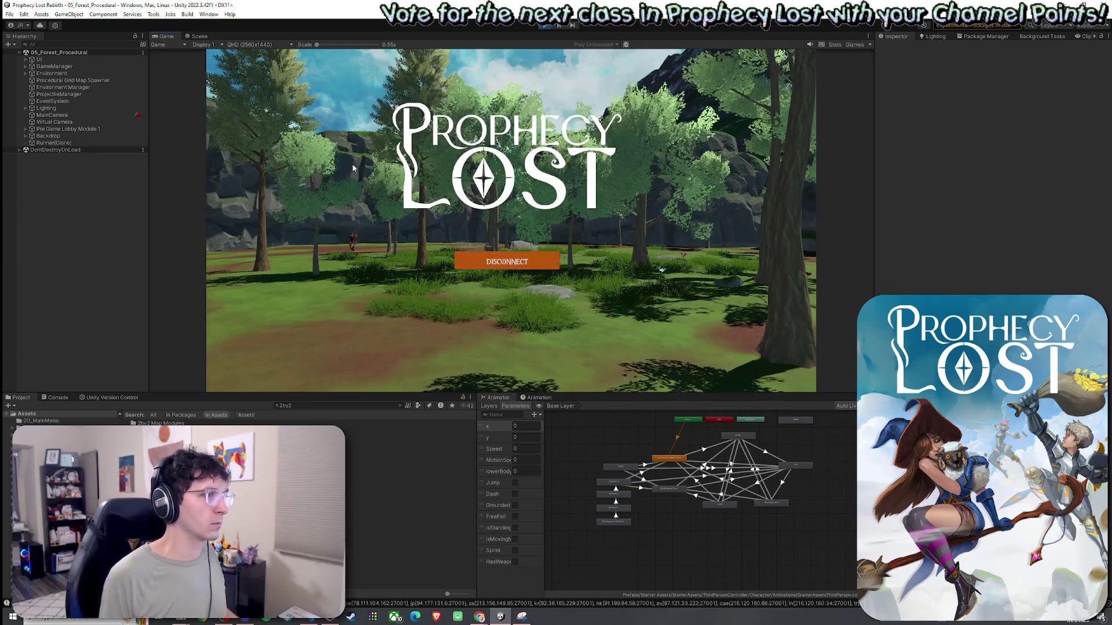
click(197, 36)
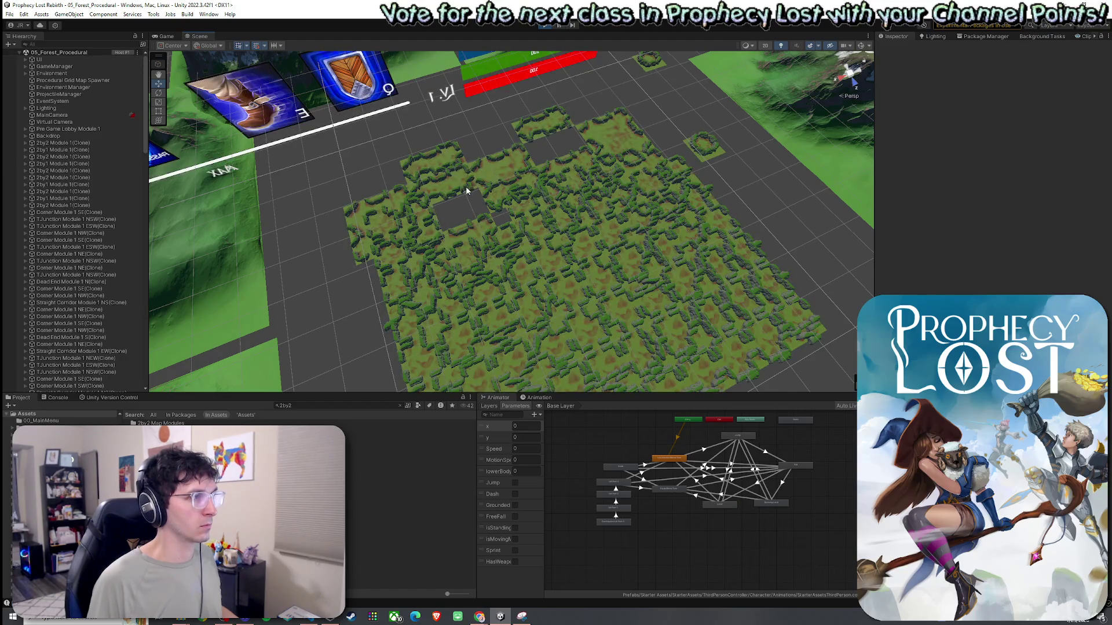
mouse_move(466, 190)
mouse_down()
mouse_move(424, 219)
mouse_move(540, 240)
mouse_move(578, 171)
mouse_move(636, 143)
mouse_up()
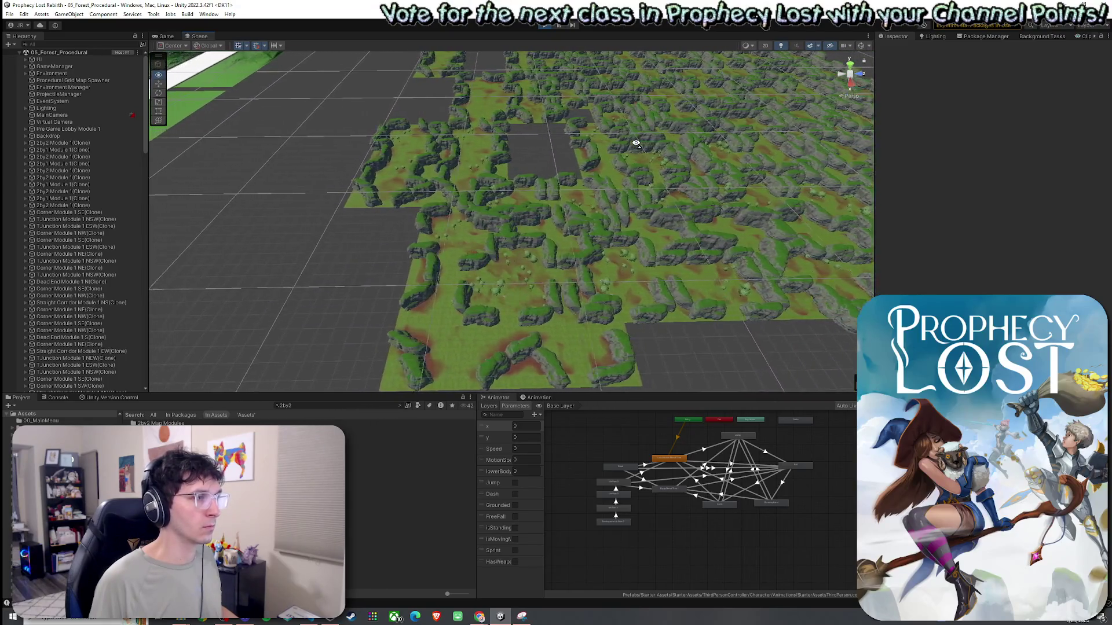
key(a)
key(d)
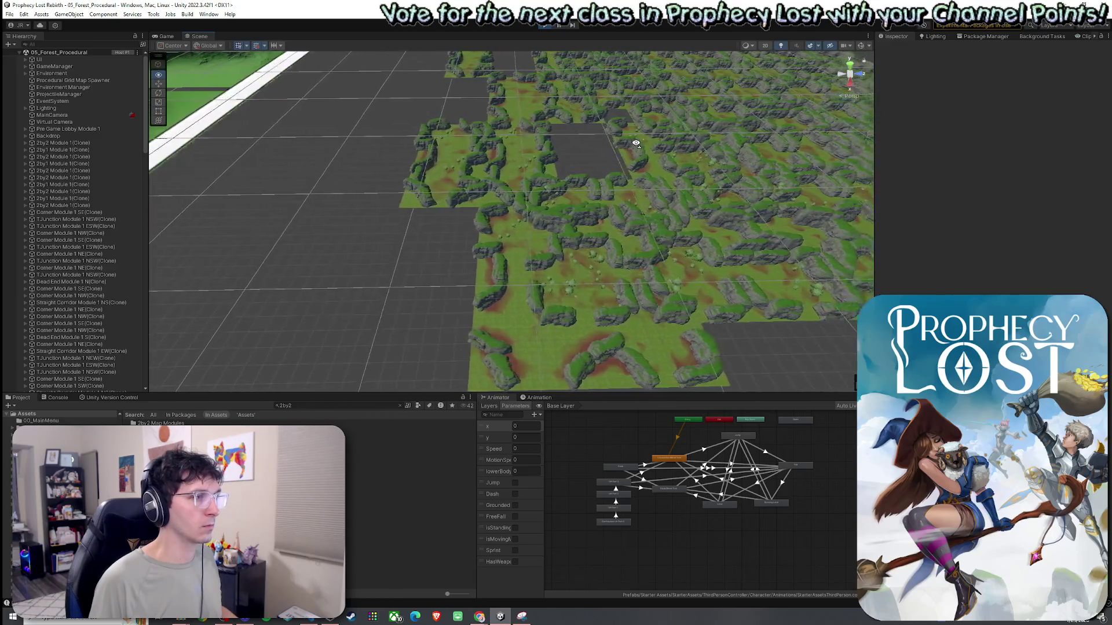
key(d)
key(s)
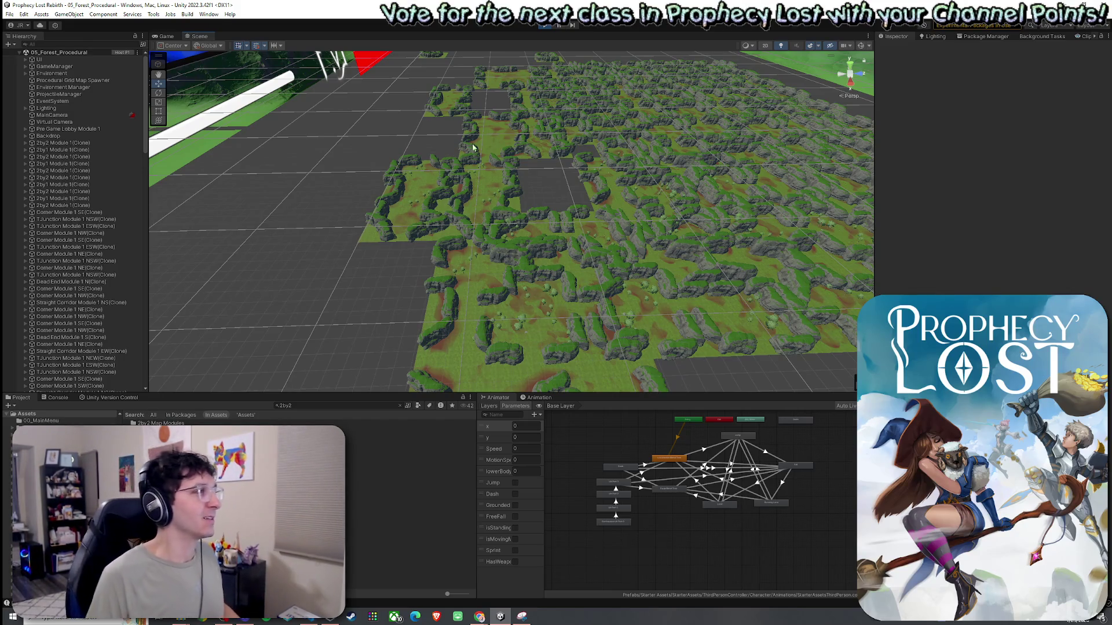
drag(467, 141, 475, 191)
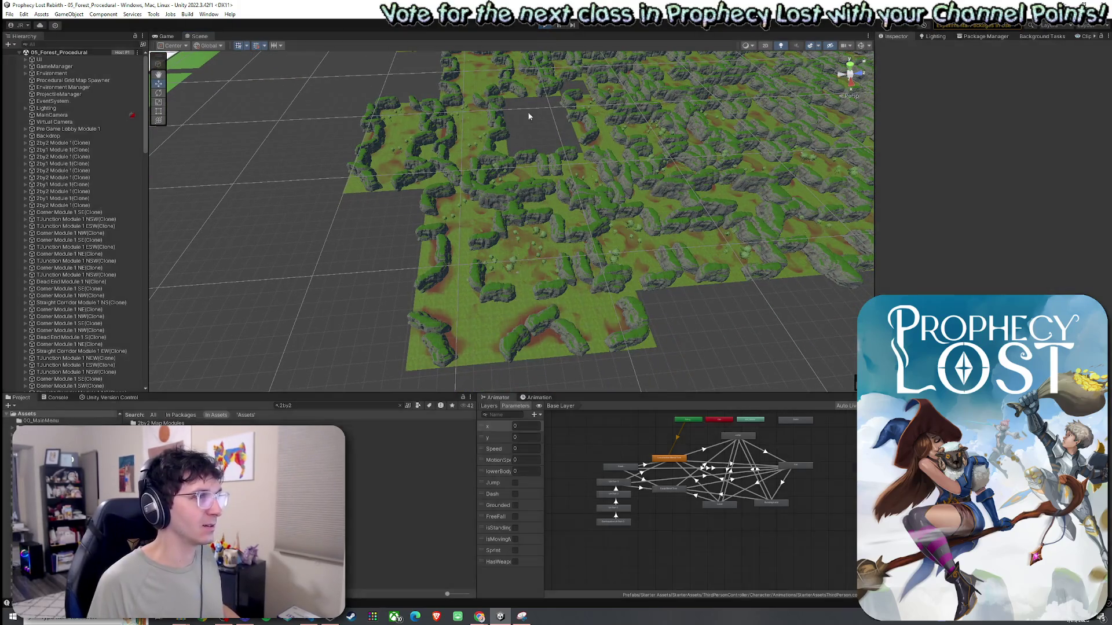
key(ctrl+p)
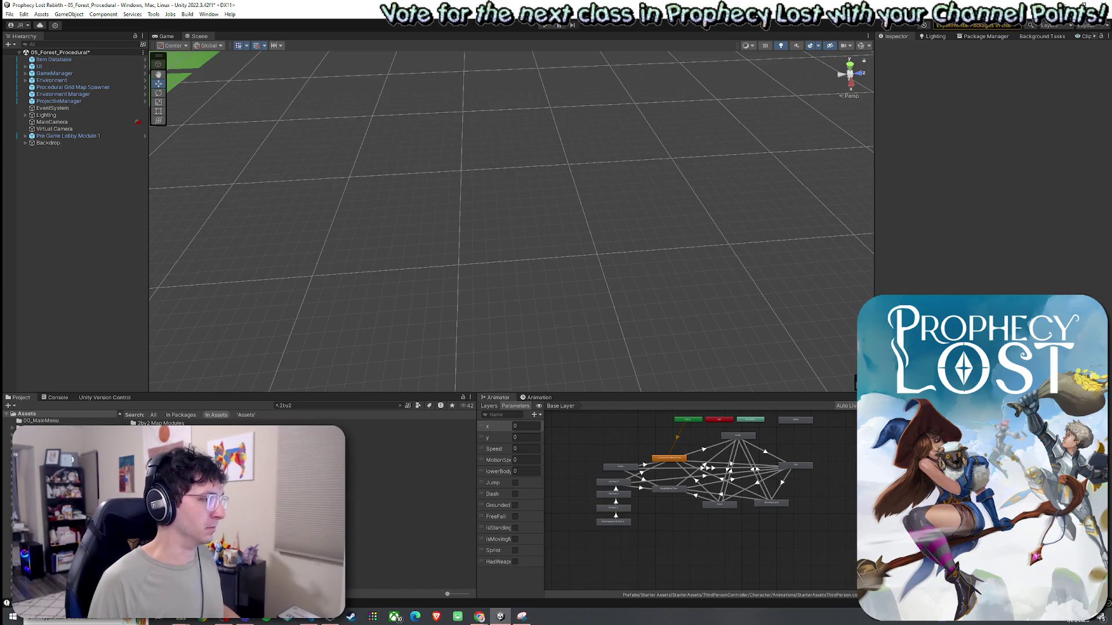
Open the 2by2 Module 1 prefab and select all its children from Item Spawner to Terrain
double_click(359, 430)
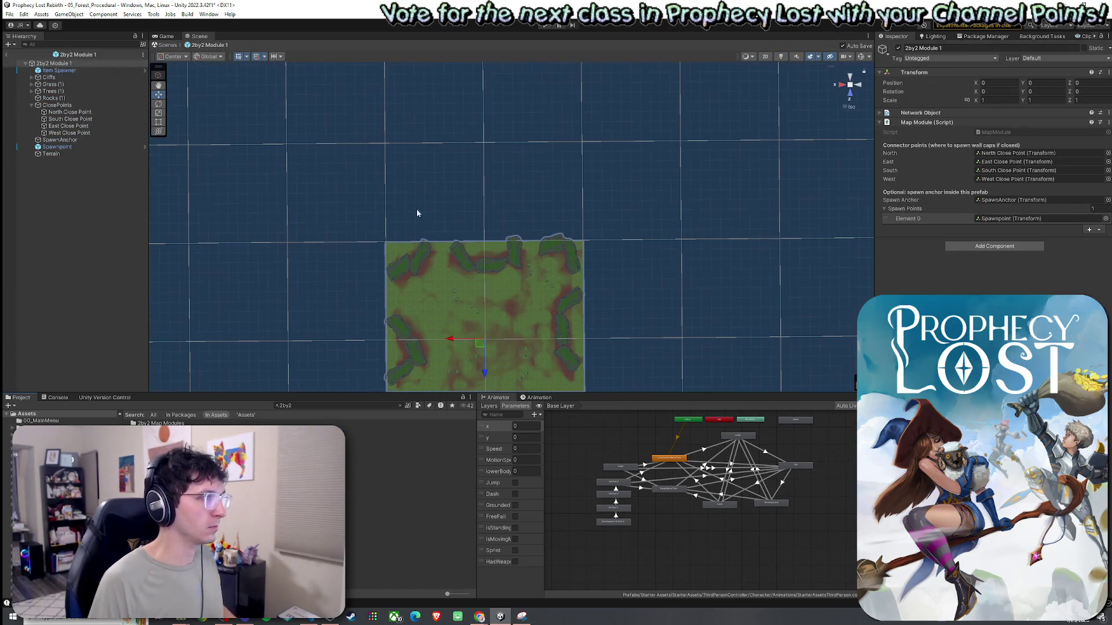
click(94, 183)
click(85, 70)
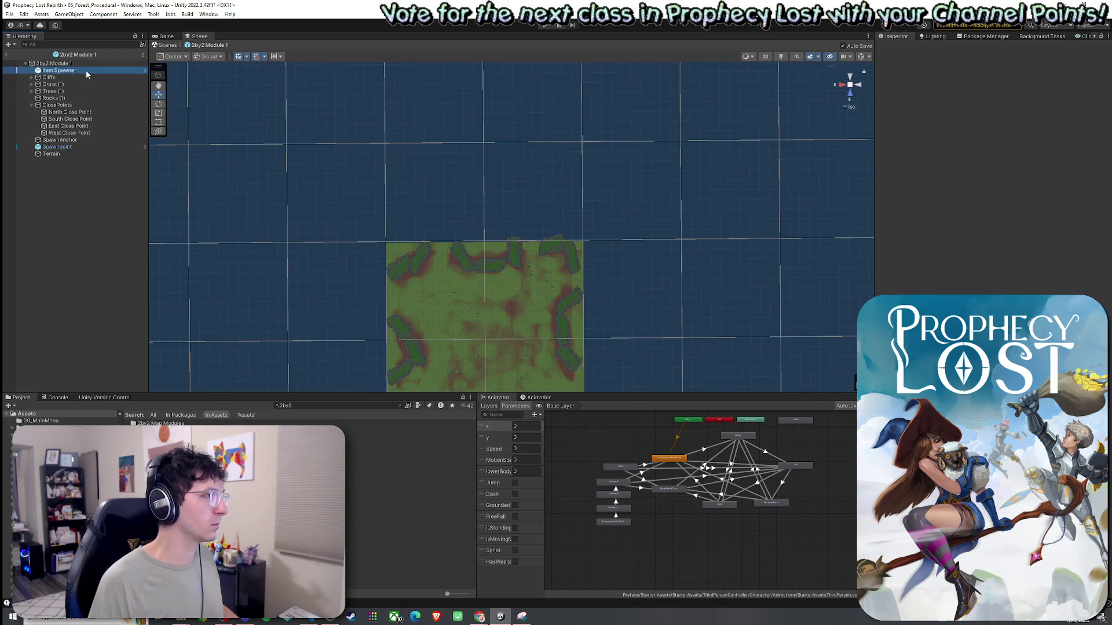
click(79, 154)
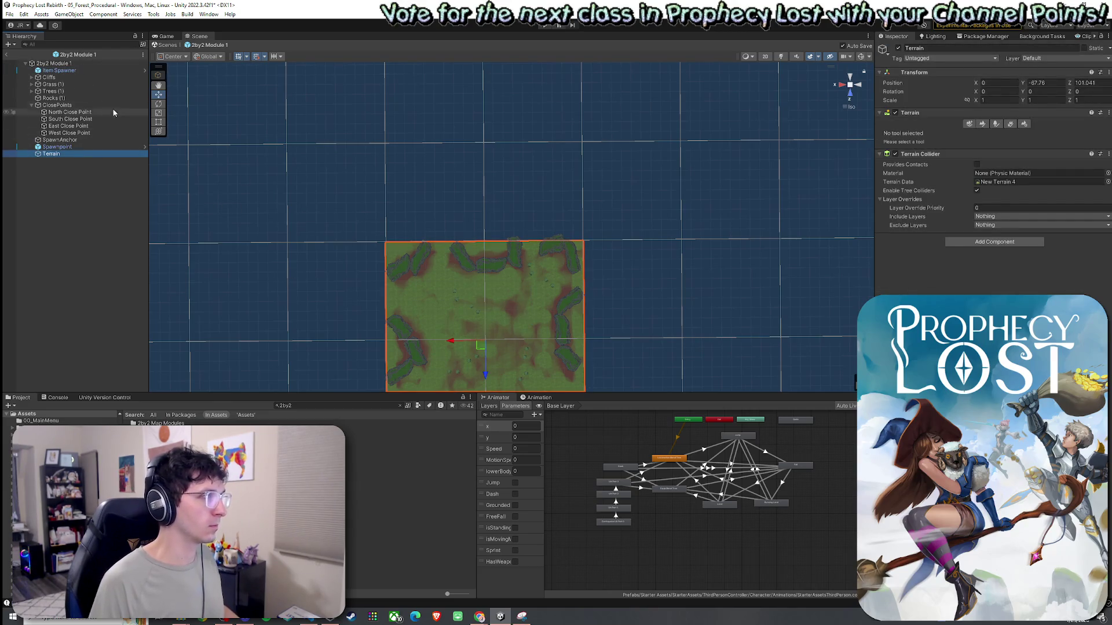
shift+click(102, 72)
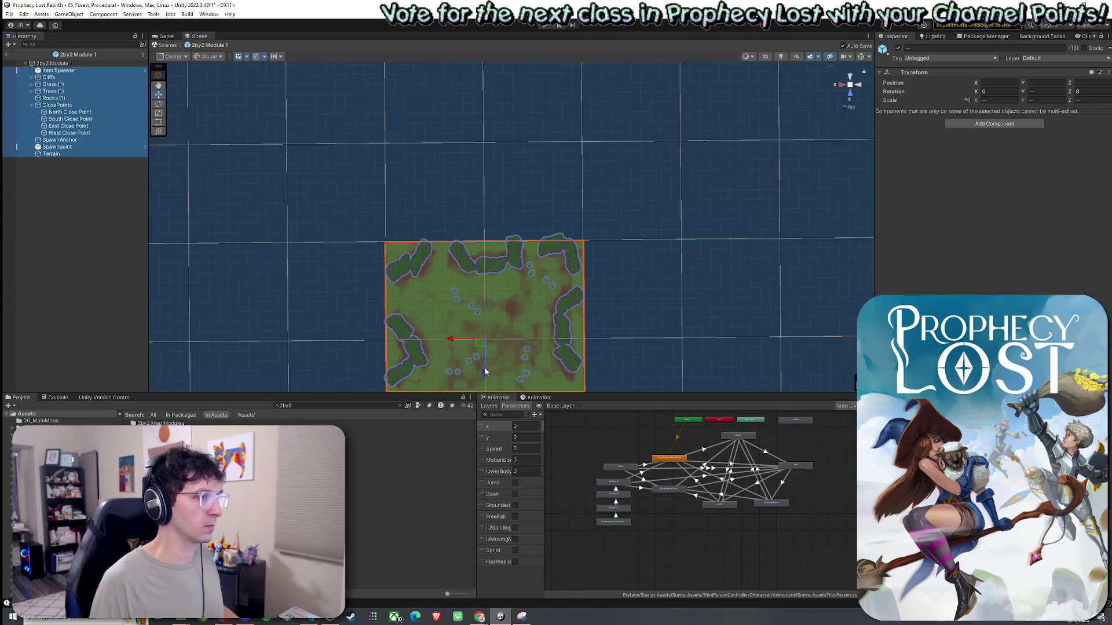
Offset the selected contents up along Z, save the prefab, and return to the forest scene
drag(486, 371, 491, 336)
key(ctrl+s)
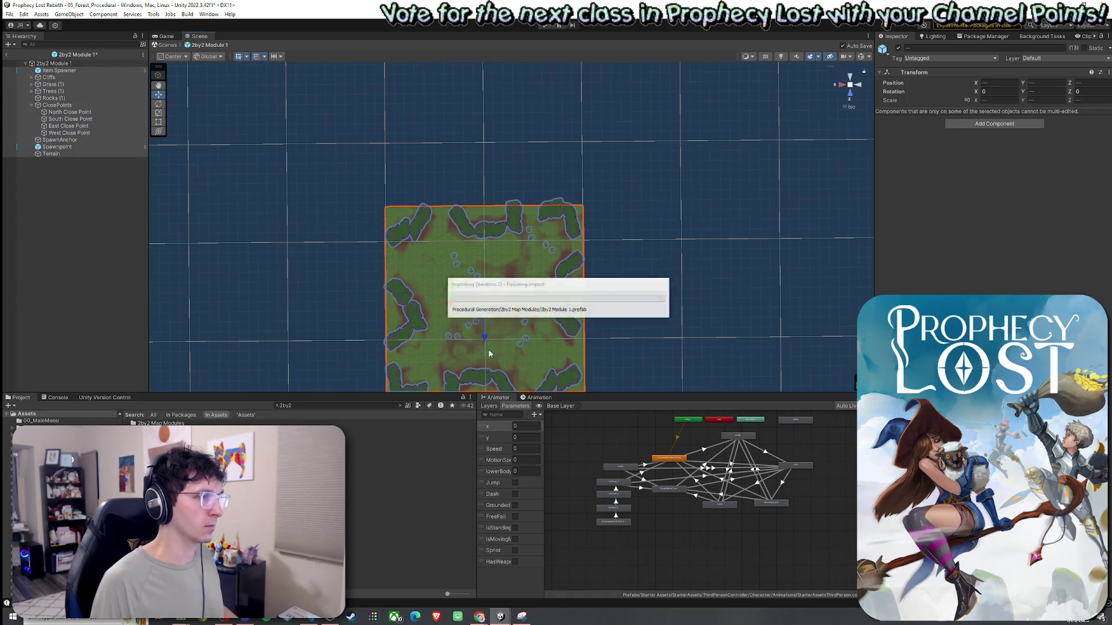
key(ctrl+z)
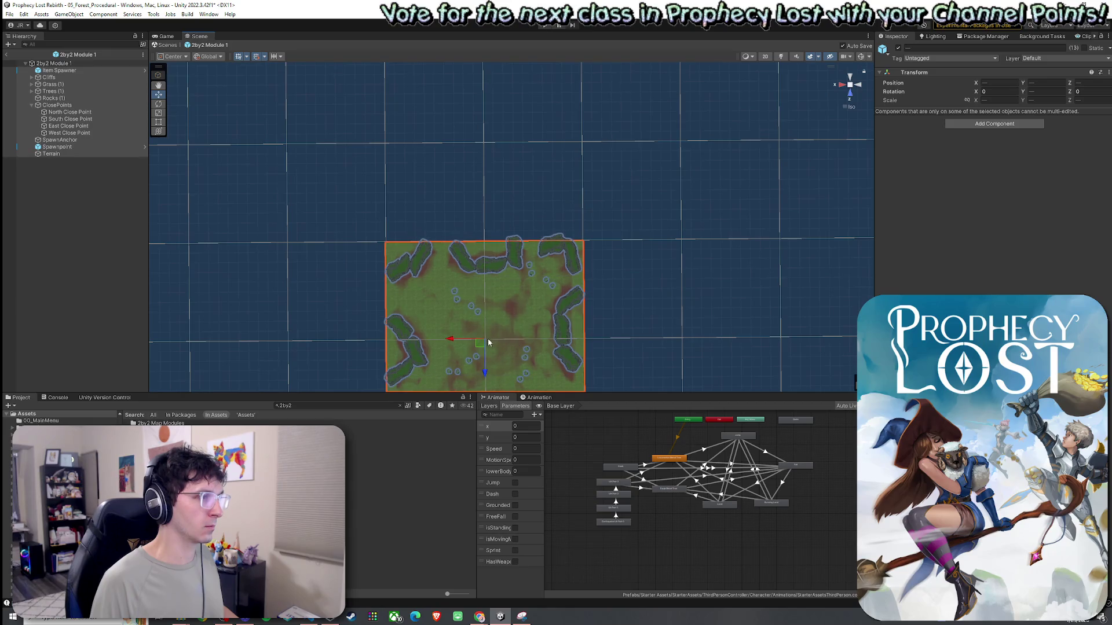
drag(485, 364, 492, 168)
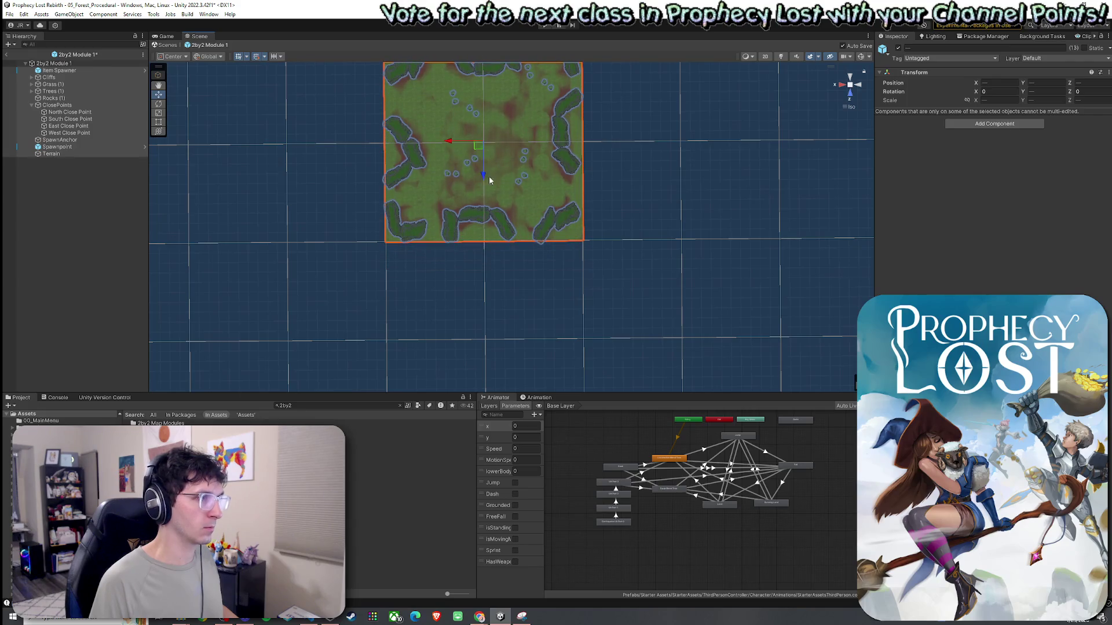
click(7, 53)
Save the forest scene and shift the 2by1 Module 1 prefab's contents along Z
click(10, 13)
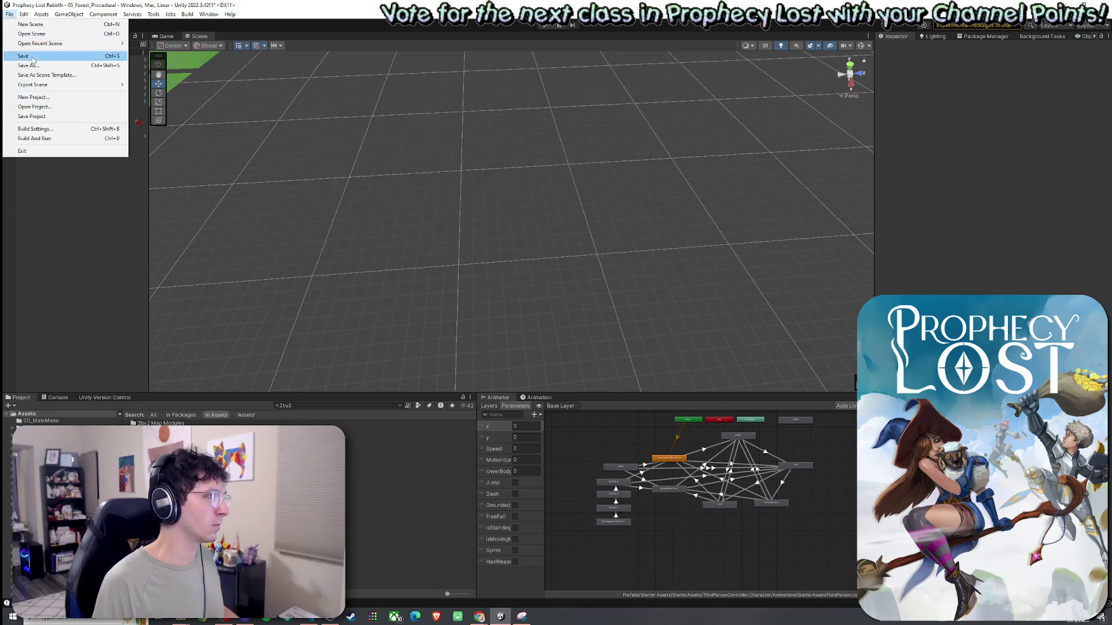
click(26, 54)
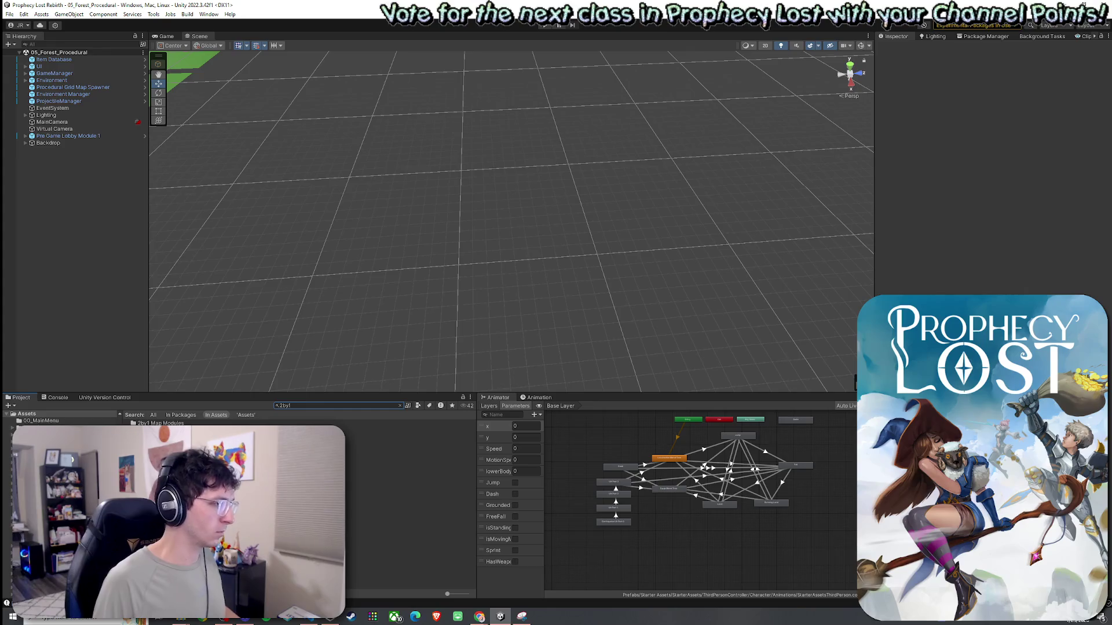
double_click(419, 431)
scroll(509, 313, down, 3)
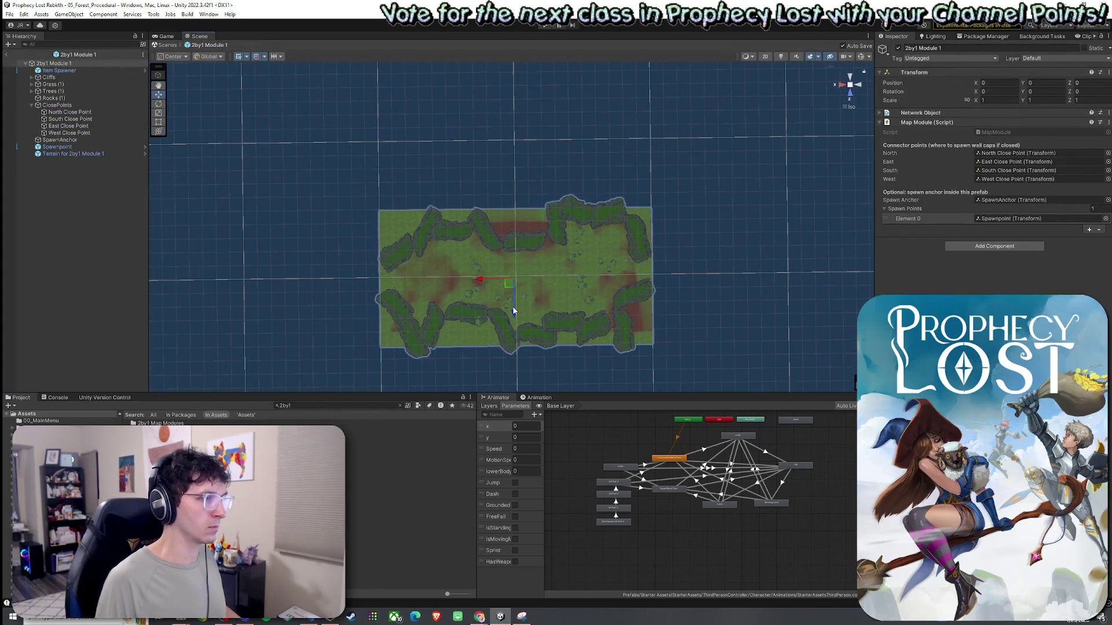
drag(513, 311, 505, 170)
scroll(599, 211, up, 4)
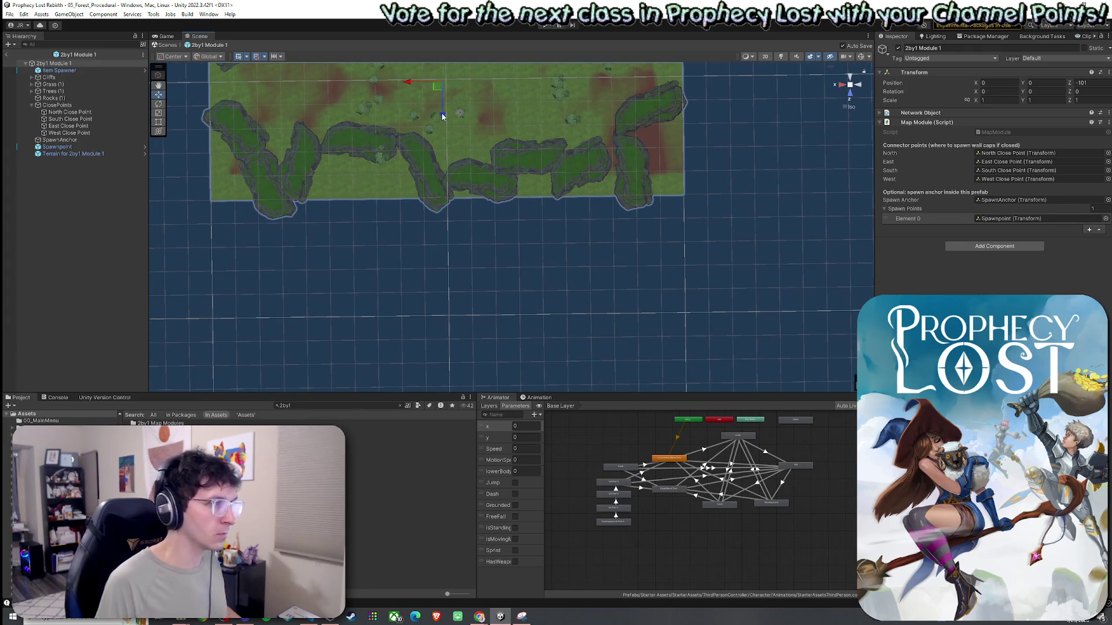
click(443, 116)
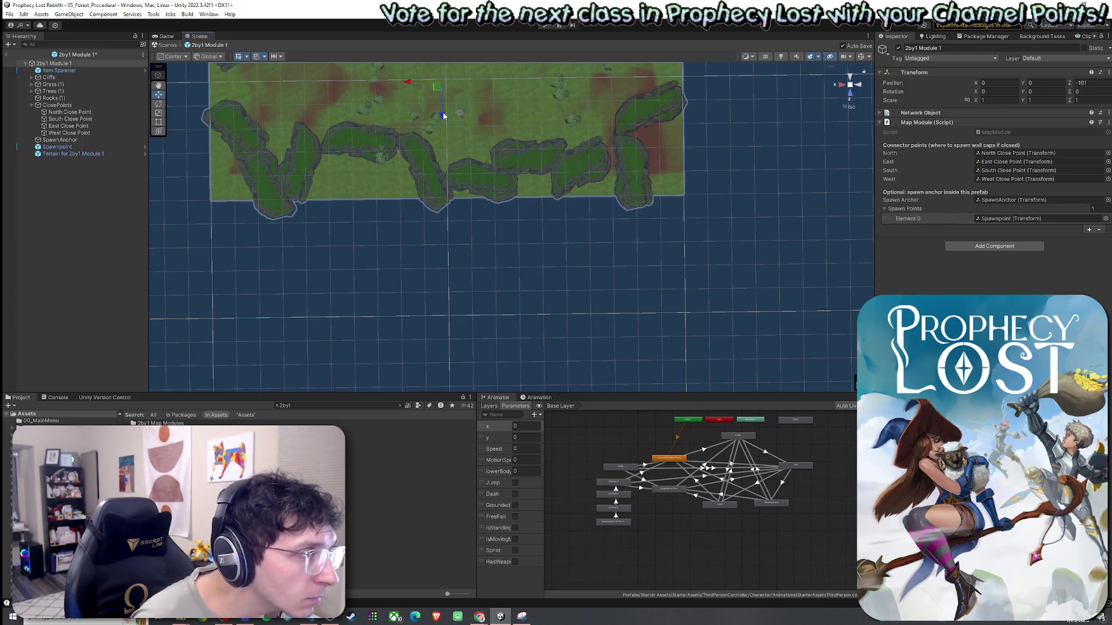
Save the 2by1 Module 1 prefab and run the game to test the offset modules
right_click(20, 56)
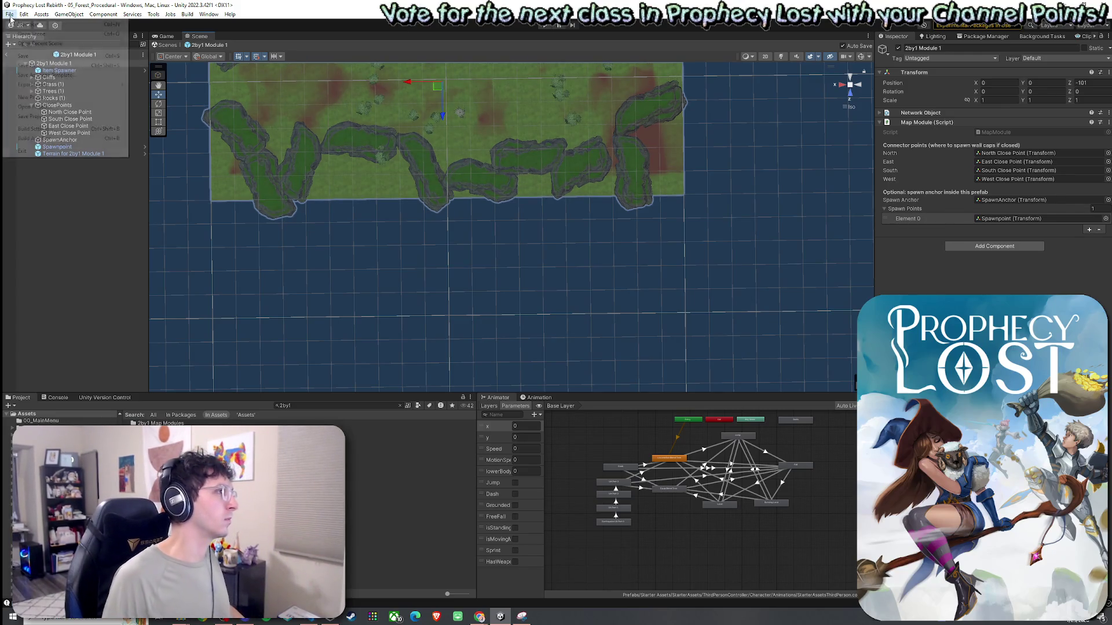
click(22, 56)
click(543, 25)
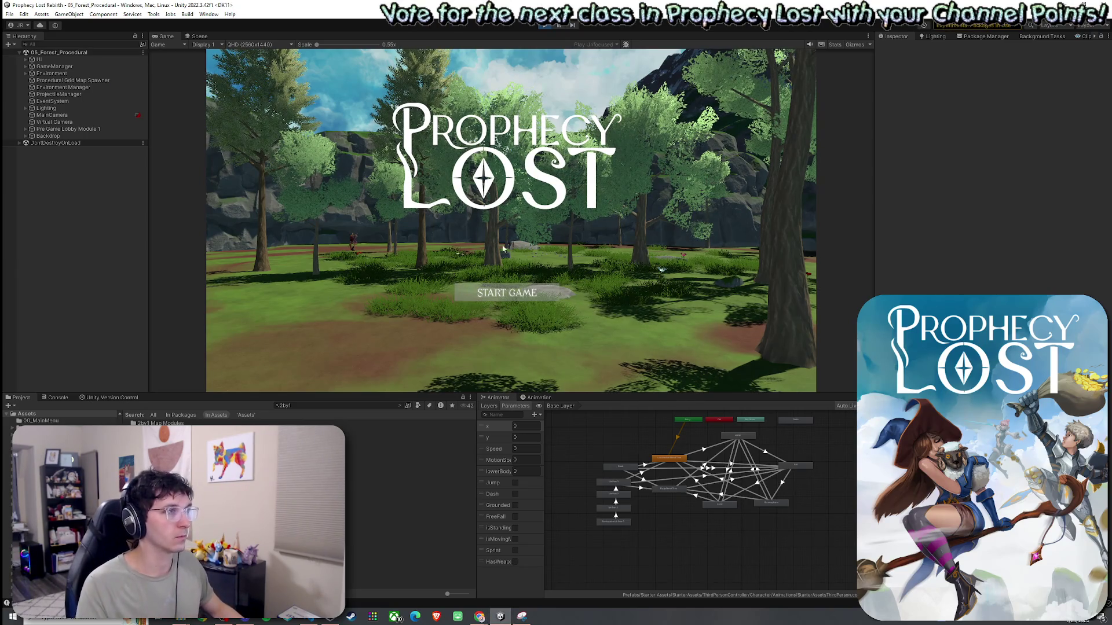
Start a new game from the title screen and orbit the Scene view closer to the generated forest tiles
click(515, 290)
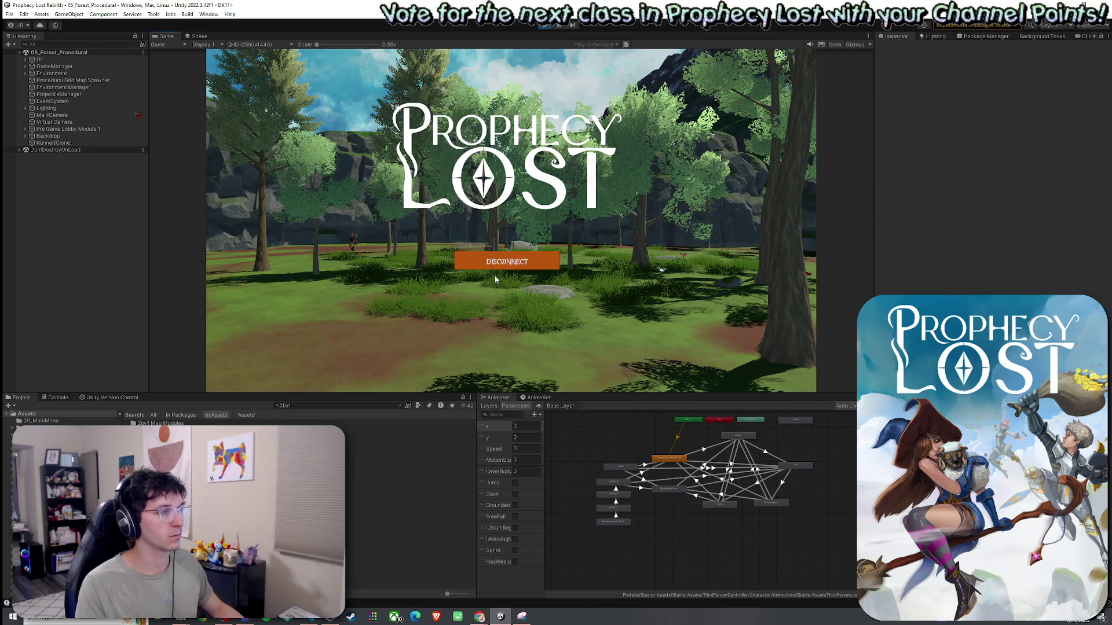
click(200, 36)
mouse_move(447, 161)
mouse_down()
mouse_move(513, 218)
mouse_move(571, 241)
mouse_move(533, 186)
mouse_move(492, 174)
mouse_move(255, 179)
mouse_move(265, 178)
mouse_up()
drag(284, 169, 491, 233)
Select all children of a 2by2 Module 1(Clone), try sliding them right, then undo
click(491, 233)
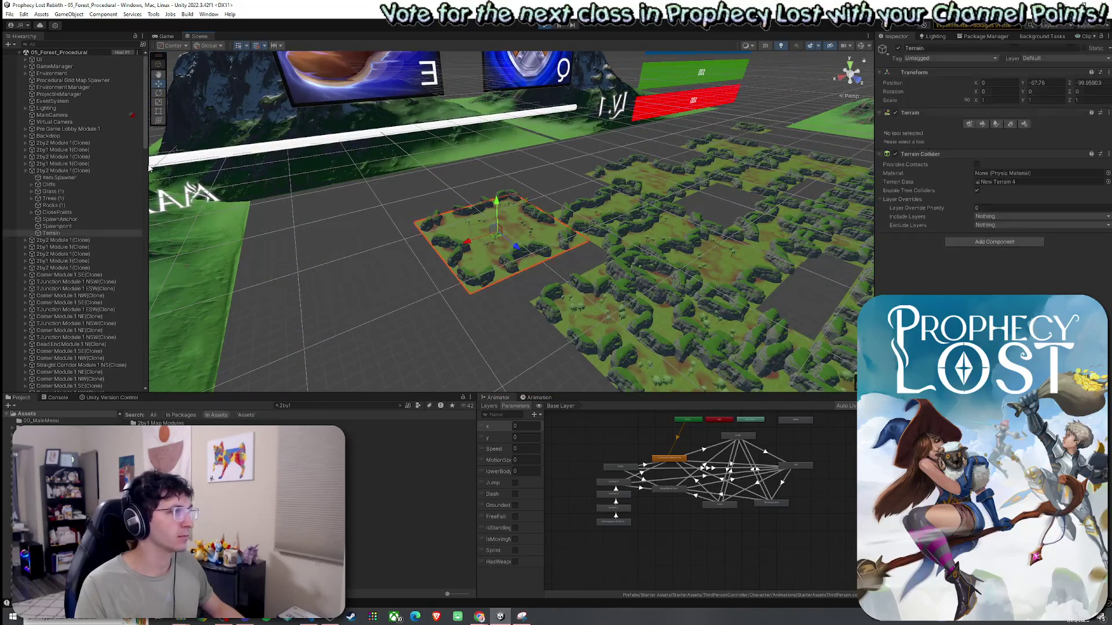
click(68, 171)
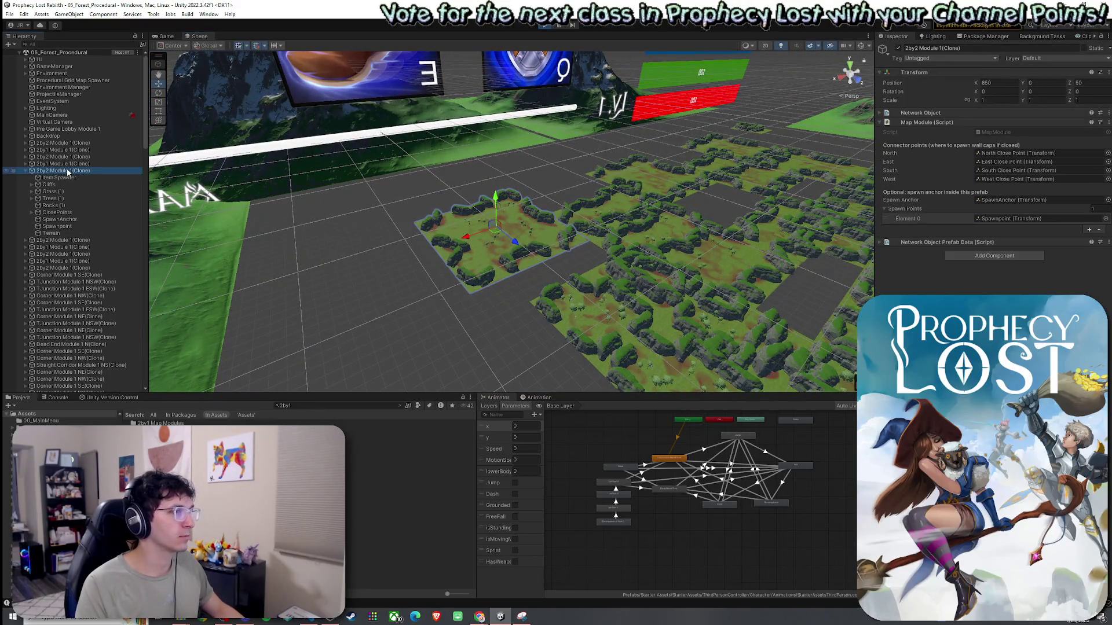
click(97, 177)
shift+click(93, 233)
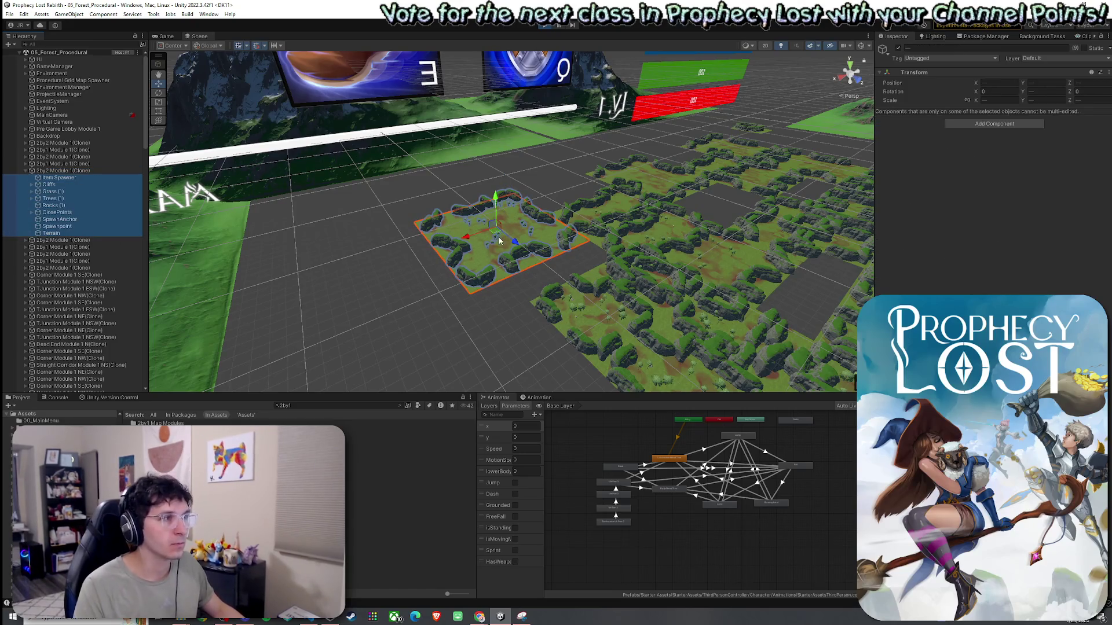
mouse_move(495, 234)
mouse_down()
mouse_move(542, 238)
mouse_move(562, 257)
mouse_move(533, 328)
mouse_move(510, 295)
mouse_move(487, 294)
mouse_up()
key(ctrl+z)
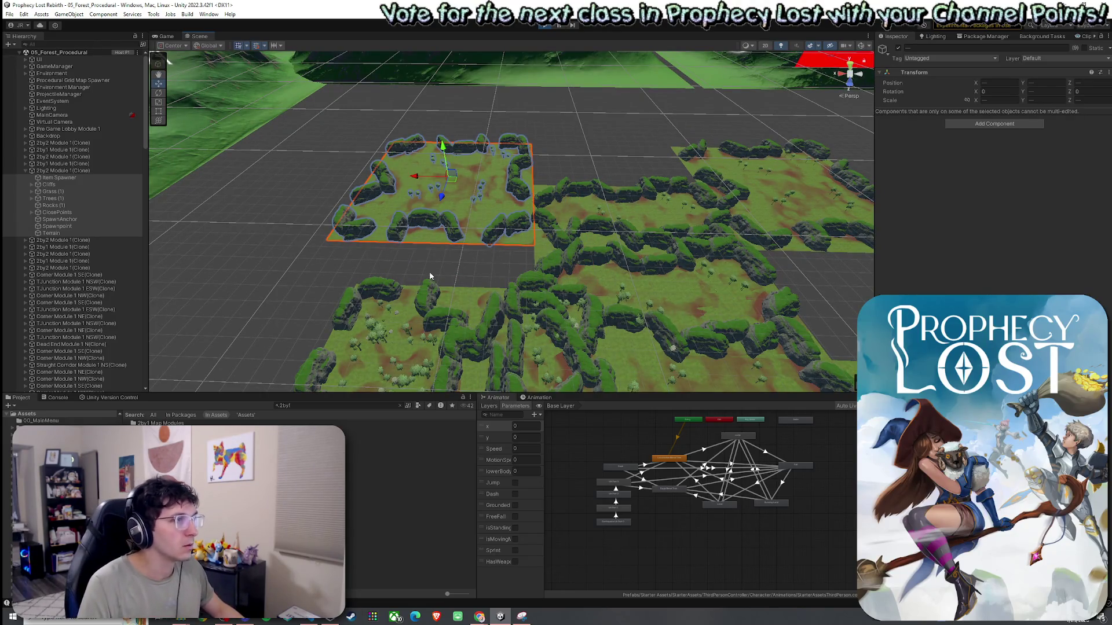
Zoom in around the selected terrain and select the module's North Close Point
mouse_move(487, 299)
mouse_down()
mouse_move(398, 232)
mouse_move(410, 218)
mouse_move(636, 330)
mouse_move(643, 344)
mouse_move(629, 354)
mouse_move(640, 369)
mouse_move(435, 359)
mouse_move(428, 375)
mouse_move(455, 328)
mouse_up()
scroll(412, 218, up, 5)
scroll(643, 344, down, 5)
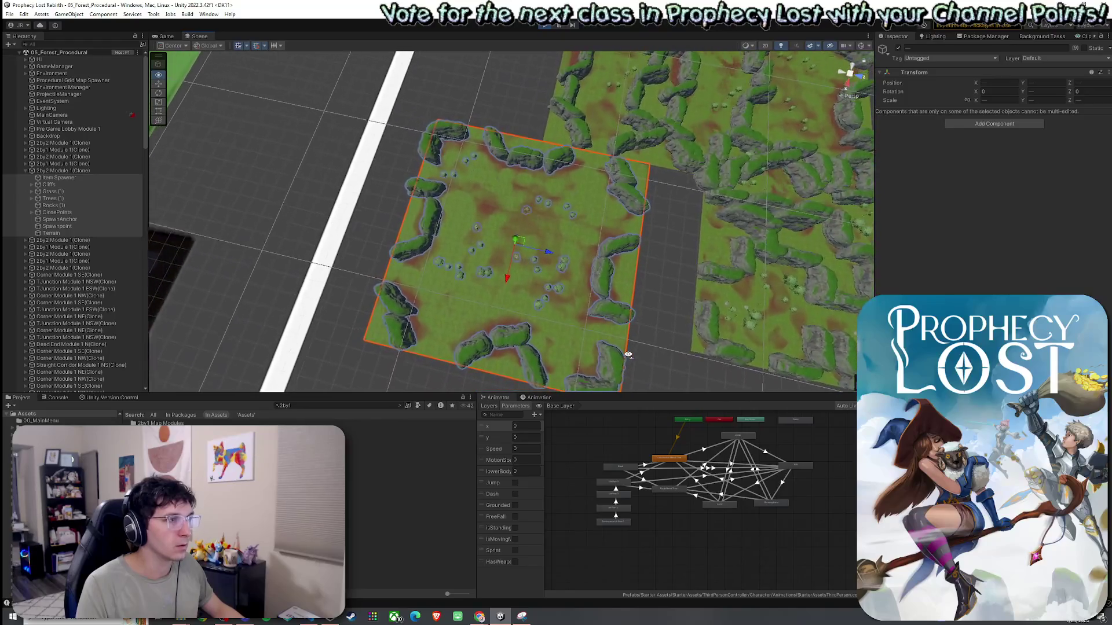
scroll(628, 355, up, 5)
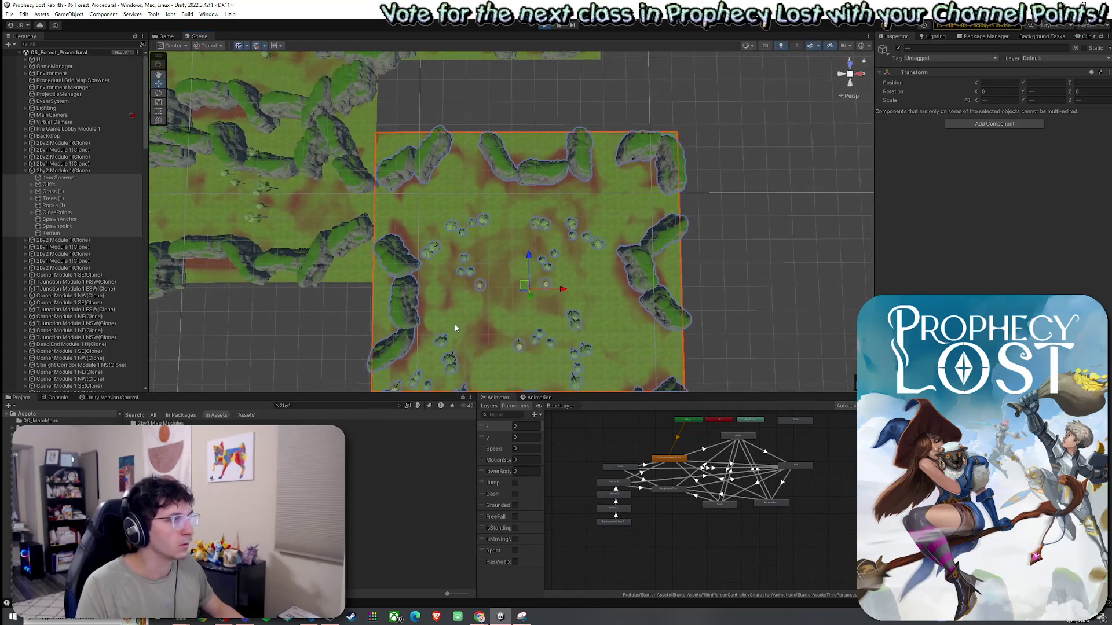
click(31, 212)
click(59, 220)
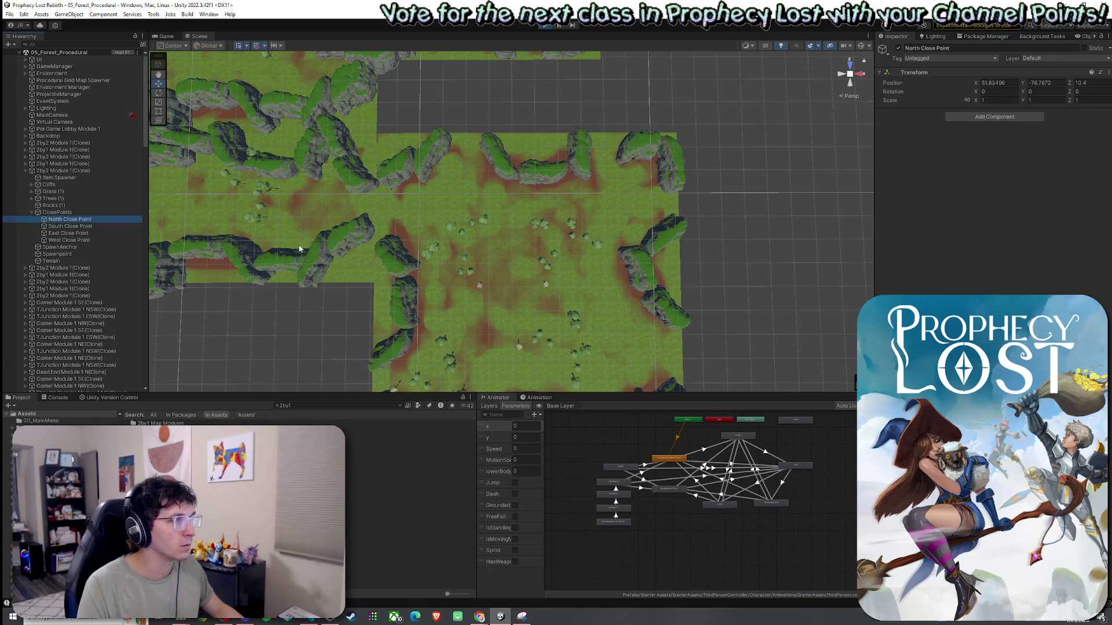
Reselect the module's children, shift them right and down, then stop the running game
alt+drag(299, 249, 1104, 244)
scroll(773, 252, down, 5)
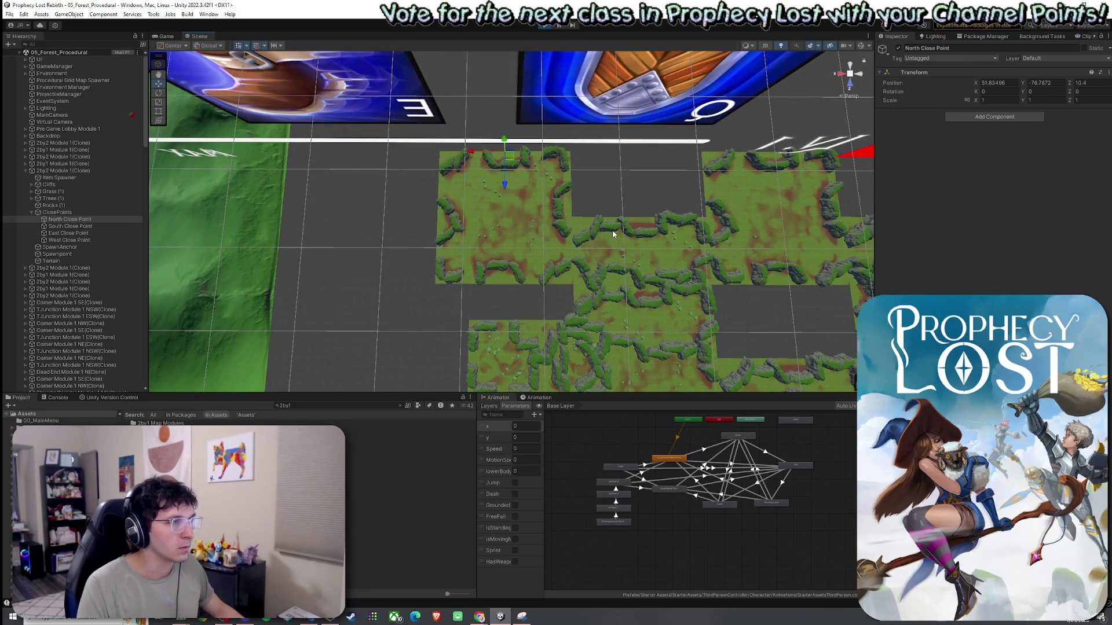
click(75, 176)
shift+click(74, 261)
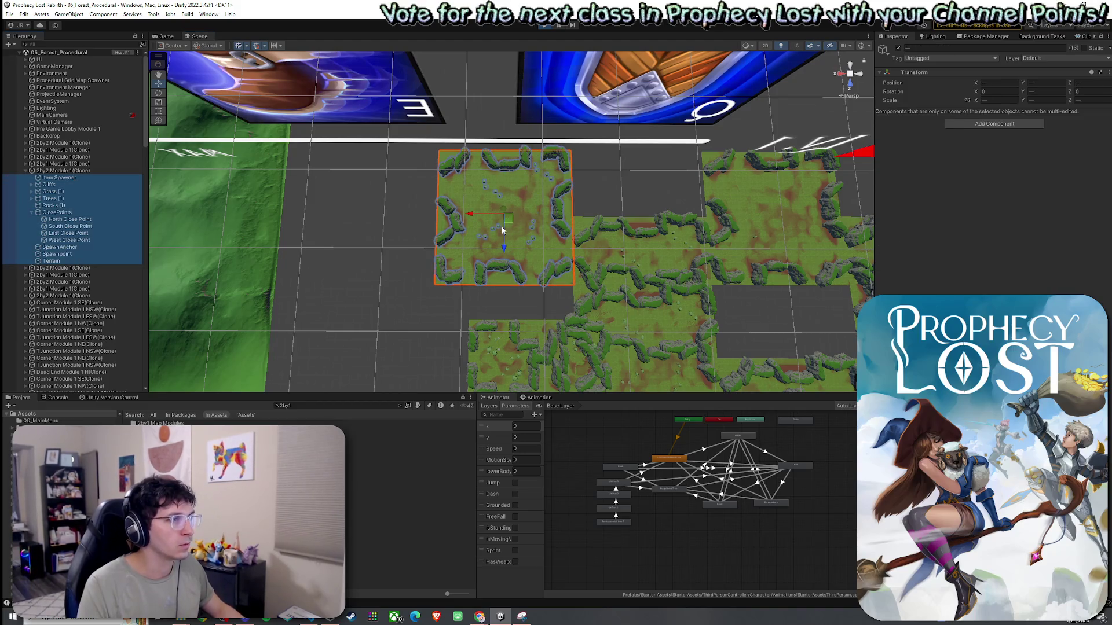
drag(510, 226, 544, 254)
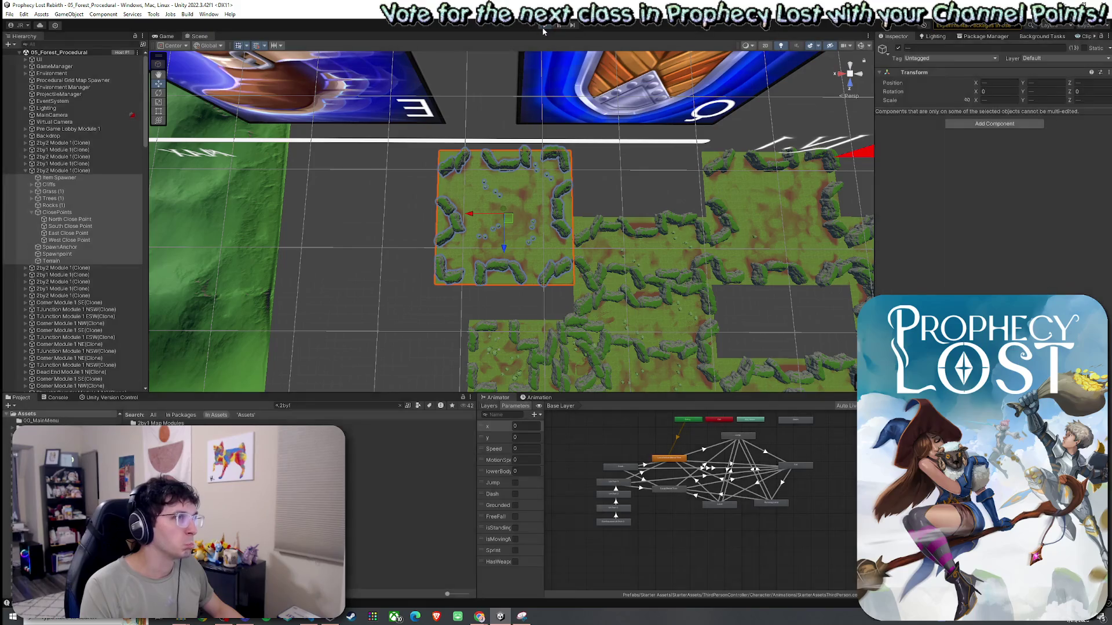
key(ctrl+p)
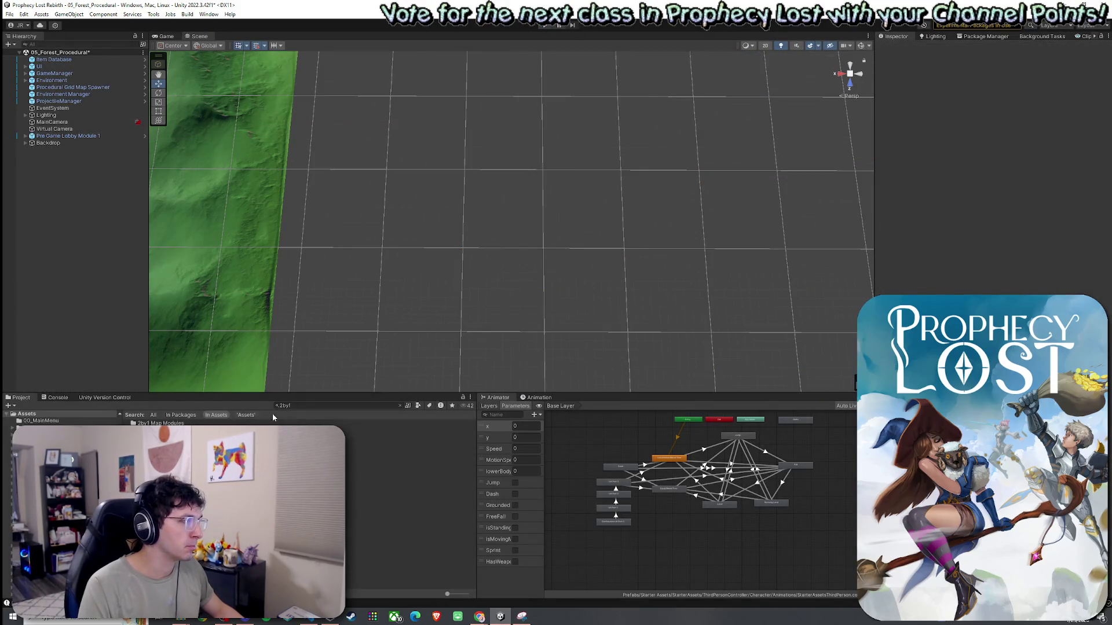
Filter the Project by '2', open 2by2 Module 1, and select and frame all its children
text(2)
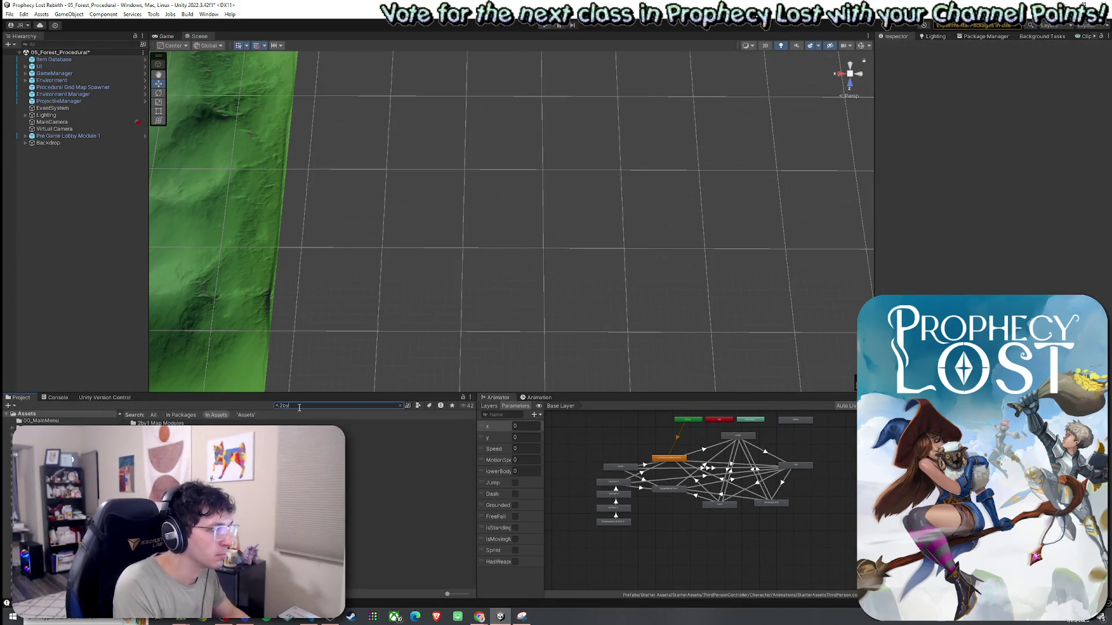
double_click(174, 431)
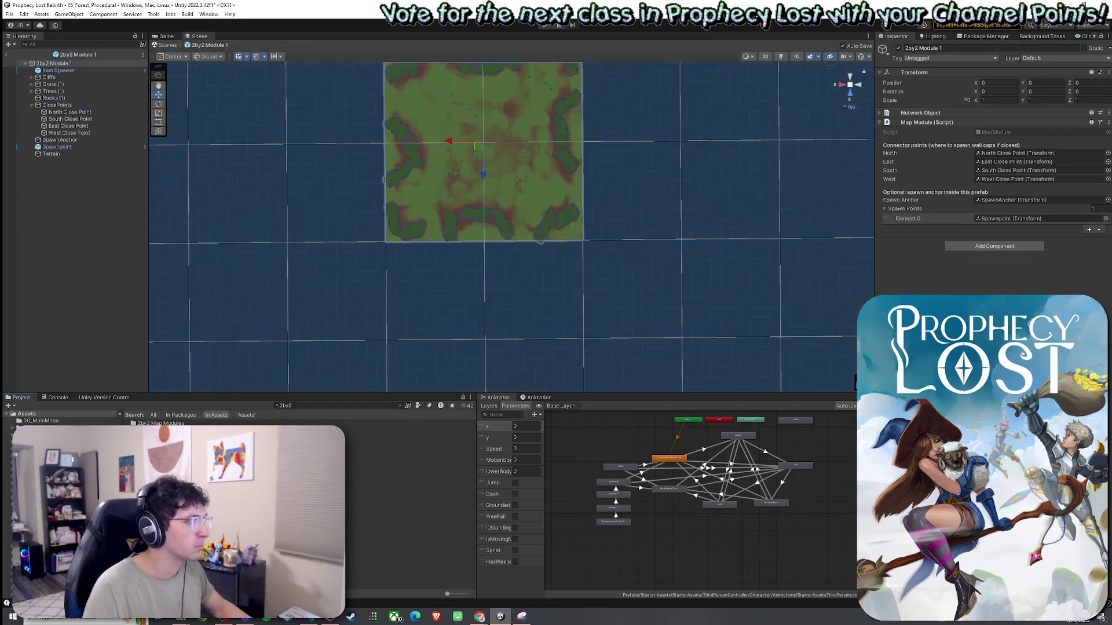
click(61, 71)
key(ctrl+a)
key(f)
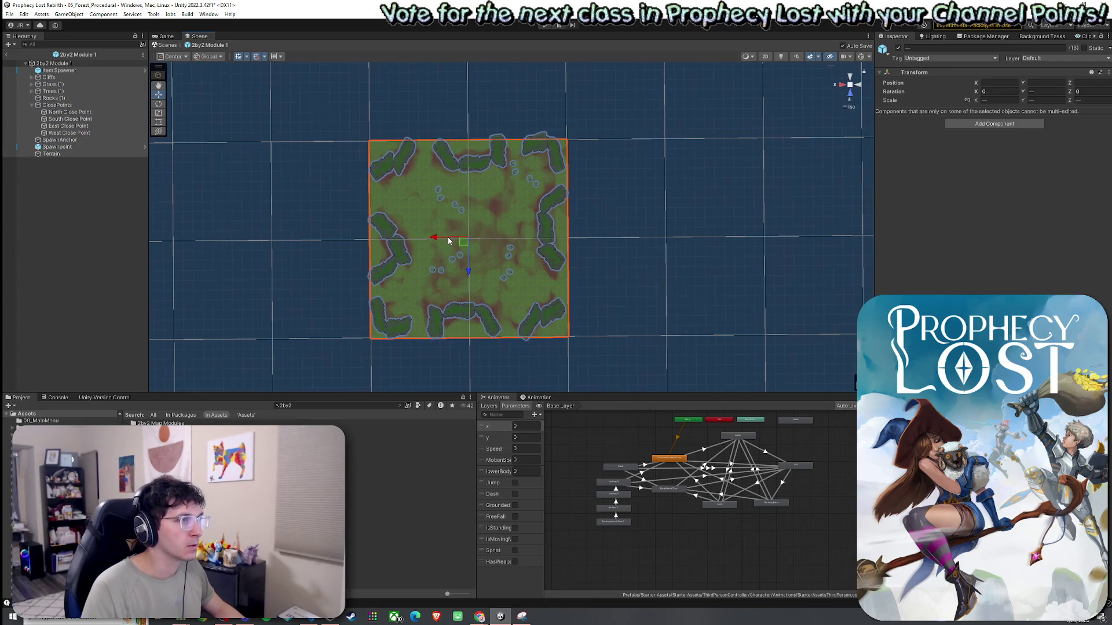
Move the module contents down along Z and right along X, then save the prefab
drag(474, 262, 477, 355)
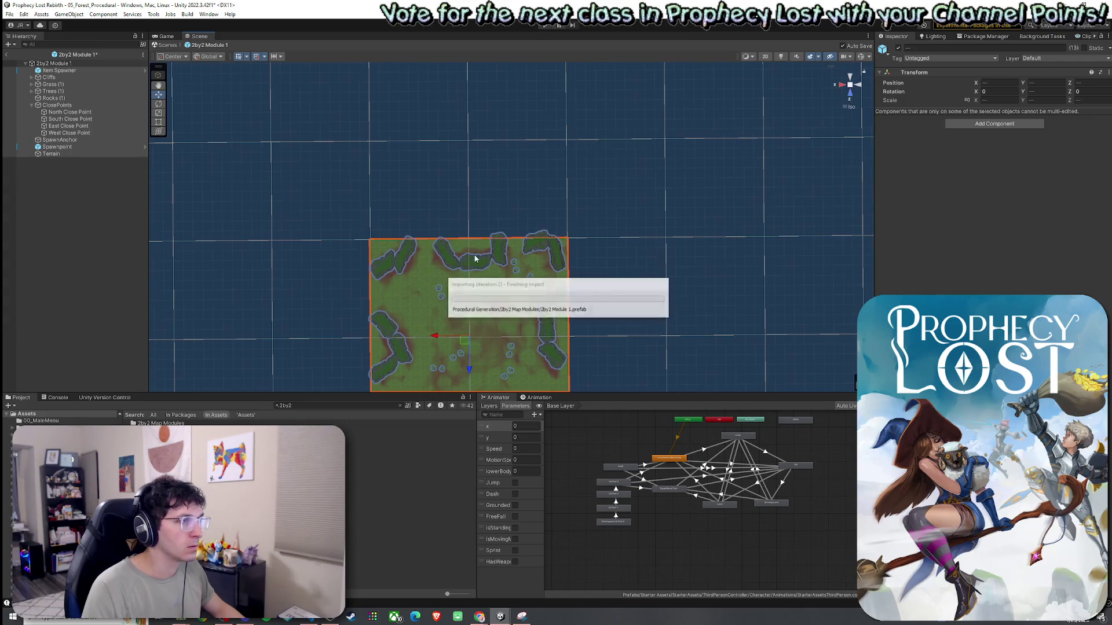
key(f)
drag(471, 258, 569, 266)
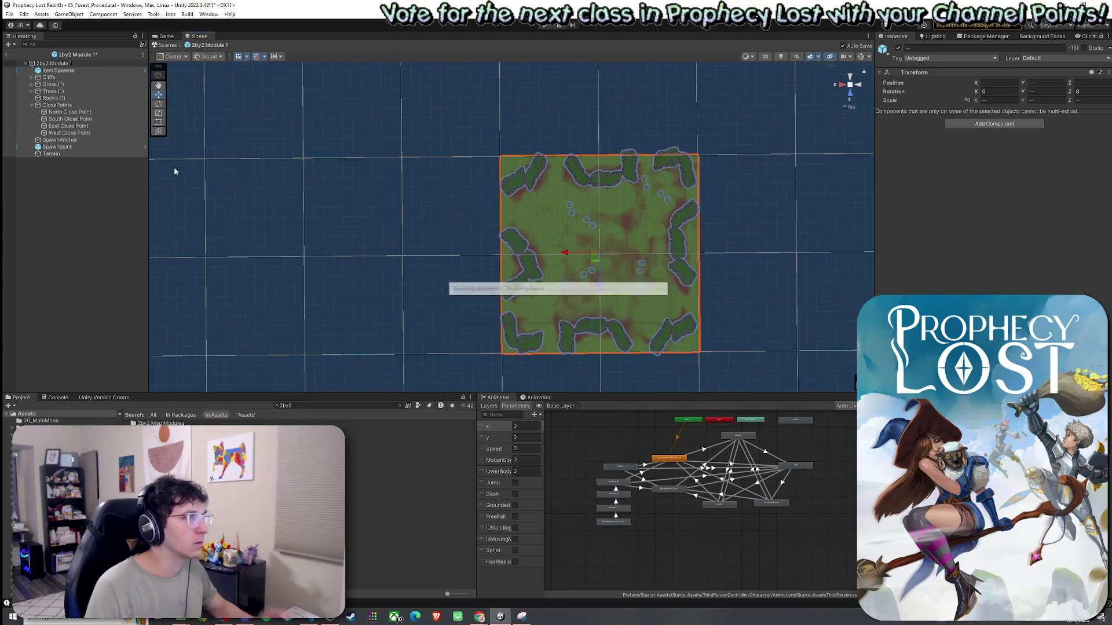
click(9, 14)
click(27, 58)
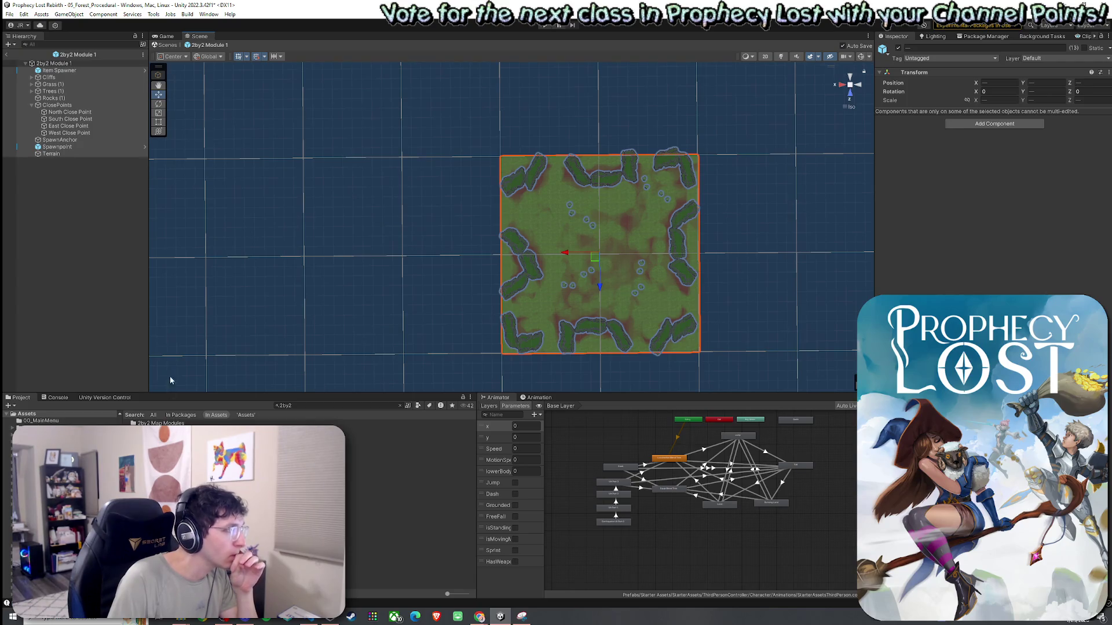
Leave the prefab and save the forest scene
click(12, 49)
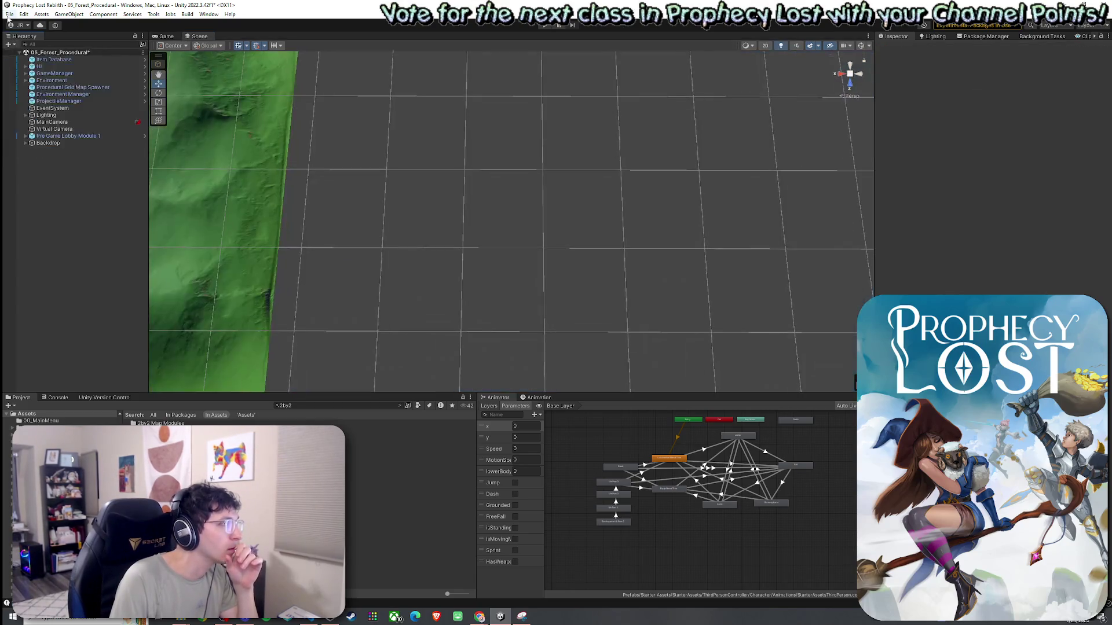
click(10, 14)
click(26, 59)
key(ctrl+p)
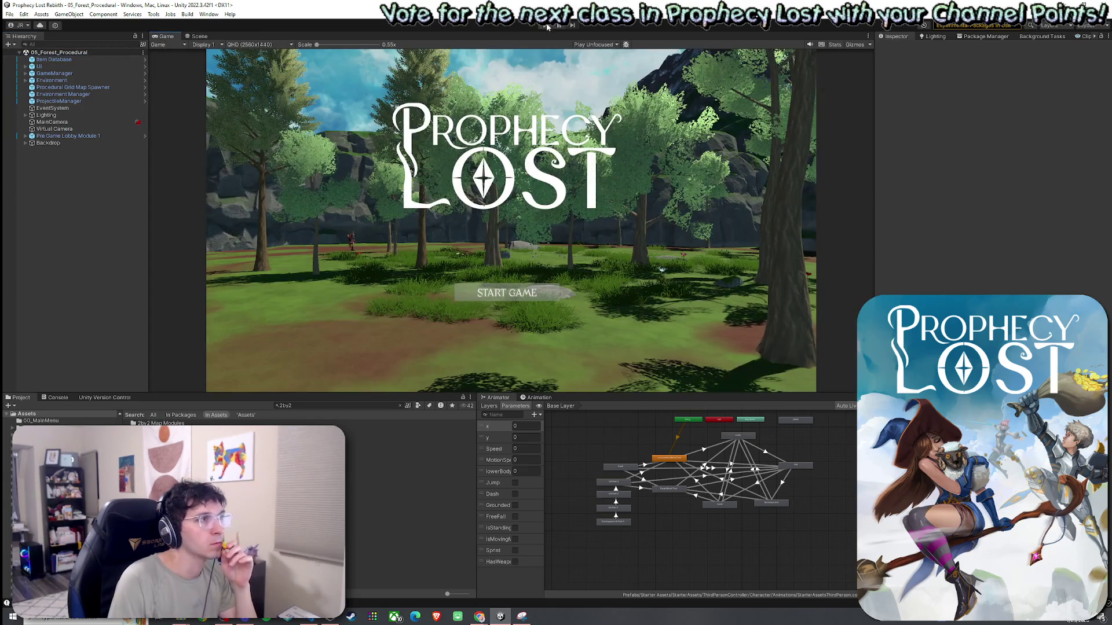
Run the game, start a session, and orbit the Scene view over the generated map
click(547, 26)
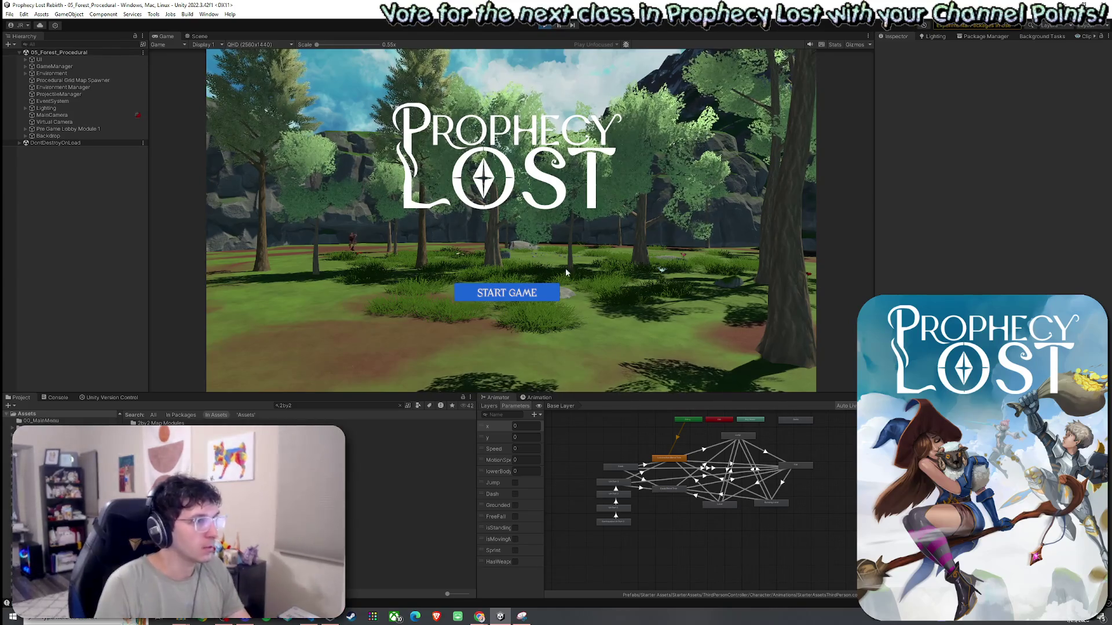
click(507, 293)
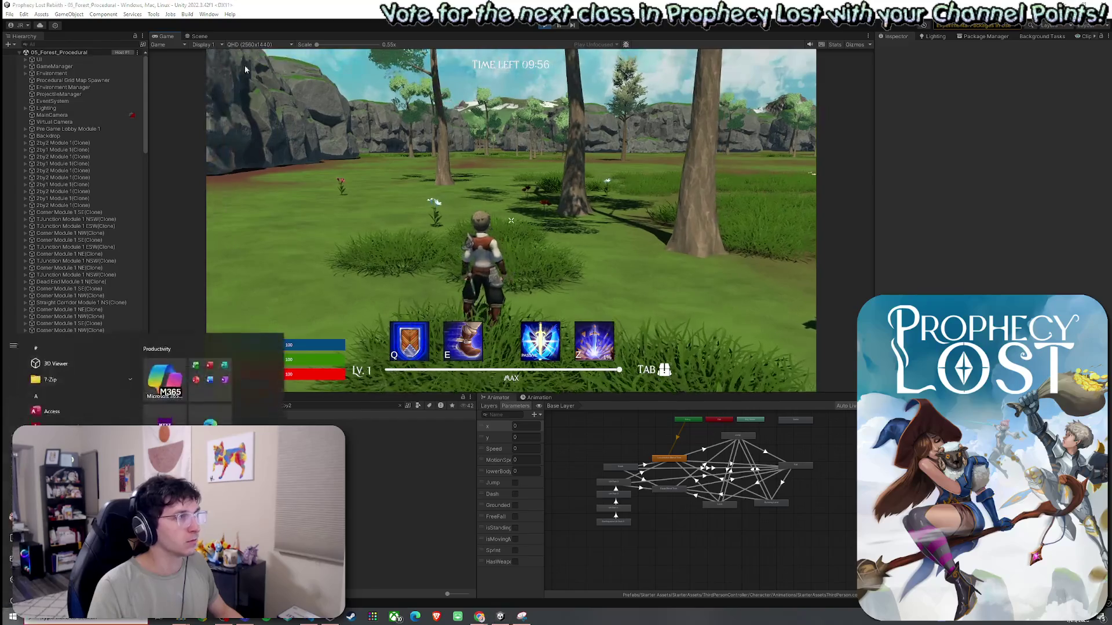
click(197, 36)
mouse_move(477, 224)
mouse_down()
mouse_move(558, 241)
mouse_move(739, 186)
mouse_move(763, 229)
mouse_move(799, 162)
mouse_move(641, 209)
mouse_move(488, 208)
mouse_up()
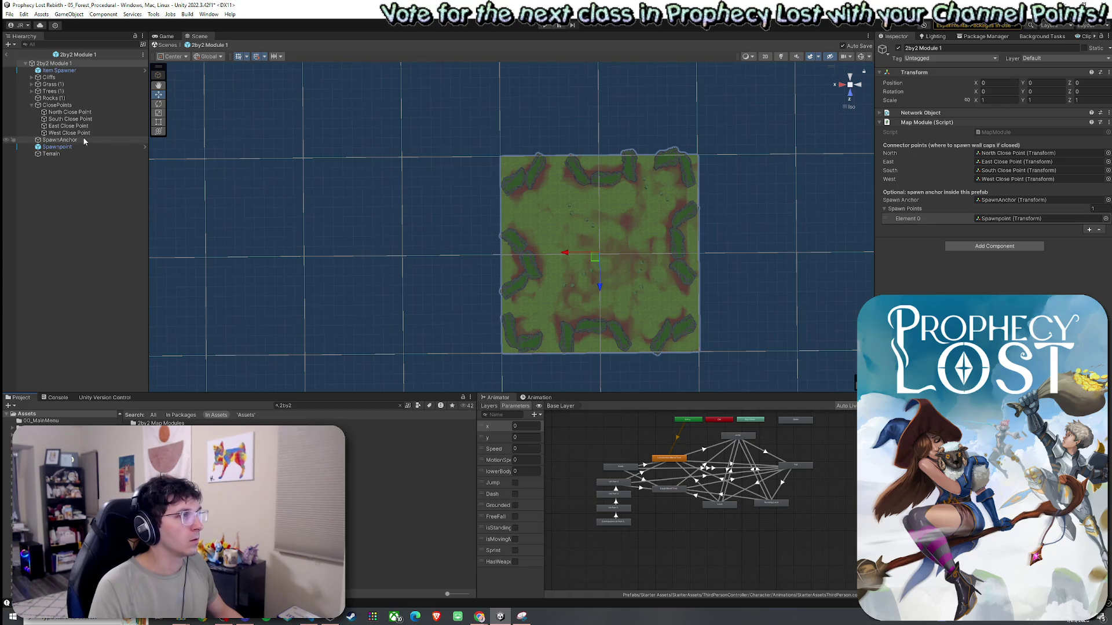
Select all 13 child objects of 2by2 Module 1 and shift them up and left
click(60, 140)
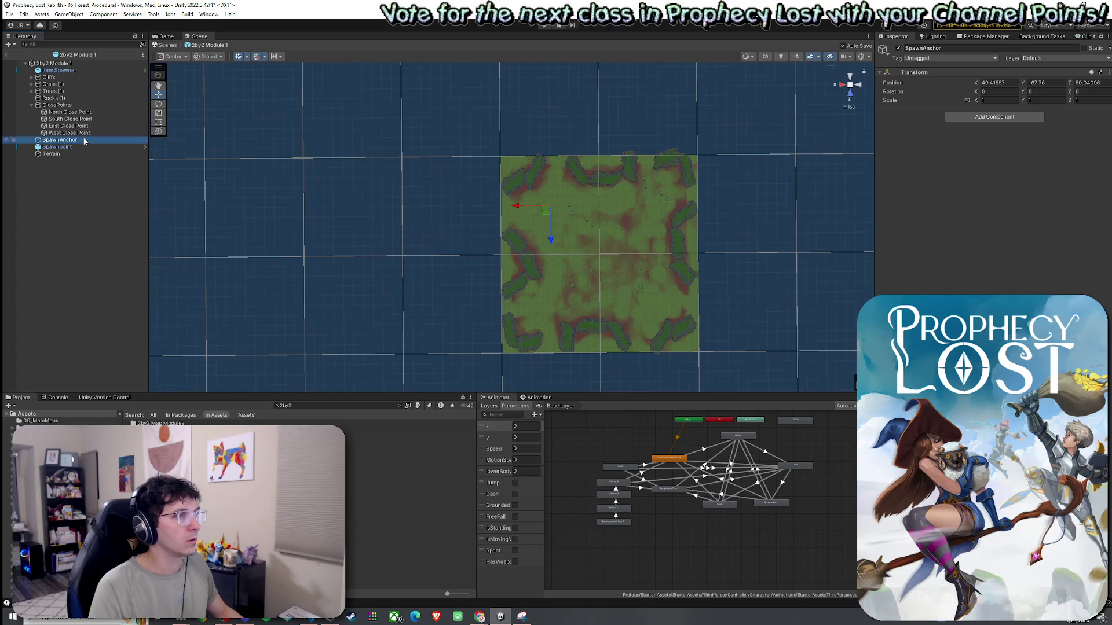
click(89, 76)
click(89, 72)
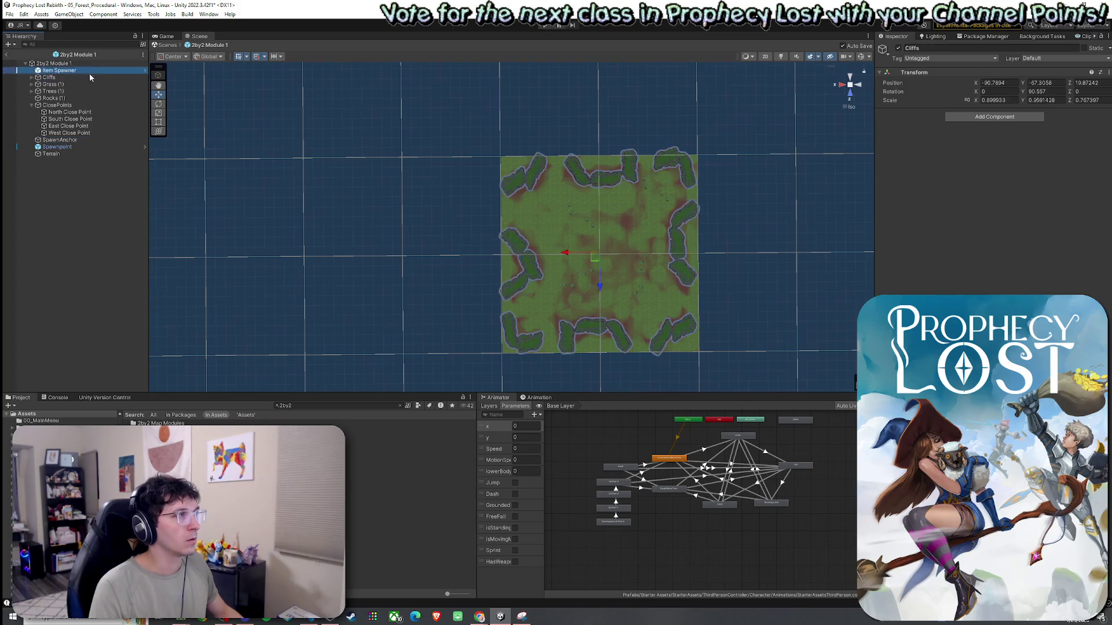
shift+click(71, 154)
mouse_move(595, 257)
mouse_down()
mouse_move(517, 227)
mouse_move(546, 216)
mouse_up()
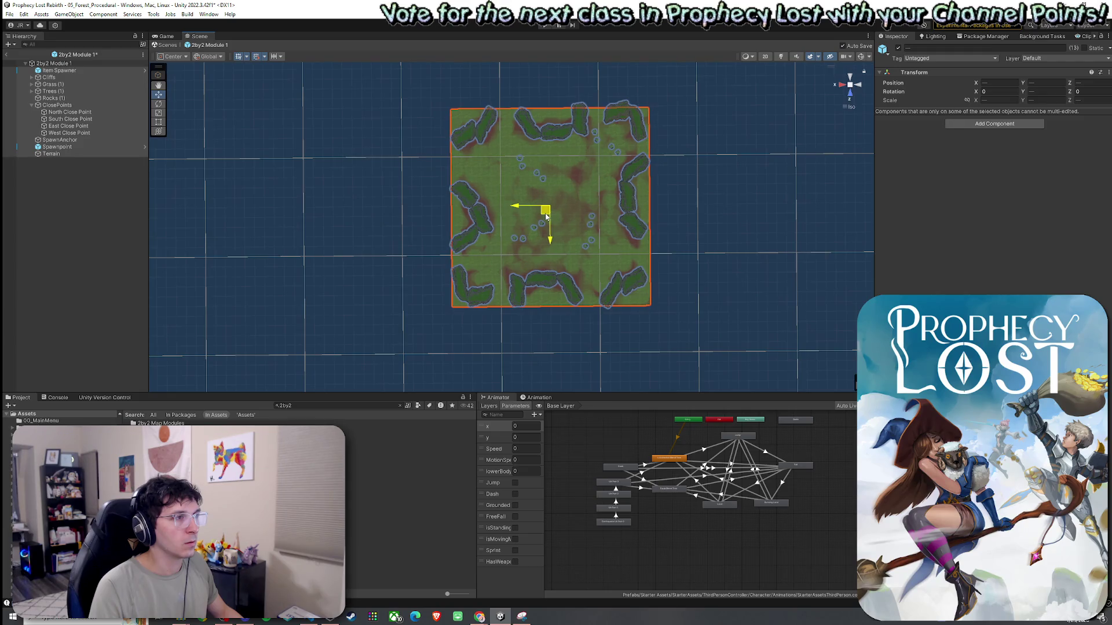
Move the SpawnAnchor down and right to match, and save the prefab
click(66, 140)
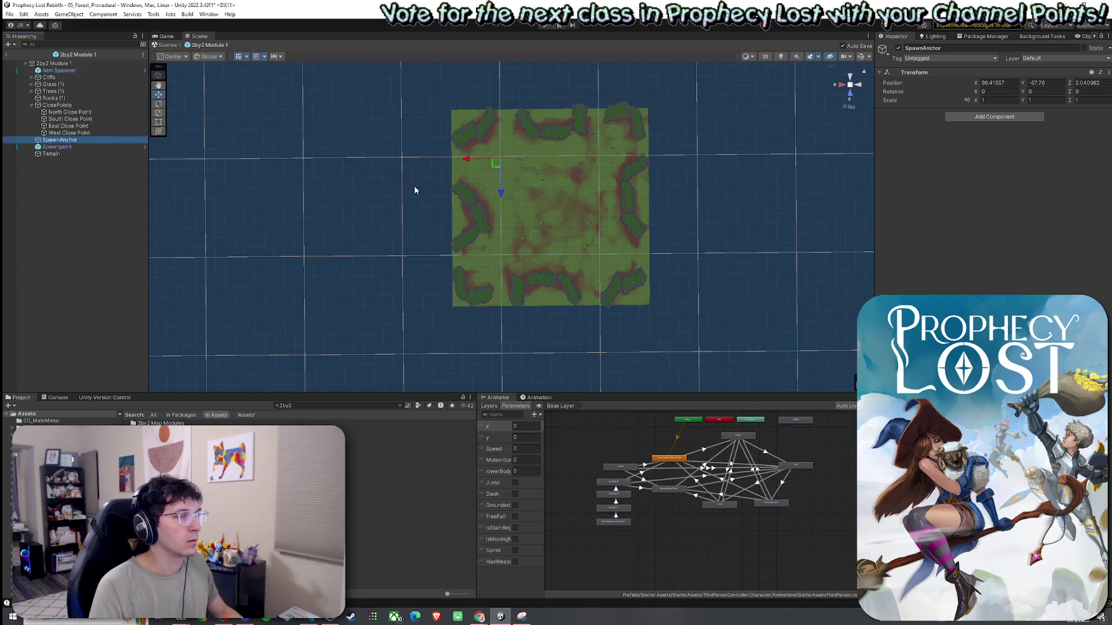
drag(496, 167, 538, 201)
key(ctrl+s)
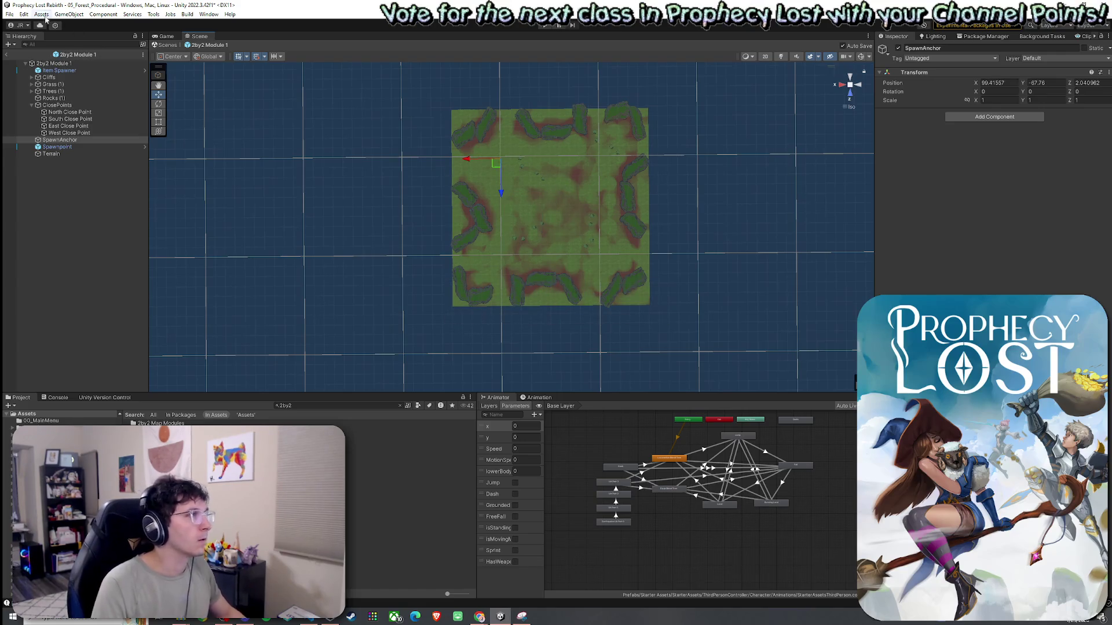
click(10, 14)
key(Escape)
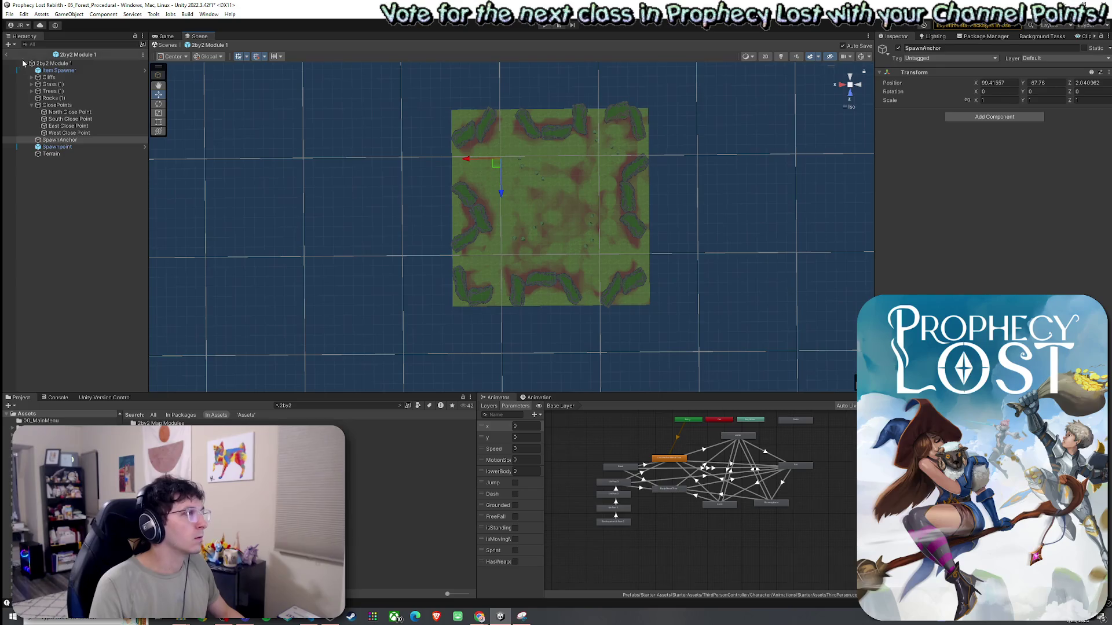
Exit the prefab back to the 05_Forest_Procedural scene
click(6, 54)
click(10, 14)
key(Escape)
Run the game from the title screen and orbit the Scene view over the newly generated forest grid
click(165, 36)
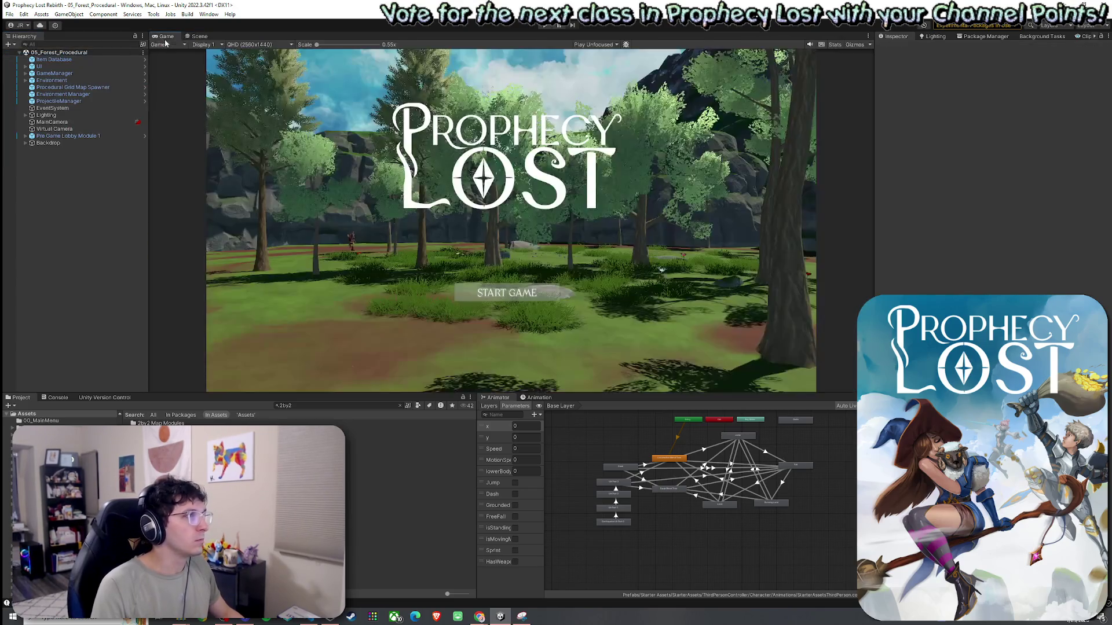
click(545, 25)
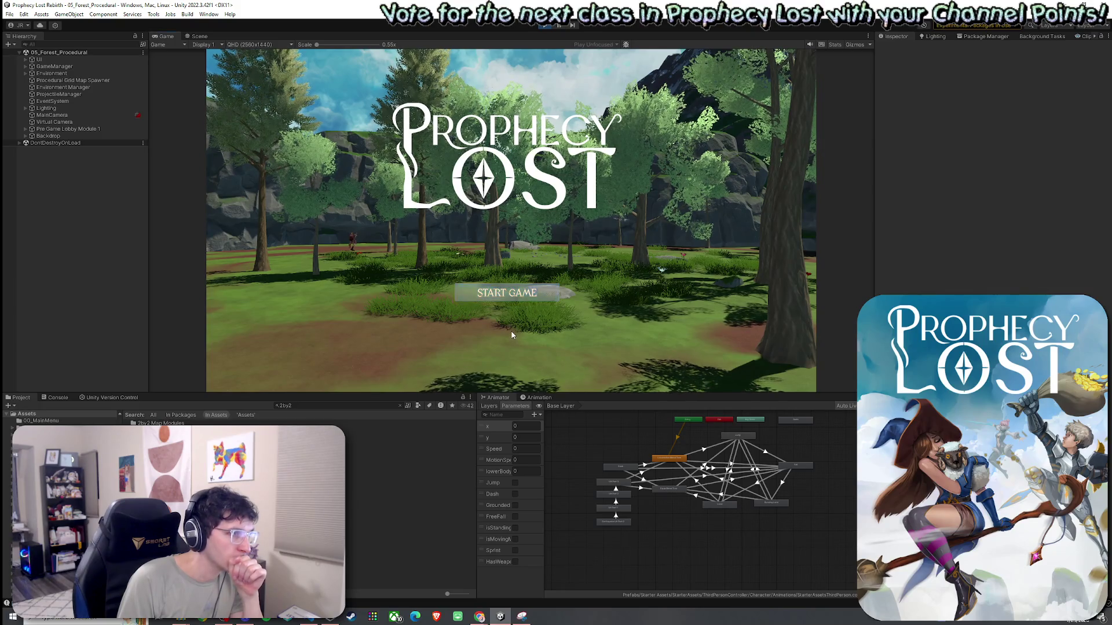
click(507, 295)
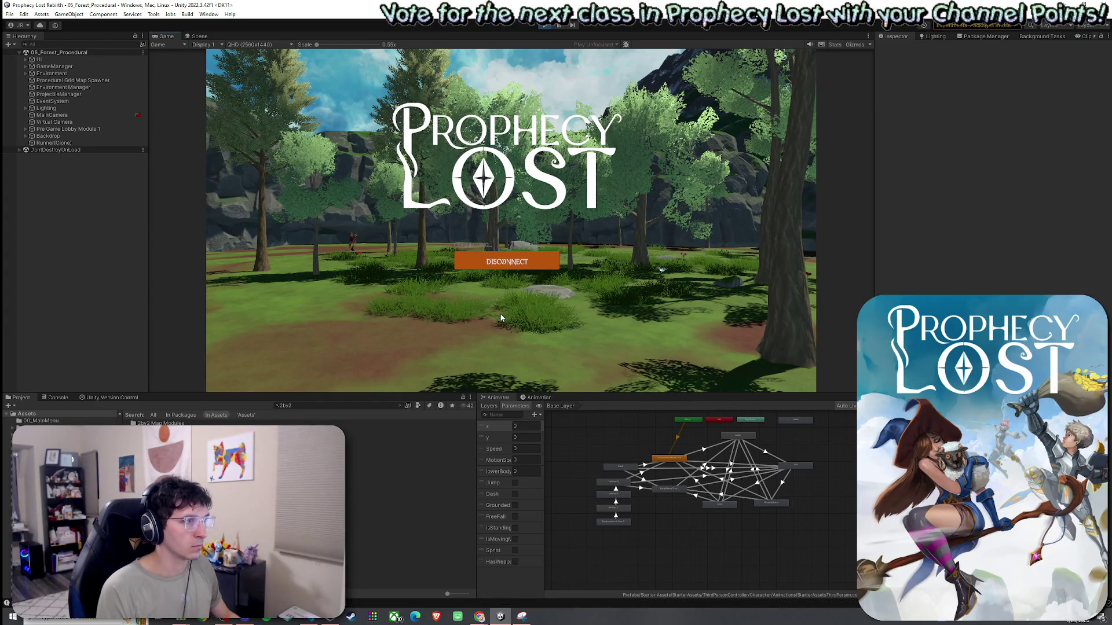
click(196, 36)
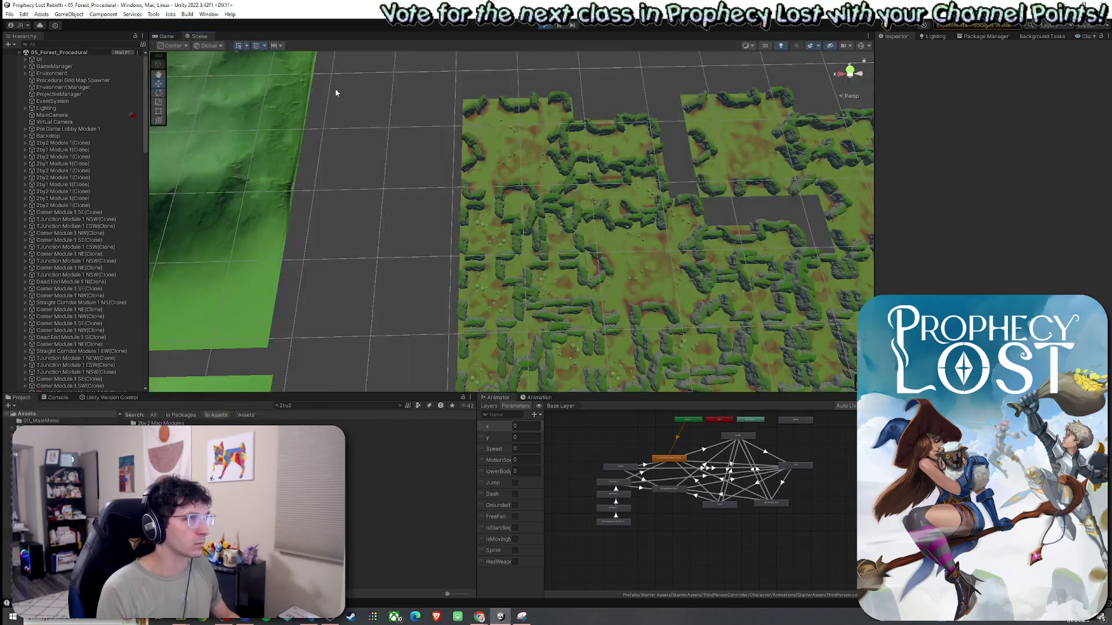
mouse_move(491, 206)
mouse_down()
mouse_move(625, 197)
mouse_move(654, 208)
mouse_move(728, 142)
mouse_move(680, 165)
mouse_move(637, 160)
mouse_move(608, 137)
mouse_move(734, 173)
mouse_move(780, 137)
mouse_move(508, 148)
mouse_move(507, 164)
mouse_move(710, 115)
mouse_move(650, 72)
mouse_move(505, 146)
mouse_up()
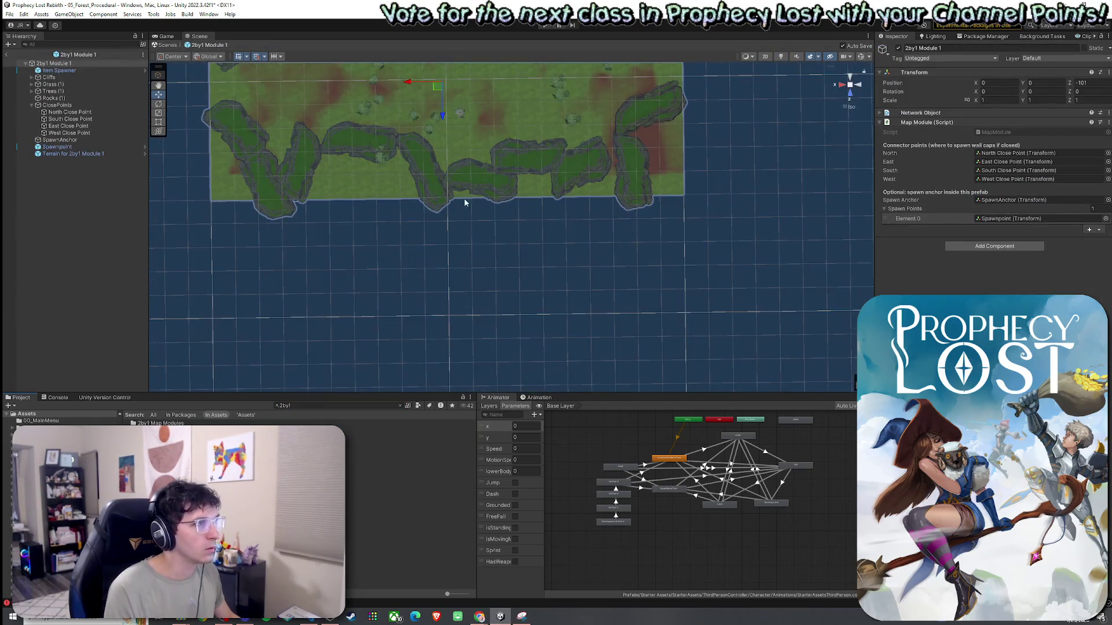
Select all 13 children of 2by1 Module 1, from Terrain to Item Spawner, and enter Play mode
scroll(469, 220, down, 4)
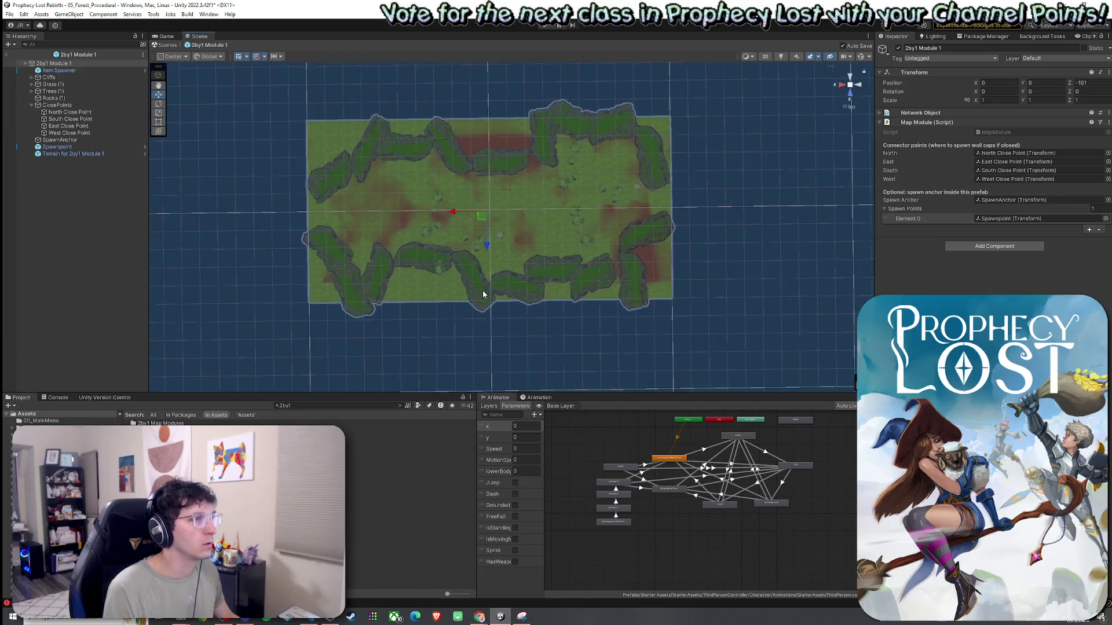
scroll(483, 293, down, 4)
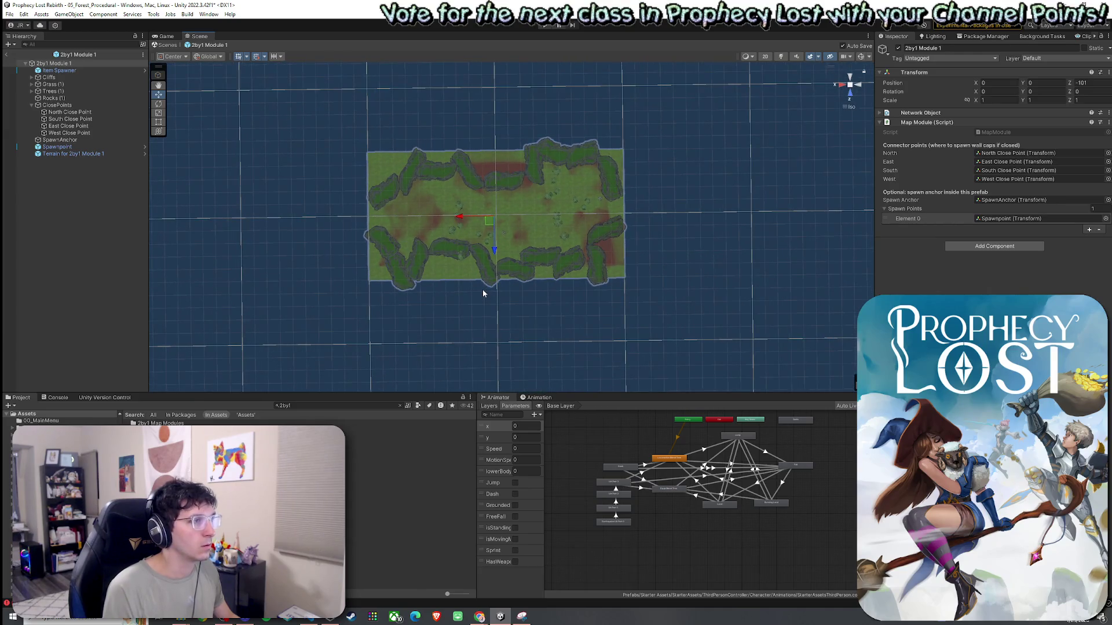
click(166, 37)
click(198, 37)
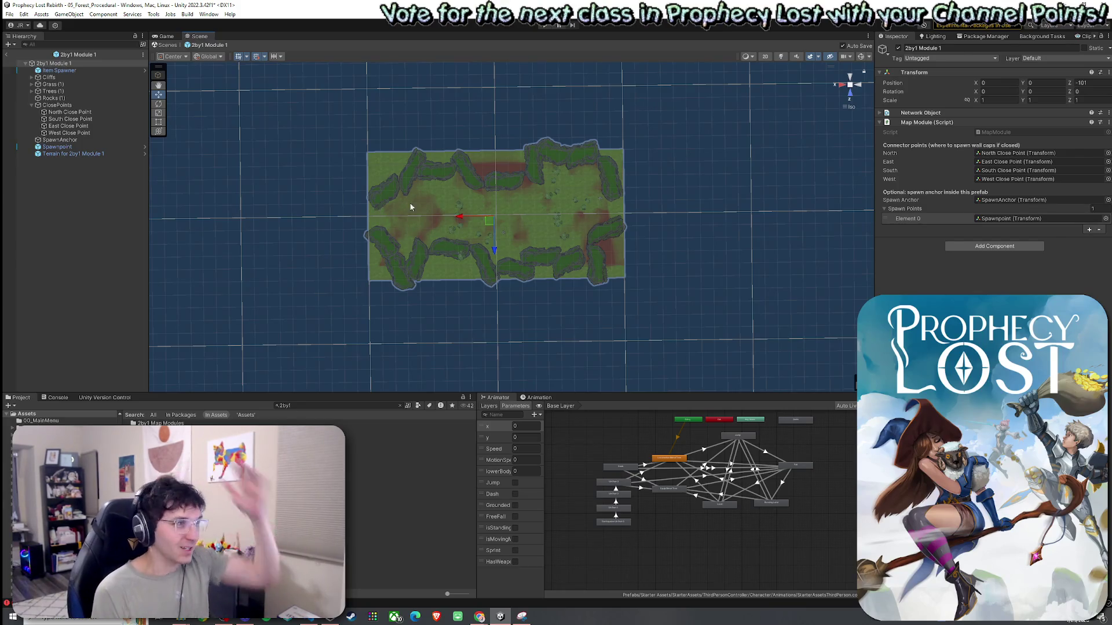
click(90, 155)
shift+click(76, 71)
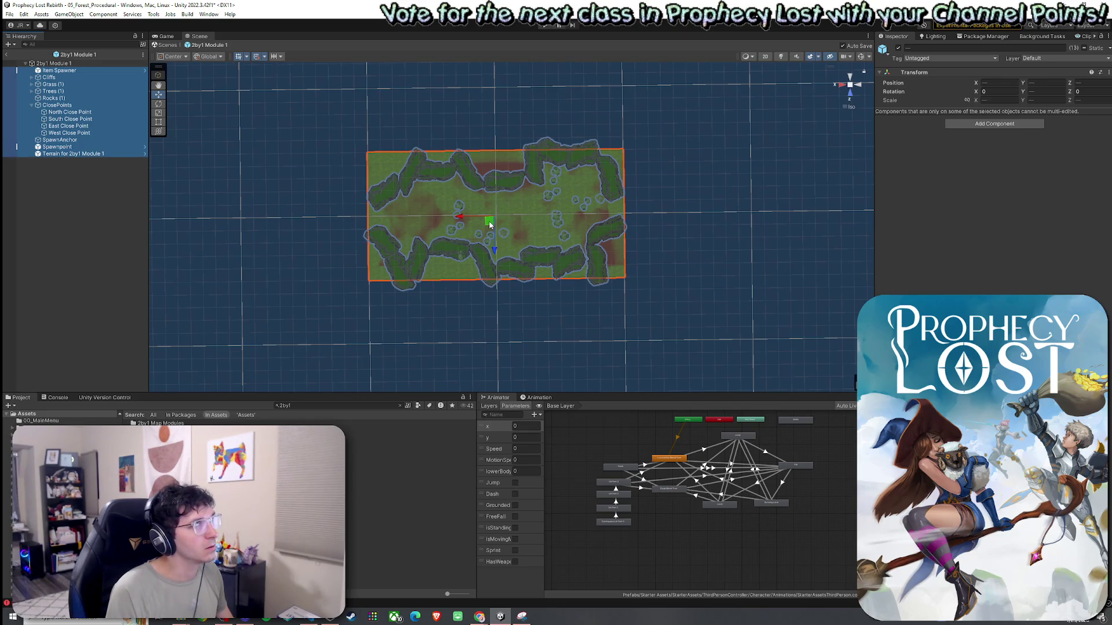
key(ctrl+p)
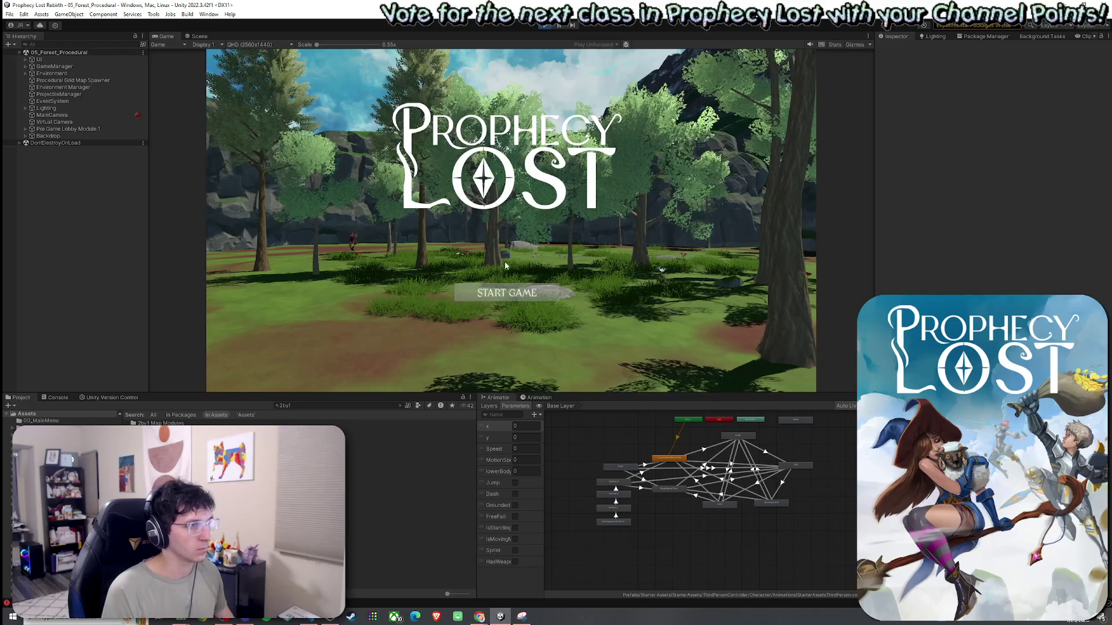
Start a game session and orbit the Scene view across the generated map
click(502, 296)
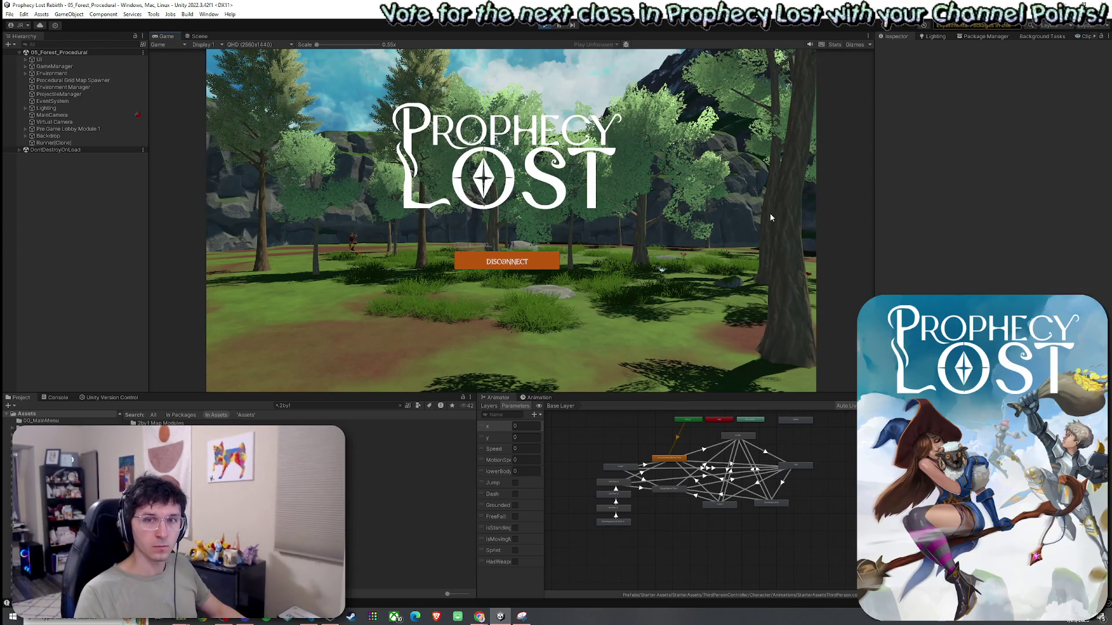
key(super)
click(200, 36)
mouse_move(428, 180)
mouse_down()
mouse_move(436, 195)
mouse_move(585, 220)
mouse_up()
scroll(585, 220, down, 6)
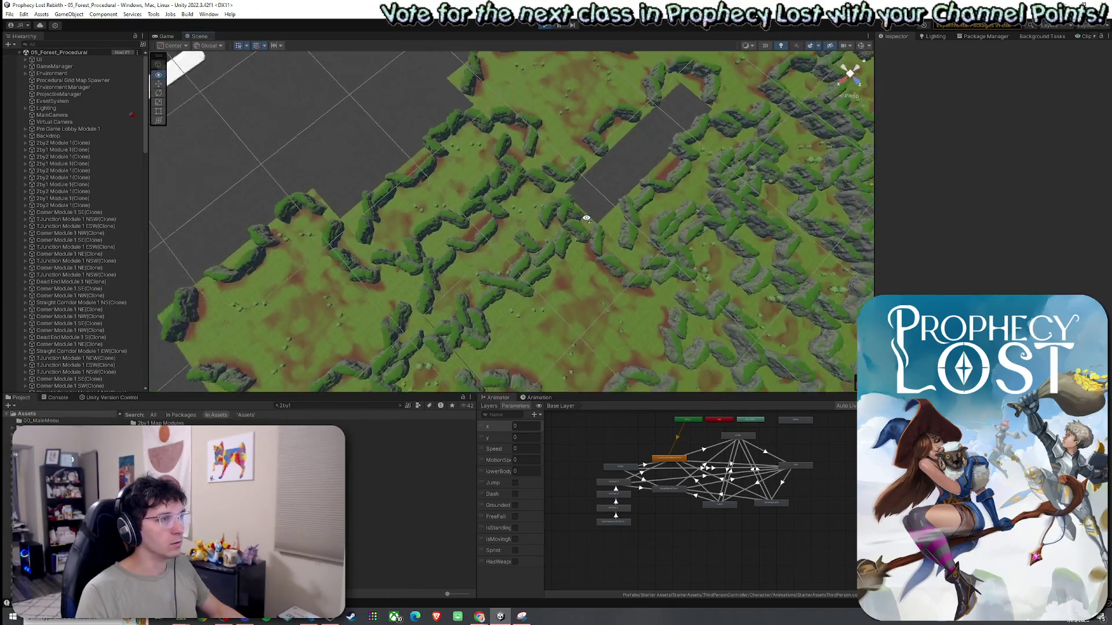
scroll(620, 220, up, 5)
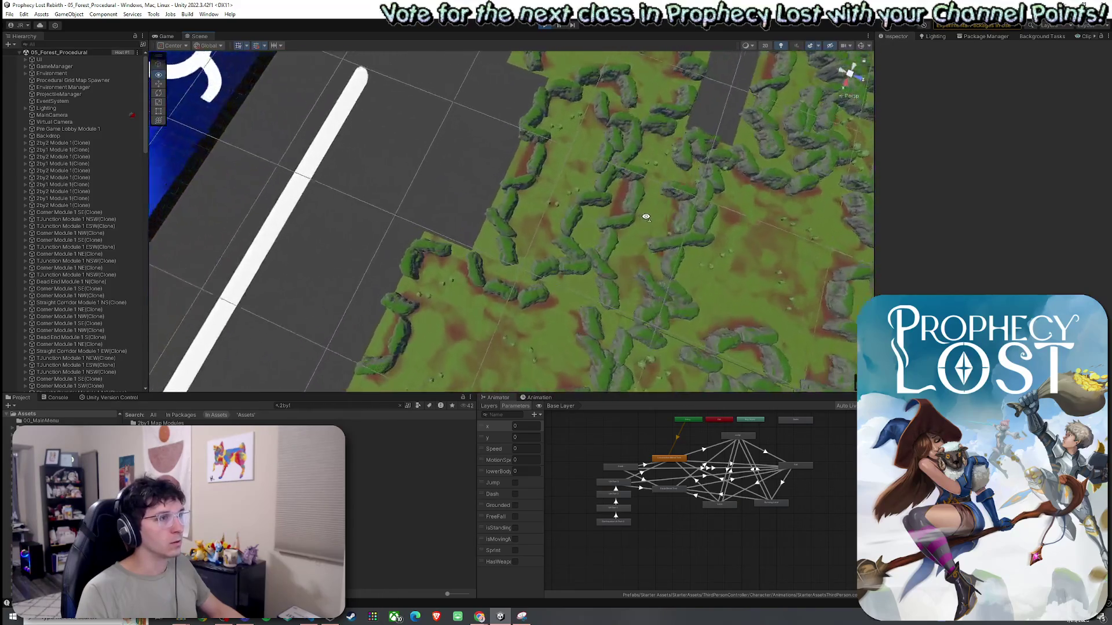
Select the 2by1 terrain and its North Close Point, frame it, then open 2by1 Module 1
click(511, 190)
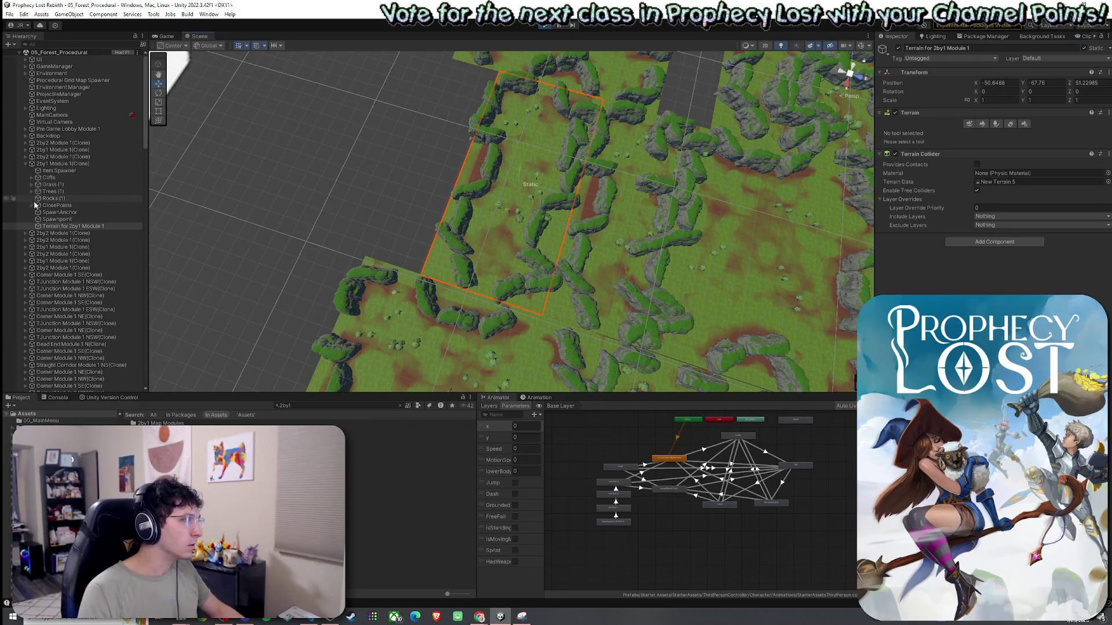
click(32, 205)
click(14, 213)
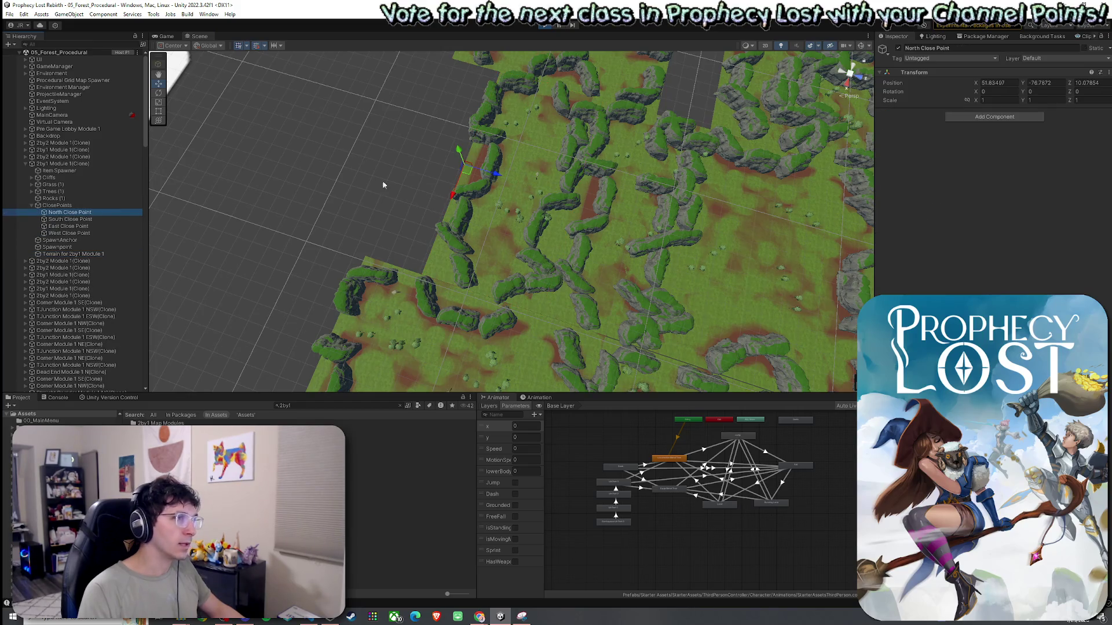
mouse_move(515, 194)
mouse_down()
mouse_move(713, 261)
mouse_move(784, 223)
mouse_up()
key(f)
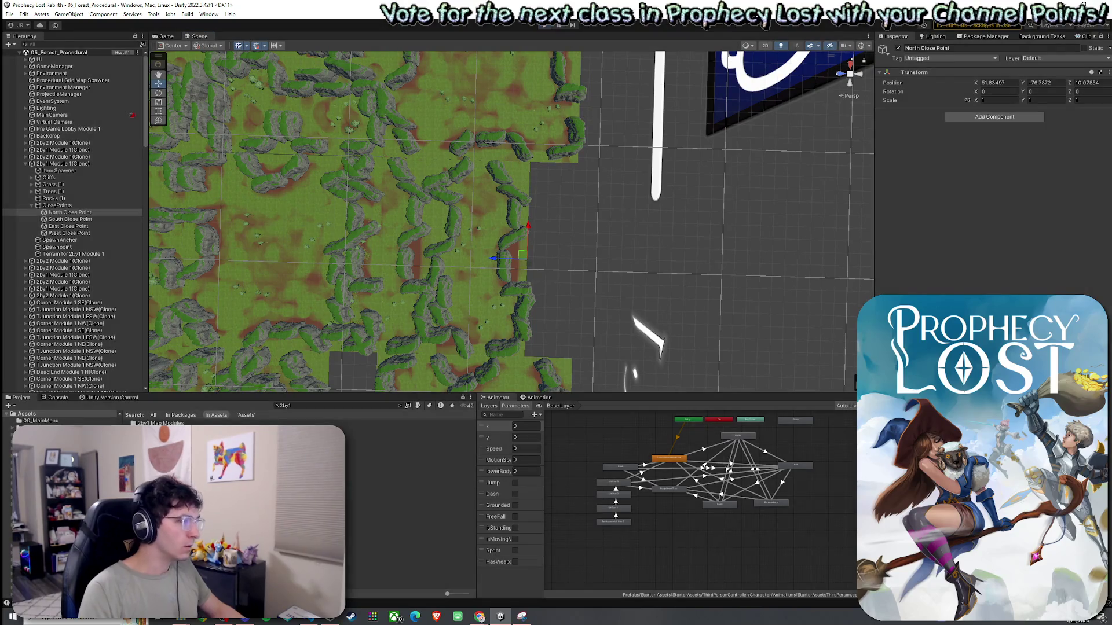
double_click(156, 430)
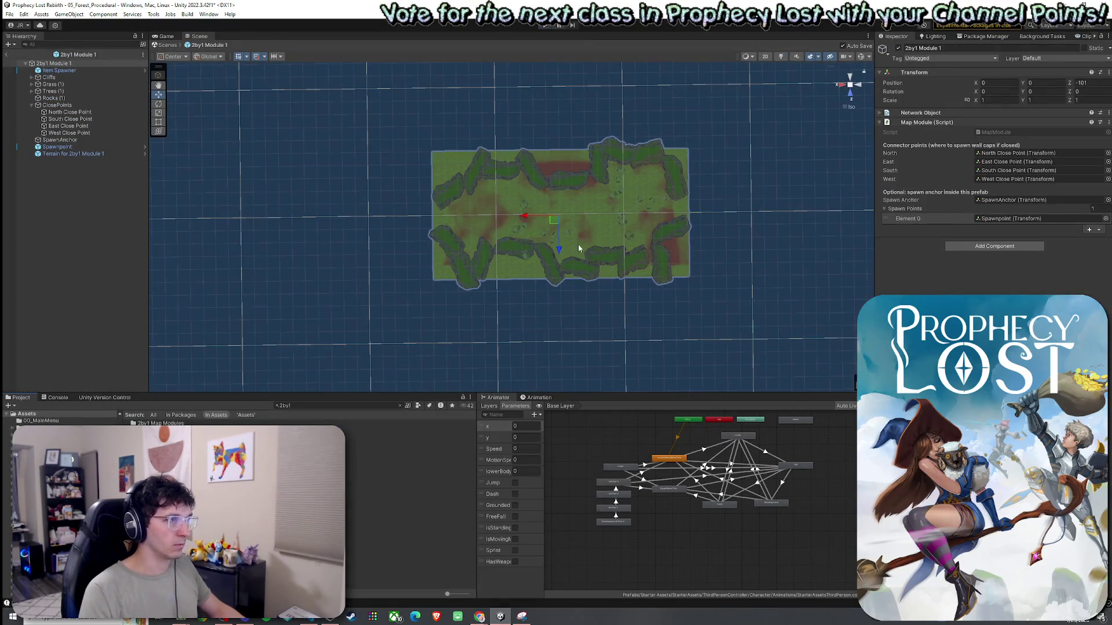
Select every prefab child from Item Spawner to the terrain and shift them together along Z
click(85, 71)
shift+click(78, 153)
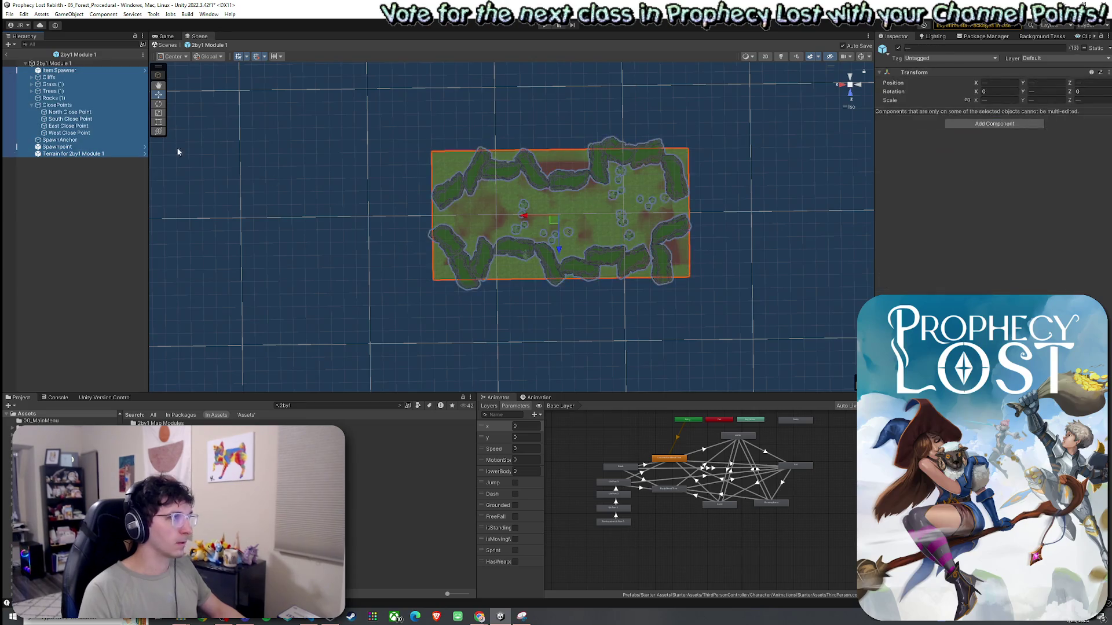
click(77, 113)
click(72, 154)
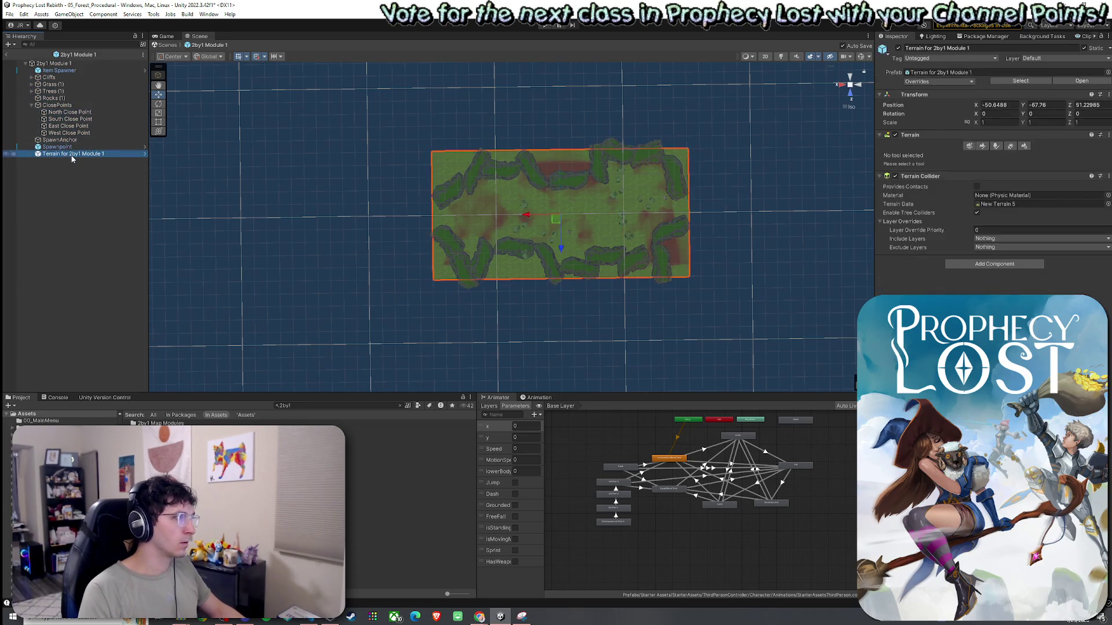
shift+click(61, 70)
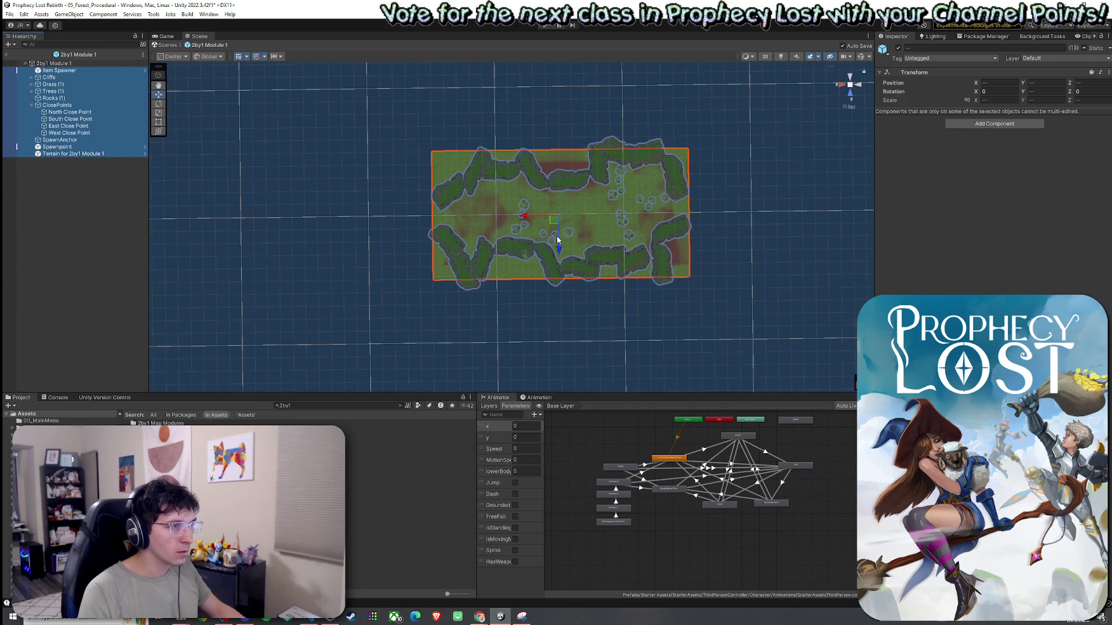
drag(558, 237, 554, 178)
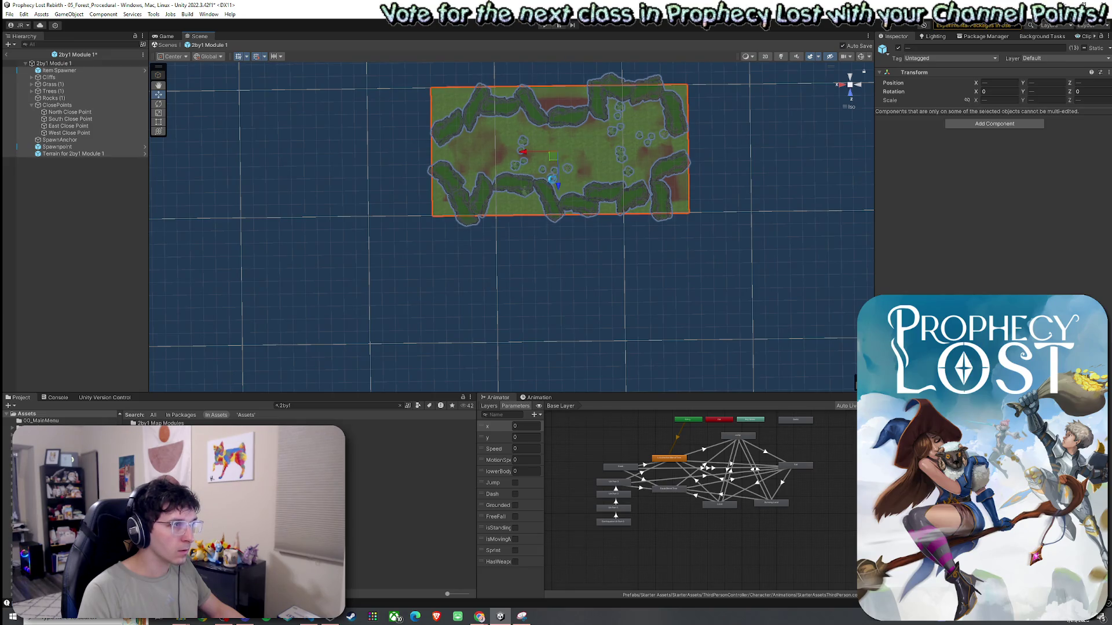
Exit Prefab Mode back to the 05_Forest_Procedural scene and start the game
click(9, 14)
click(23, 55)
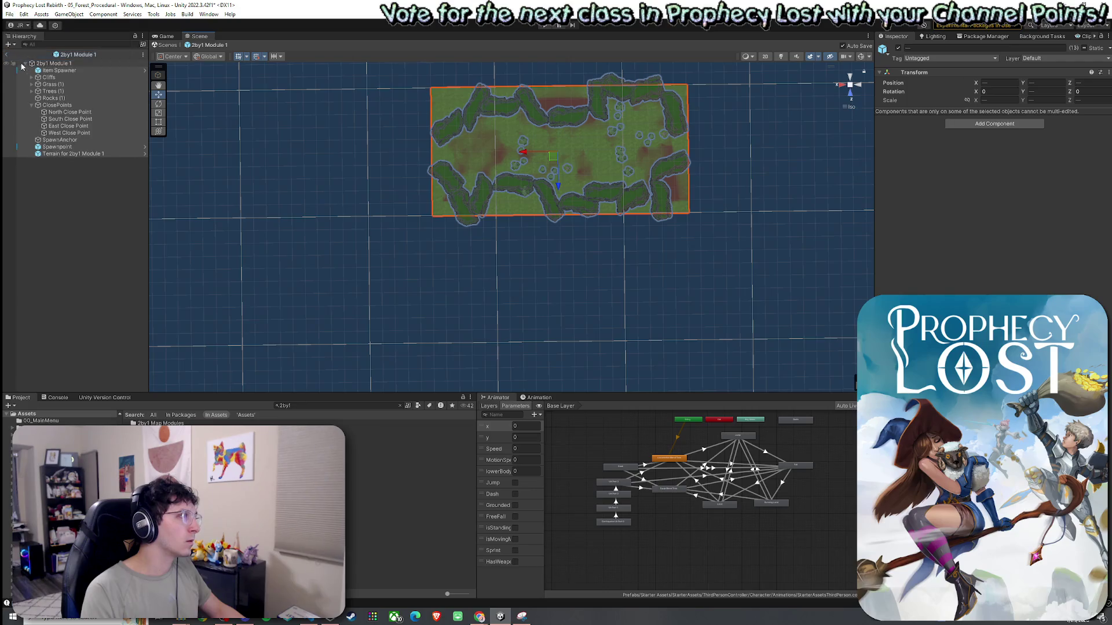
click(8, 56)
click(9, 14)
click(35, 56)
click(164, 36)
click(545, 25)
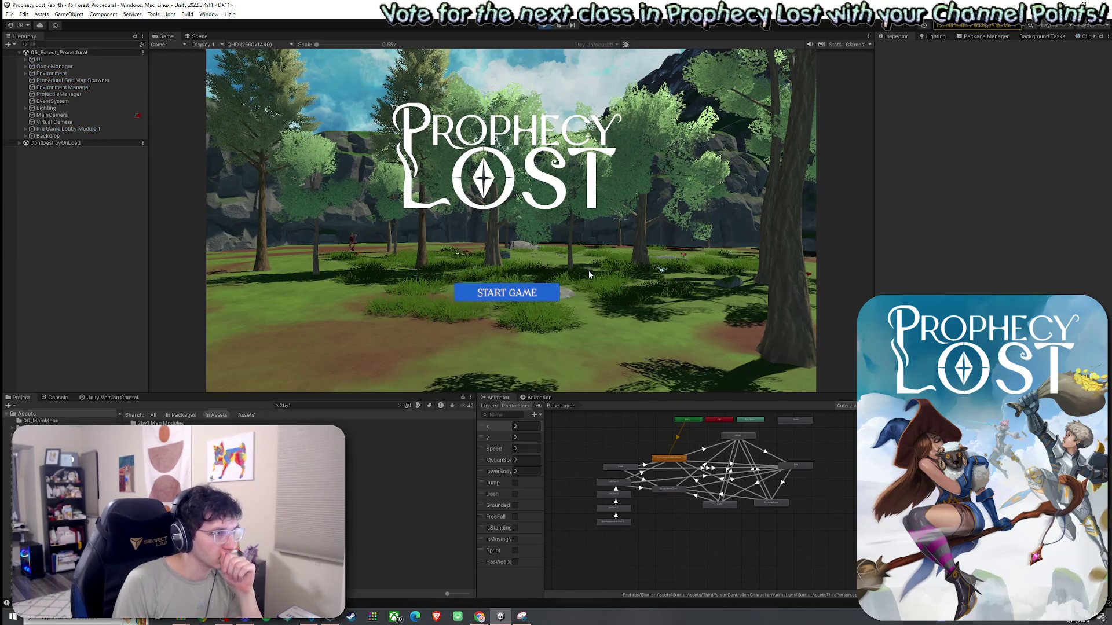
Click START GAME on the Prophecy Lost title screen, then head to the Scene view
click(518, 295)
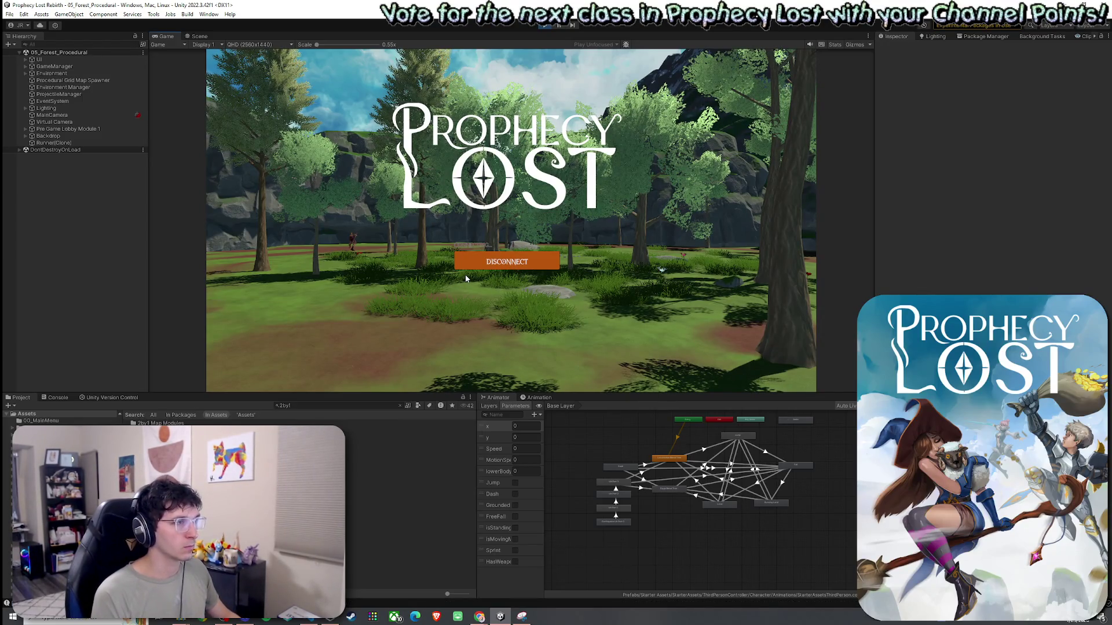
key(super)
click(222, 53)
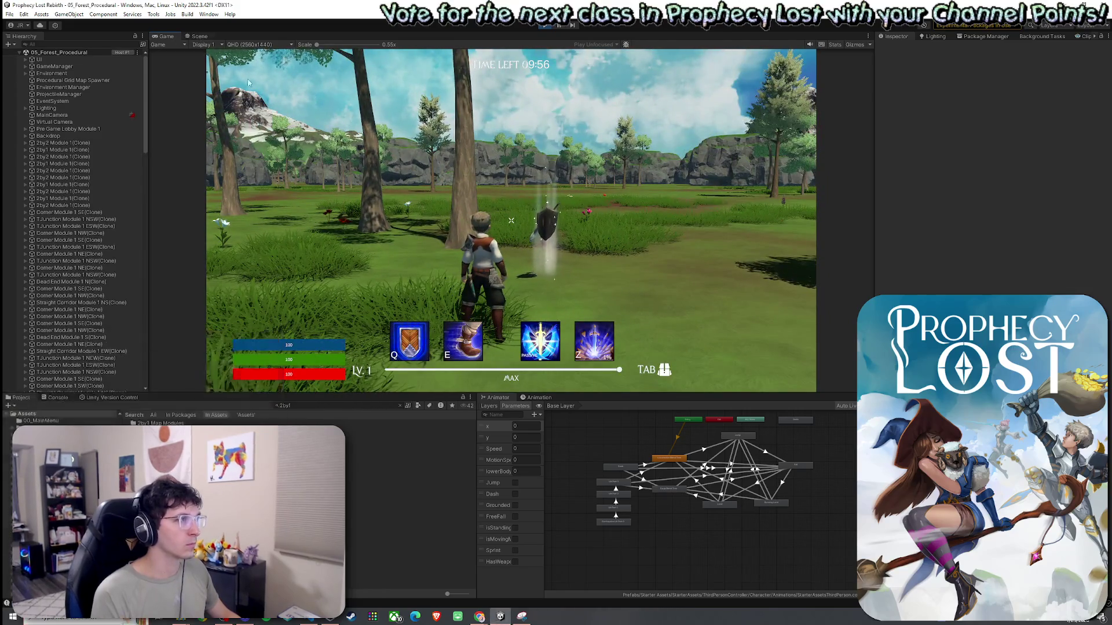
Fly over the generated forest map in the Scene view, then stop the game
click(199, 36)
mouse_move(491, 210)
mouse_down()
mouse_move(448, 168)
mouse_move(244, 121)
mouse_move(163, 148)
mouse_move(139, 56)
mouse_move(114, 53)
mouse_move(36, 158)
mouse_move(109, 207)
mouse_move(91, 165)
mouse_move(130, 179)
mouse_move(142, 156)
mouse_move(110, 185)
mouse_move(1100, 172)
mouse_move(1050, 169)
mouse_move(990, 198)
mouse_move(996, 239)
mouse_move(980, 175)
mouse_move(991, 179)
mouse_move(995, 231)
mouse_move(908, 180)
mouse_move(871, 180)
mouse_move(929, 155)
mouse_move(1087, 140)
mouse_move(81, 130)
mouse_move(171, 155)
mouse_move(96, 157)
mouse_move(1086, 175)
mouse_move(1056, 190)
mouse_move(988, 110)
mouse_move(1081, 44)
mouse_move(106, 47)
mouse_move(405, 218)
mouse_move(371, 240)
mouse_move(341, 234)
mouse_move(354, 123)
mouse_move(347, 117)
mouse_move(325, 165)
mouse_move(290, 76)
mouse_up()
drag(982, 37, 982, 37)
mouse_move(710, 96)
mouse_down()
mouse_move(707, 117)
mouse_move(623, 129)
mouse_move(608, 124)
mouse_move(633, 129)
mouse_move(599, 117)
mouse_move(546, 59)
mouse_up()
click(543, 27)
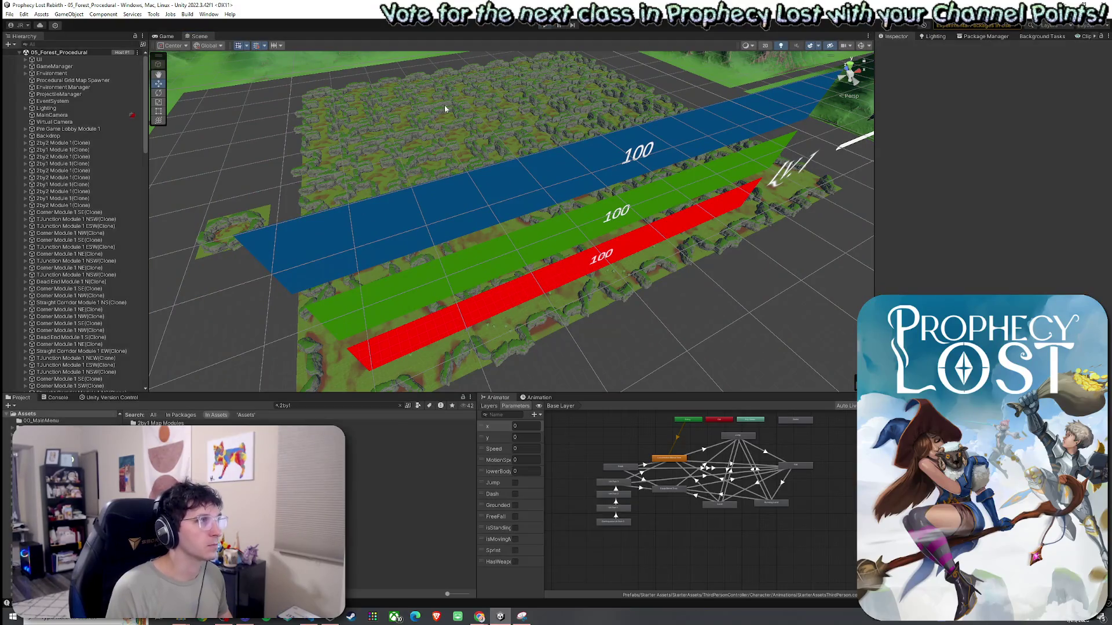
click(9, 15)
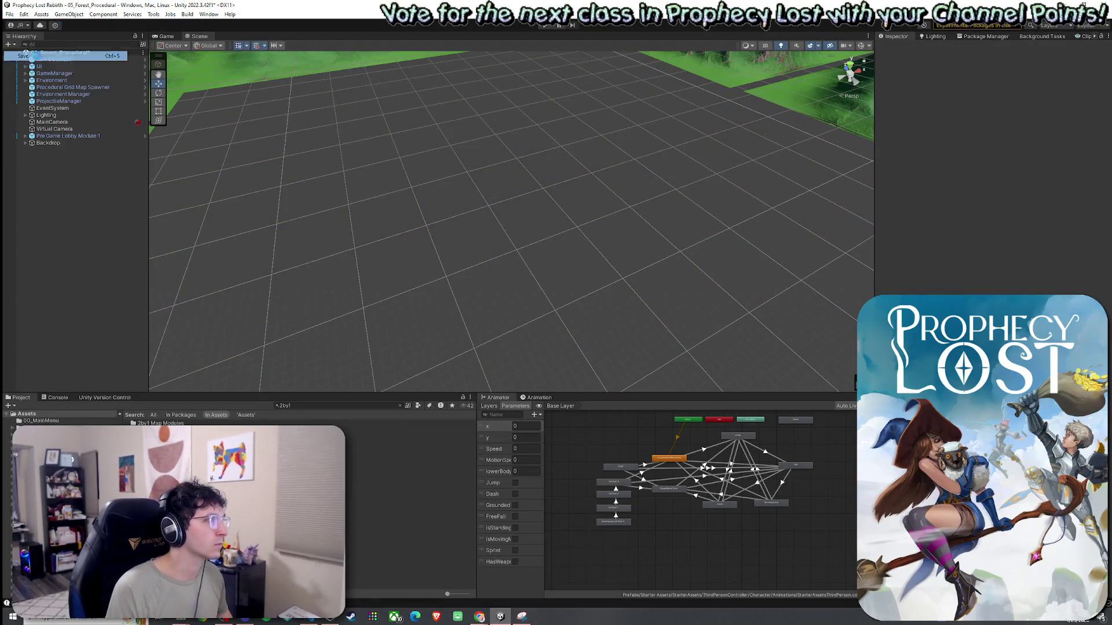
Save the scene, open the 2by1 Module 1 prefab and select its terrain
click(166, 36)
click(199, 36)
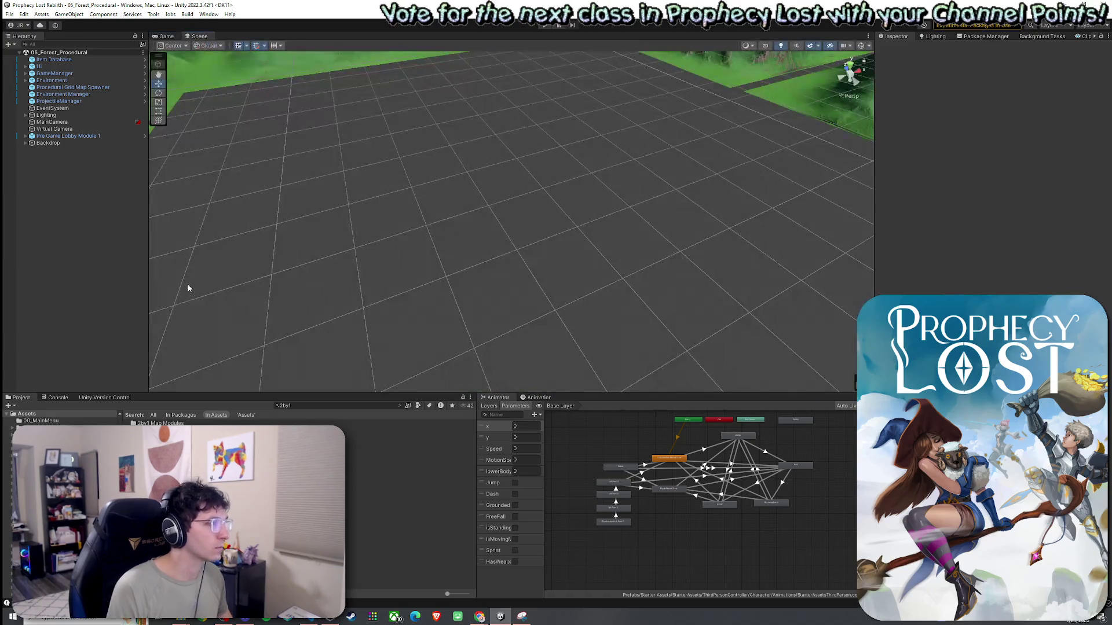
double_click(173, 430)
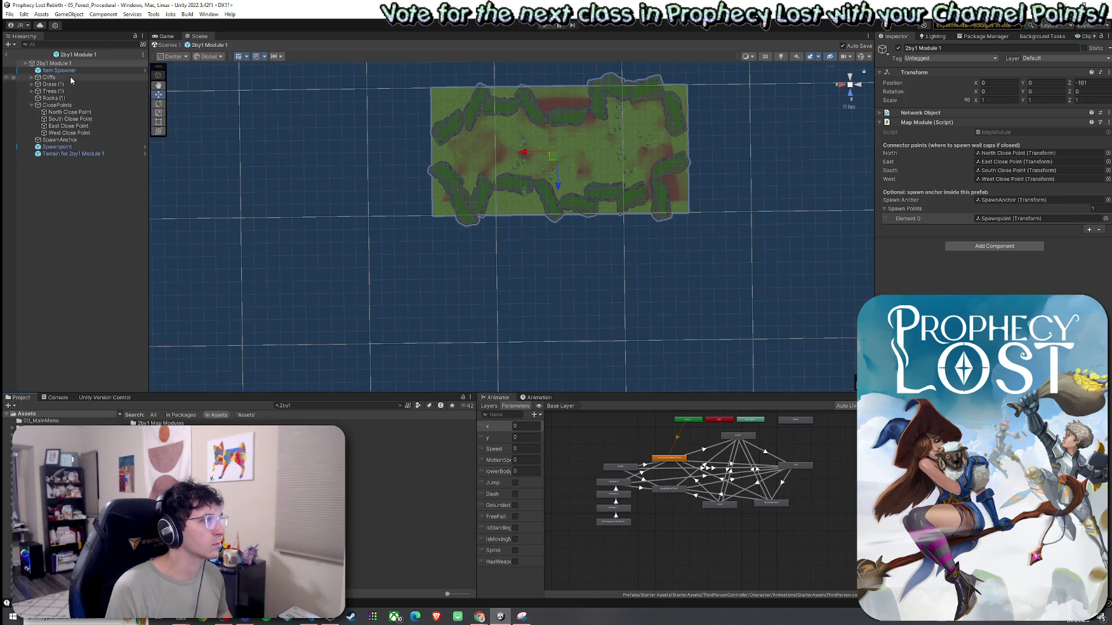
click(66, 154)
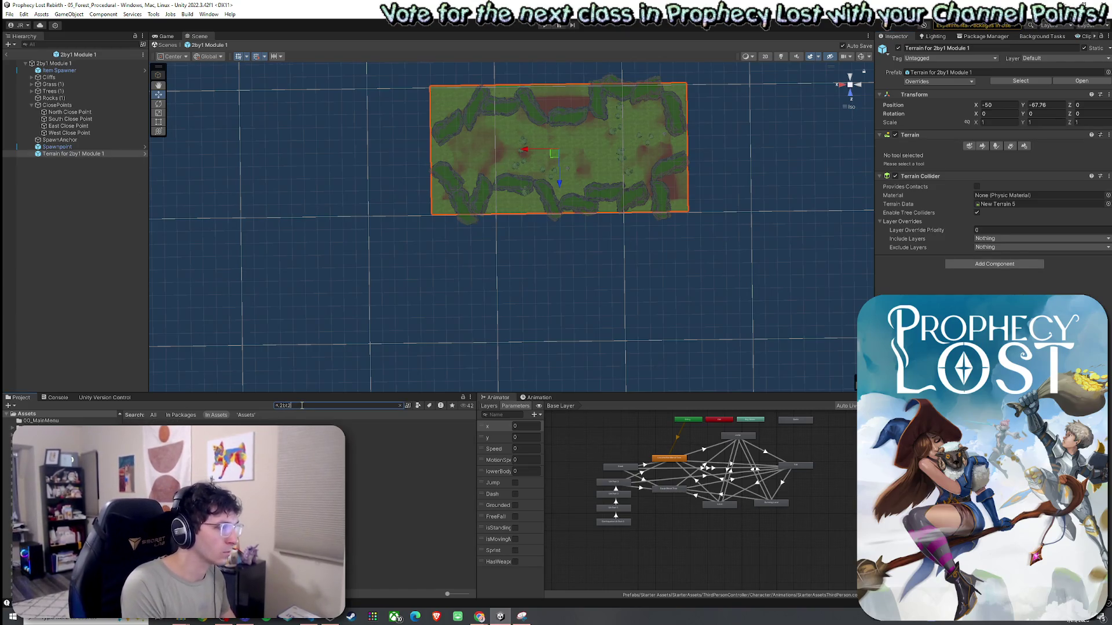
Open 2by2 Module 1 for comparison, then reopen 2by1 Module 1 and select its Terrain
text(y)
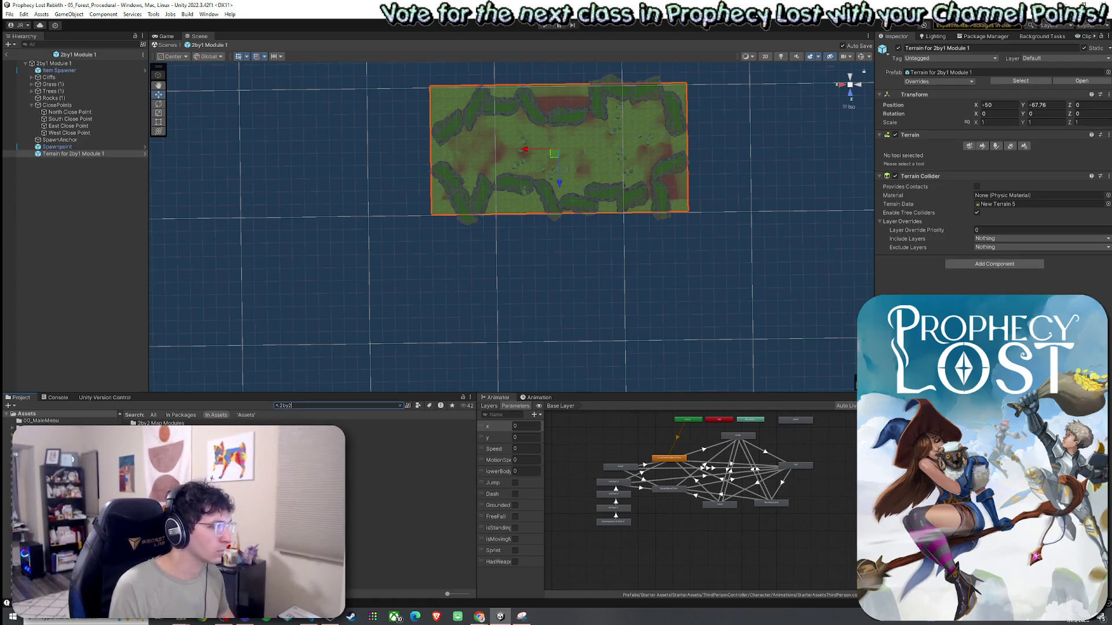
double_click(456, 431)
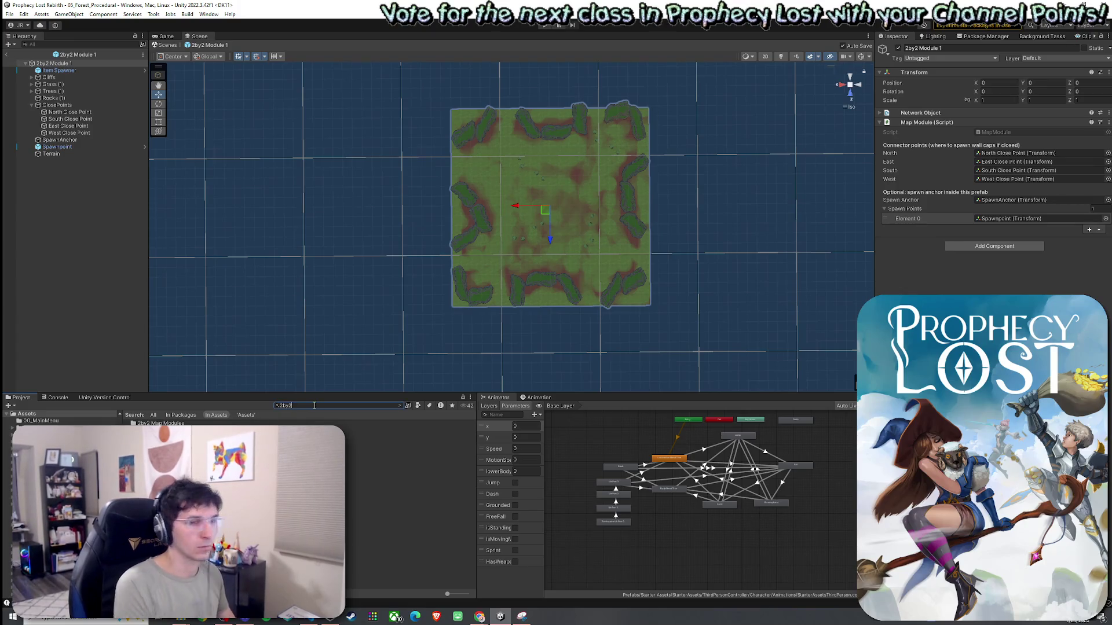
text(1)
double_click(405, 430)
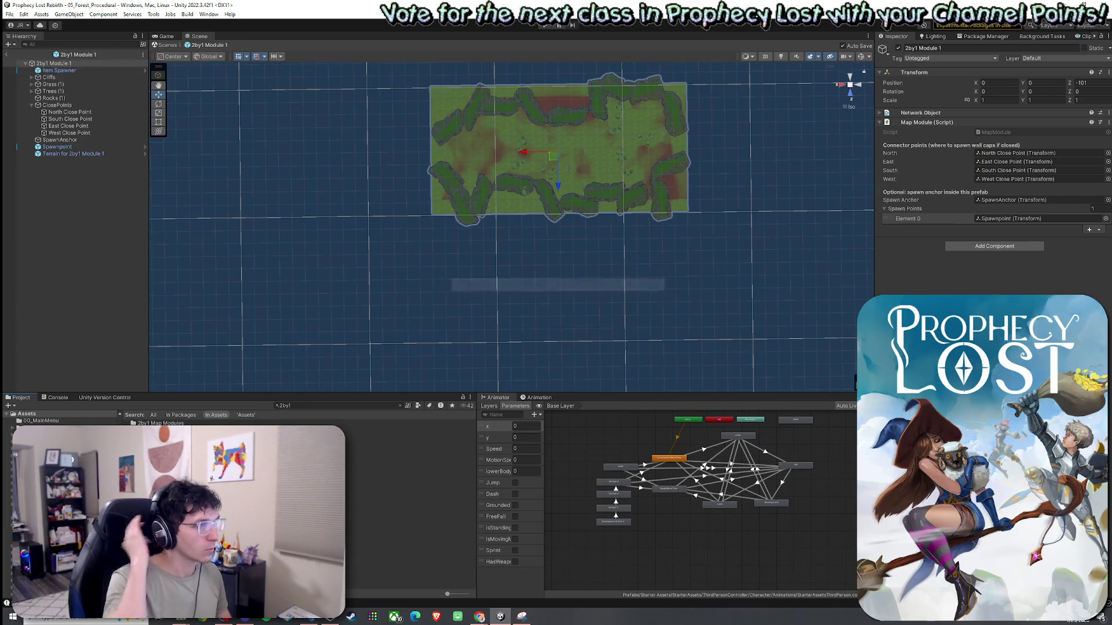
click(75, 153)
click(543, 216)
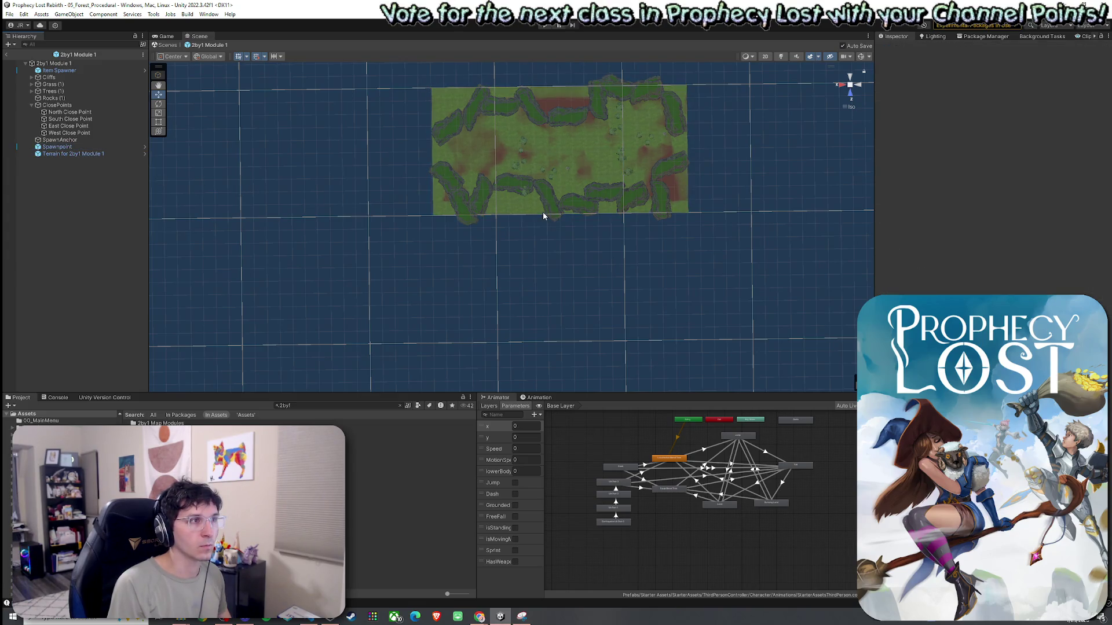
click(70, 154)
Set the 2by1 Module 1 terrain position to X -50 and Z 0
drag(491, 152, 434, 224)
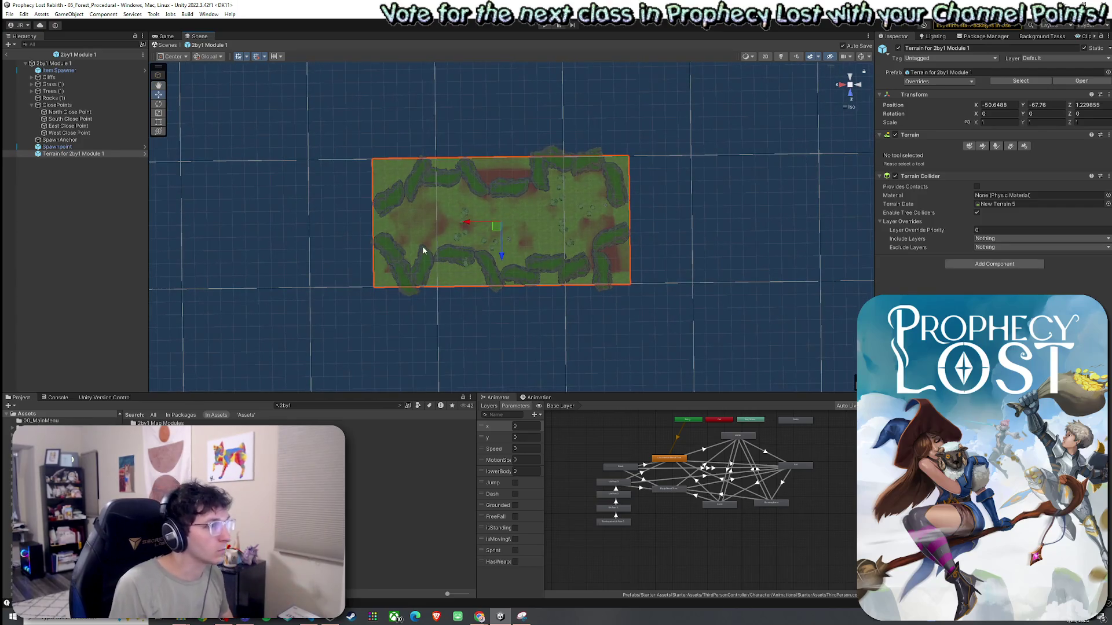
scroll(431, 243, up, 4)
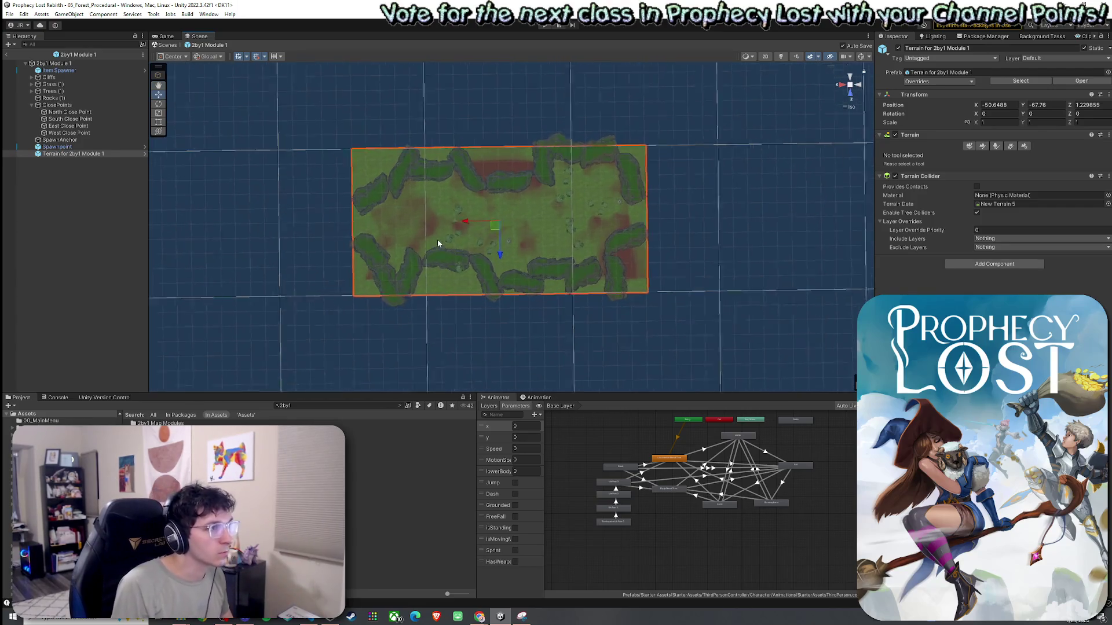
click(999, 107)
key(BackSpace)
key(Return)
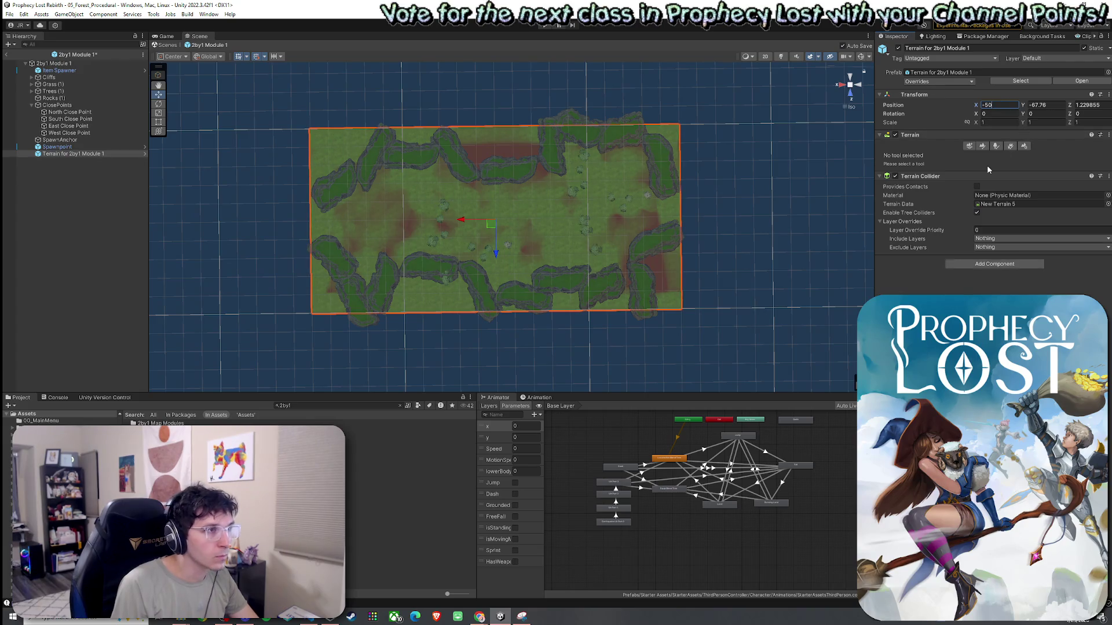
click(1094, 106)
text(0)
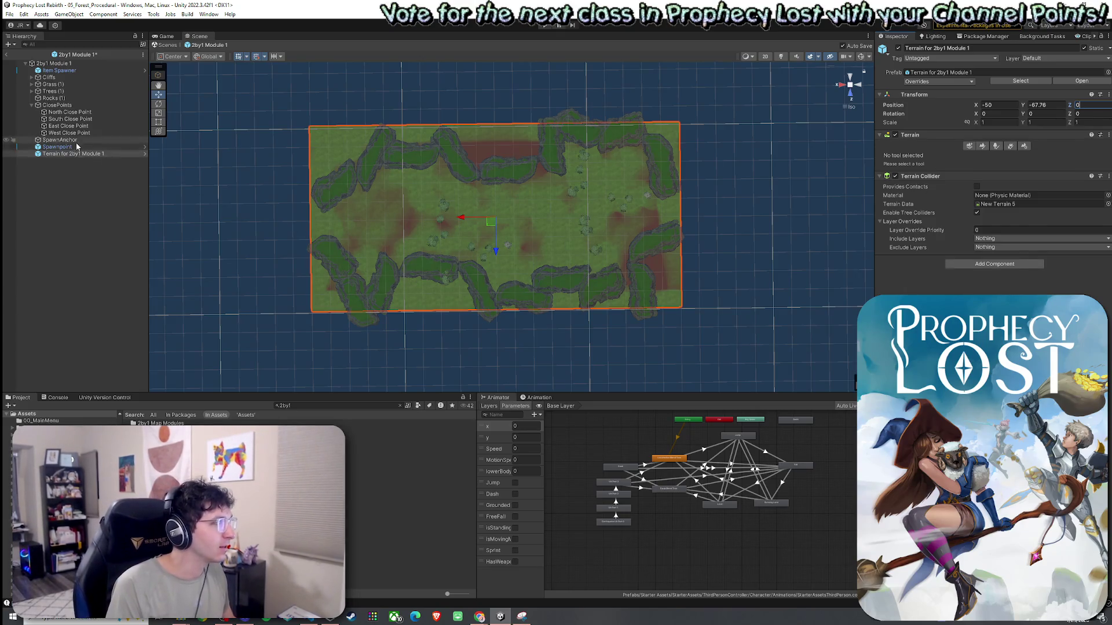
Select all prefab children except the terrain and nudge them along X over it
shift+click(75, 71)
ctrl+click(64, 154)
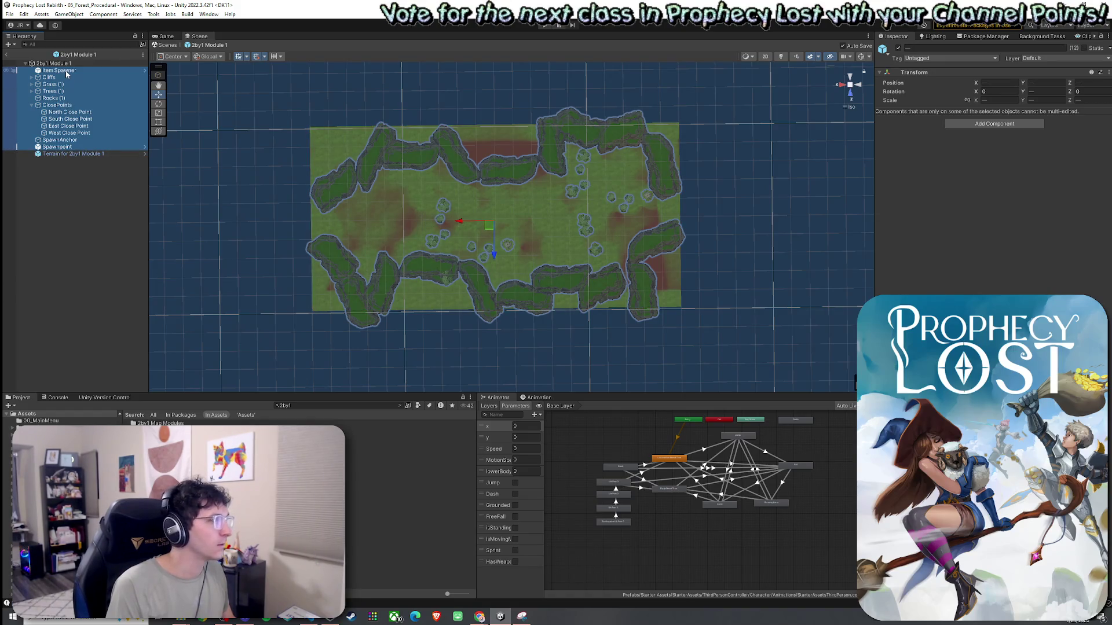
click(475, 224)
drag(475, 225, 490, 250)
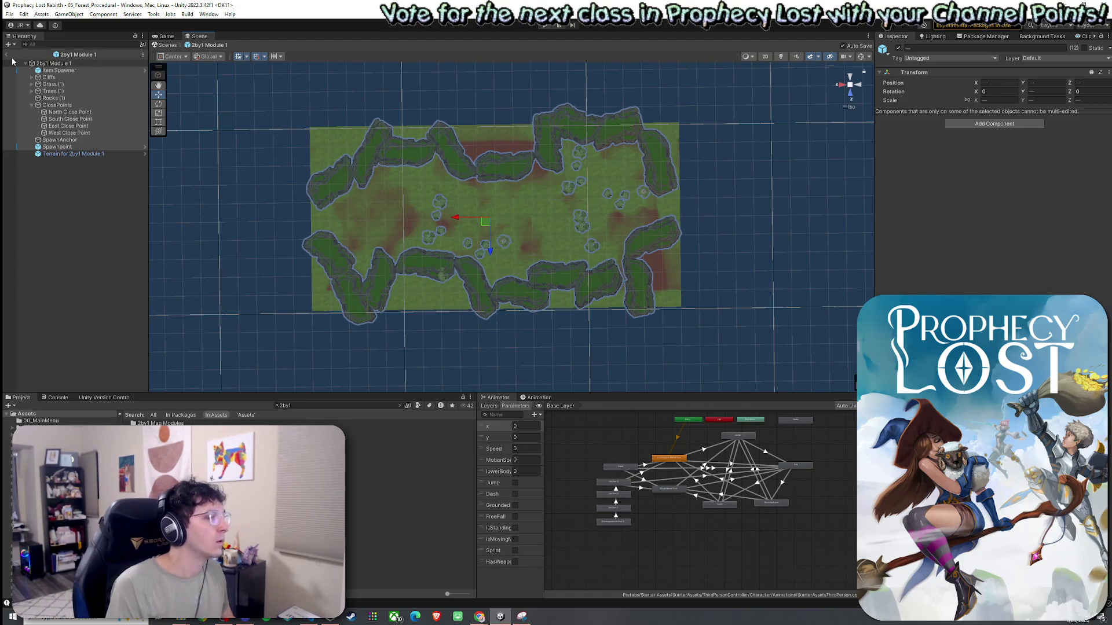
Dismiss the selection's context menu and select the Project search term for a new search
click(9, 14)
click(9, 14)
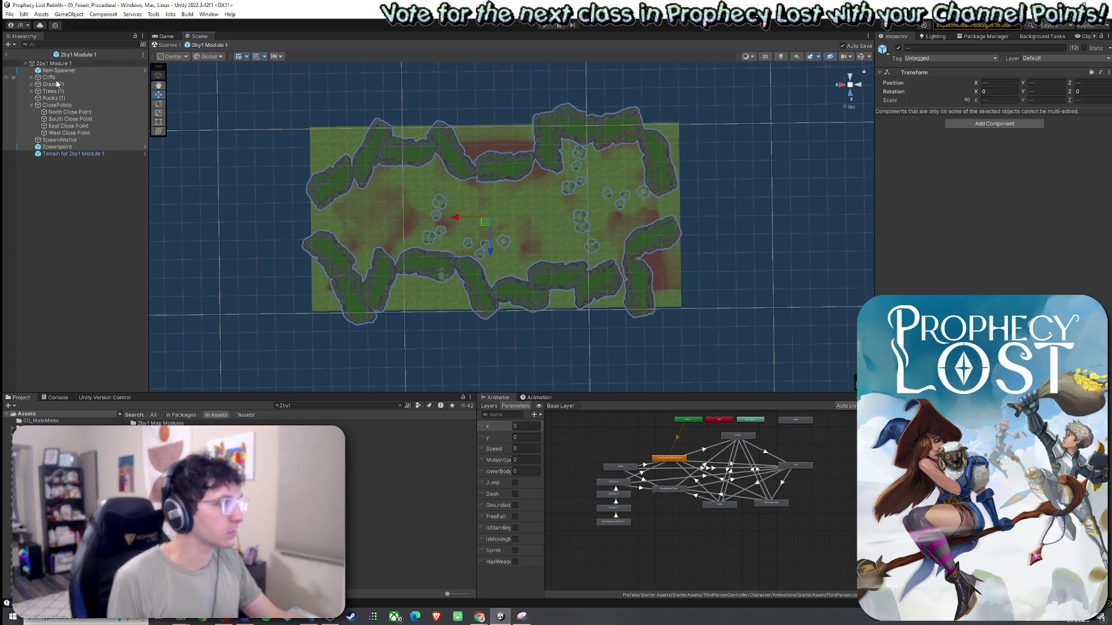
right_click(44, 63)
key(Escape)
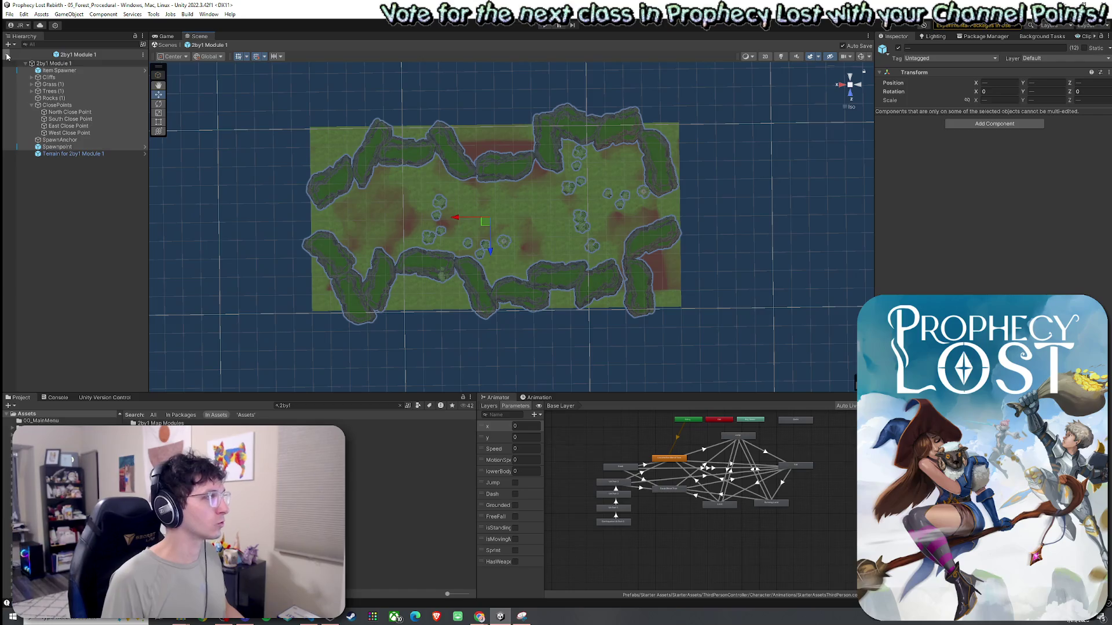
click(9, 14)
click(301, 407)
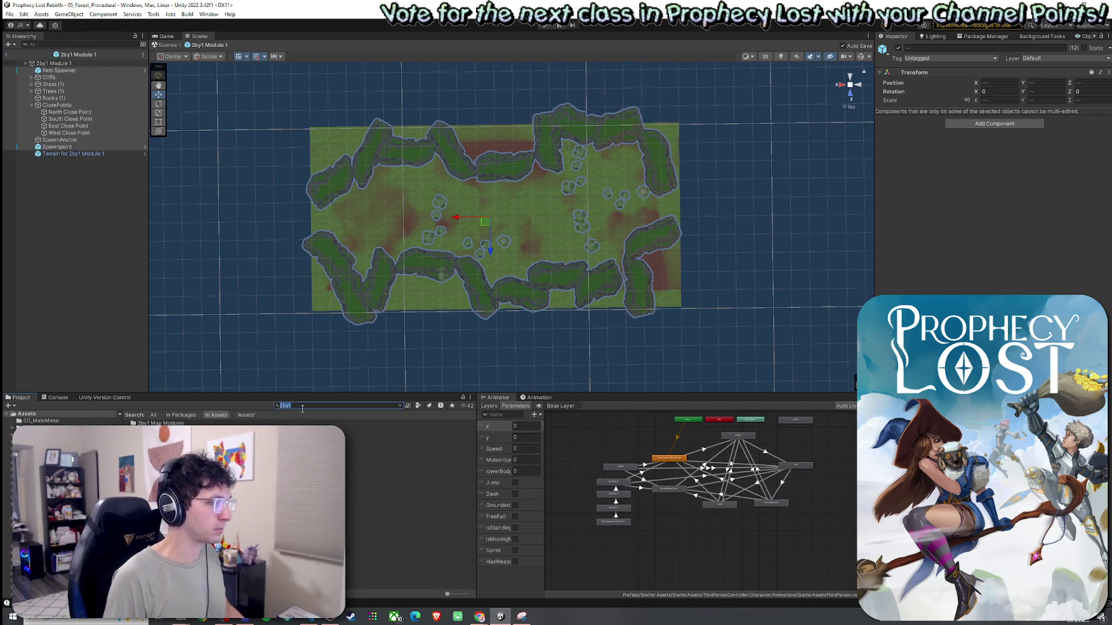
Open the 2by2 Module 1 prefab and set its terrain position to X -50, Z -50
double_click(405, 438)
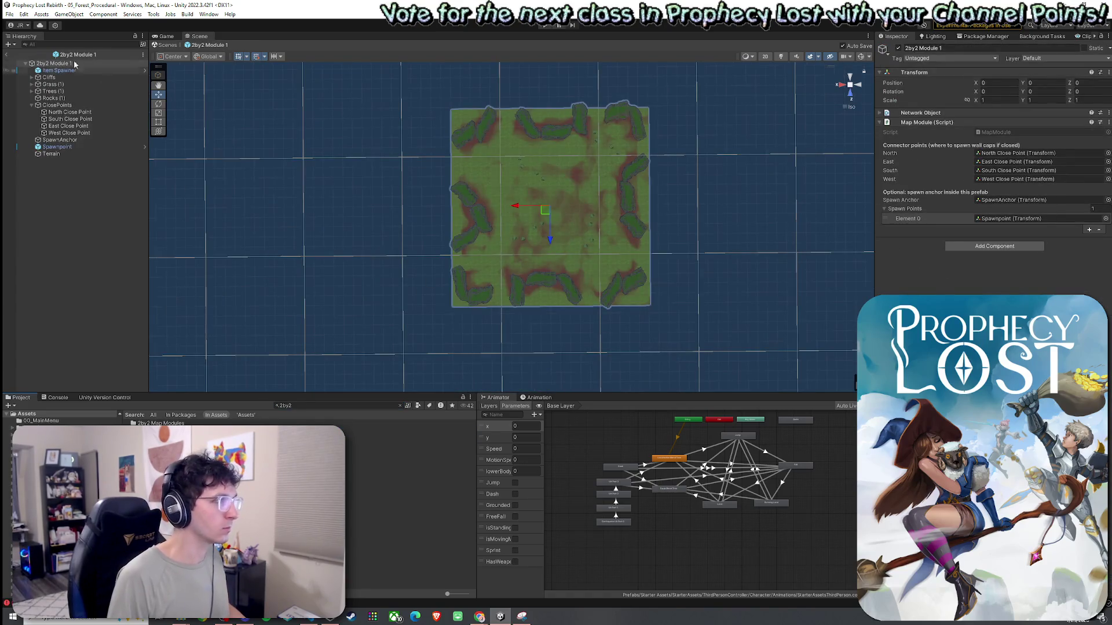
click(68, 153)
click(996, 83)
text(-50)
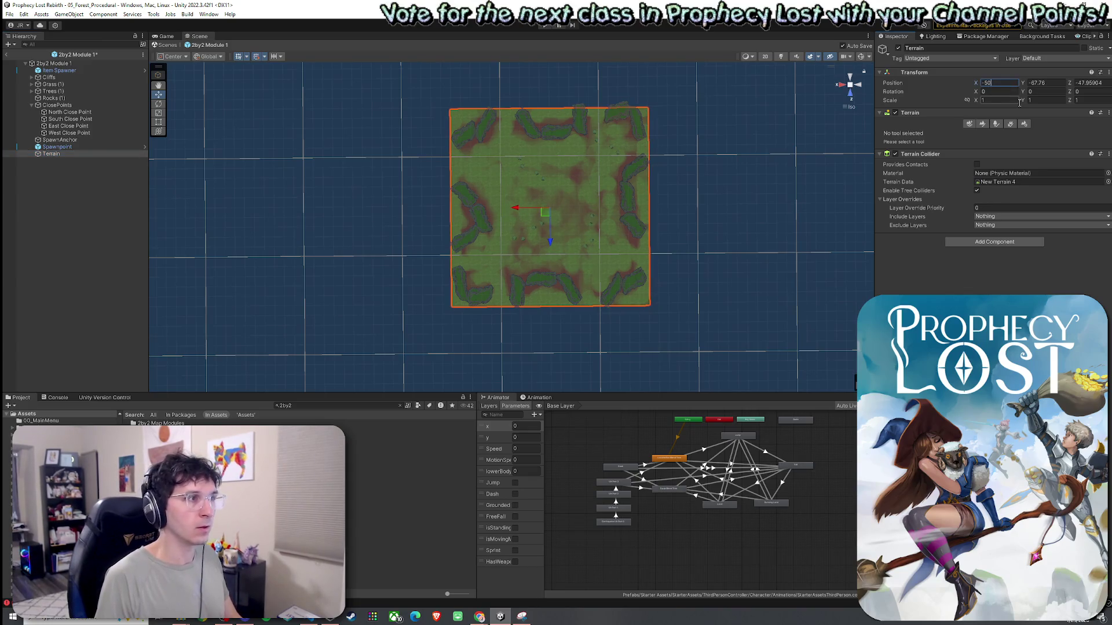
click(1092, 82)
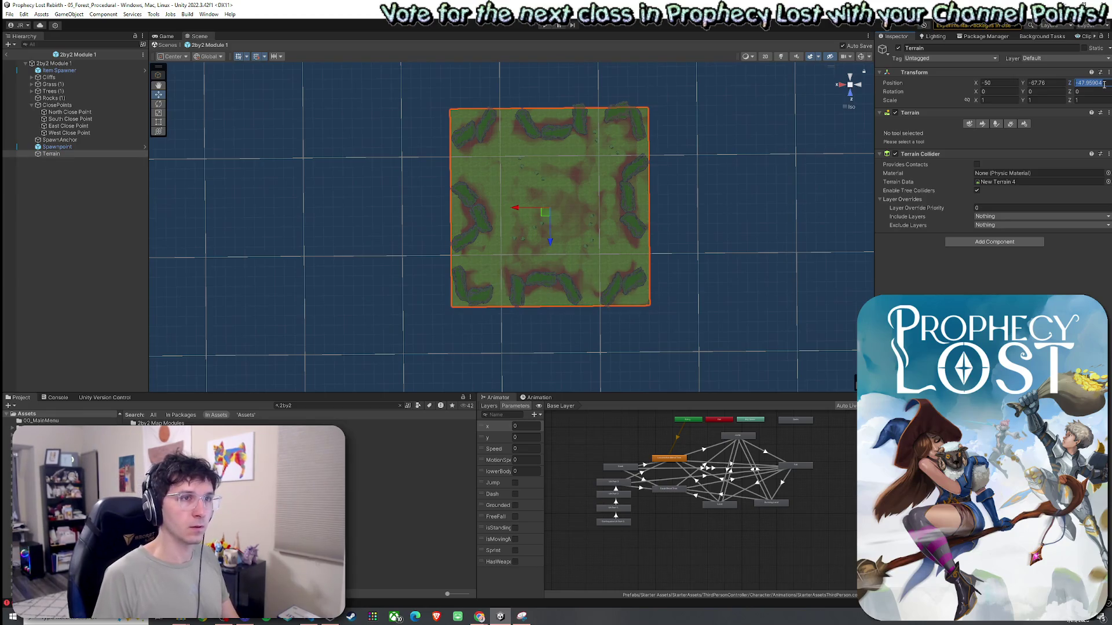
text(-50)
key(Return)
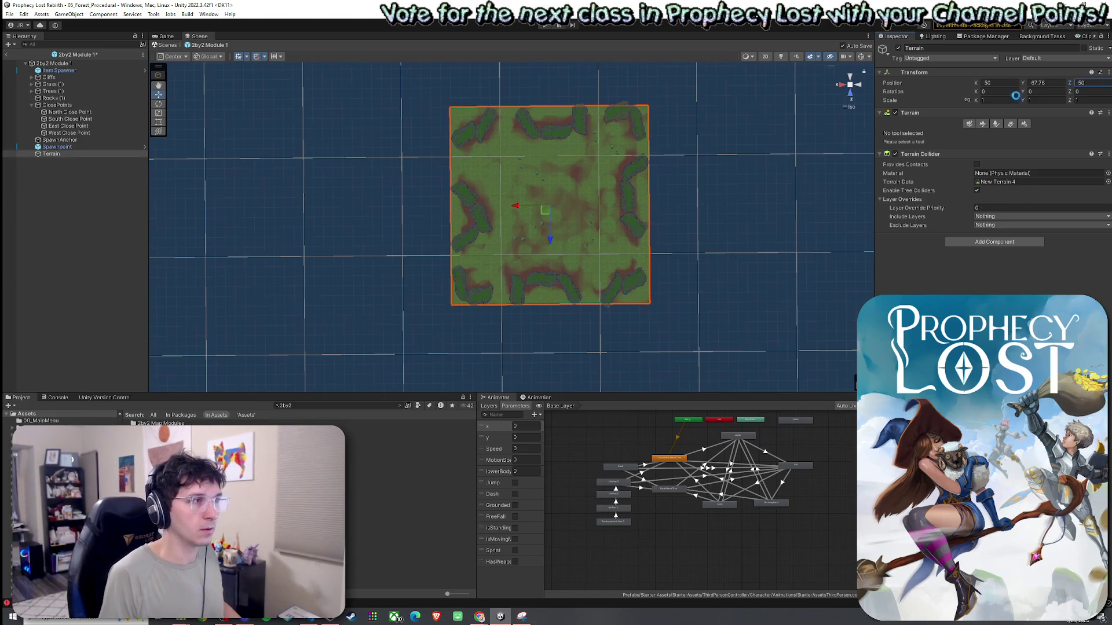
Shift the Item Spawner-to-Spawnpoint children to match the terrain, then exit the prefab and play
scroll(628, 168, up, 5)
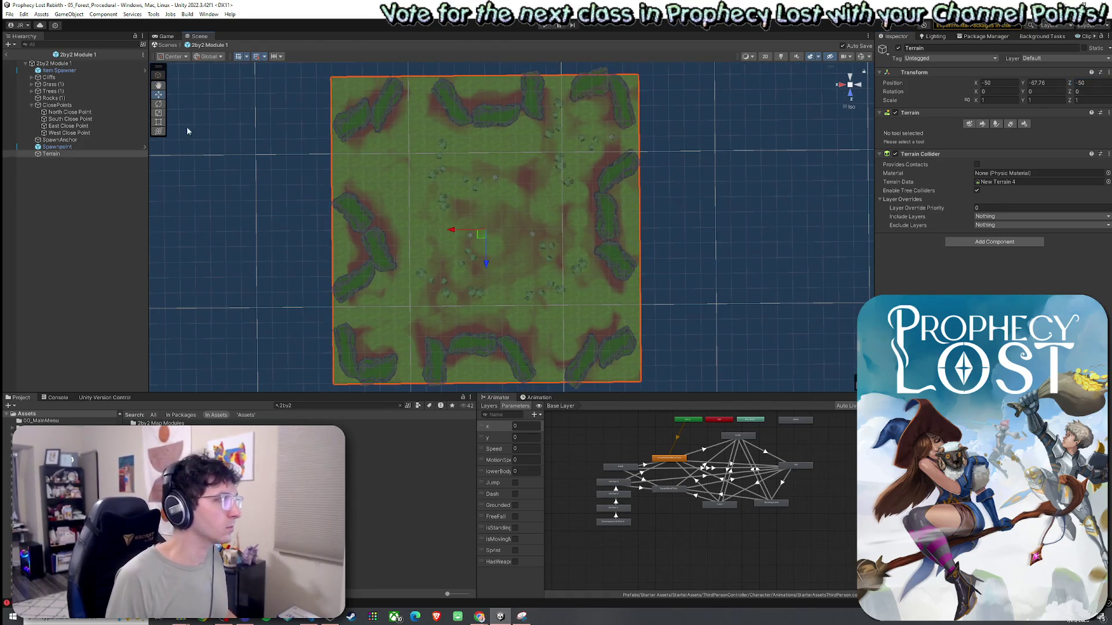
click(58, 70)
shift+click(57, 147)
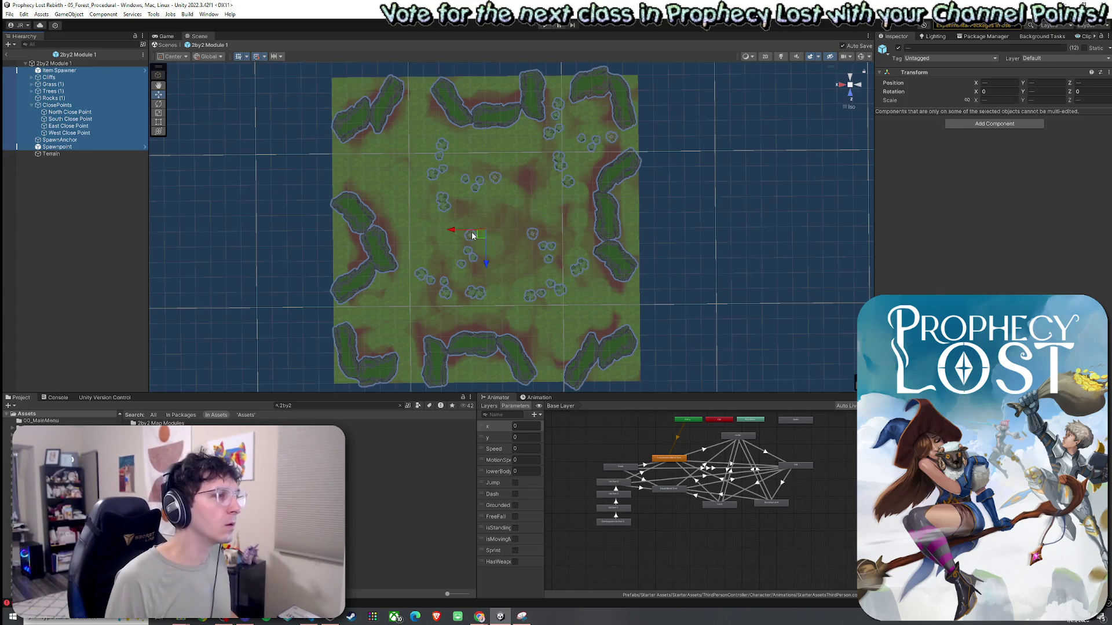
drag(466, 234, 454, 231)
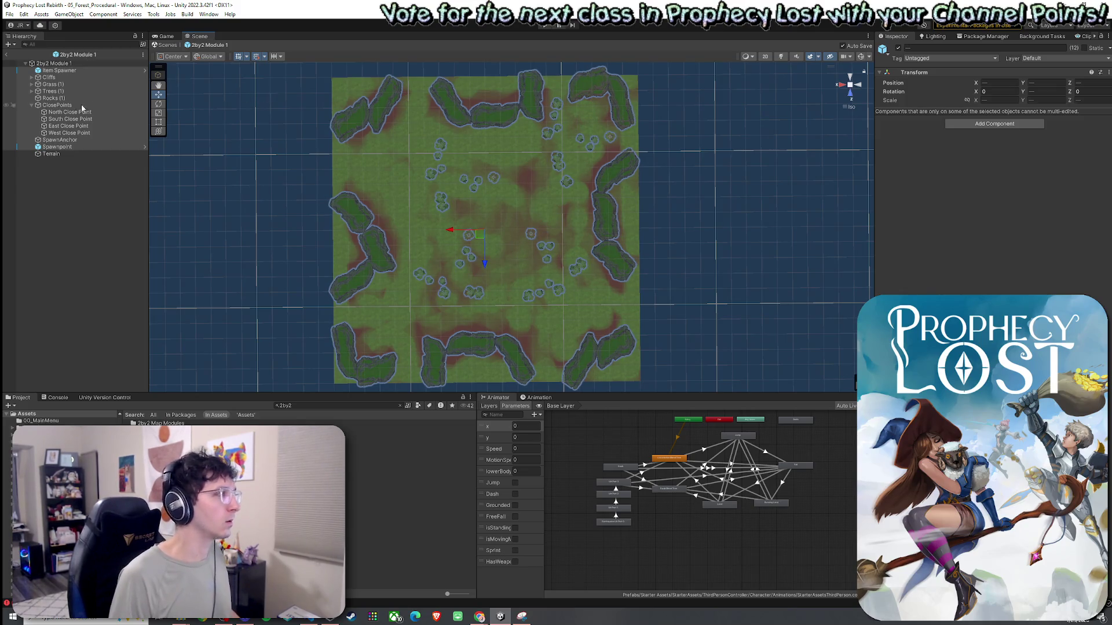
click(70, 161)
click(69, 140)
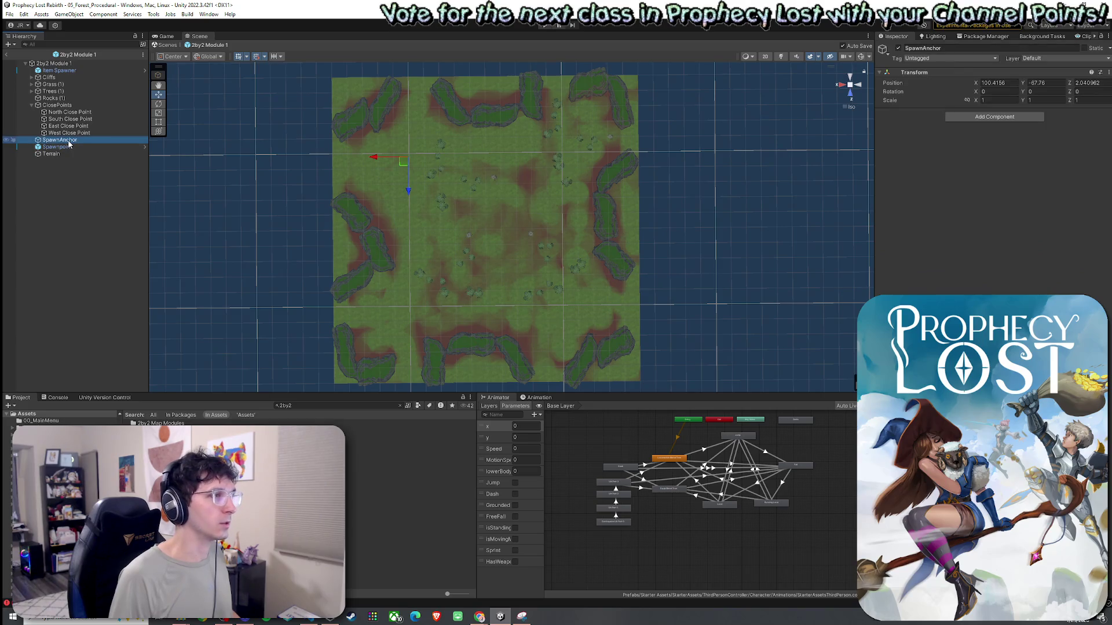
click(6, 55)
key(ctrl+p)
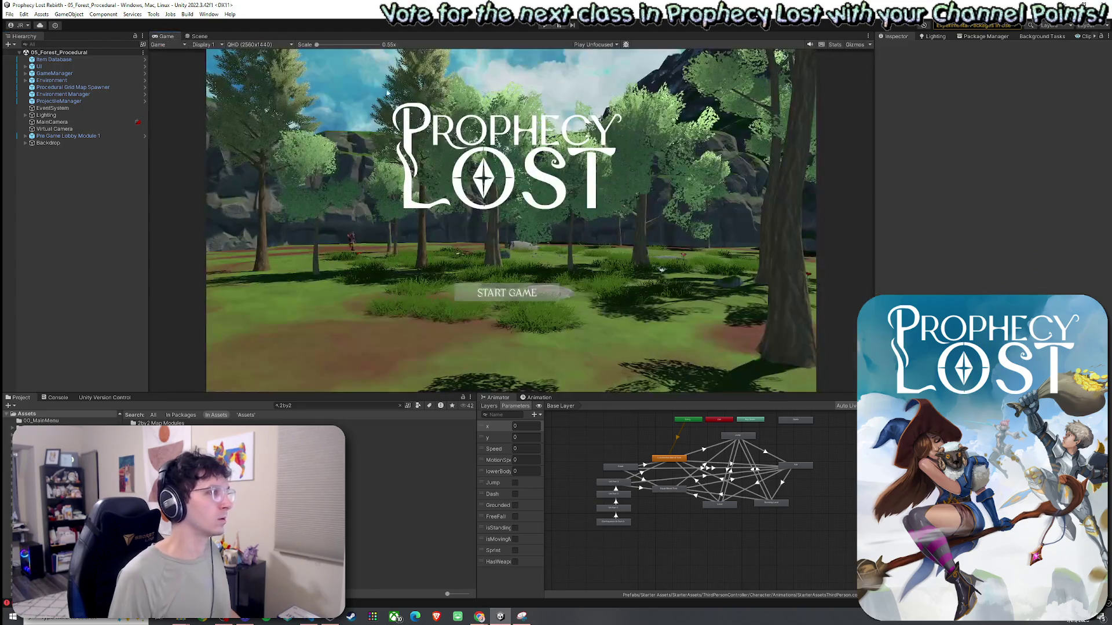
Enter Play mode, click START GAME to generate the forest map, and look at it
click(544, 25)
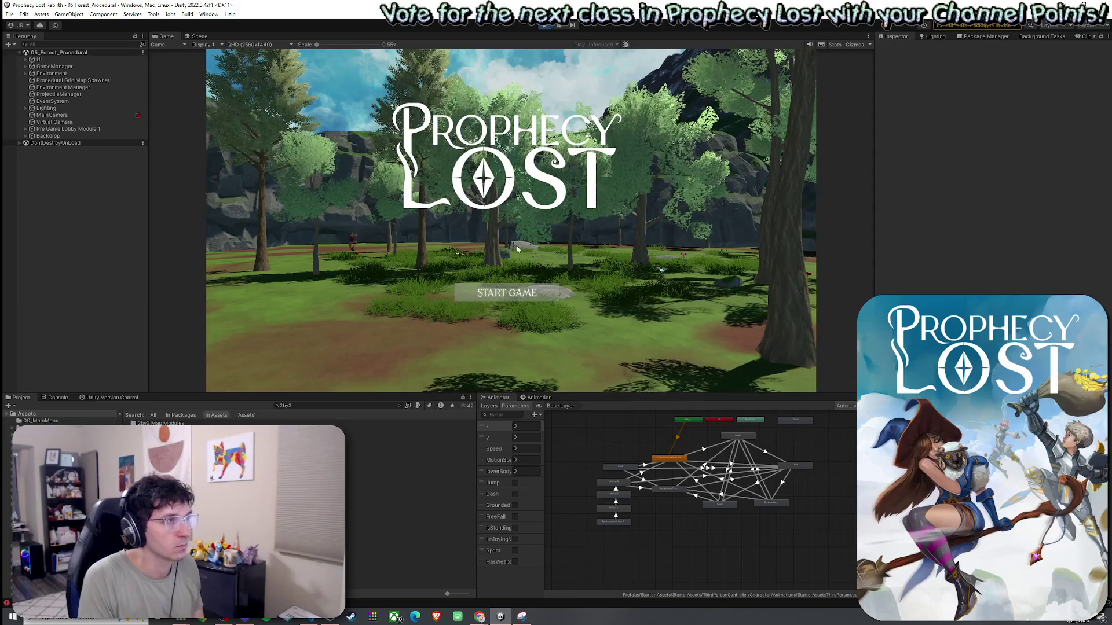
click(516, 295)
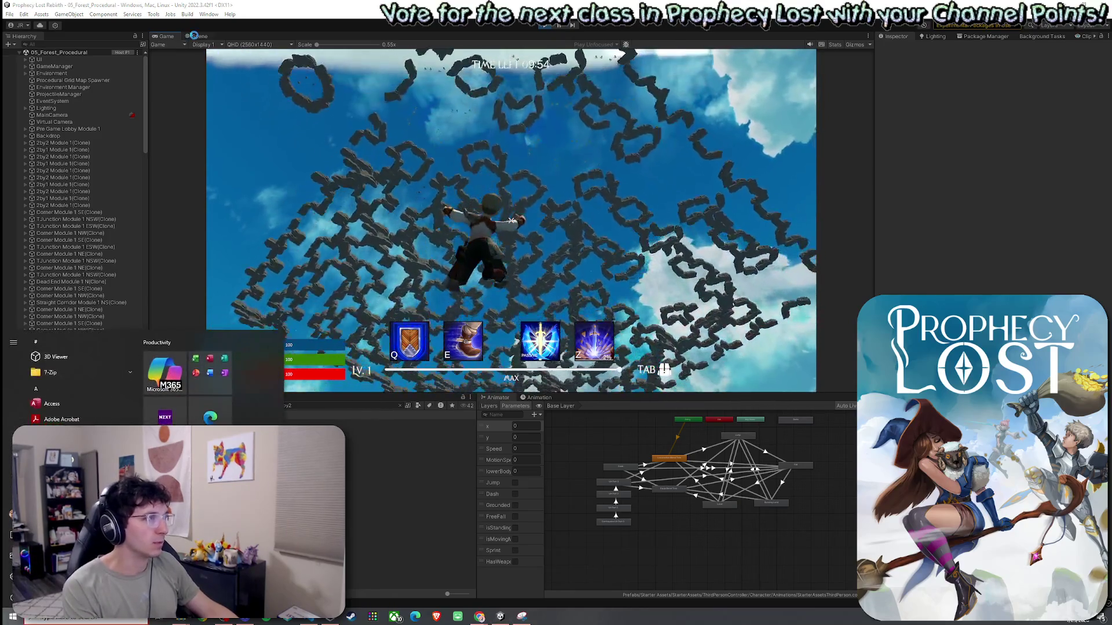
key(ctrl+2)
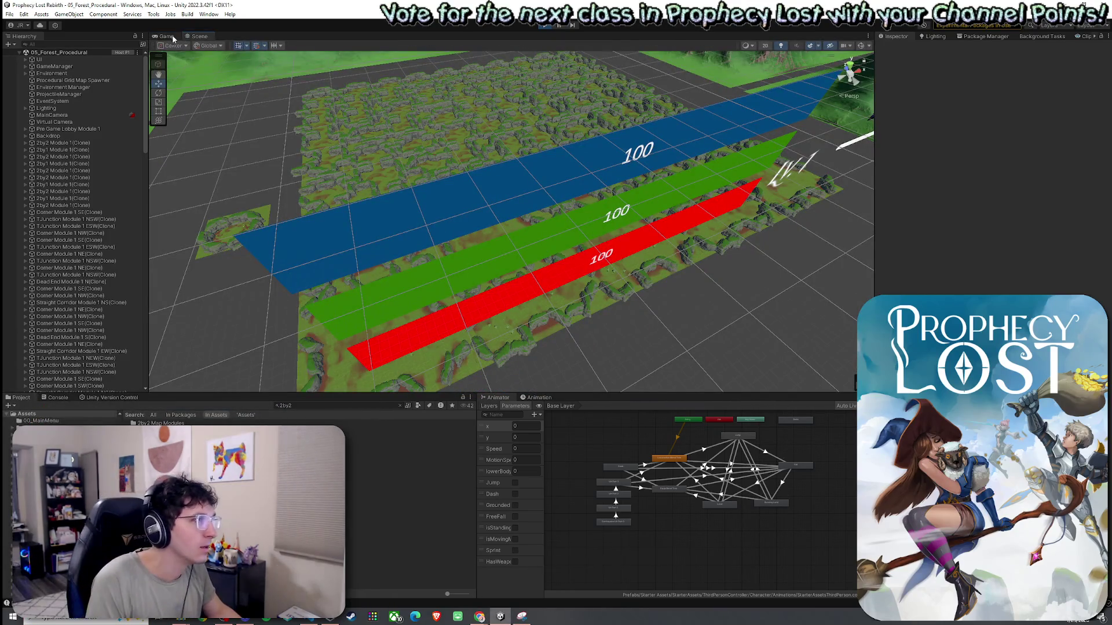
Fly close to the generated level and frame a stone among the module rocks
key(ctrl+2)
key(ctrl+1)
mouse_move(406, 181)
mouse_down()
mouse_move(369, 163)
mouse_move(531, 211)
mouse_move(540, 186)
mouse_move(583, 173)
mouse_move(566, 198)
mouse_move(429, 196)
mouse_move(440, 155)
mouse_move(520, 118)
mouse_move(643, 297)
mouse_up()
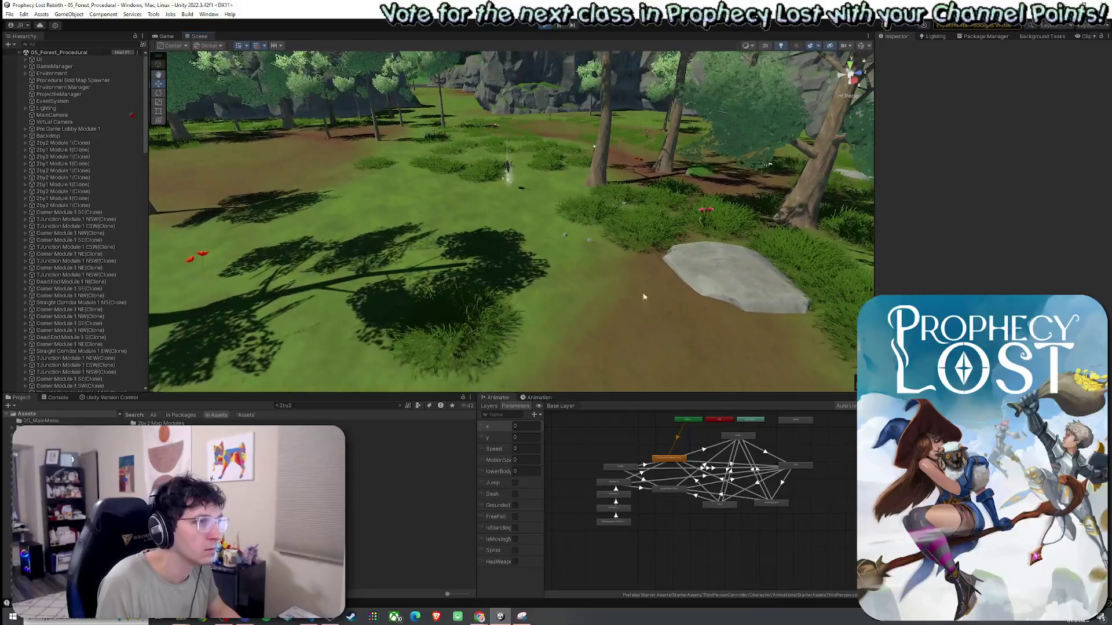
click(696, 272)
key(f)
Pull back and orbit through the forest for an overview of the aligned modules
mouse_move(323, 294)
mouse_down()
mouse_move(565, 298)
mouse_move(429, 270)
mouse_move(397, 248)
mouse_move(264, 237)
mouse_move(270, 246)
mouse_up()
mouse_move(1051, 228)
mouse_down()
mouse_move(1084, 236)
mouse_move(954, 215)
mouse_move(856, 315)
mouse_up()
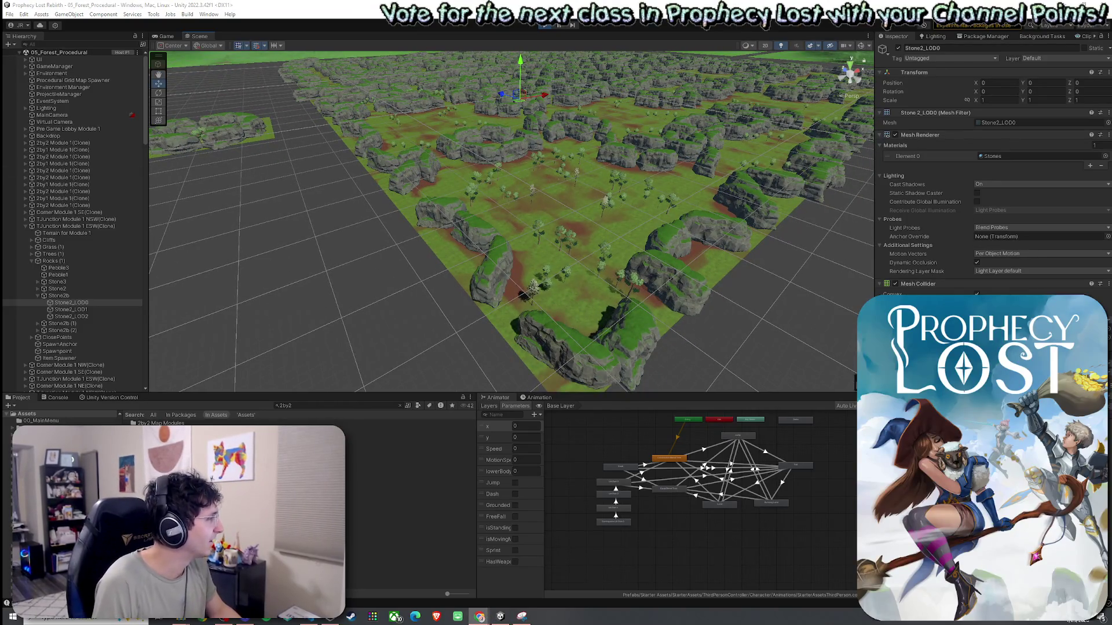
mouse_move(549, 278)
mouse_down()
mouse_move(591, 283)
mouse_move(578, 249)
mouse_move(686, 162)
mouse_move(477, 191)
mouse_move(496, 243)
mouse_move(551, 272)
mouse_move(552, 291)
mouse_move(481, 240)
mouse_move(472, 149)
mouse_move(491, 195)
mouse_move(588, 241)
mouse_move(636, 249)
mouse_move(639, 195)
mouse_move(721, 258)
mouse_up()
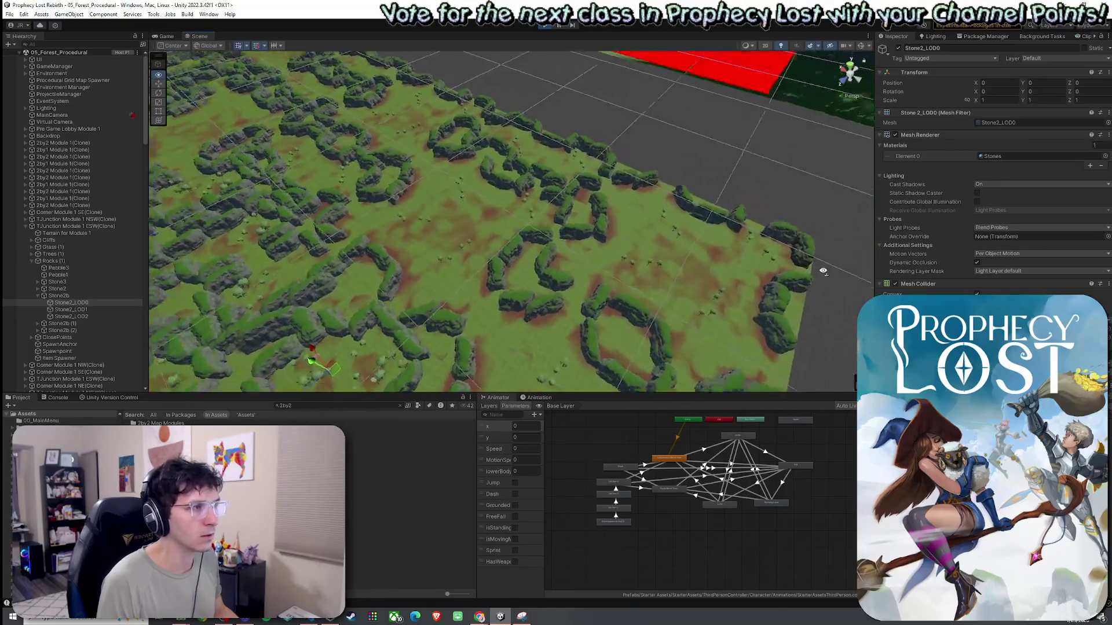
mouse_move(747, 260)
mouse_down()
mouse_move(533, 225)
mouse_move(592, 174)
mouse_move(266, 150)
mouse_move(214, 206)
mouse_move(214, 226)
mouse_move(251, 231)
mouse_move(297, 216)
mouse_move(141, 252)
mouse_move(84, 287)
mouse_move(71, 286)
mouse_move(65, 248)
mouse_move(64, 298)
mouse_move(81, 240)
mouse_move(12, 209)
mouse_move(694, 182)
mouse_move(627, 212)
mouse_move(342, 193)
mouse_move(286, 154)
mouse_move(251, 152)
mouse_up()
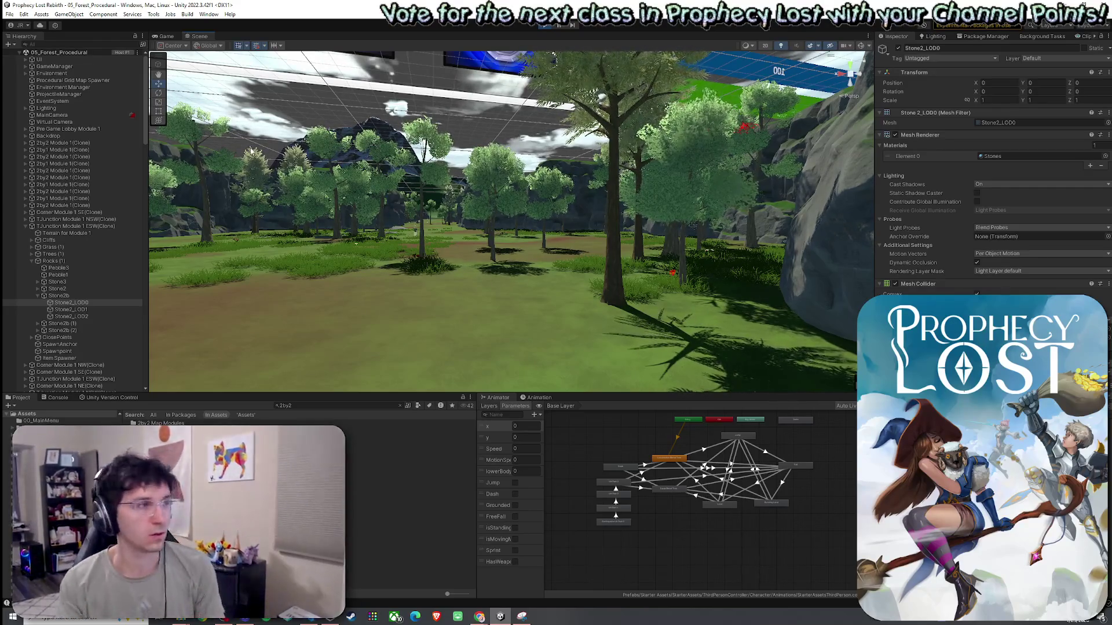
After viewing the rocky cliffs, exit Play mode and select Procedural Grid Map Spawner in the Hierarchy
mouse_move(416, 184)
mouse_down()
mouse_move(670, 238)
mouse_move(820, 301)
mouse_move(759, 266)
mouse_up()
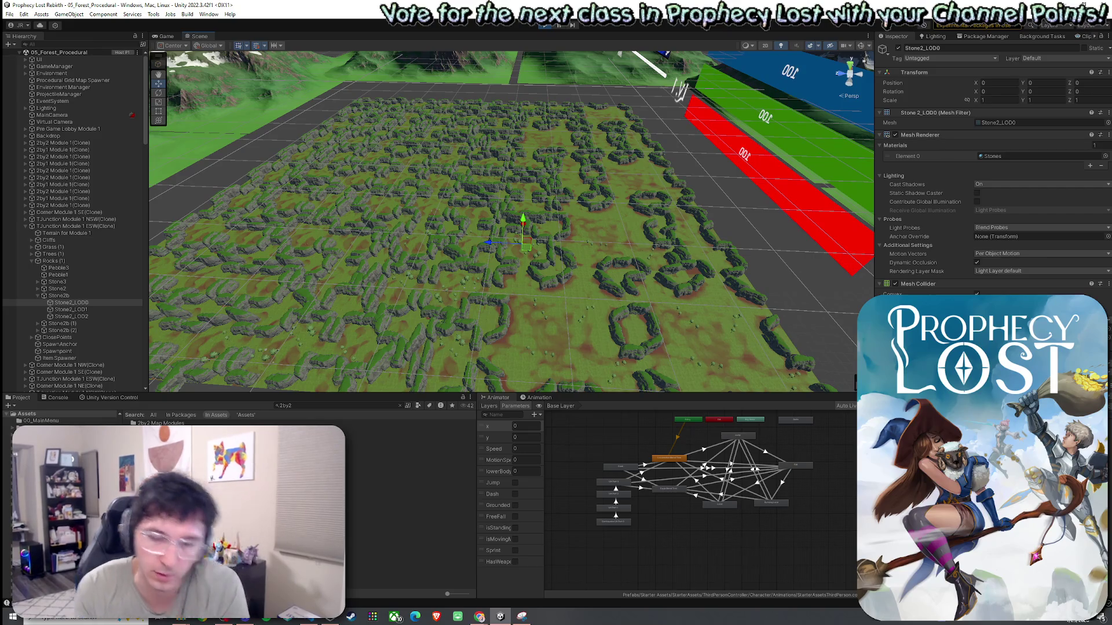
click(551, 27)
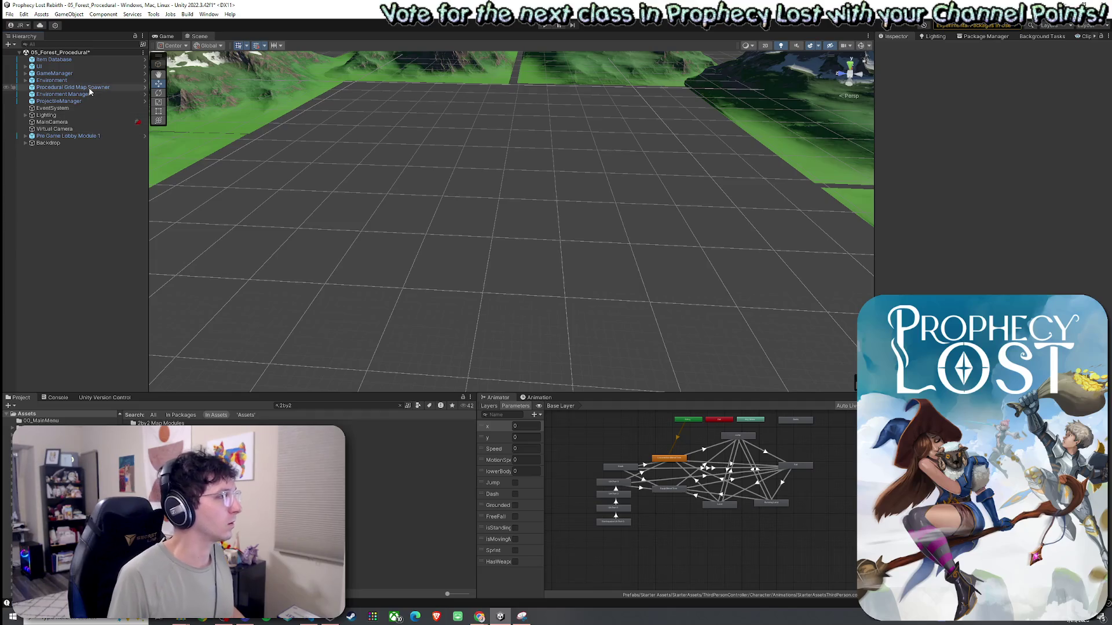
click(89, 88)
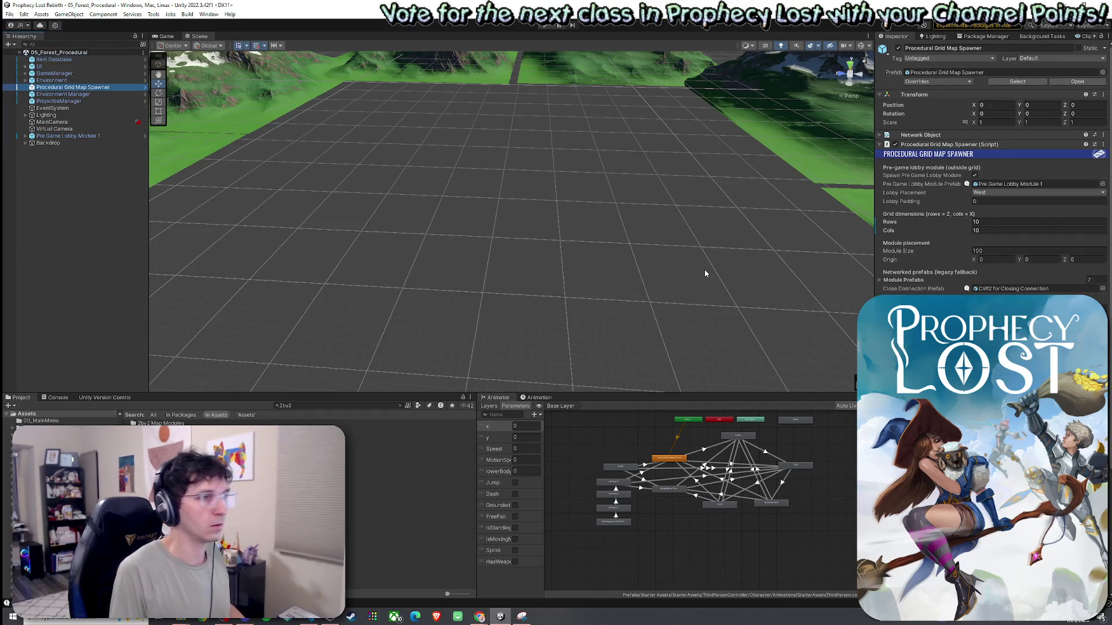
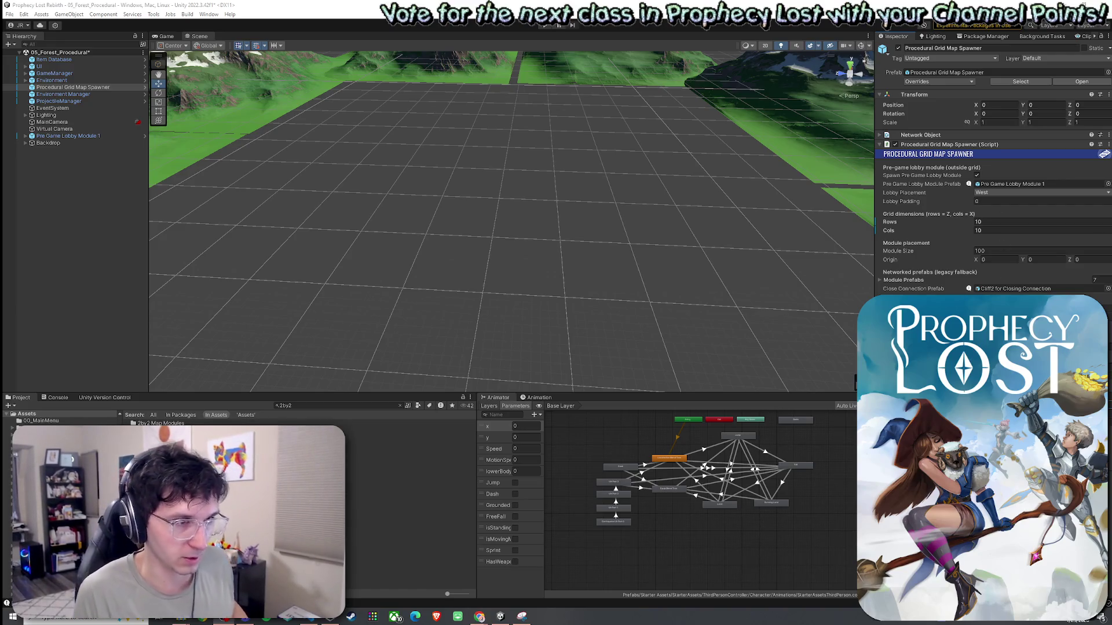
Widen the Inspector and save the forest procedural scene with File > Save
key(alt+Tab)
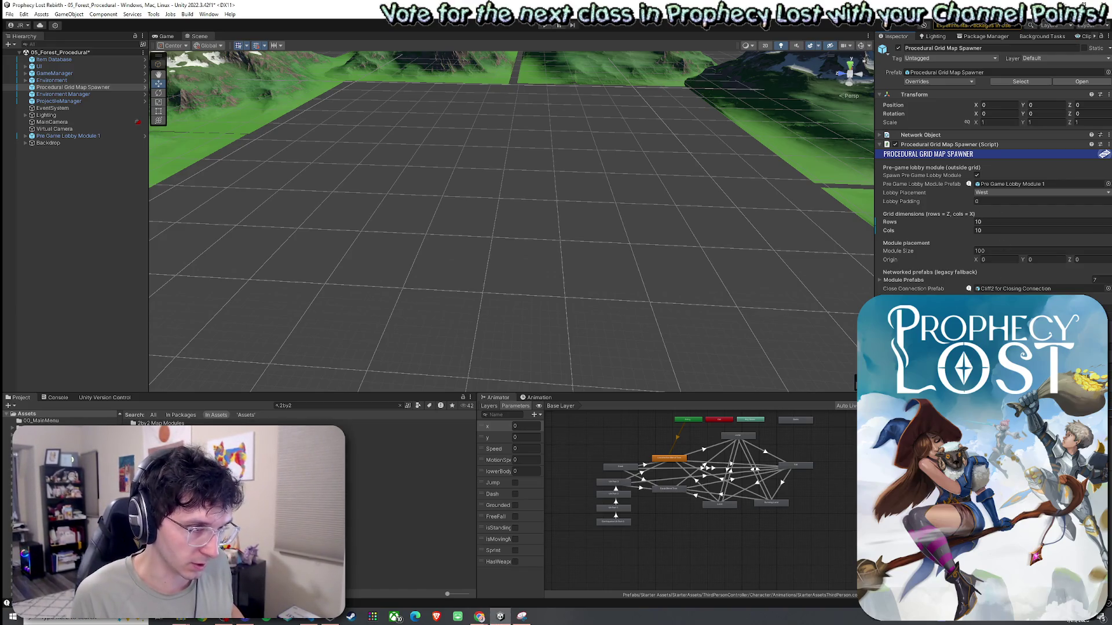
drag(875, 232, 800, 231)
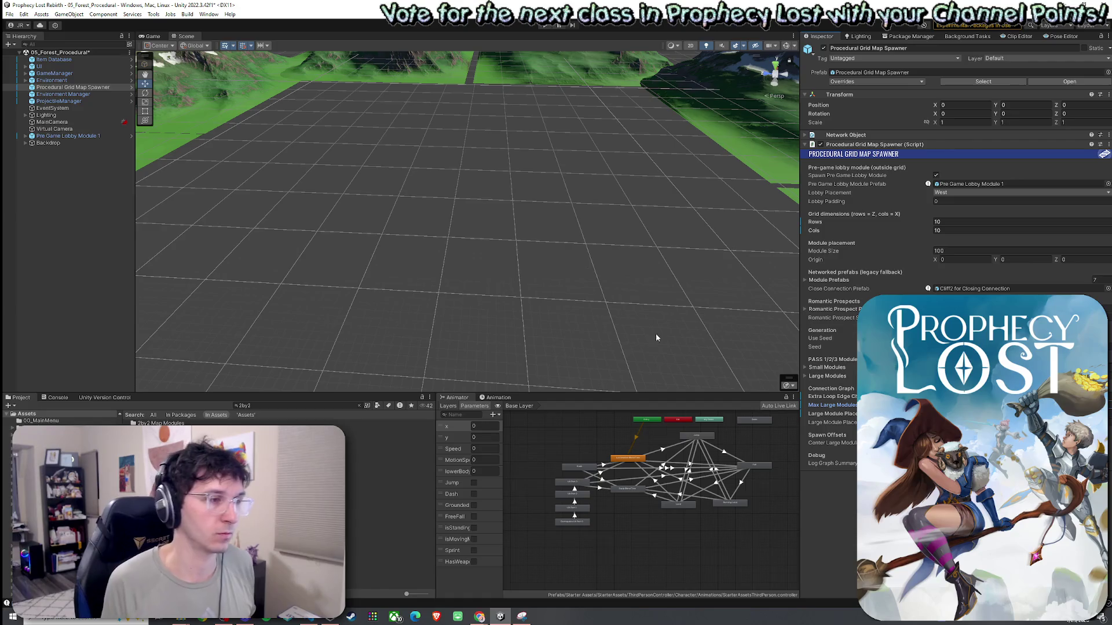
click(9, 14)
click(23, 56)
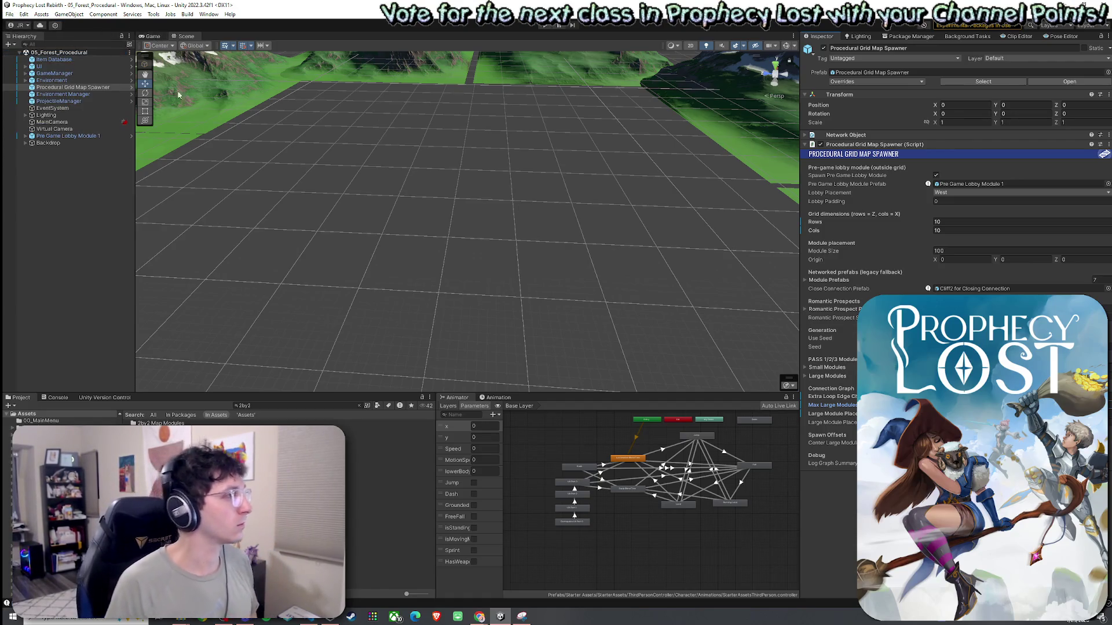
click(9, 14)
click(24, 56)
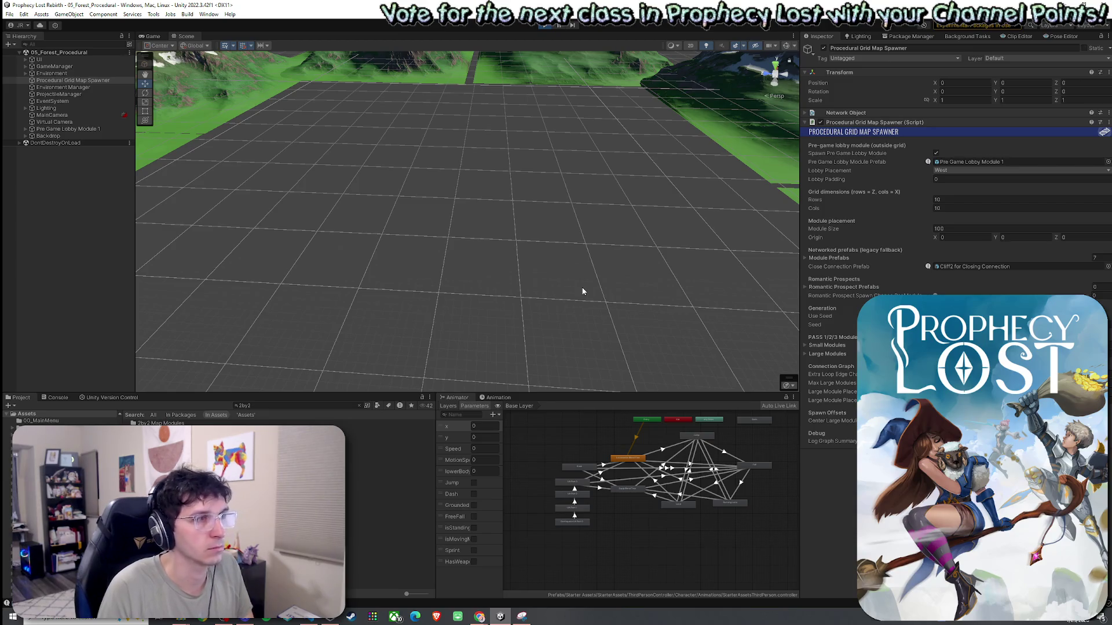
Start the match from the lobby so the forest grid map generates
click(440, 291)
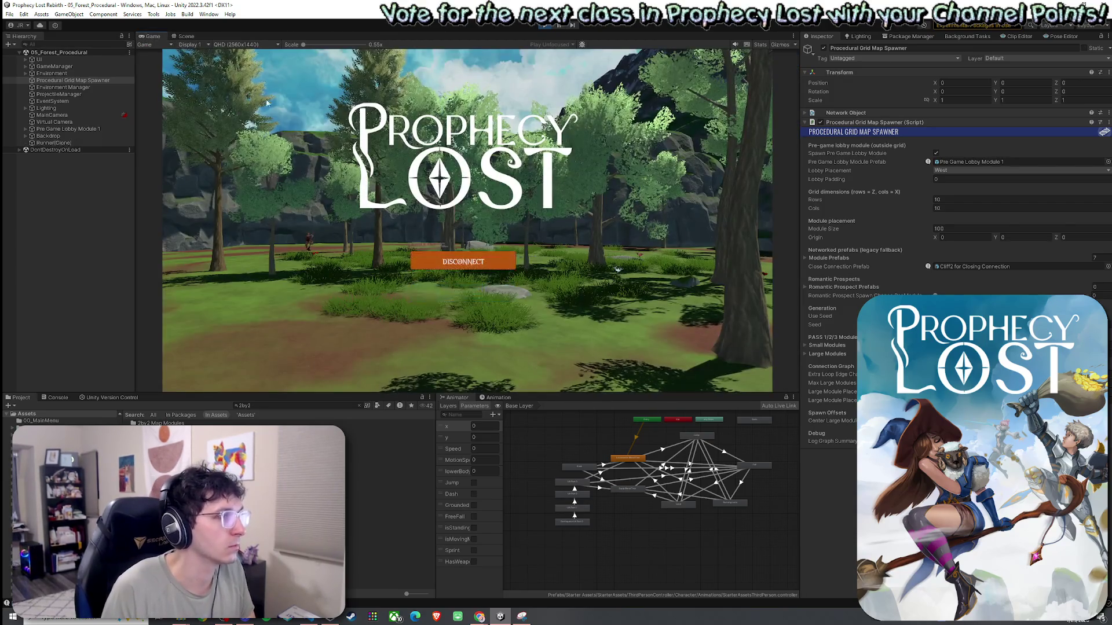
click(187, 37)
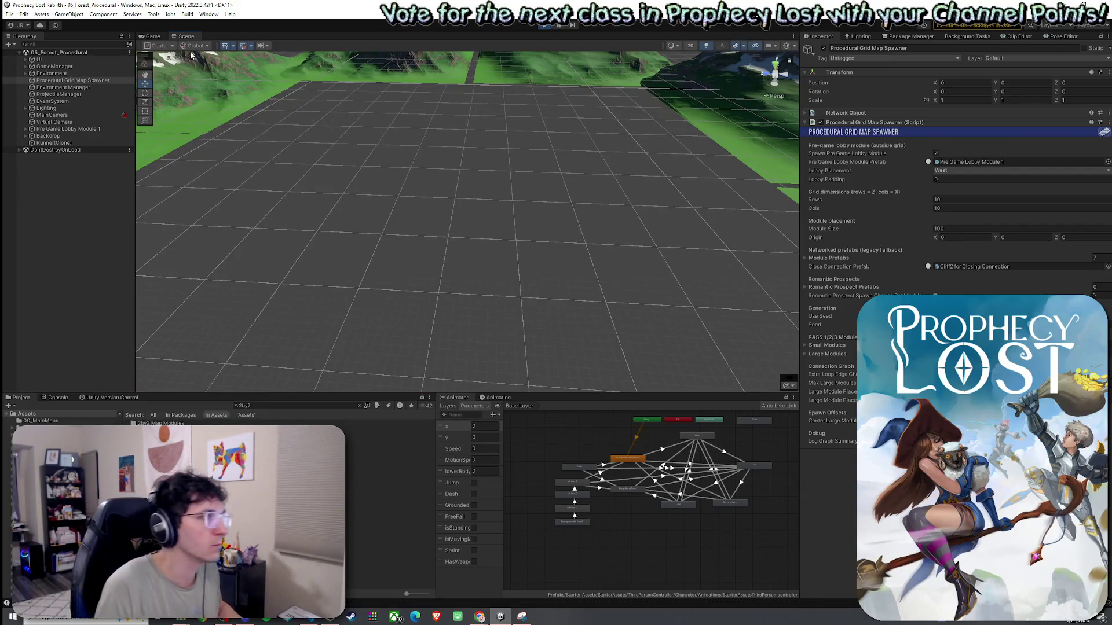
click(152, 36)
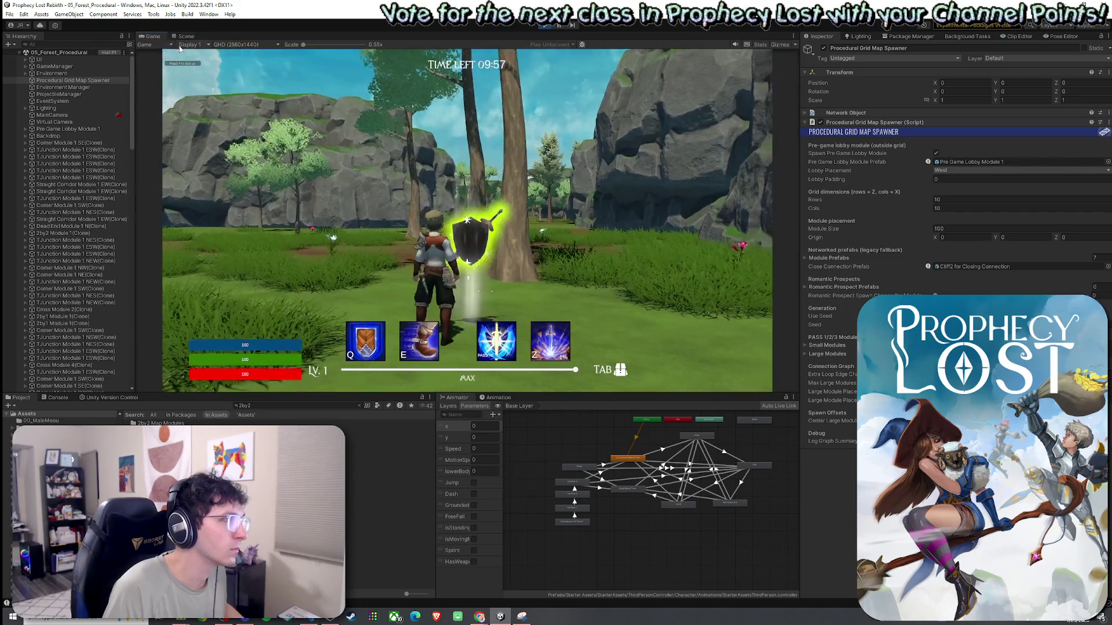
Run the character forward across the grass toward the cliffs, then view the maze in the Scene view
key(w)
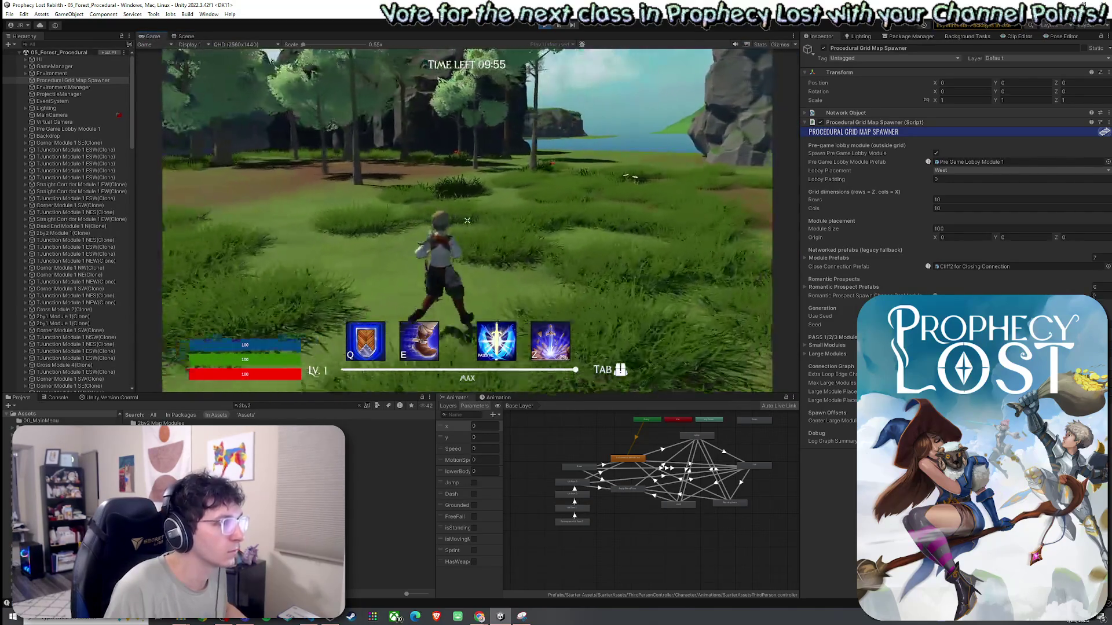
key(w)
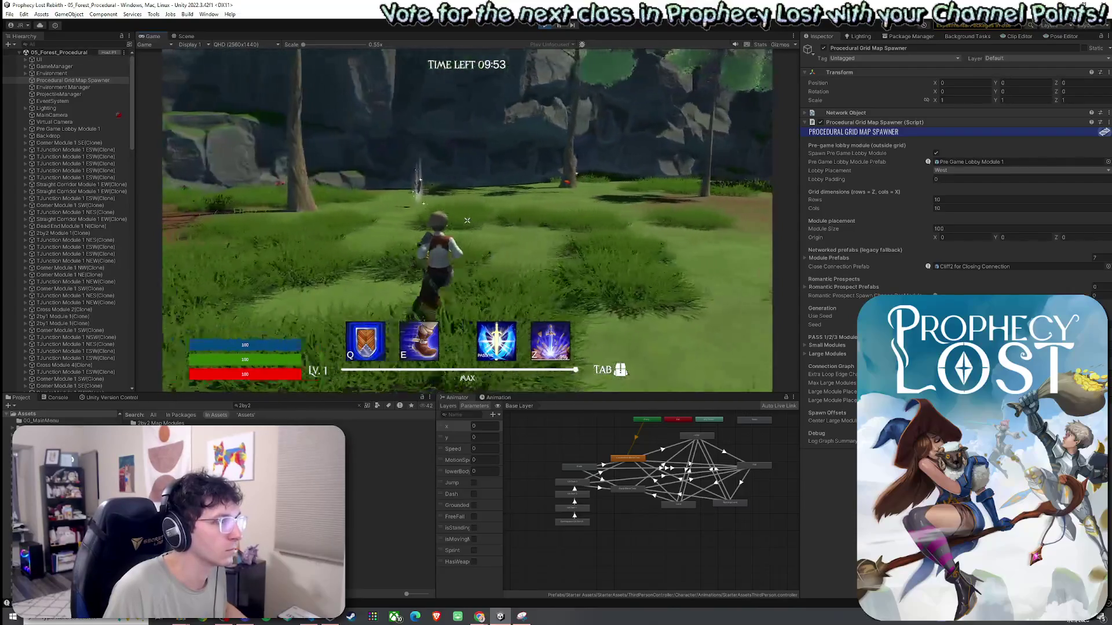
key(w)
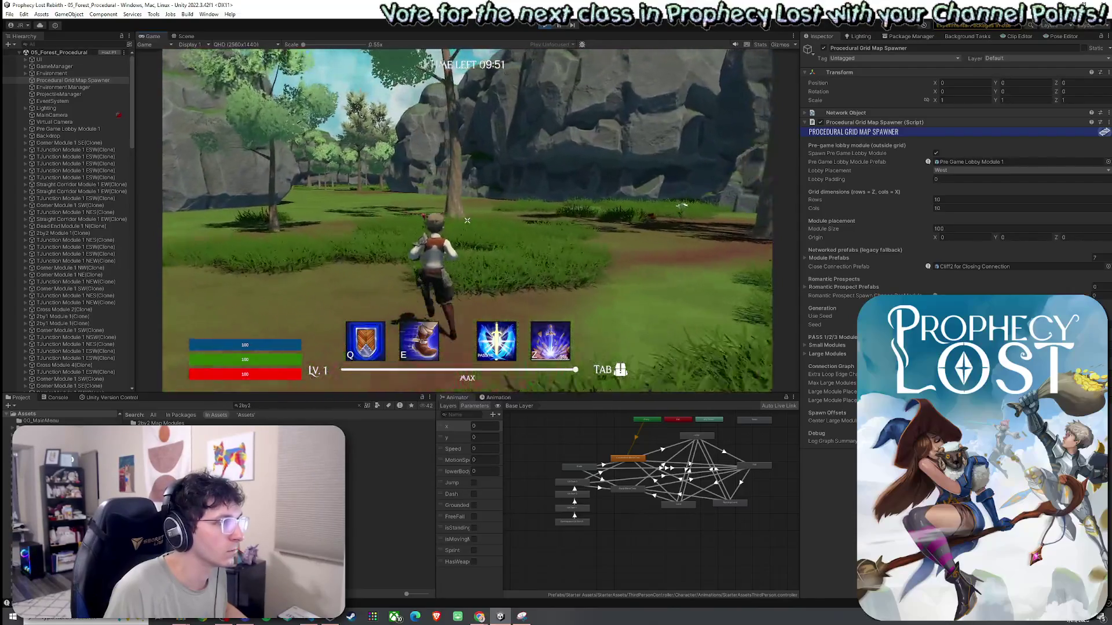
key(ctrl+1)
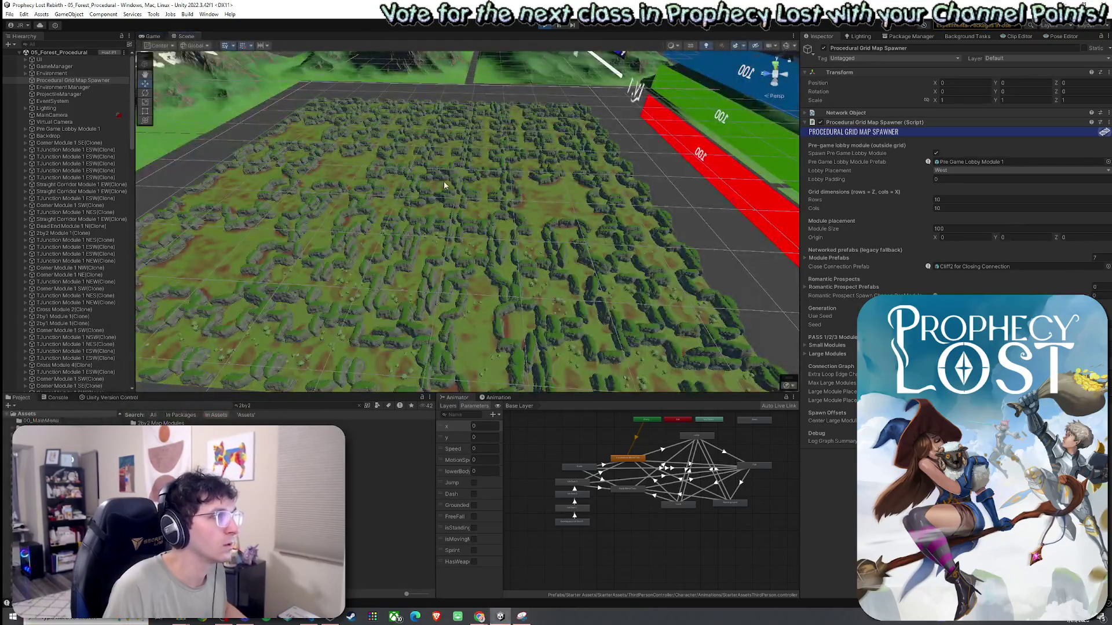
mouse_move(517, 232)
mouse_down()
mouse_move(548, 267)
mouse_move(606, 244)
mouse_move(687, 268)
mouse_move(787, 257)
mouse_up()
mouse_move(873, 268)
mouse_down()
mouse_move(943, 294)
mouse_move(993, 293)
mouse_move(721, 352)
mouse_move(740, 136)
mouse_move(929, 137)
mouse_move(901, 152)
mouse_move(741, 147)
mouse_move(757, 135)
mouse_move(1022, 143)
mouse_move(1089, 213)
mouse_move(60, 243)
mouse_move(77, 215)
mouse_move(77, 266)
mouse_up()
scroll(466, 220, down, 5)
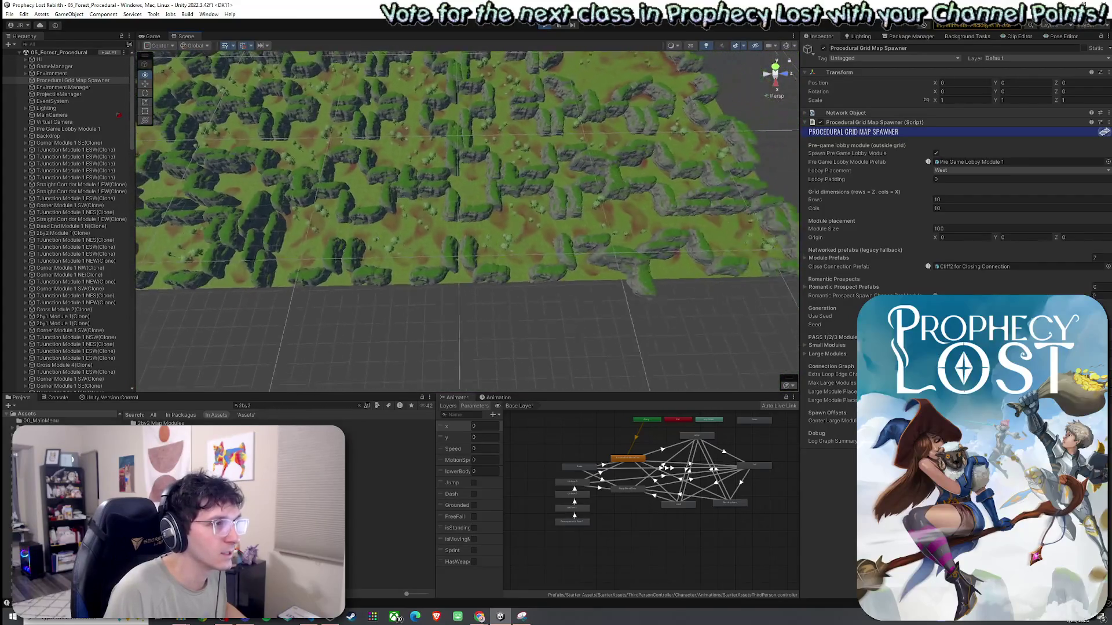
mouse_move(467, 220)
mouse_down()
mouse_move(950, 295)
mouse_move(990, 284)
mouse_move(992, 253)
mouse_move(991, 282)
mouse_up()
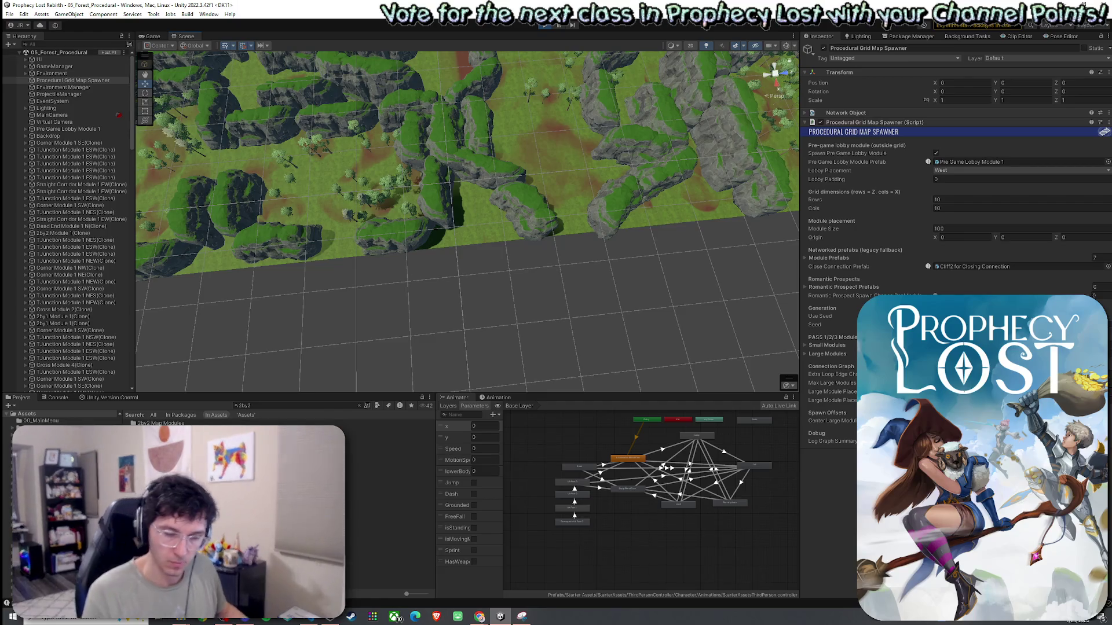
mouse_move(657, 309)
mouse_down()
mouse_move(657, 168)
mouse_move(697, 223)
mouse_move(651, 129)
mouse_move(960, 253)
mouse_up()
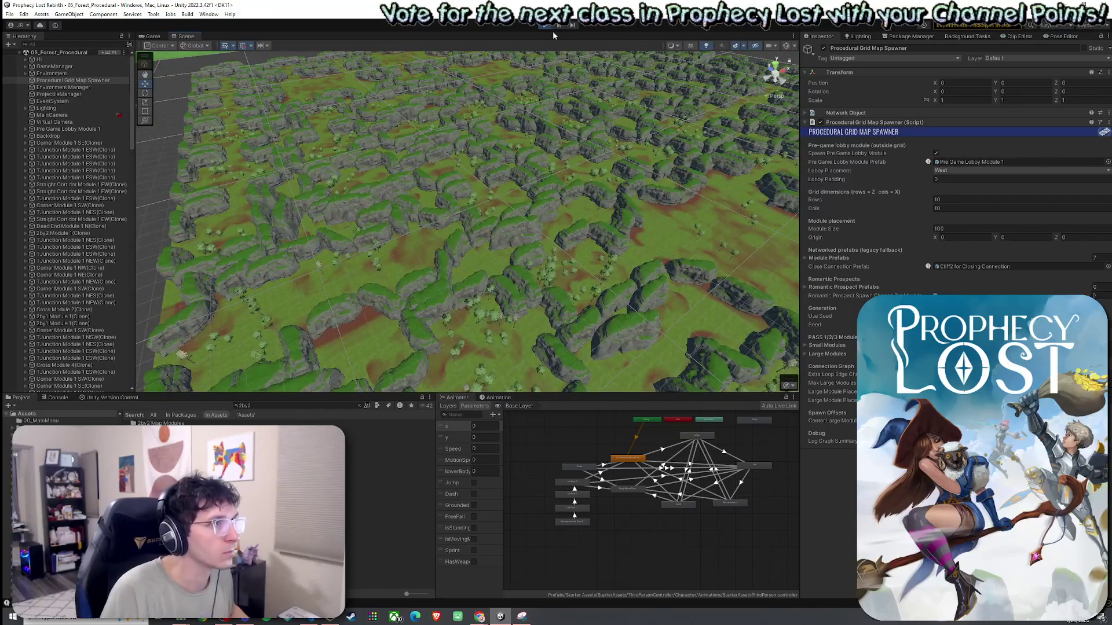
key(ctrl+p)
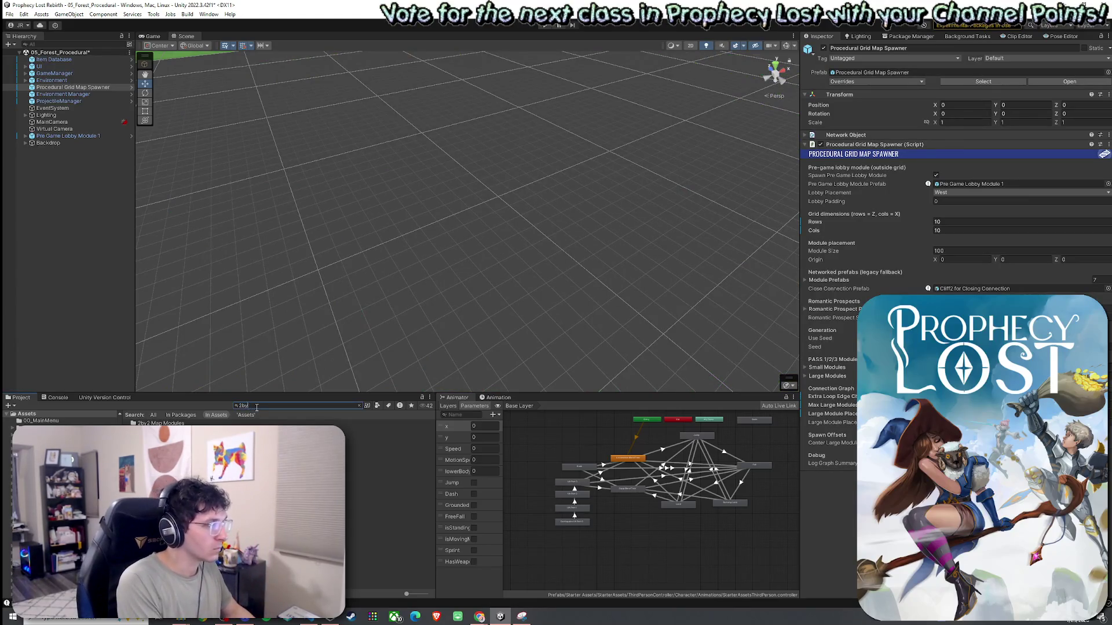
Search 'module' in Project and open the Corner Module 1 NE prefab
text(module)
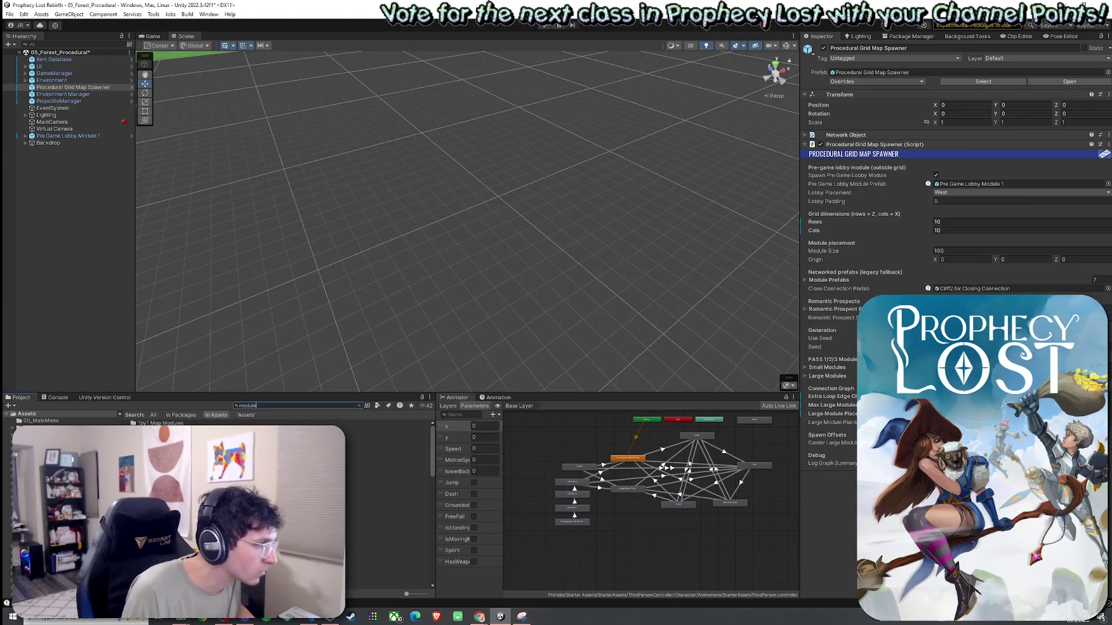
double_click(160, 423)
double_click(156, 423)
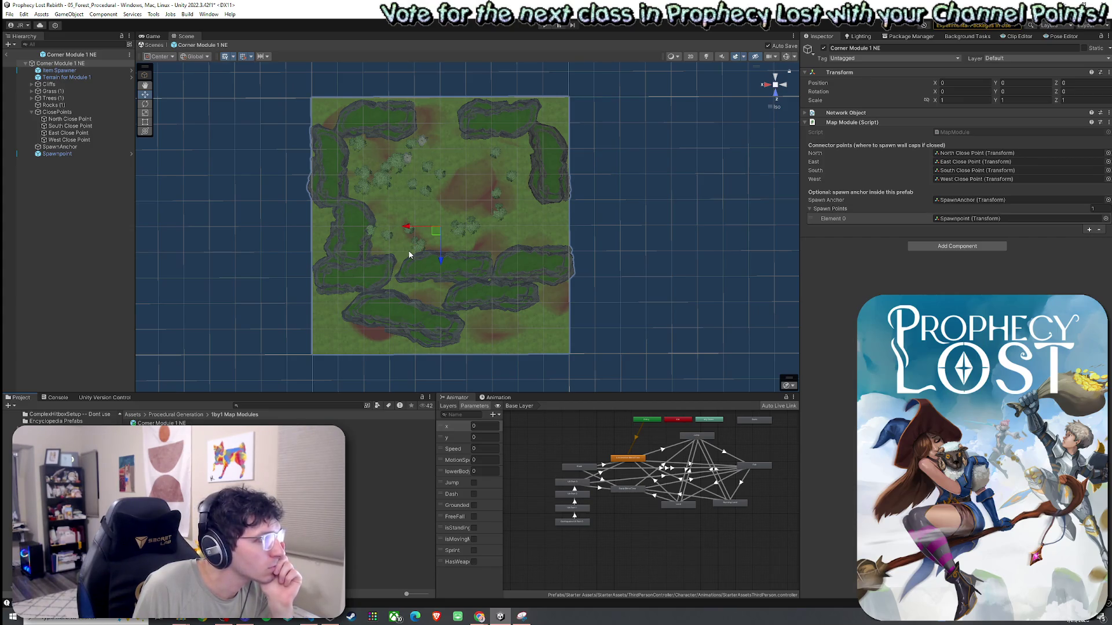
Rename the prefab's terrain object to 'Terrain for Corner Module 1 NE'
click(62, 200)
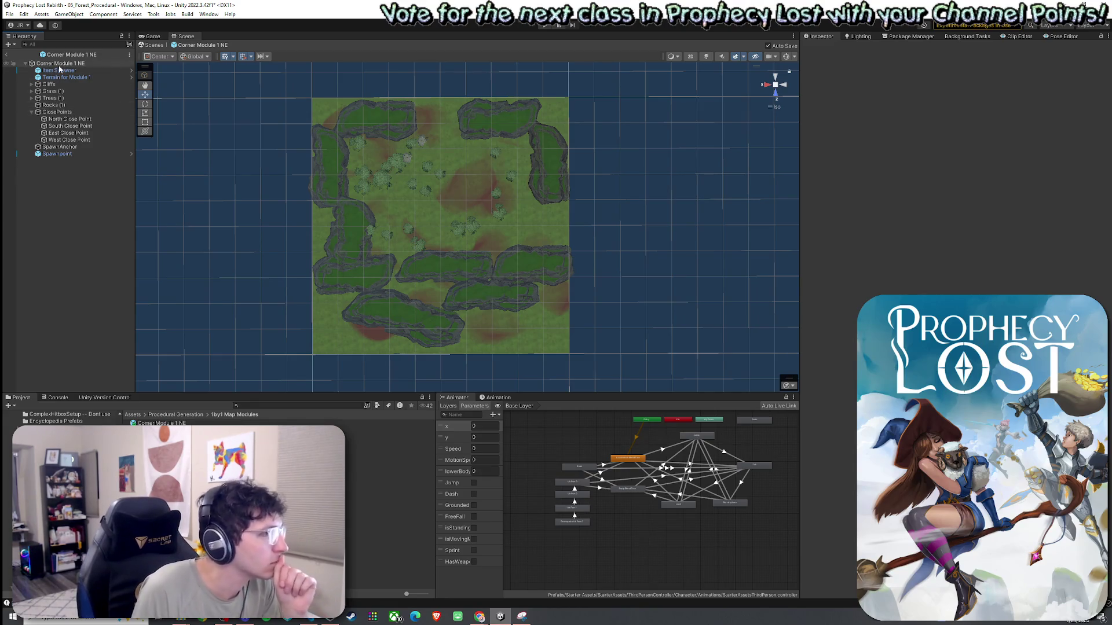
click(68, 78)
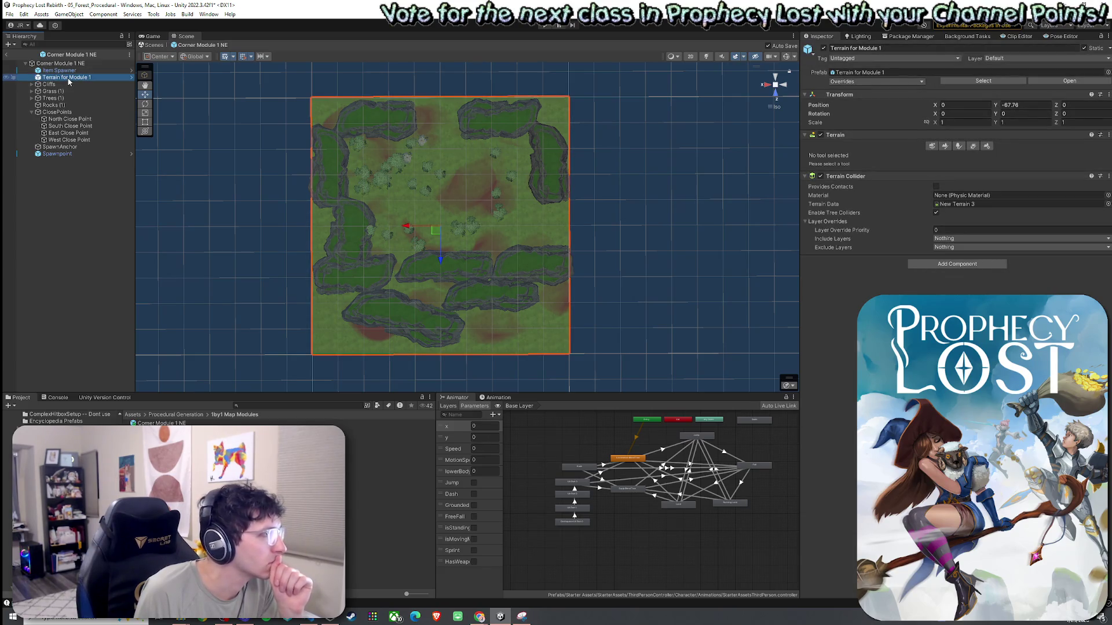
click(84, 79)
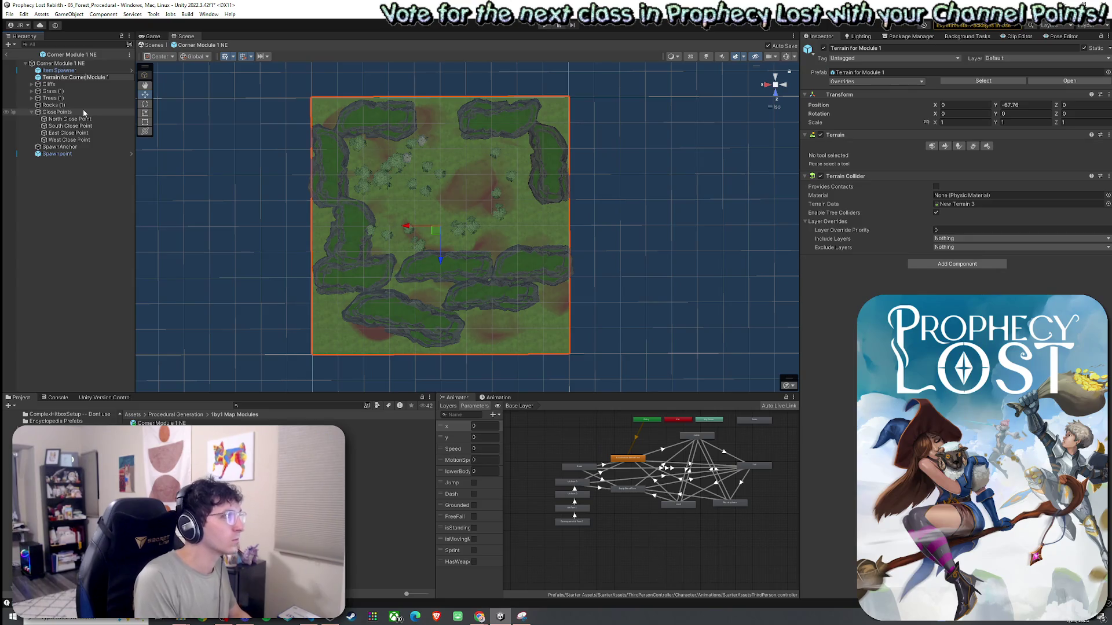
text(NE)
key(Return)
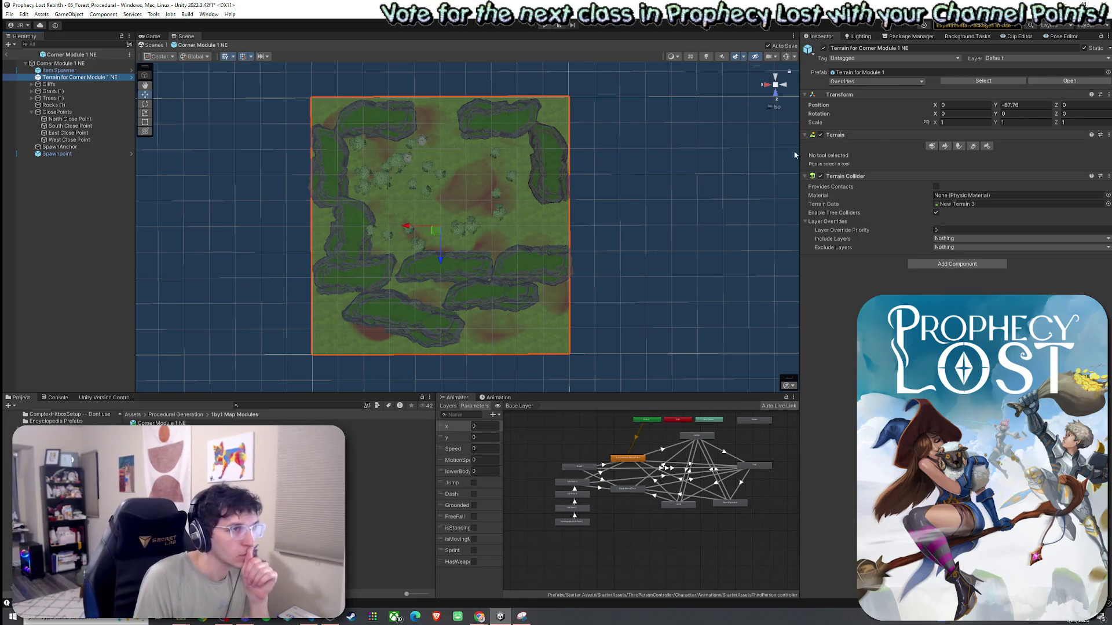
Paint Dirt onto the terrain's top-right corner, lower-left edge and below the lower cliffs
click(944, 147)
click(849, 236)
mouse_move(553, 124)
mouse_down()
mouse_move(566, 104)
mouse_move(548, 112)
mouse_move(568, 141)
mouse_up()
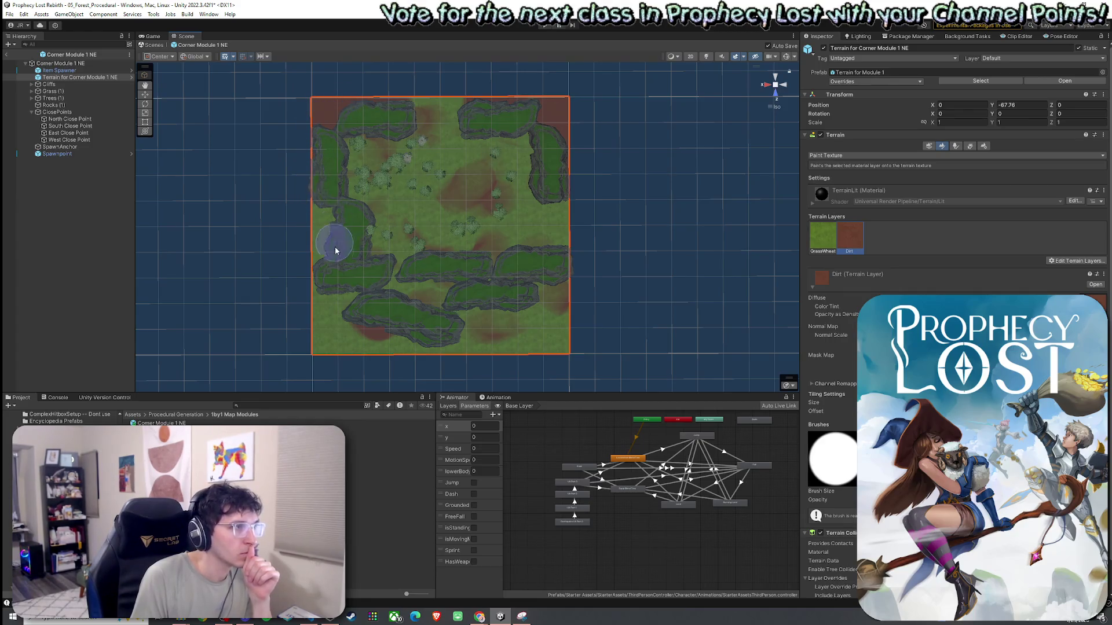
mouse_move(314, 271)
mouse_down()
mouse_move(321, 333)
mouse_move(359, 302)
mouse_move(324, 308)
mouse_move(427, 293)
mouse_up()
mouse_move(338, 341)
mouse_down()
mouse_move(311, 343)
mouse_move(422, 340)
mouse_move(561, 310)
mouse_move(568, 293)
mouse_move(541, 340)
mouse_move(571, 336)
mouse_move(471, 343)
mouse_move(502, 328)
mouse_up()
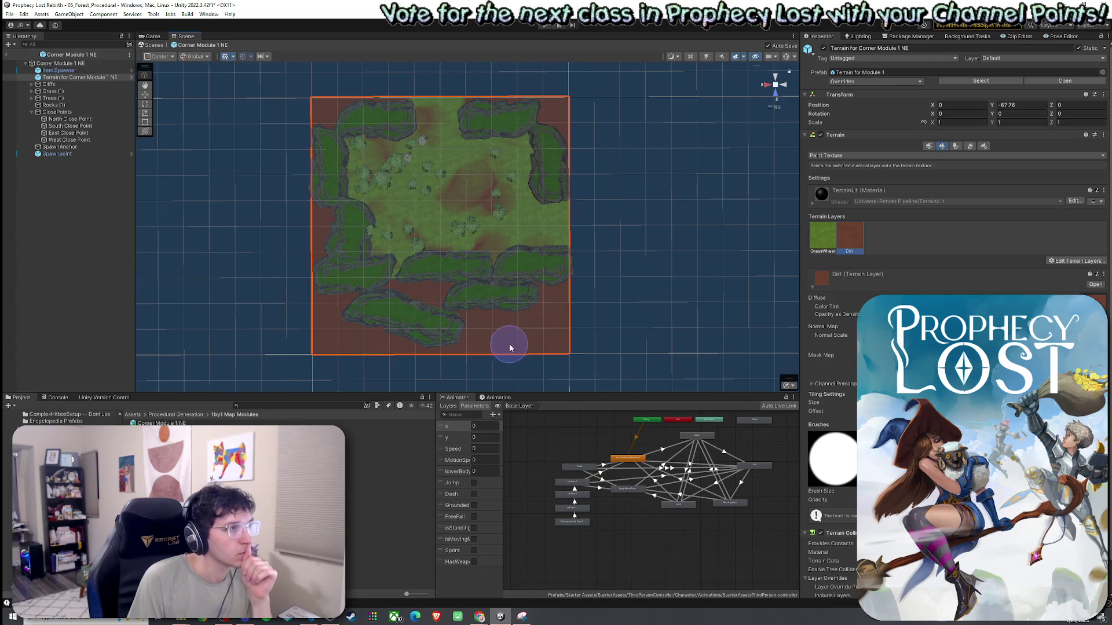
Open the Corner Module 1 NW prefab for editing
click(24, 14)
click(35, 29)
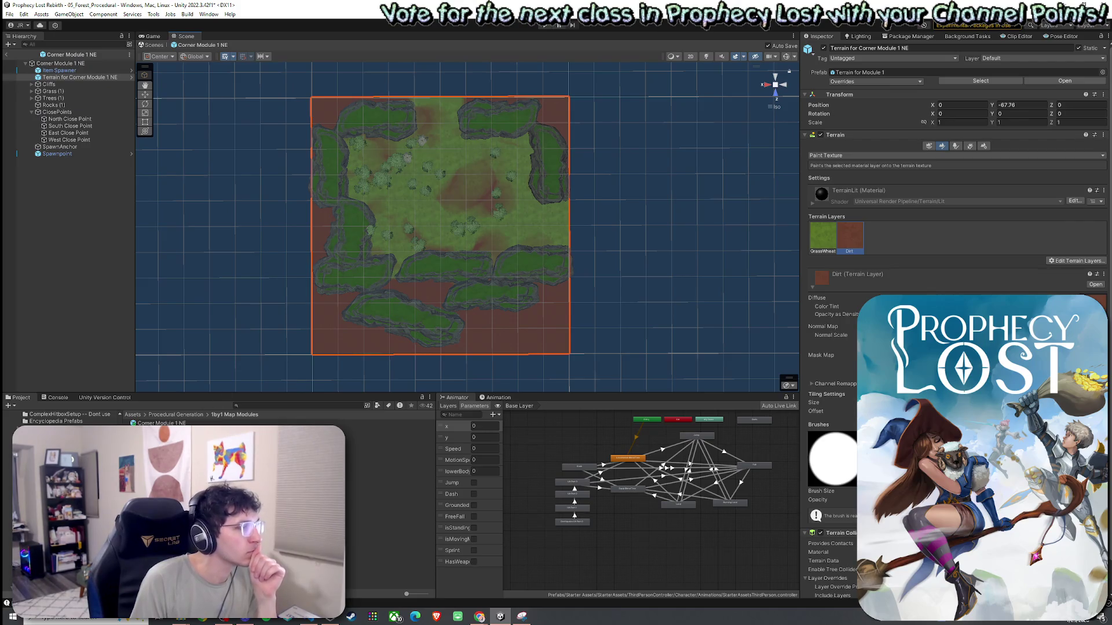
double_click(162, 432)
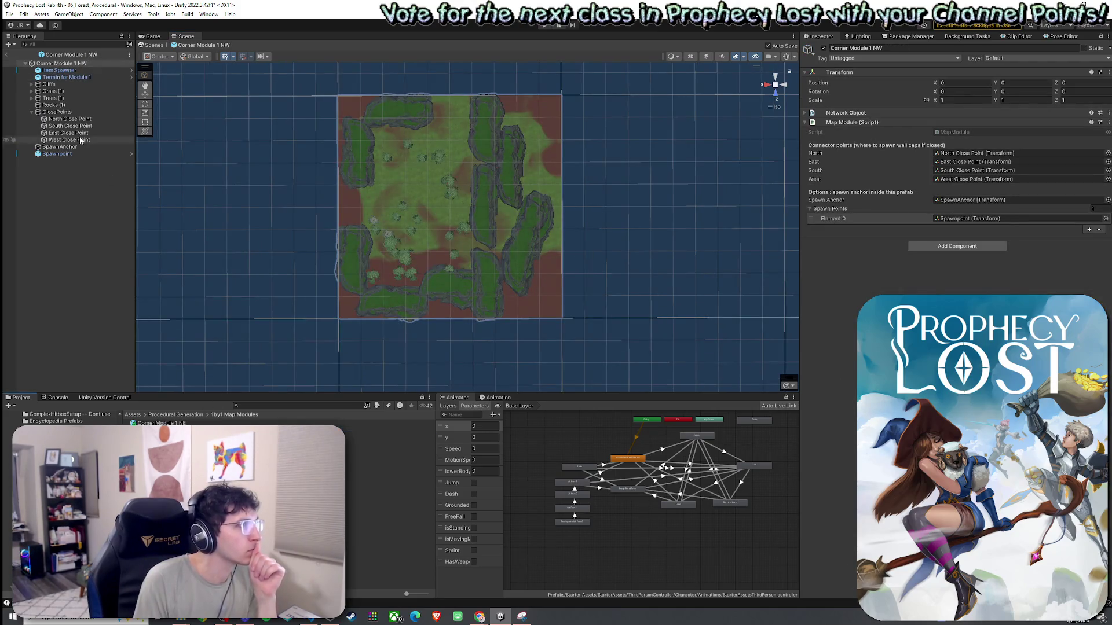
Create a new square Terrain under Terrain for Module 1 by setting its width and length
right_click(74, 78)
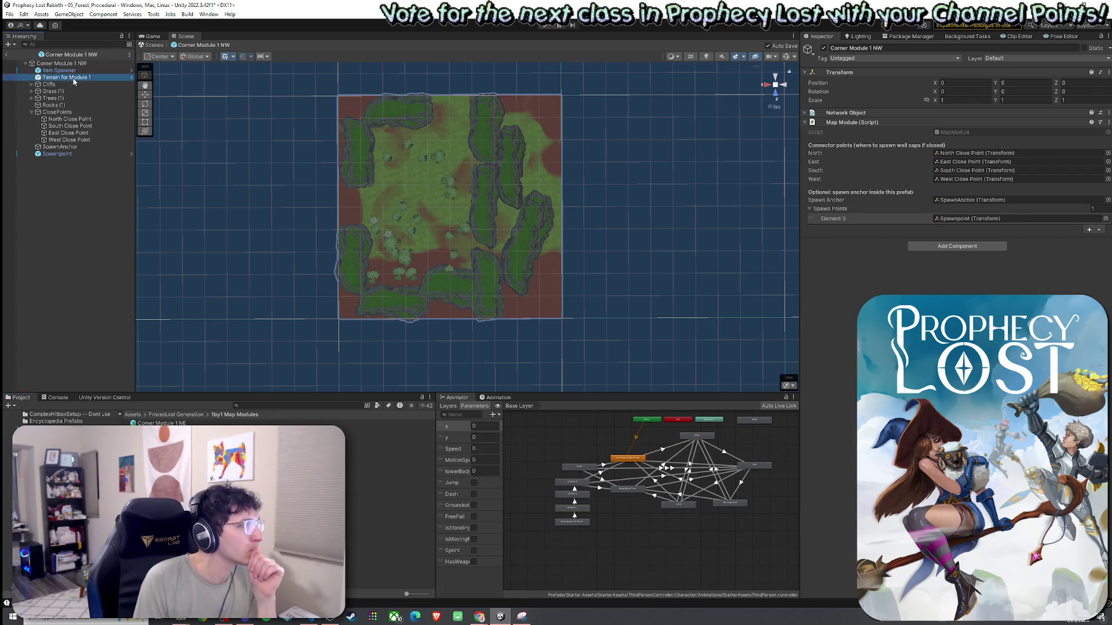
mouse_move(116, 255)
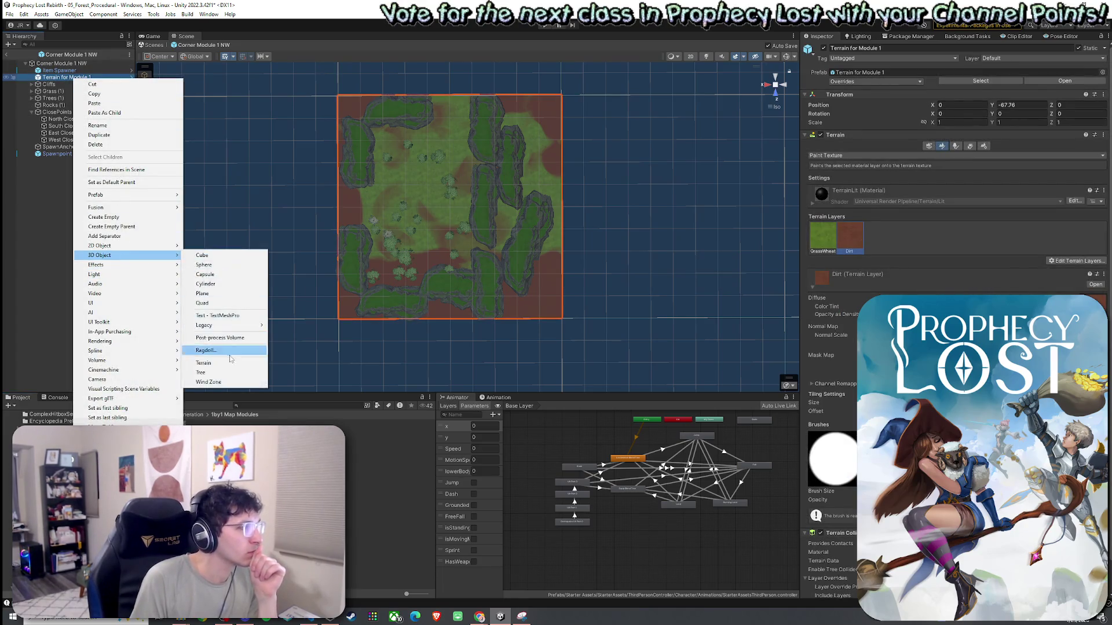
click(226, 363)
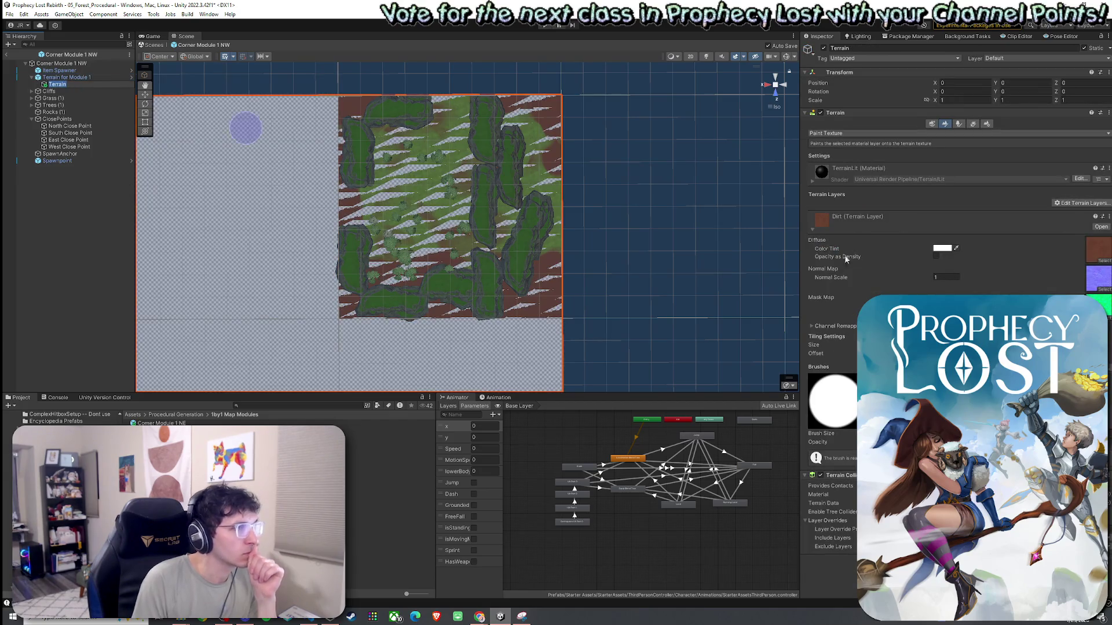
click(987, 123)
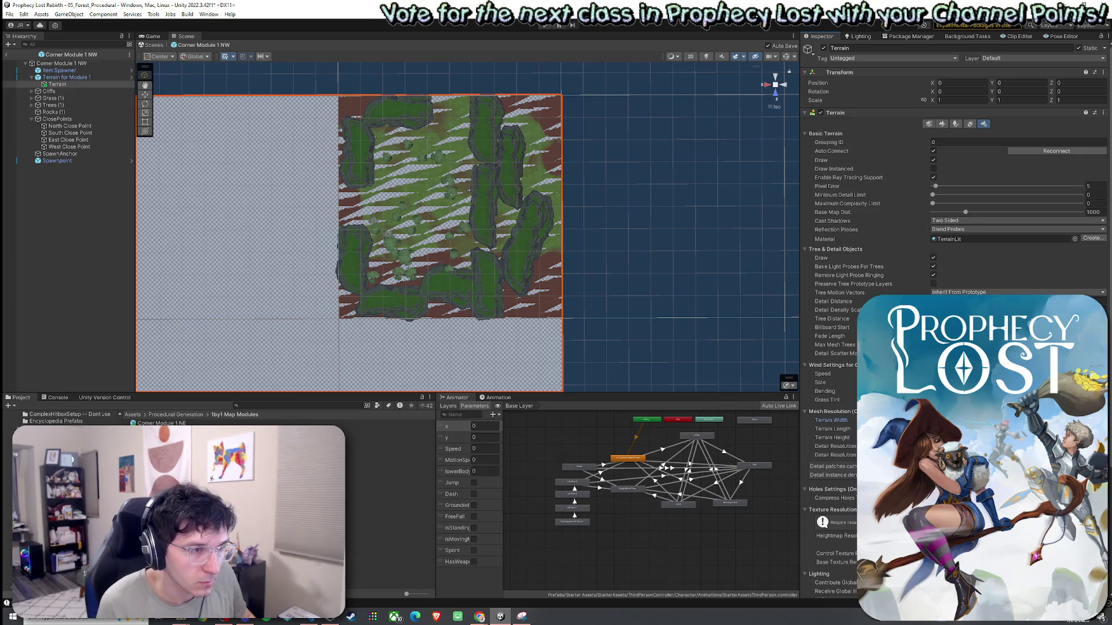
key(Tab)
key(Return)
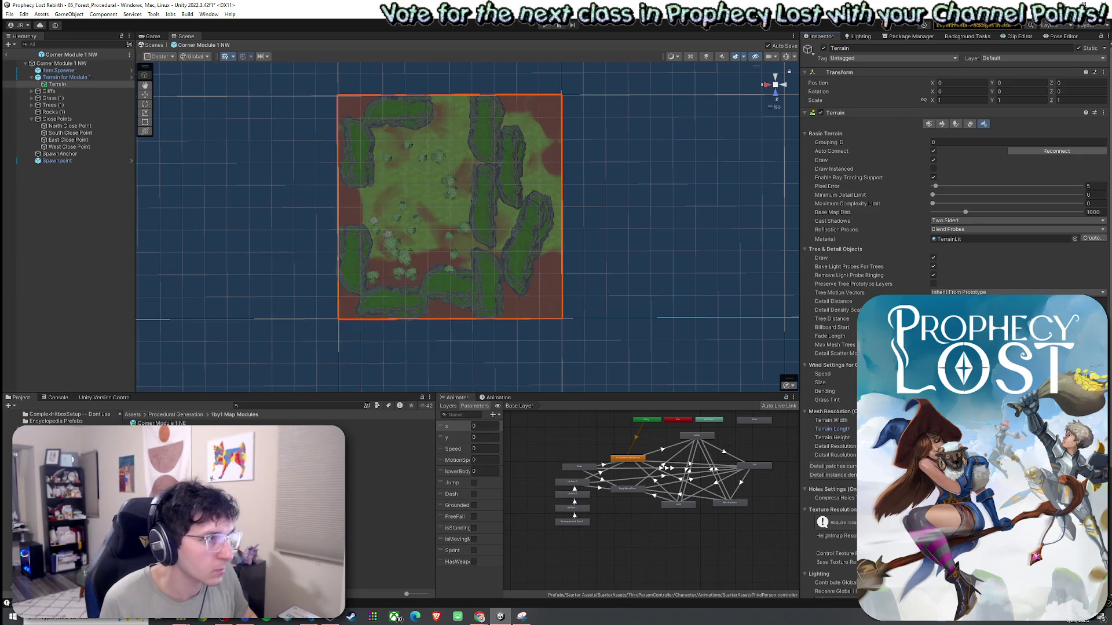
Unparent the new Terrain and deactivate the old Terrain for Module 1
drag(75, 83, 63, 79)
click(66, 85)
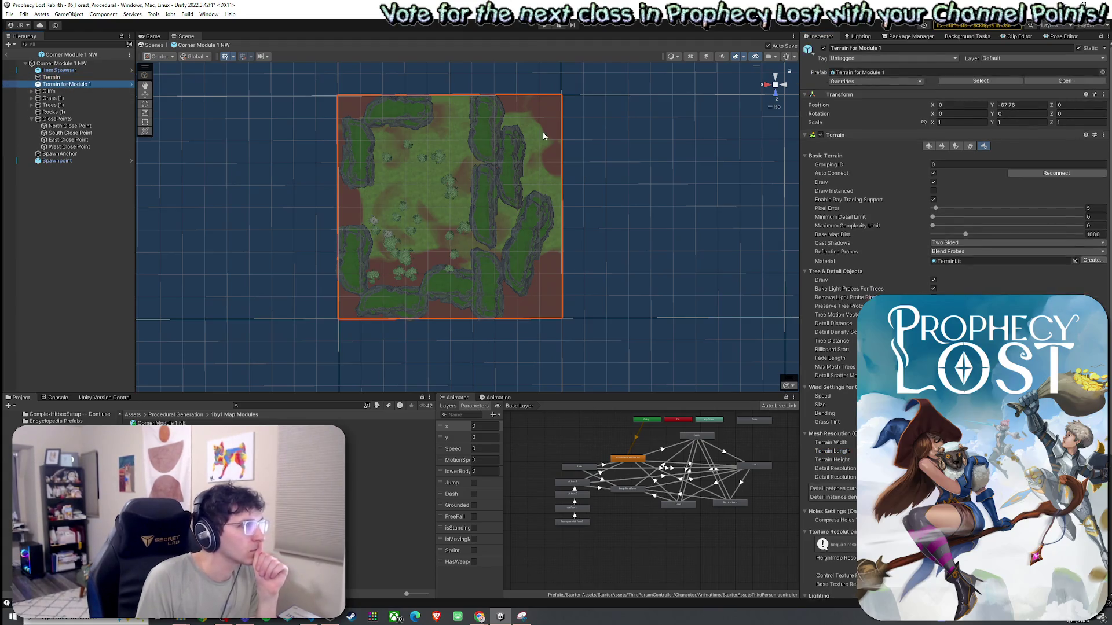
click(823, 48)
Add GrassWheat as the new terrain's first layer, then remove it again
click(942, 147)
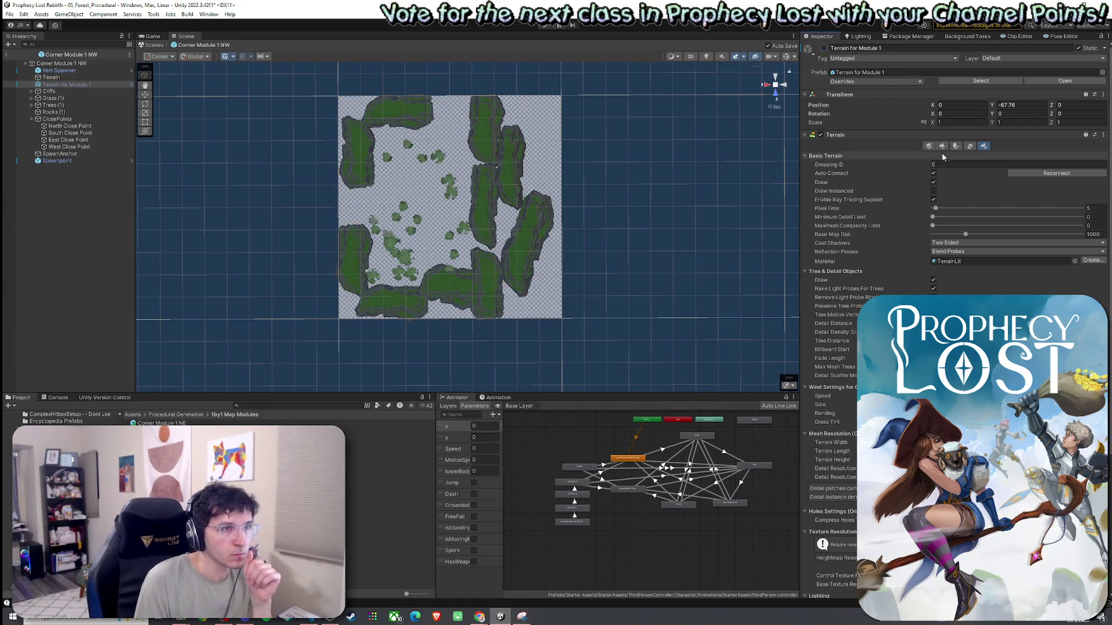
click(51, 77)
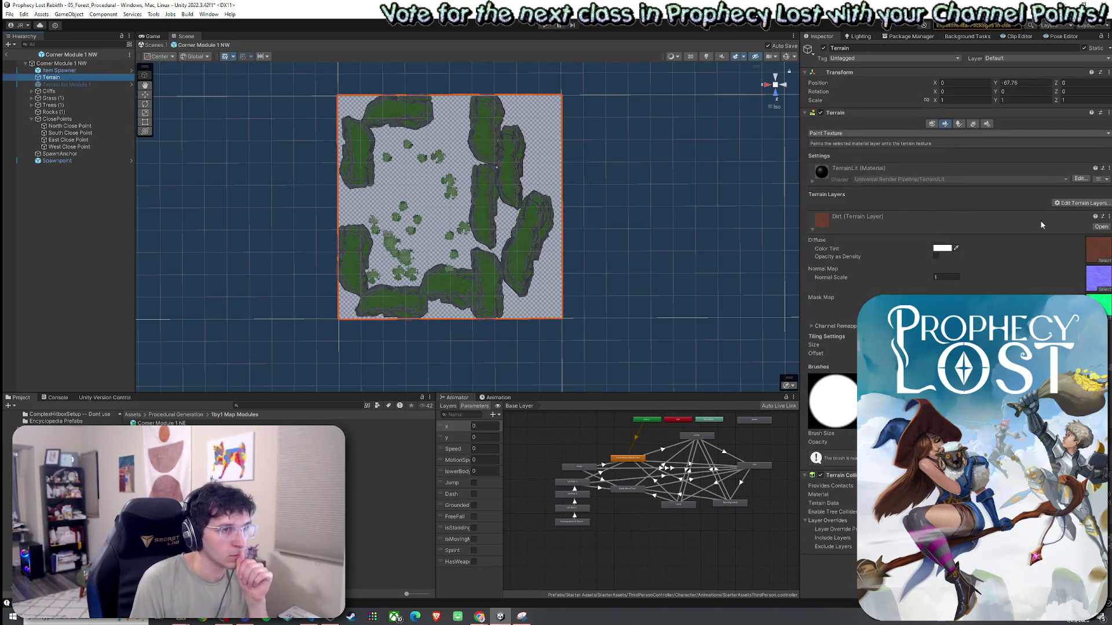
click(1076, 205)
click(1068, 212)
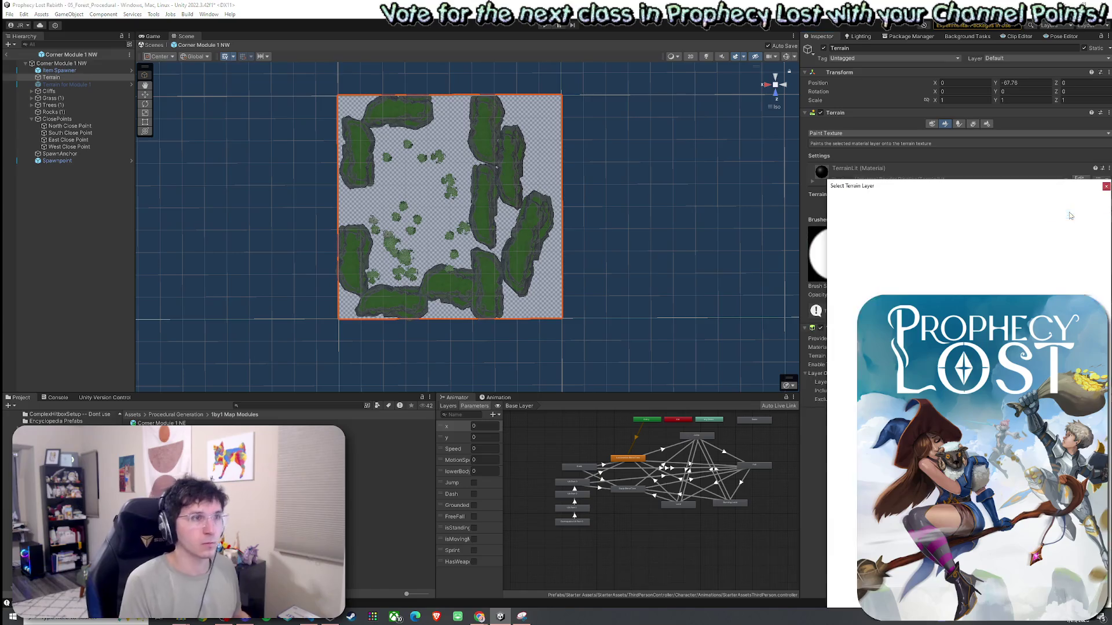
text(grass)
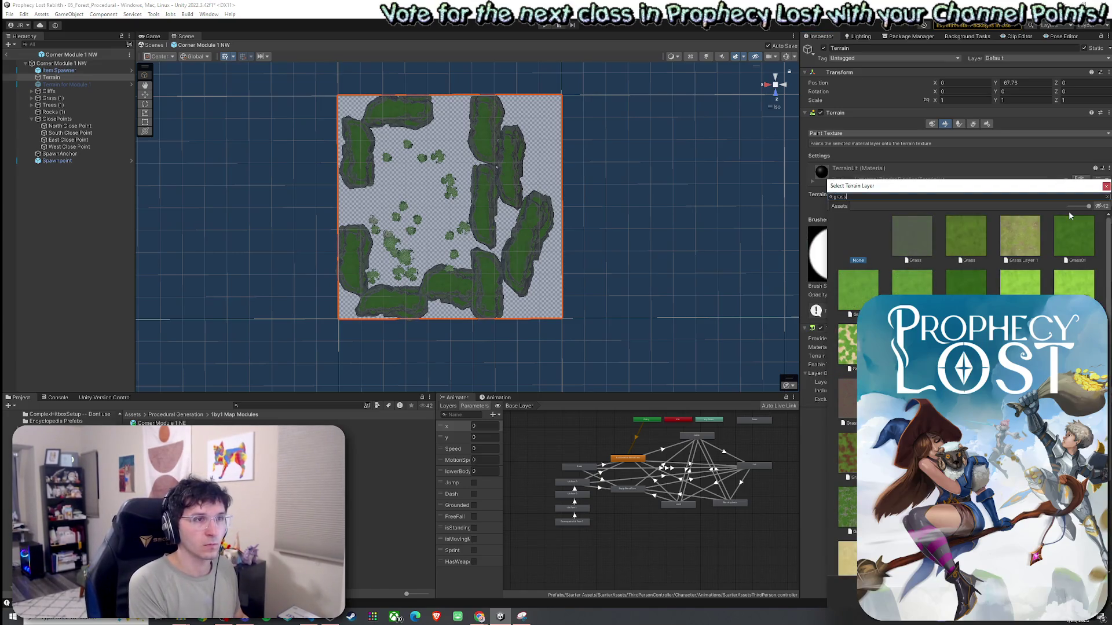
text( he)
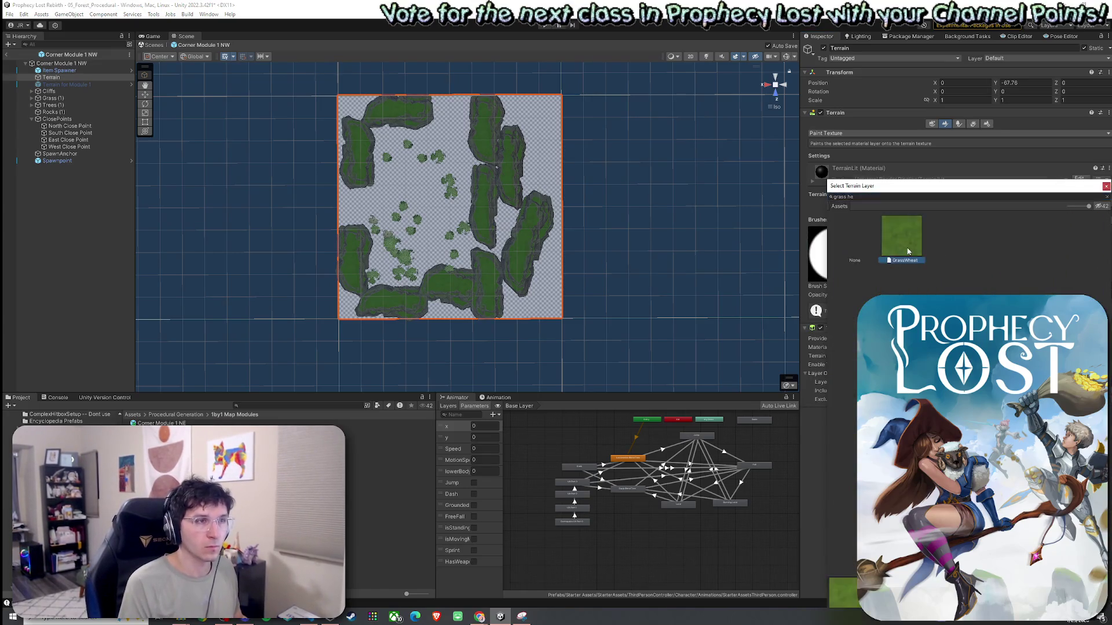
key(Return)
click(1092, 241)
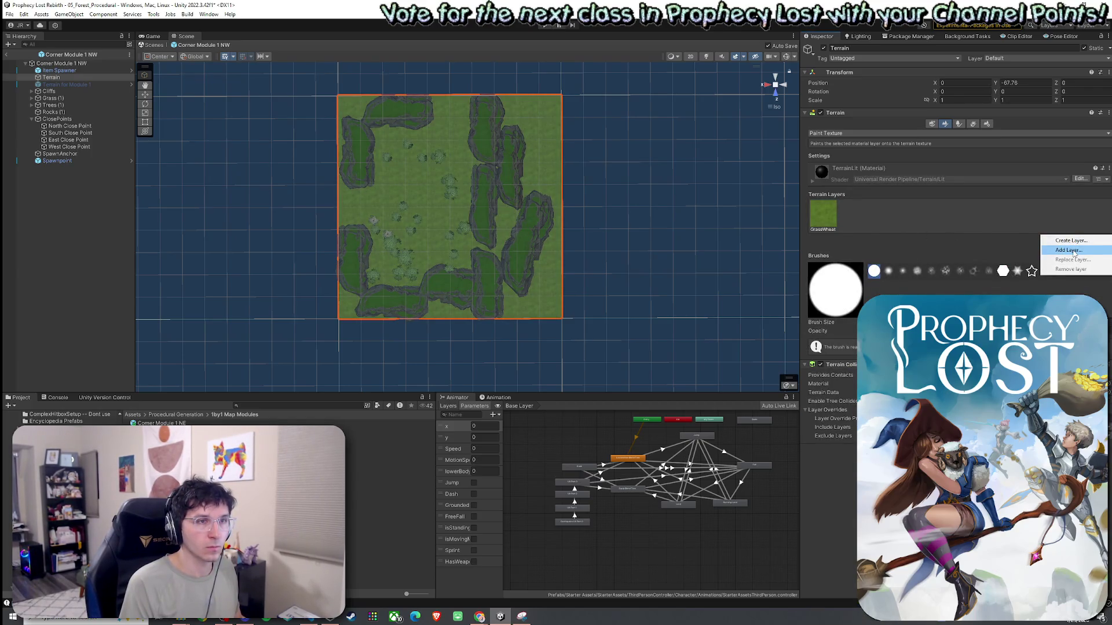
click(834, 217)
click(1058, 242)
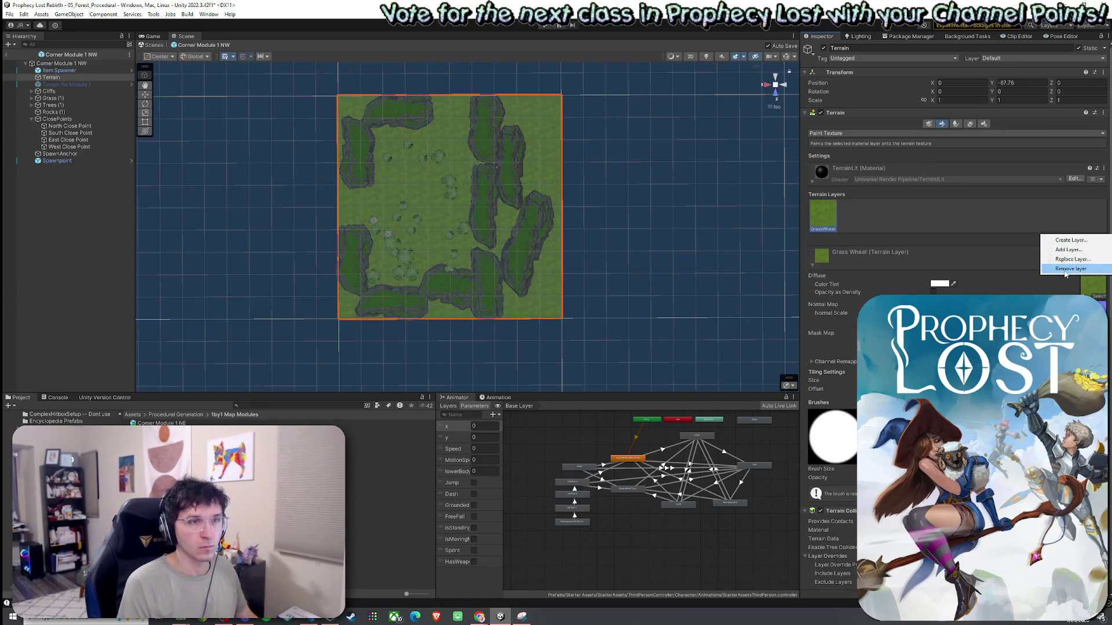
click(1058, 250)
Add Dirt as the base layer and GrassWheat as the second layer, selecting GrassWheat to paint
click(1073, 204)
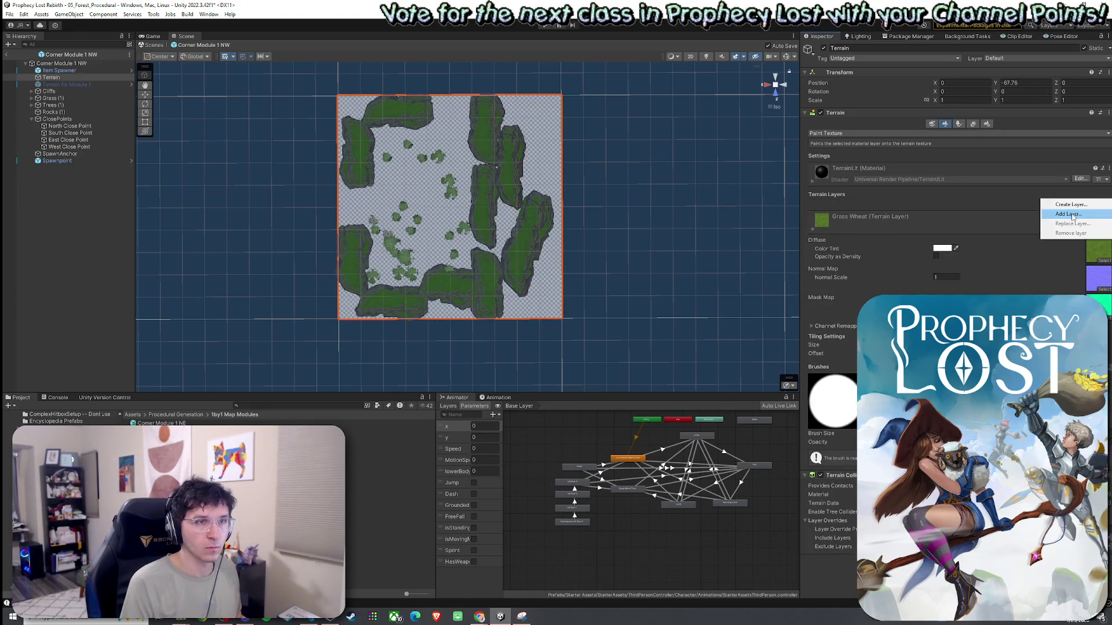
click(1071, 214)
text(d)
double_click(912, 234)
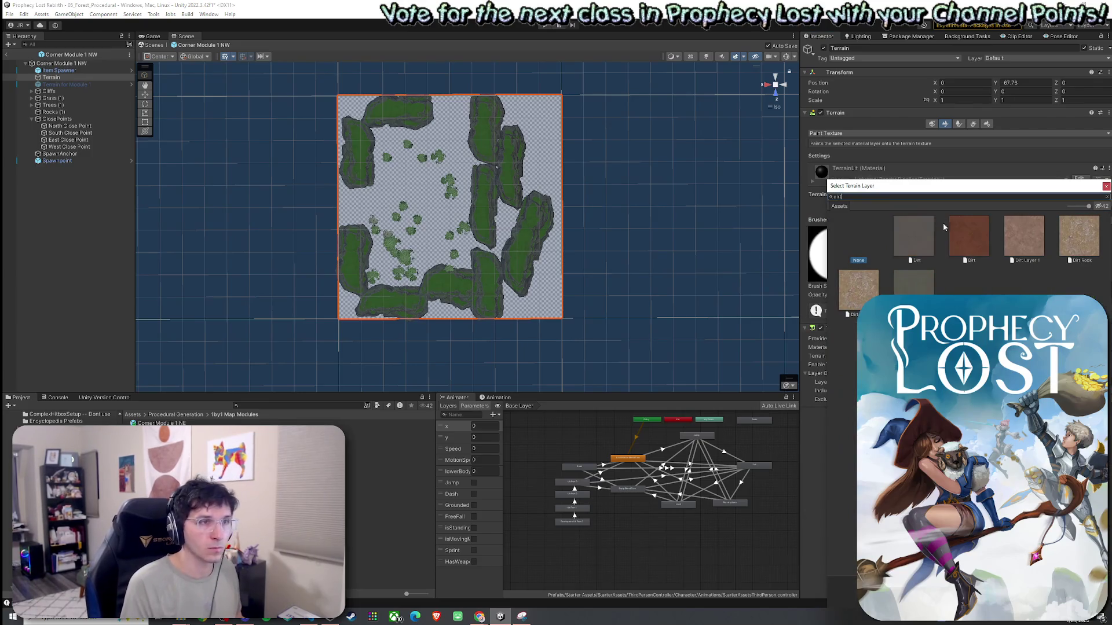
click(1057, 241)
click(1019, 250)
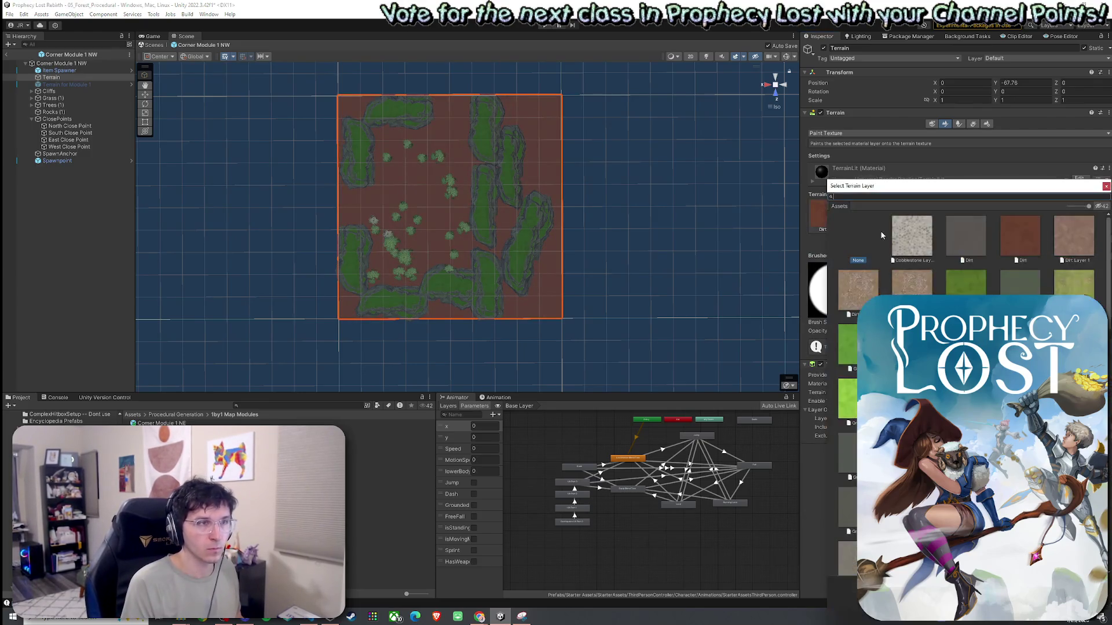
key(BackSpace)
key(BackSpace)
text(assw)
click(898, 233)
double_click(899, 236)
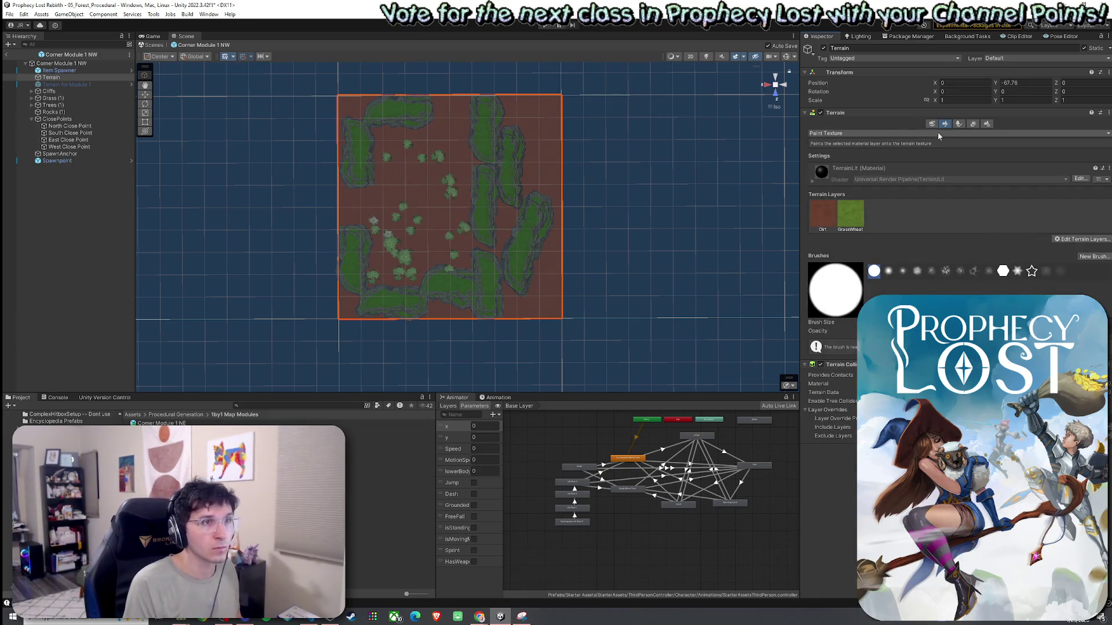
click(851, 213)
Brush GrassWheat over the upper centre, left and lower-centre of the terrain, leaving dirt borders
mouse_move(452, 129)
mouse_down()
mouse_move(449, 143)
mouse_move(446, 104)
mouse_up()
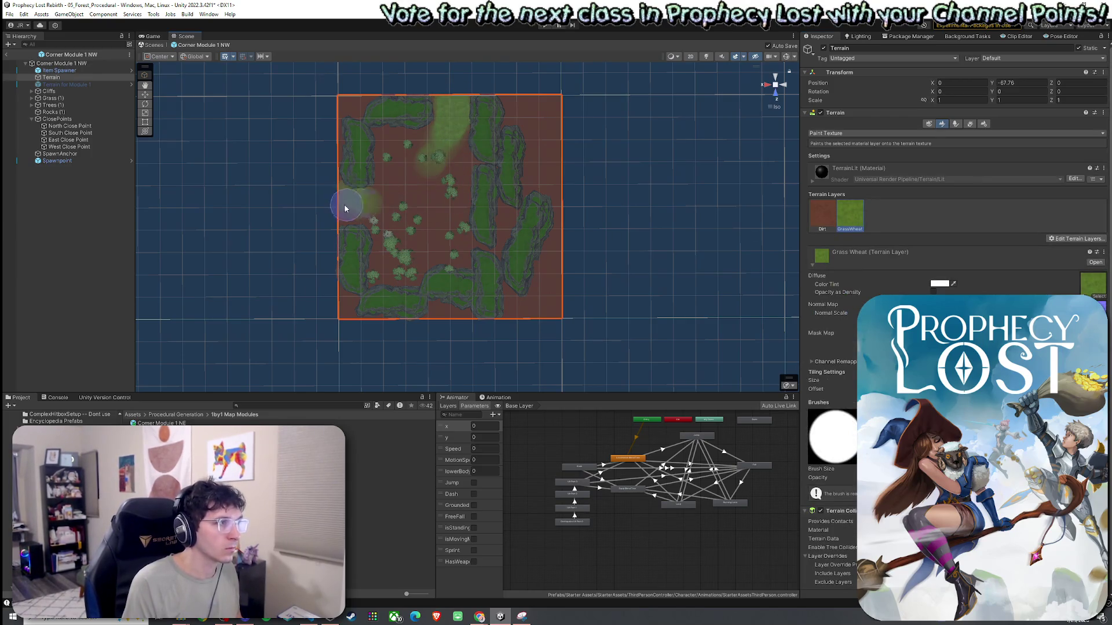
mouse_move(343, 216)
mouse_down()
mouse_move(397, 149)
mouse_move(389, 204)
mouse_move(452, 154)
mouse_move(448, 262)
mouse_move(423, 257)
mouse_move(427, 184)
mouse_up()
mouse_move(417, 267)
mouse_down()
mouse_move(389, 243)
mouse_move(452, 228)
mouse_up()
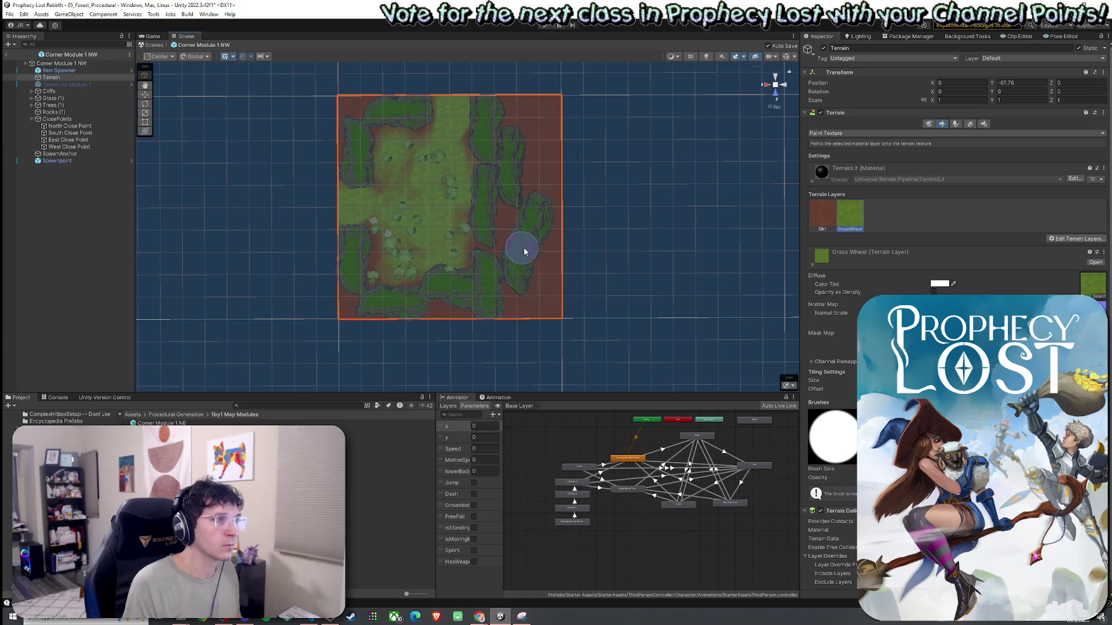
mouse_move(395, 139)
mouse_down()
mouse_move(427, 156)
mouse_move(380, 241)
mouse_move(384, 286)
mouse_move(392, 280)
mouse_move(371, 260)
mouse_move(446, 270)
mouse_up()
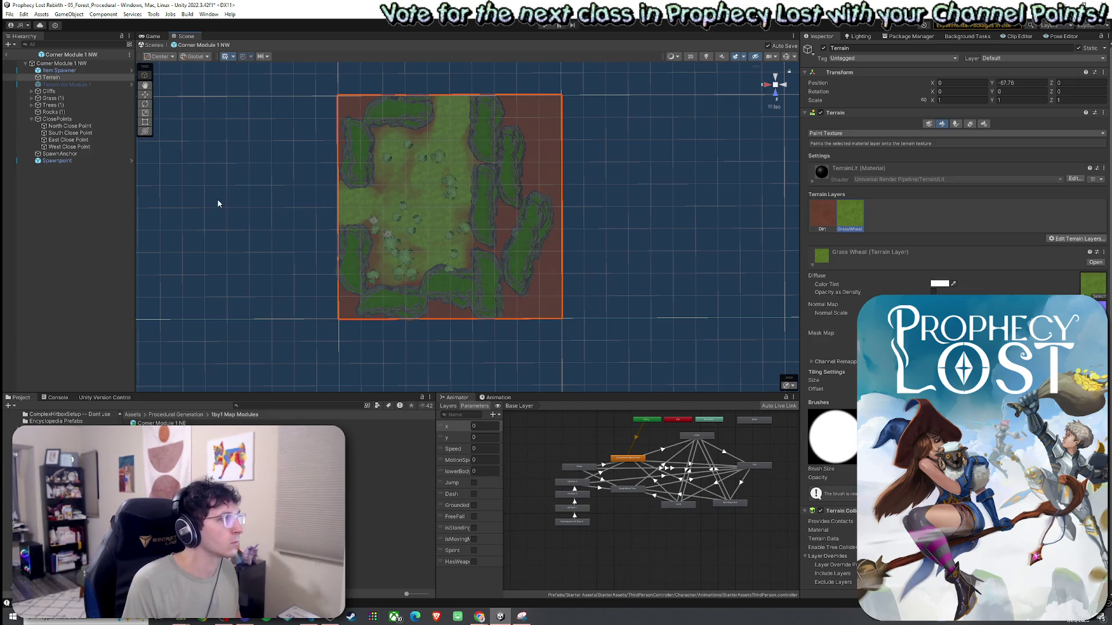
Delete the old Terrain for Module 1 from the NW prefab
click(81, 84)
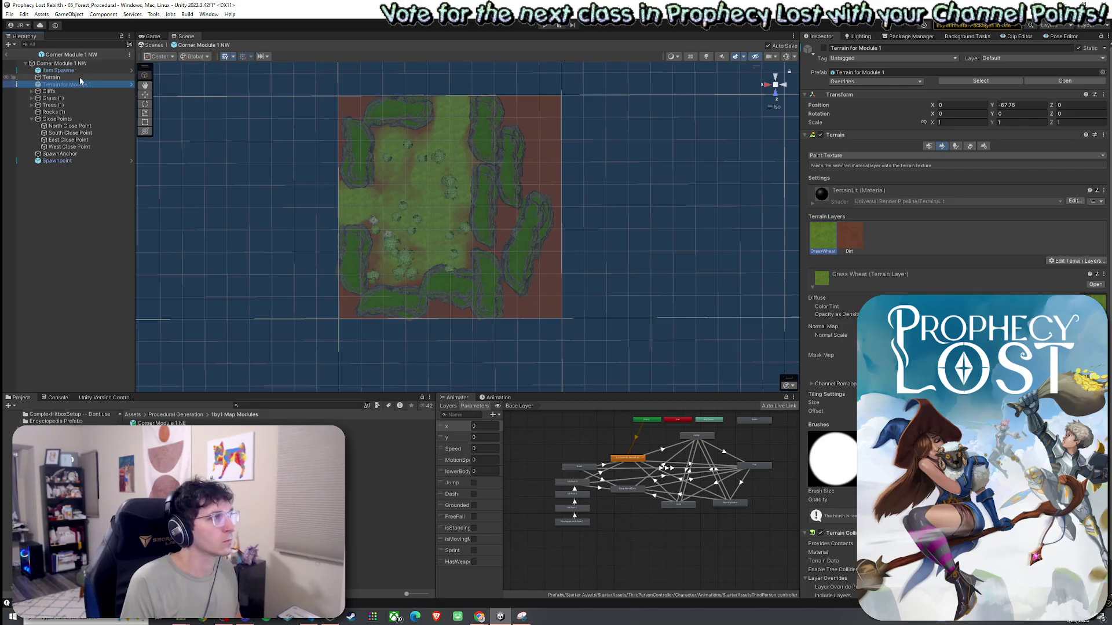
click(79, 78)
click(81, 84)
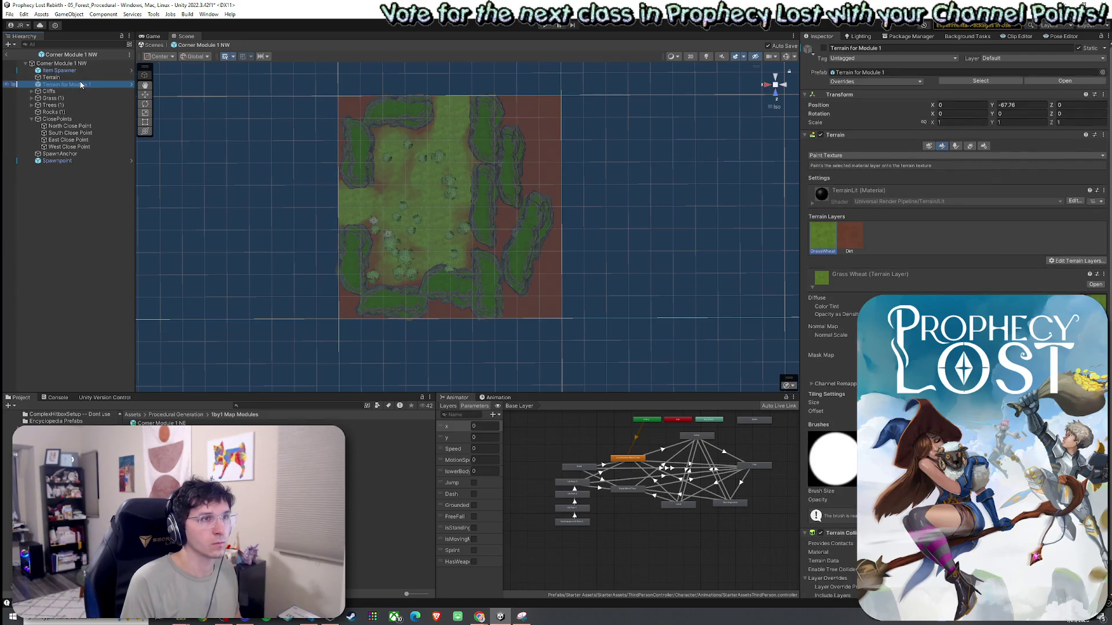
click(79, 78)
click(81, 84)
key(Delete)
Rename the new terrain 'Terrain for Corner Module 1 NW' and open the Terrains for Modules folder
click(73, 78)
click(74, 78)
text(fo)
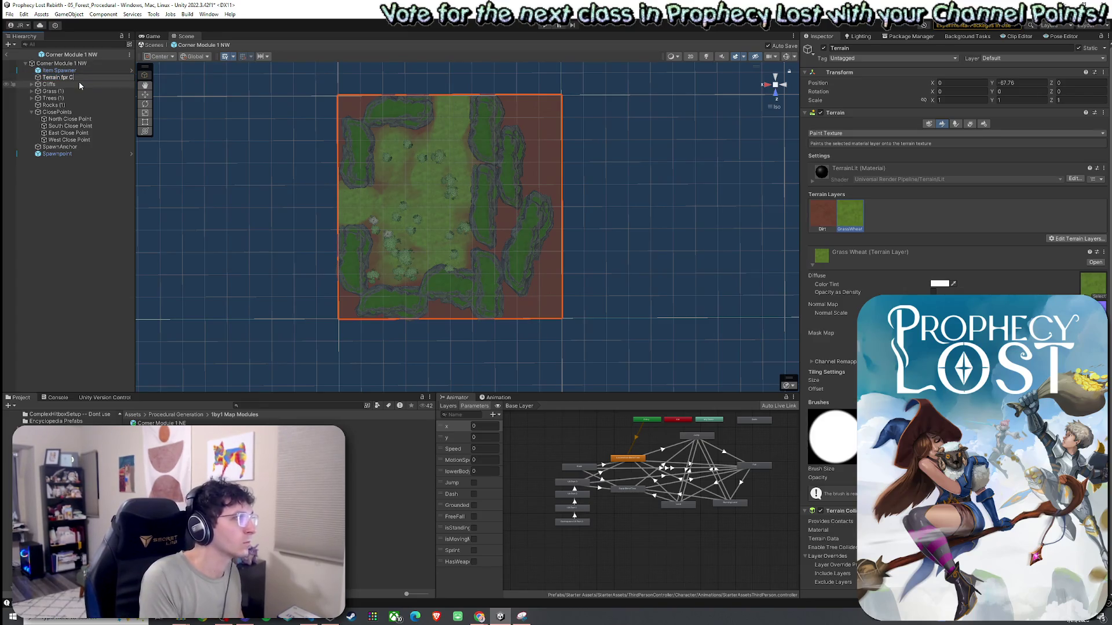
text(r Corner Module 1 NE)
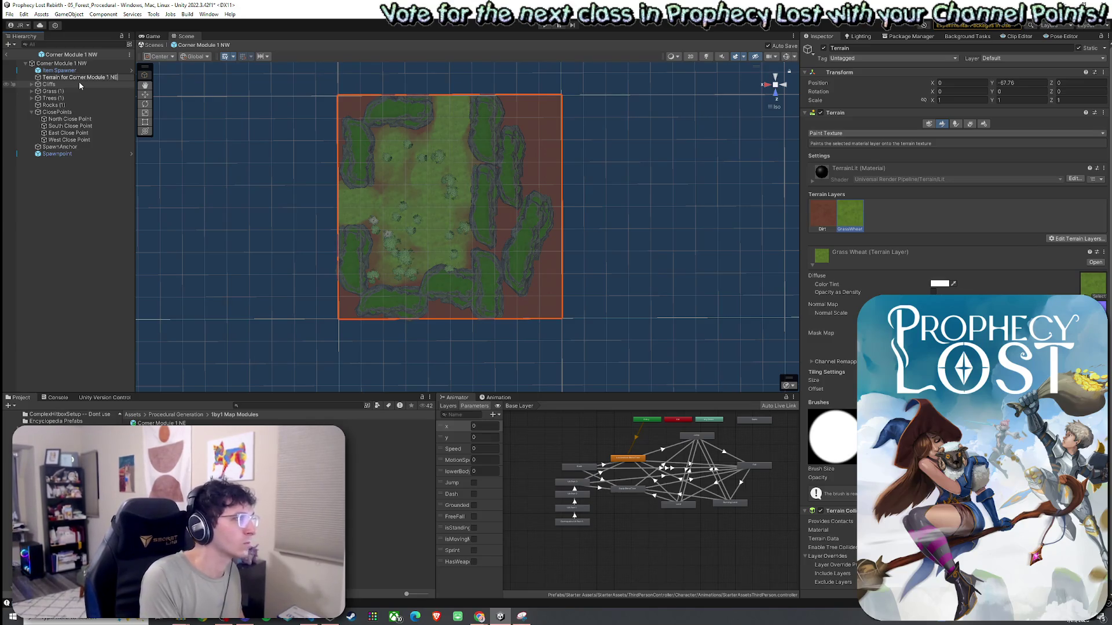
key(BackSpace)
text(W)
key(Return)
click(177, 415)
double_click(163, 437)
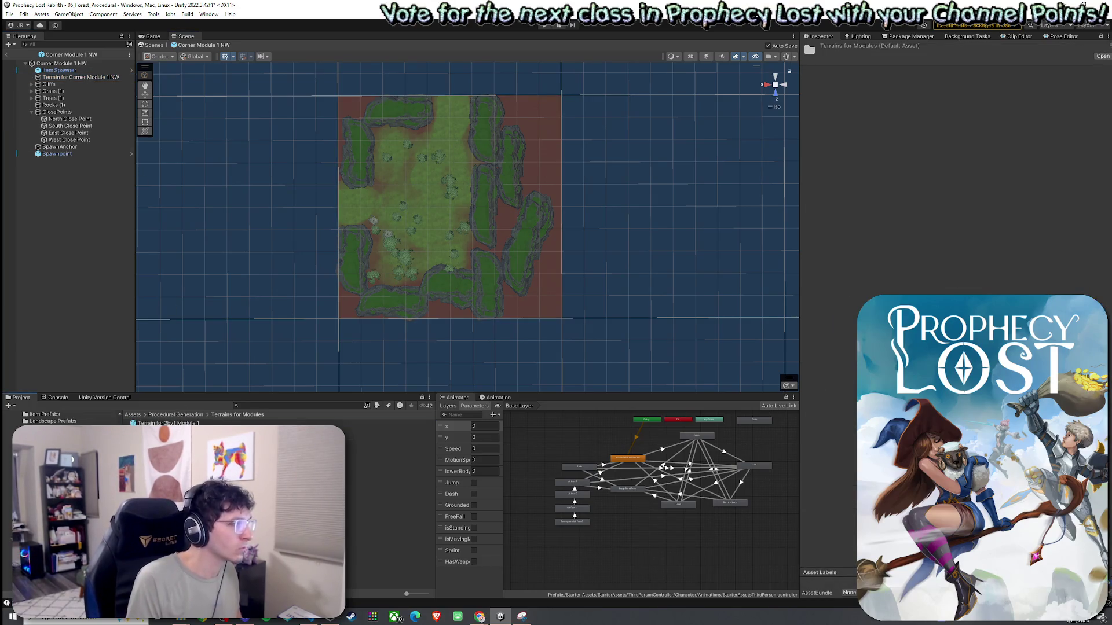
Select the Terrain for Corner Module 1 NW prefab asset and bring up the File menu
click(168, 437)
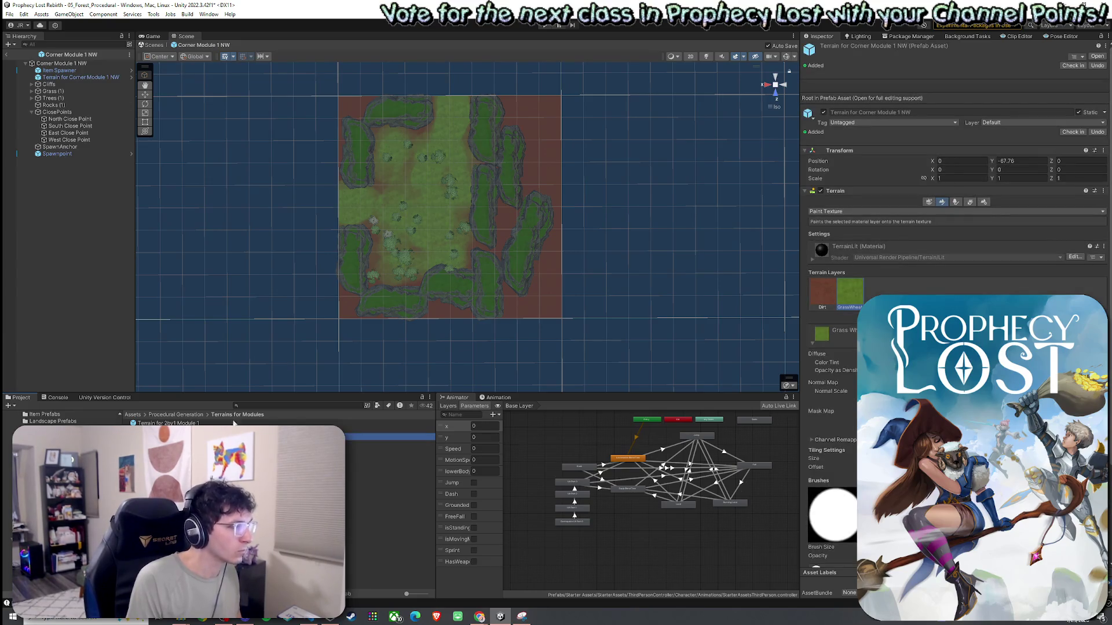
click(253, 406)
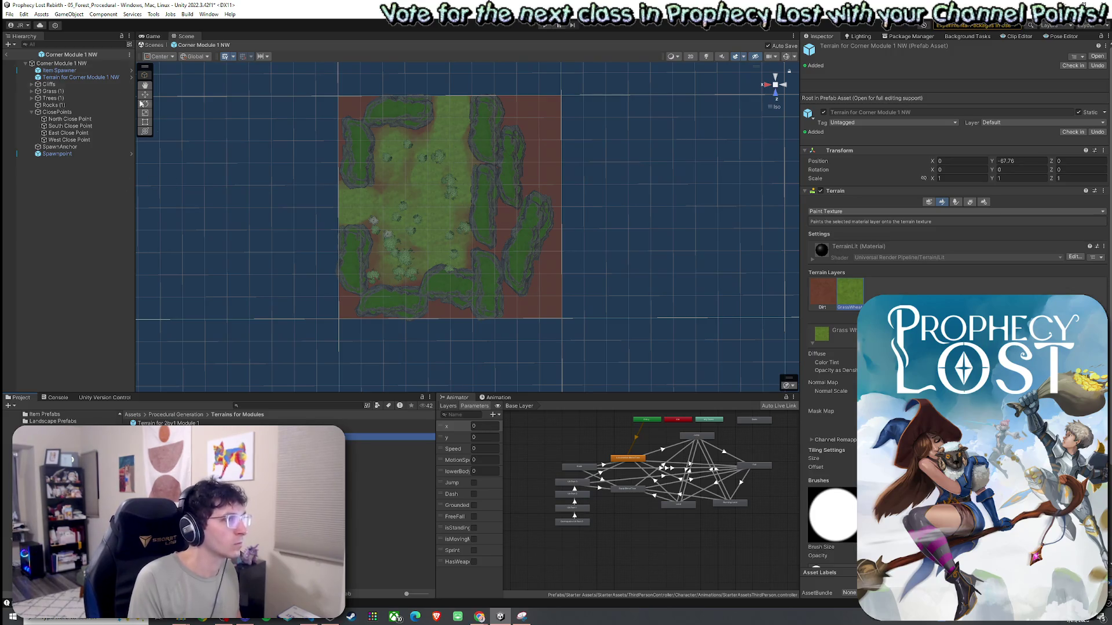
click(10, 14)
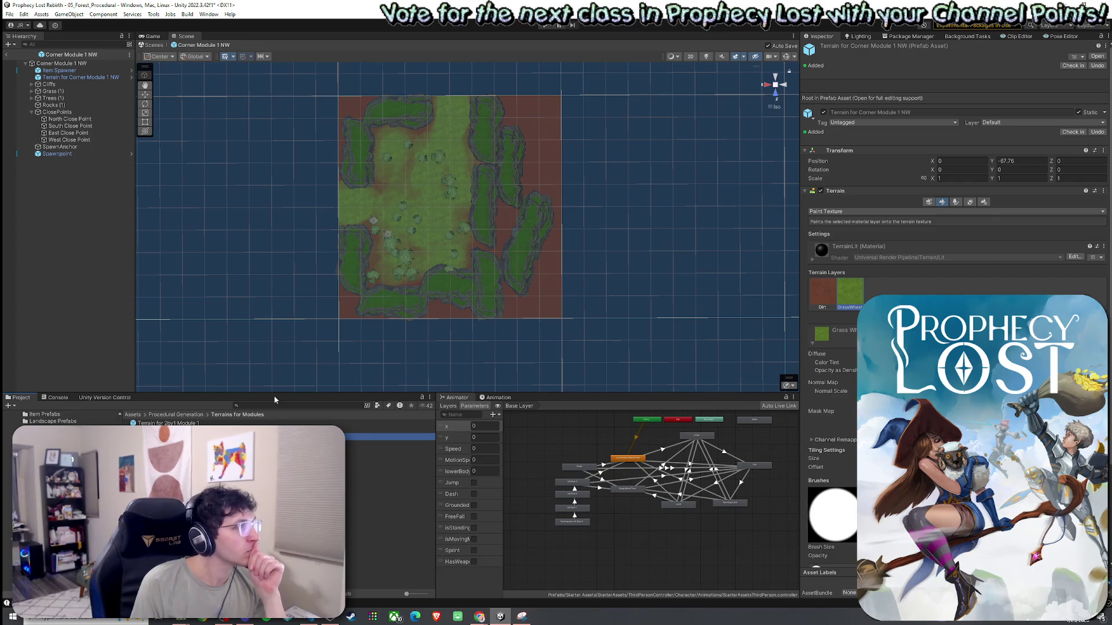
Exit Prefab Mode and go to the 1by1 Map Modules folder
click(6, 54)
click(11, 15)
key(Escape)
click(176, 415)
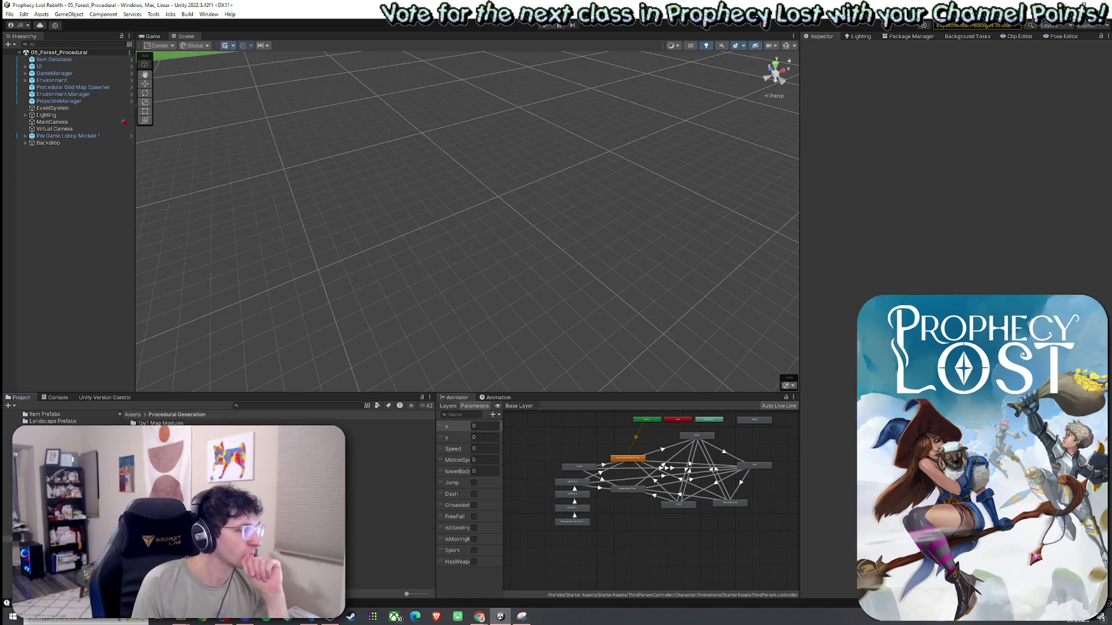
double_click(161, 423)
Open the Corner Module 1 SE prefab and right-click its Terrain for Module 1
double_click(160, 438)
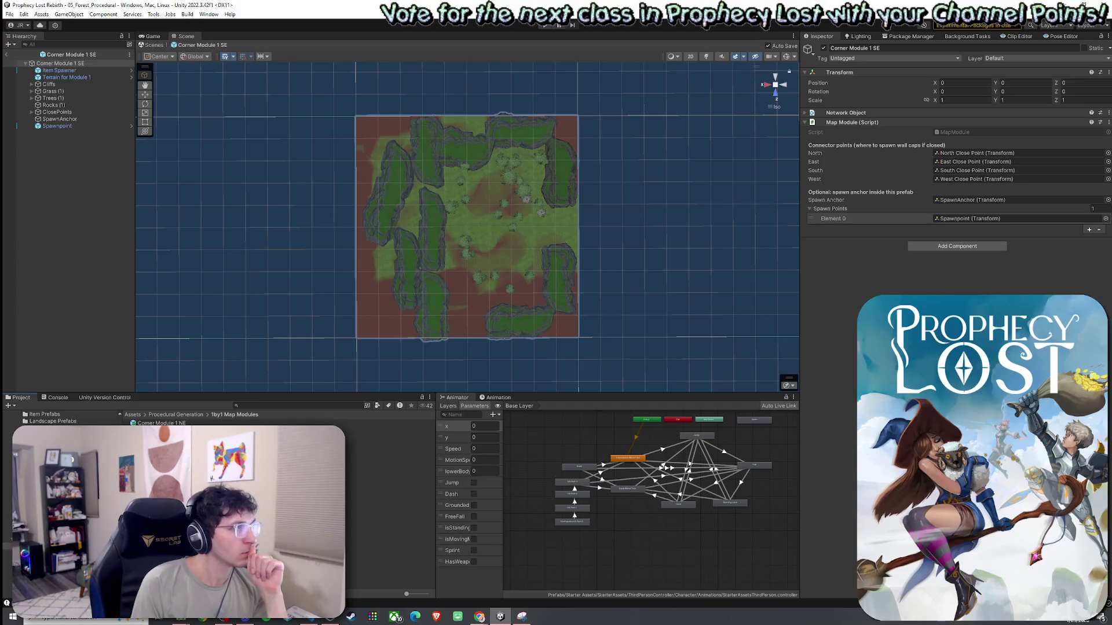
double_click(160, 430)
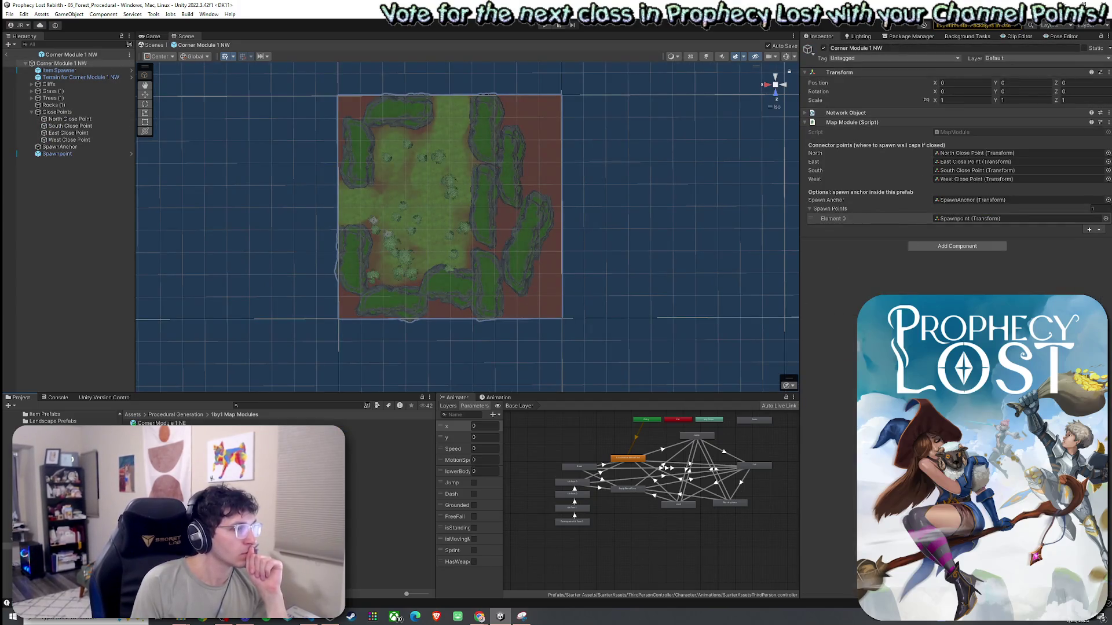
double_click(161, 423)
double_click(161, 430)
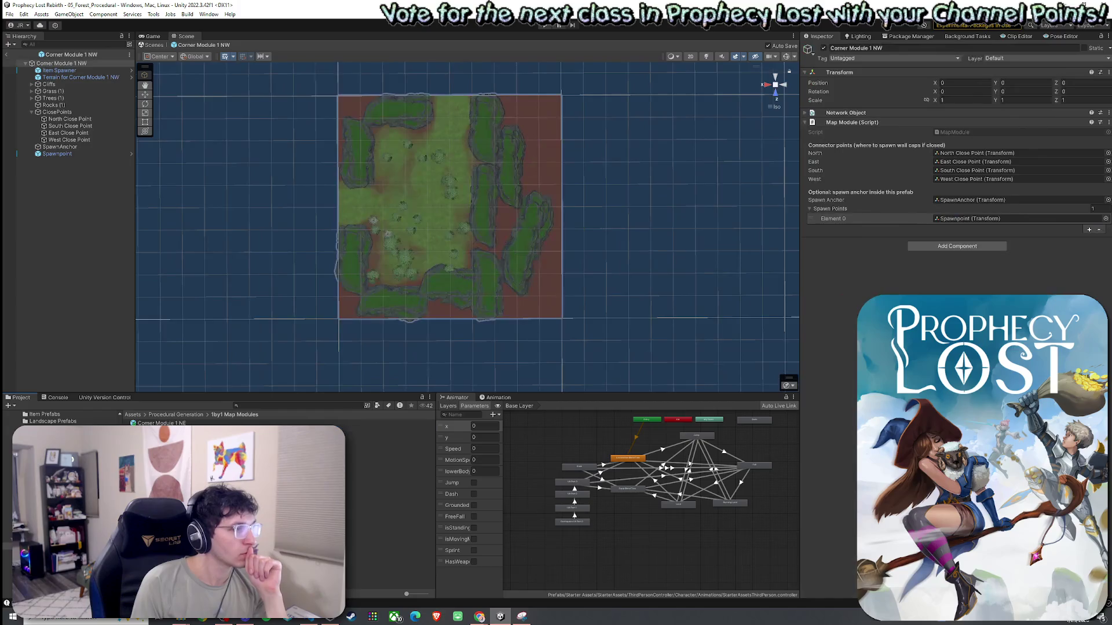
double_click(160, 437)
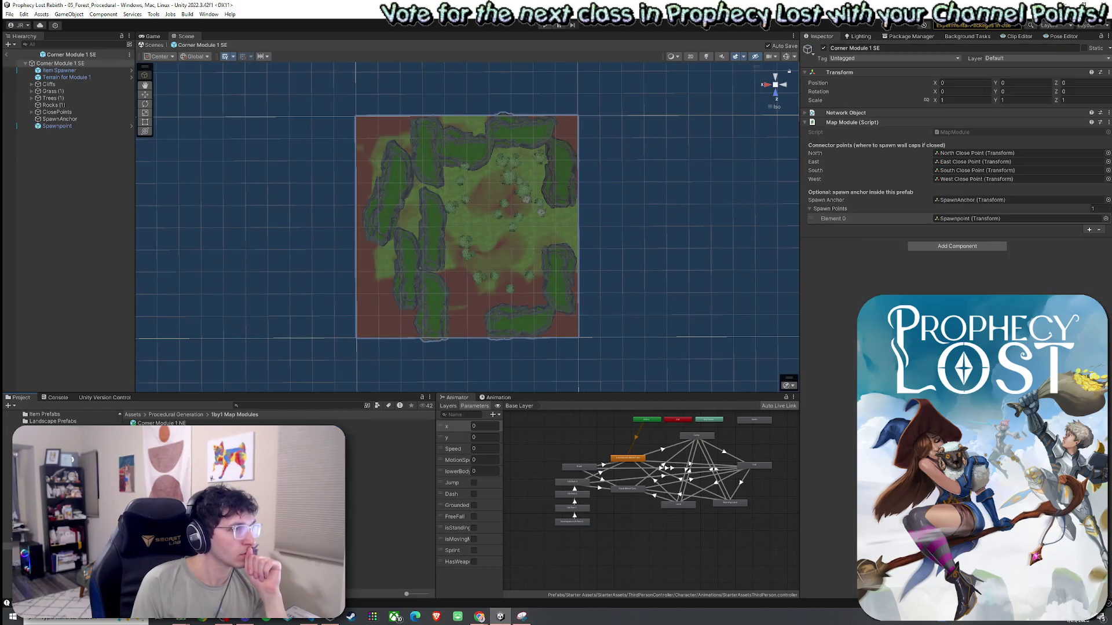
click(79, 78)
right_click(69, 77)
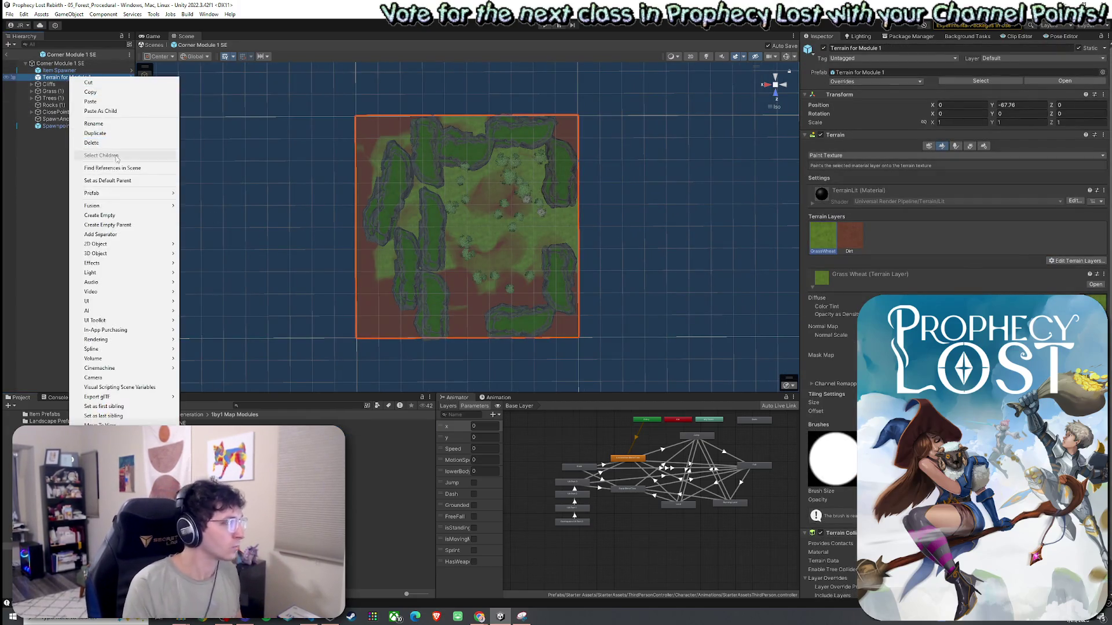
Create a new Terrain under Terrain for Module 1 with equal width and length
mouse_move(128, 255)
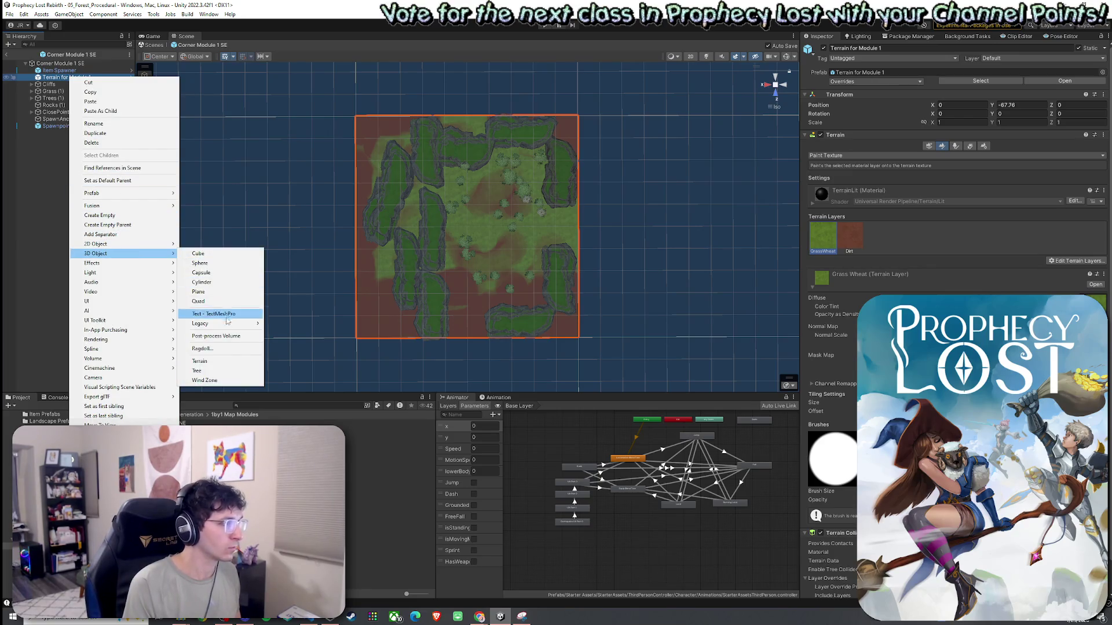
click(223, 361)
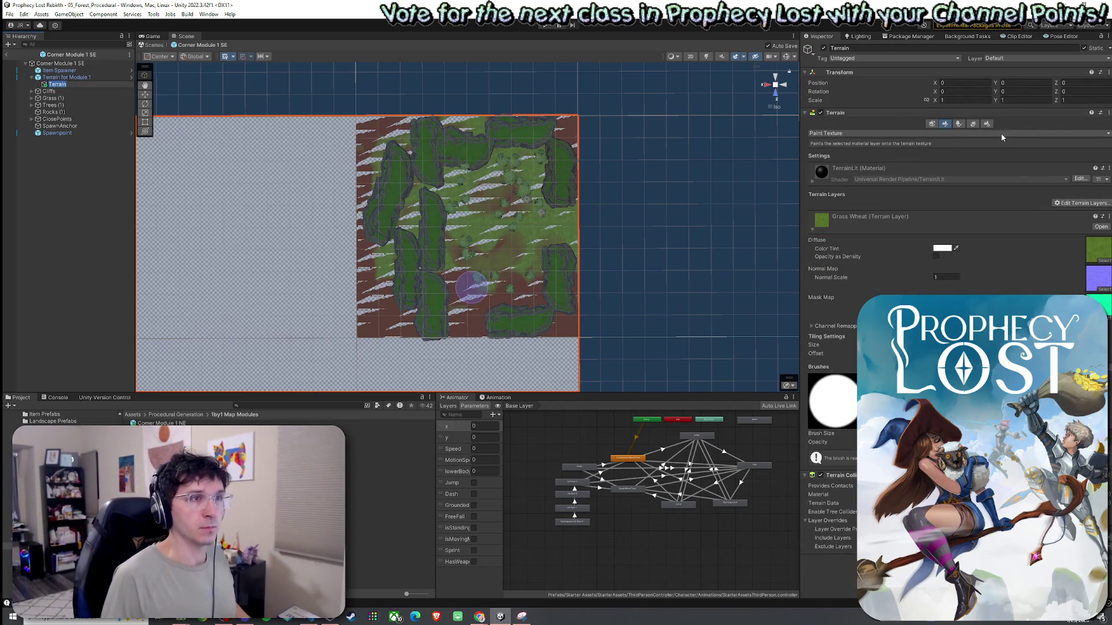
click(983, 123)
click(828, 489)
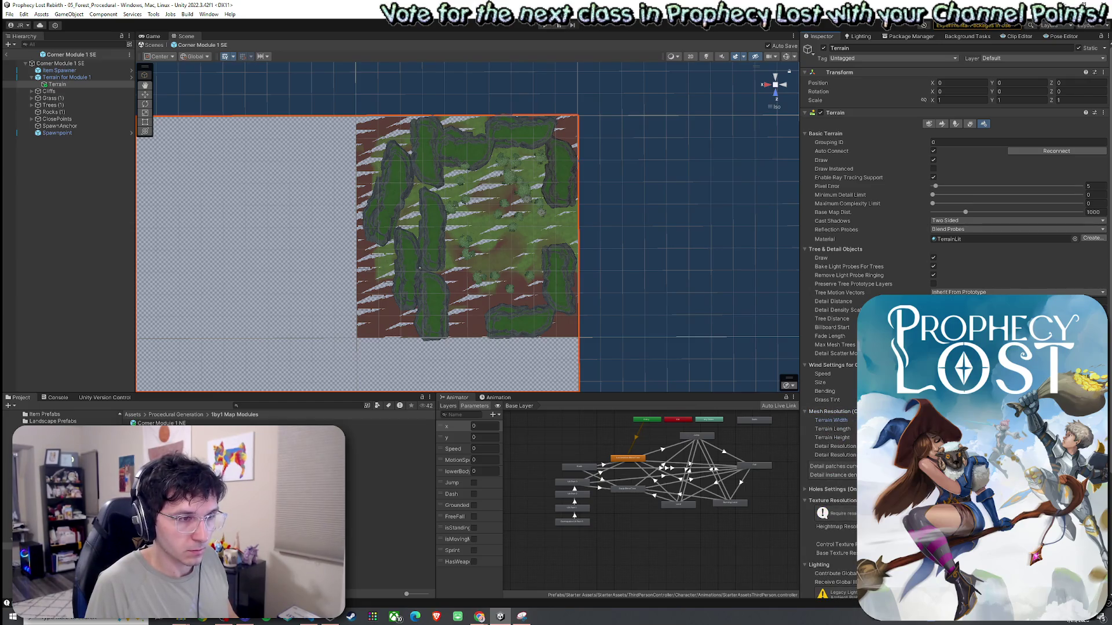
key(Tab)
key(Return)
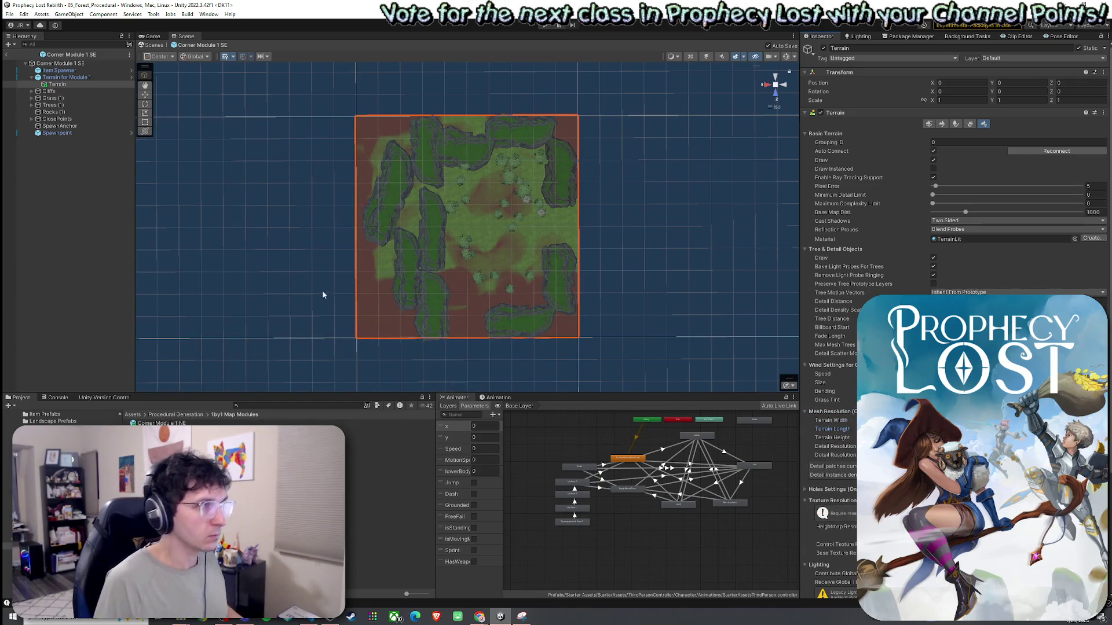
Unparent the new Terrain, then deactivate and delete the old Terrain for Module 1
click(58, 84)
drag(57, 84, 58, 74)
click(66, 85)
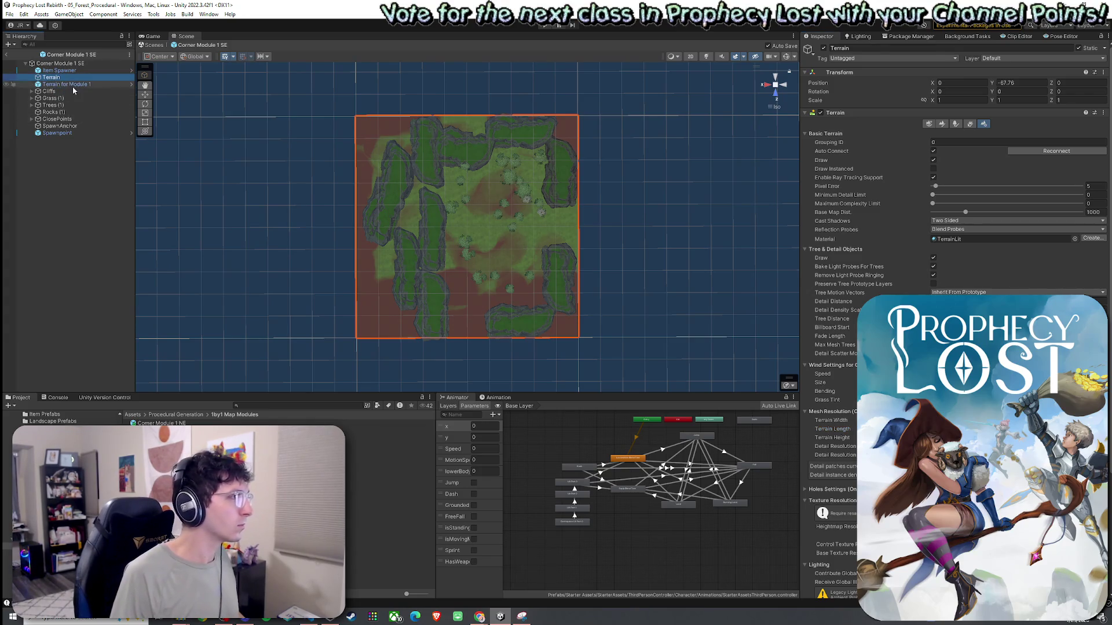
click(823, 48)
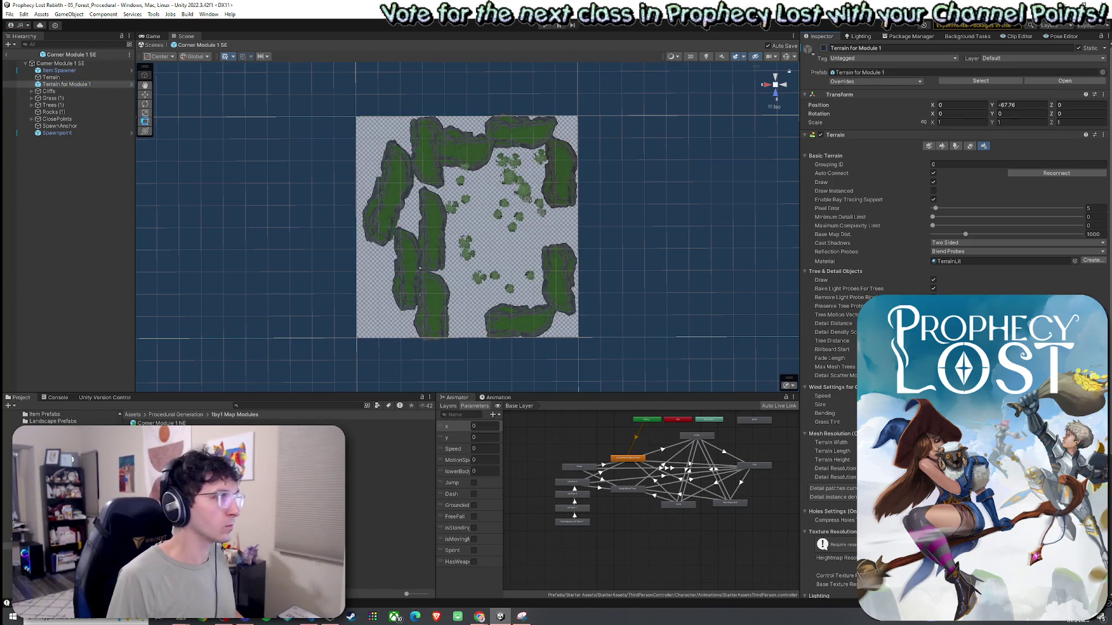
key(Delete)
Select the new Terrain and bring up its Paint Texture layer options
click(79, 77)
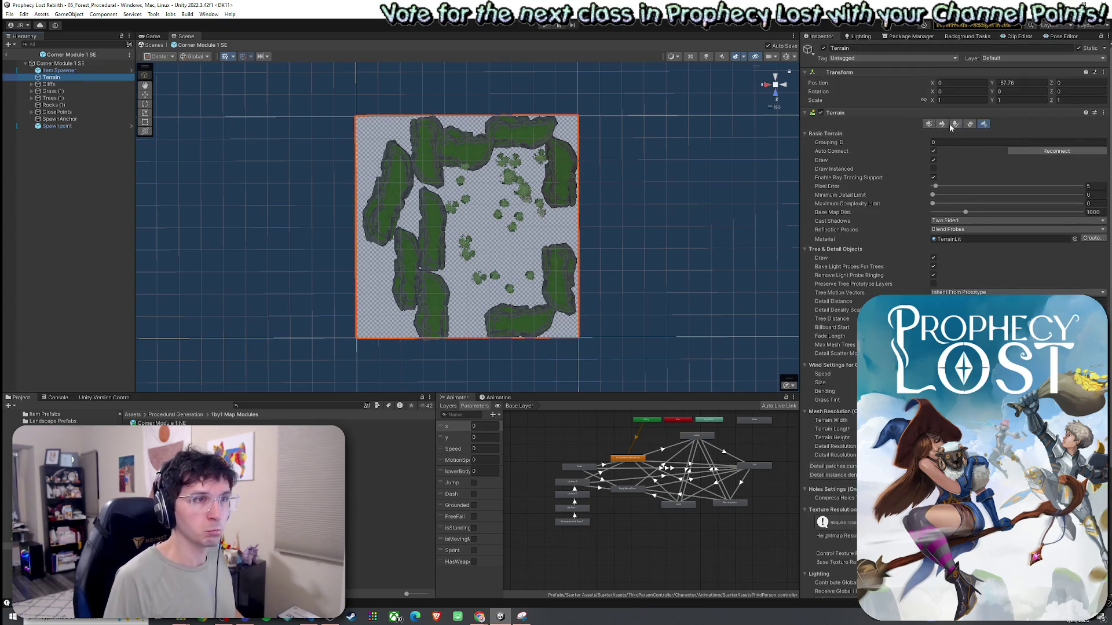
click(946, 123)
click(1082, 204)
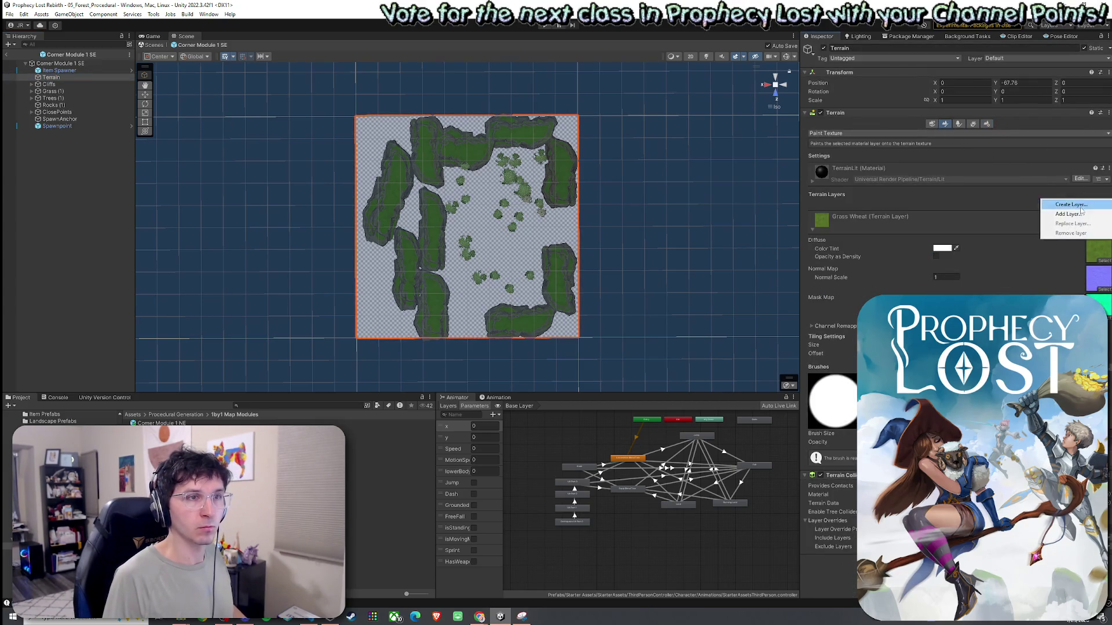
Add the existing Dirt terrain layer as the SE terrain's base layer
click(1065, 214)
text(d)
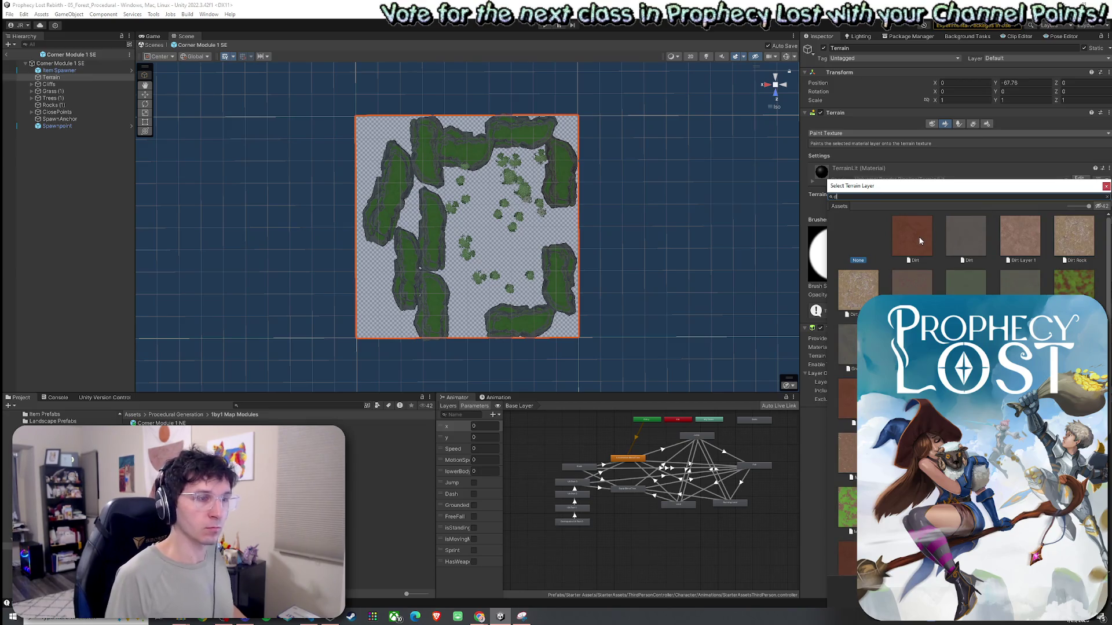
click(913, 237)
key(Return)
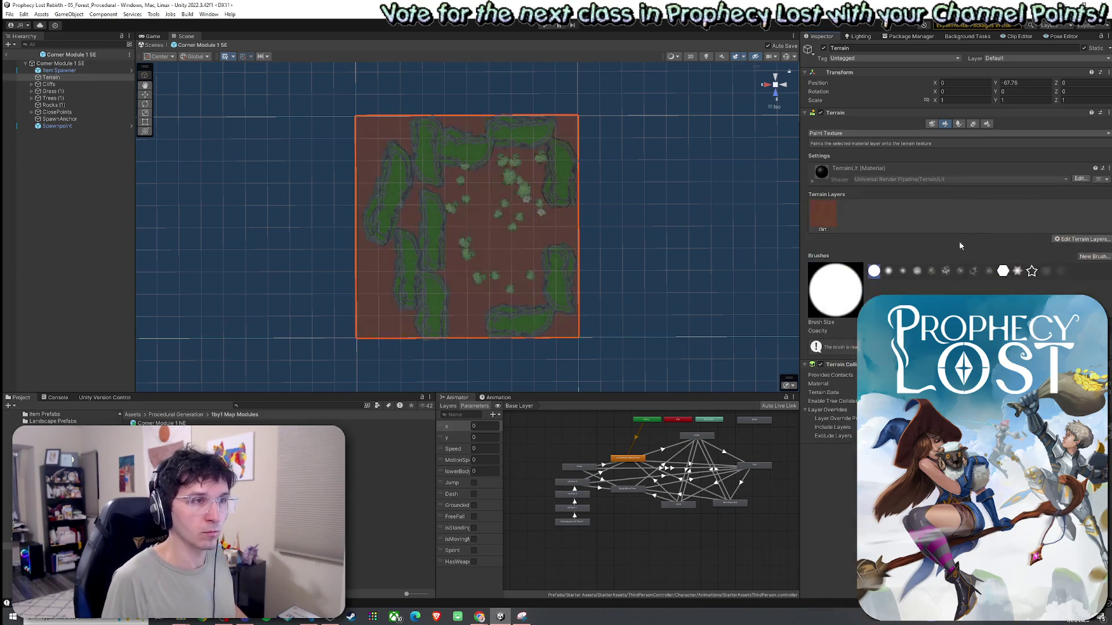
Add GrassWheat as a second layer and paint grass near the terrain's right edge
click(1074, 239)
click(1065, 250)
text(grassw)
double_click(898, 229)
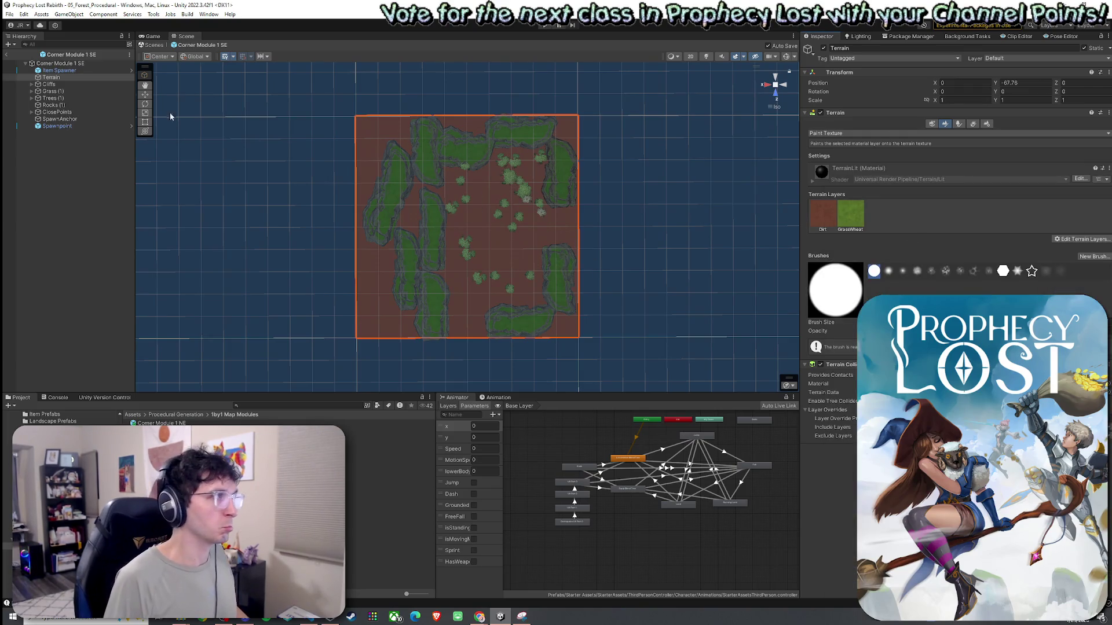
click(850, 214)
drag(509, 240, 563, 228)
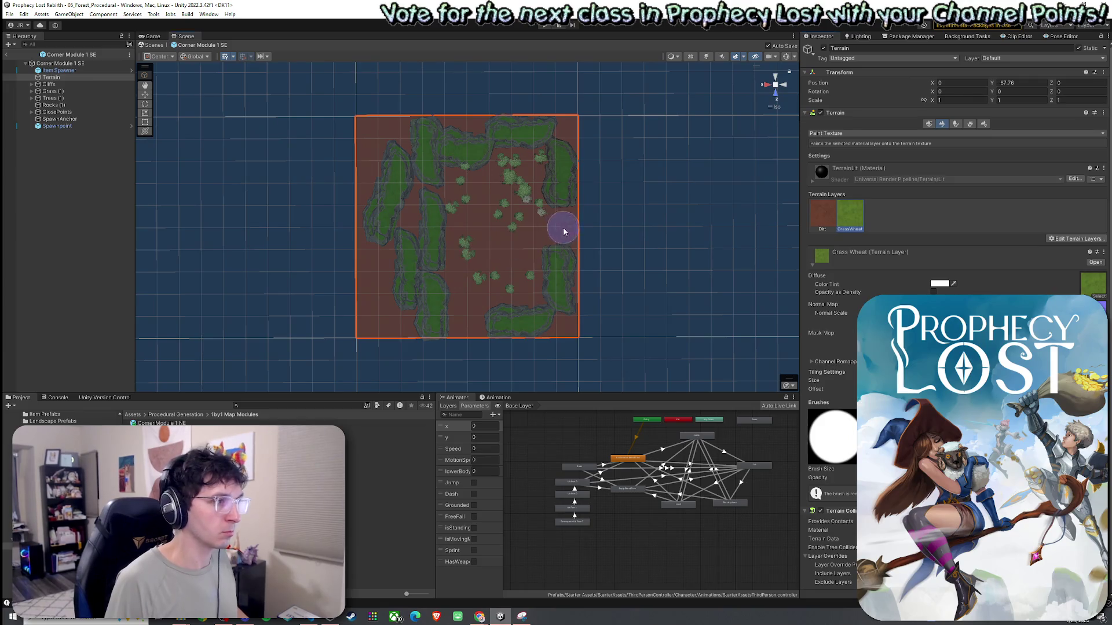